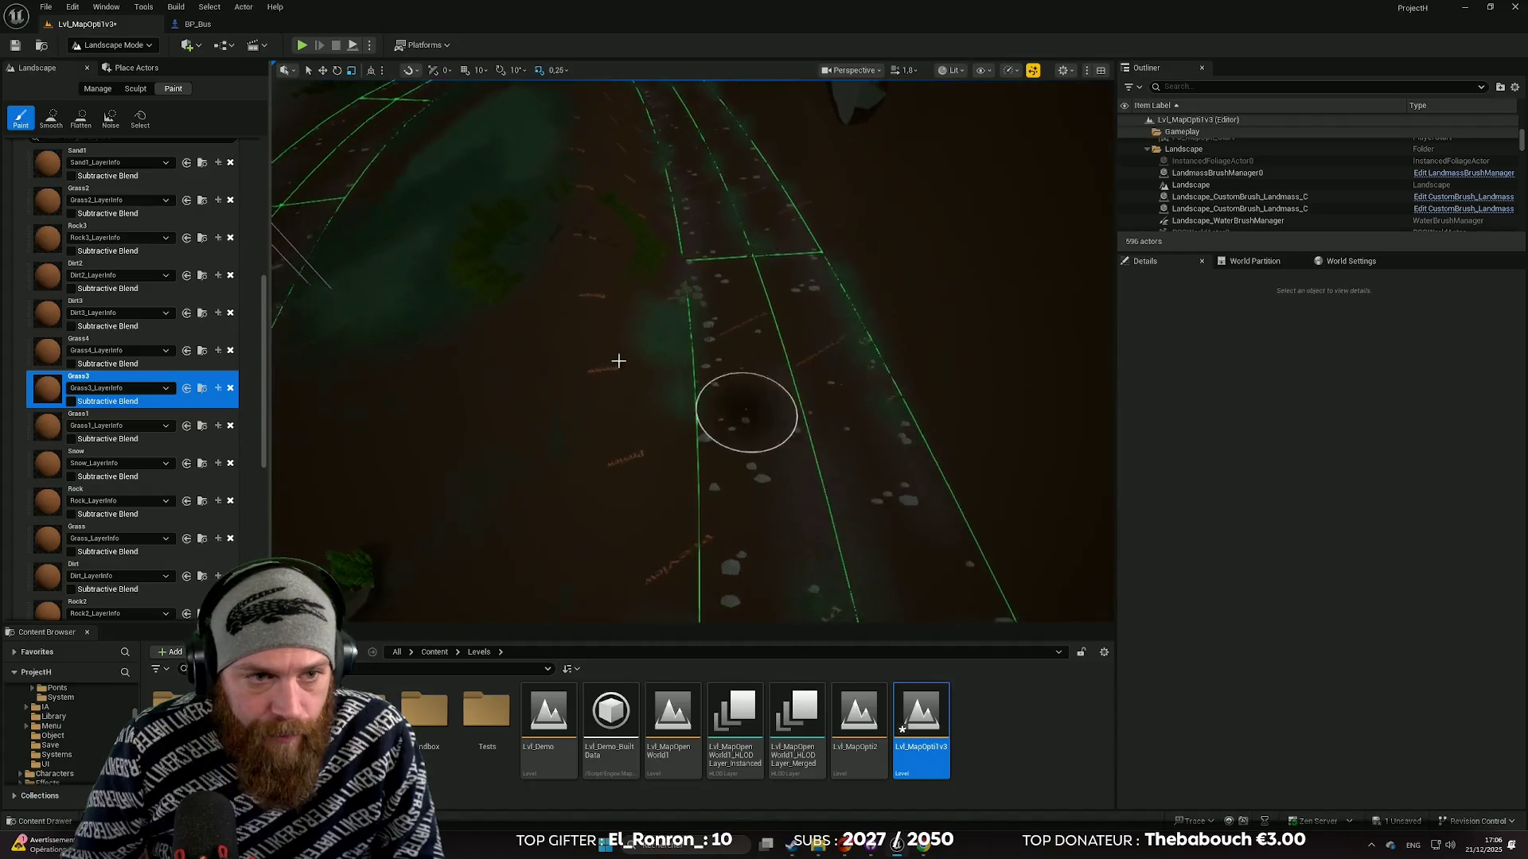
Tilt the view along the road and undo the last stray paint stroke.
scroll(67, 305, up, 3)
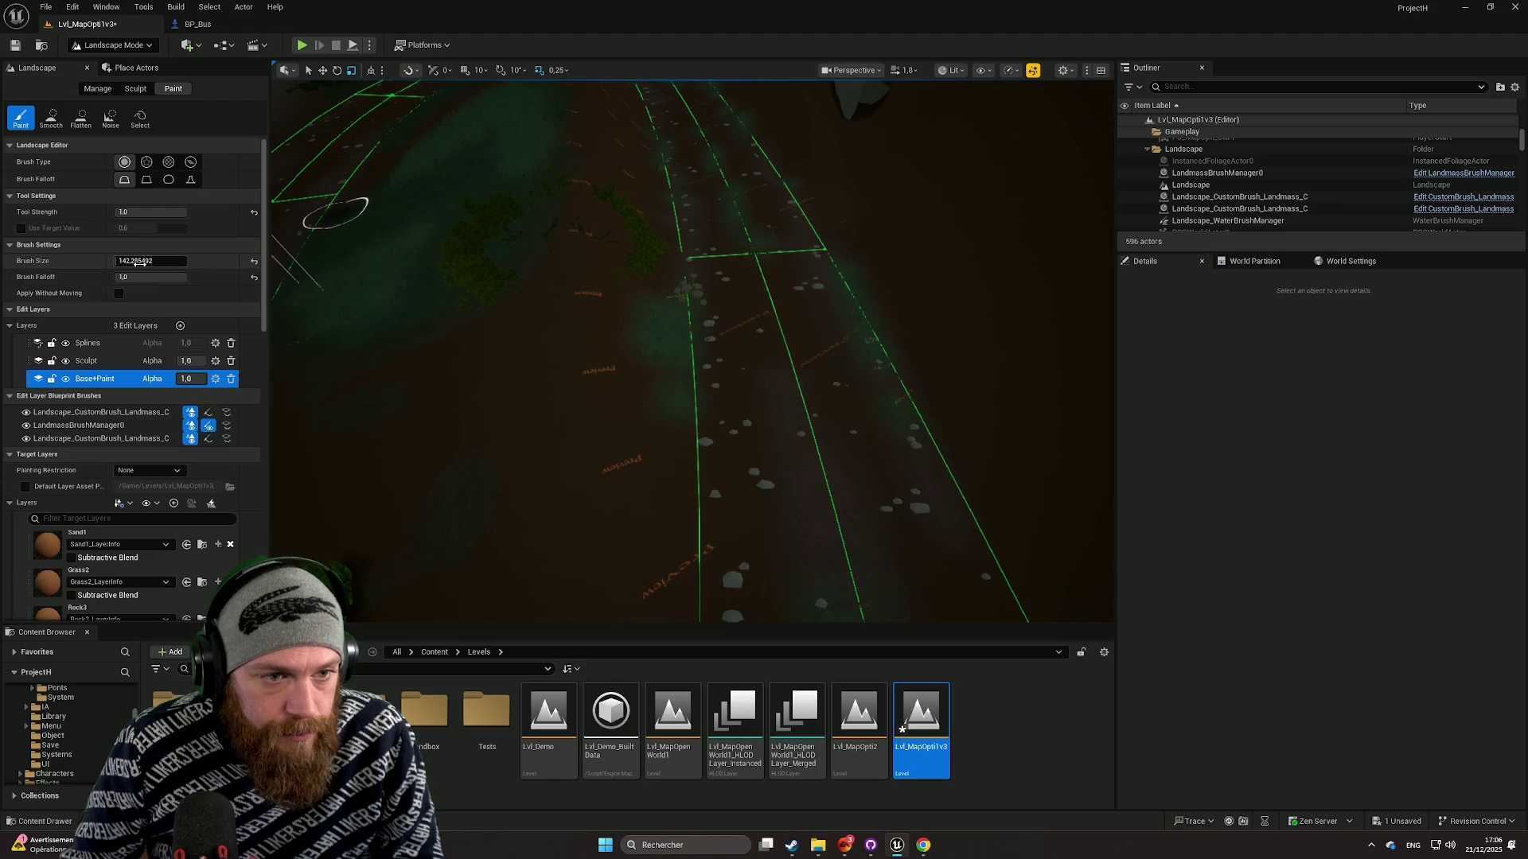
scroll(748, 438, up, 5)
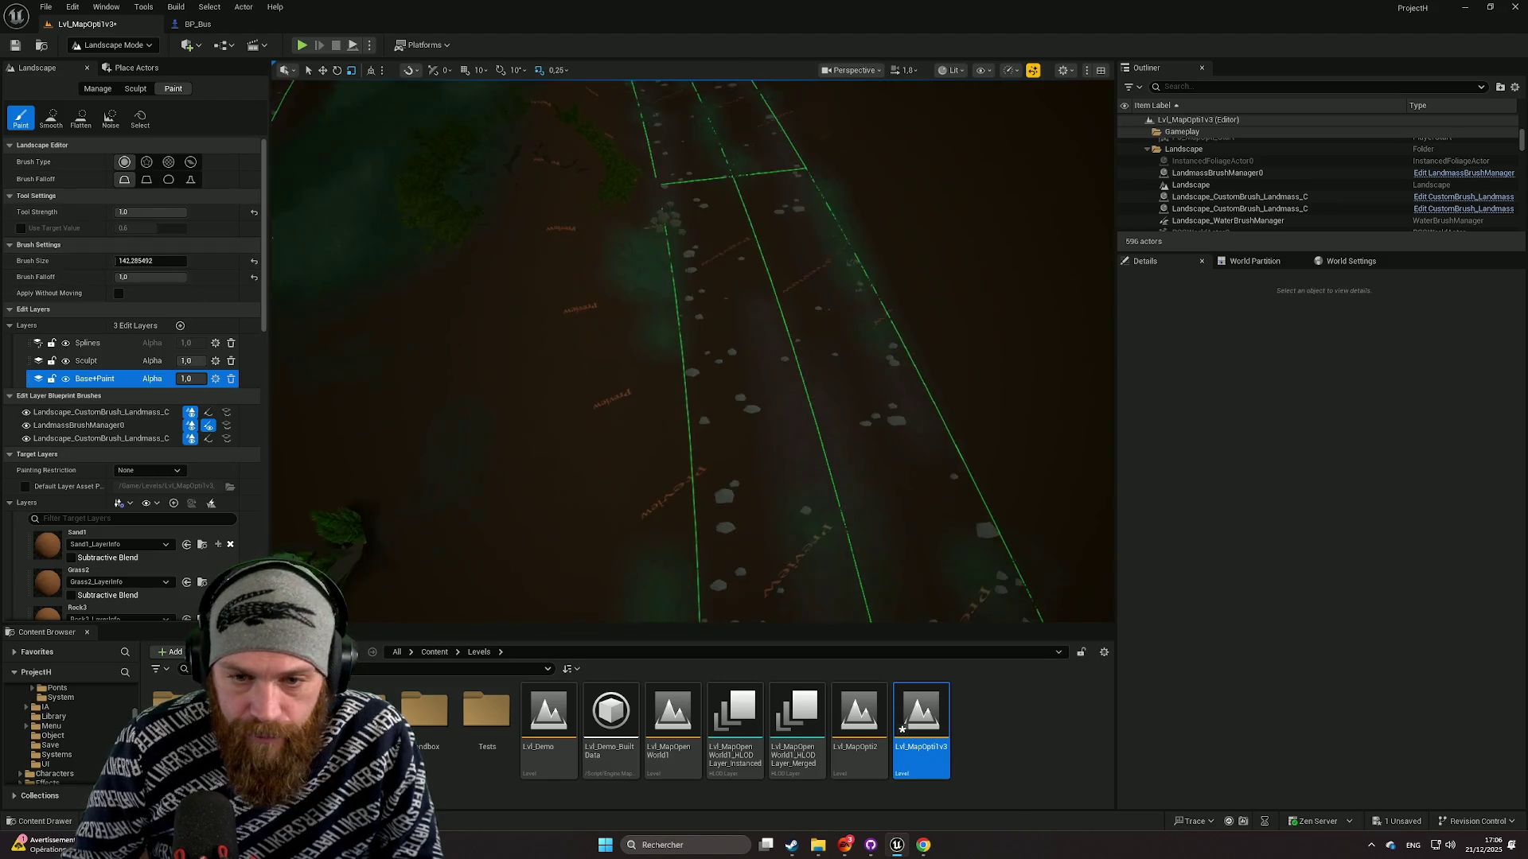
mouse_move(781, 399)
mouse_down()
mouse_move(782, 302)
mouse_move(779, 400)
mouse_up()
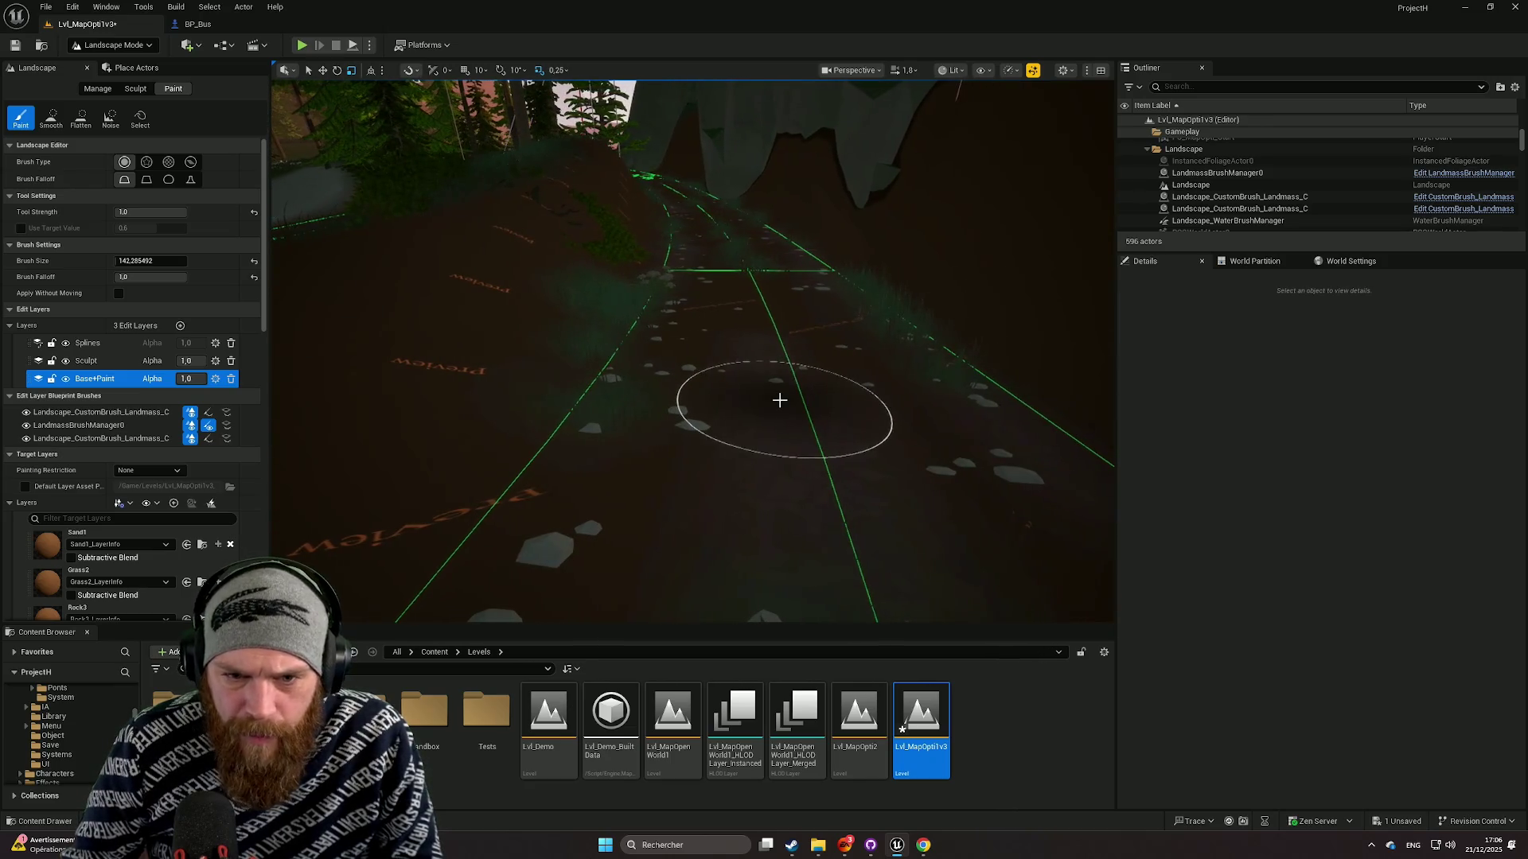
key(ctrl+z)
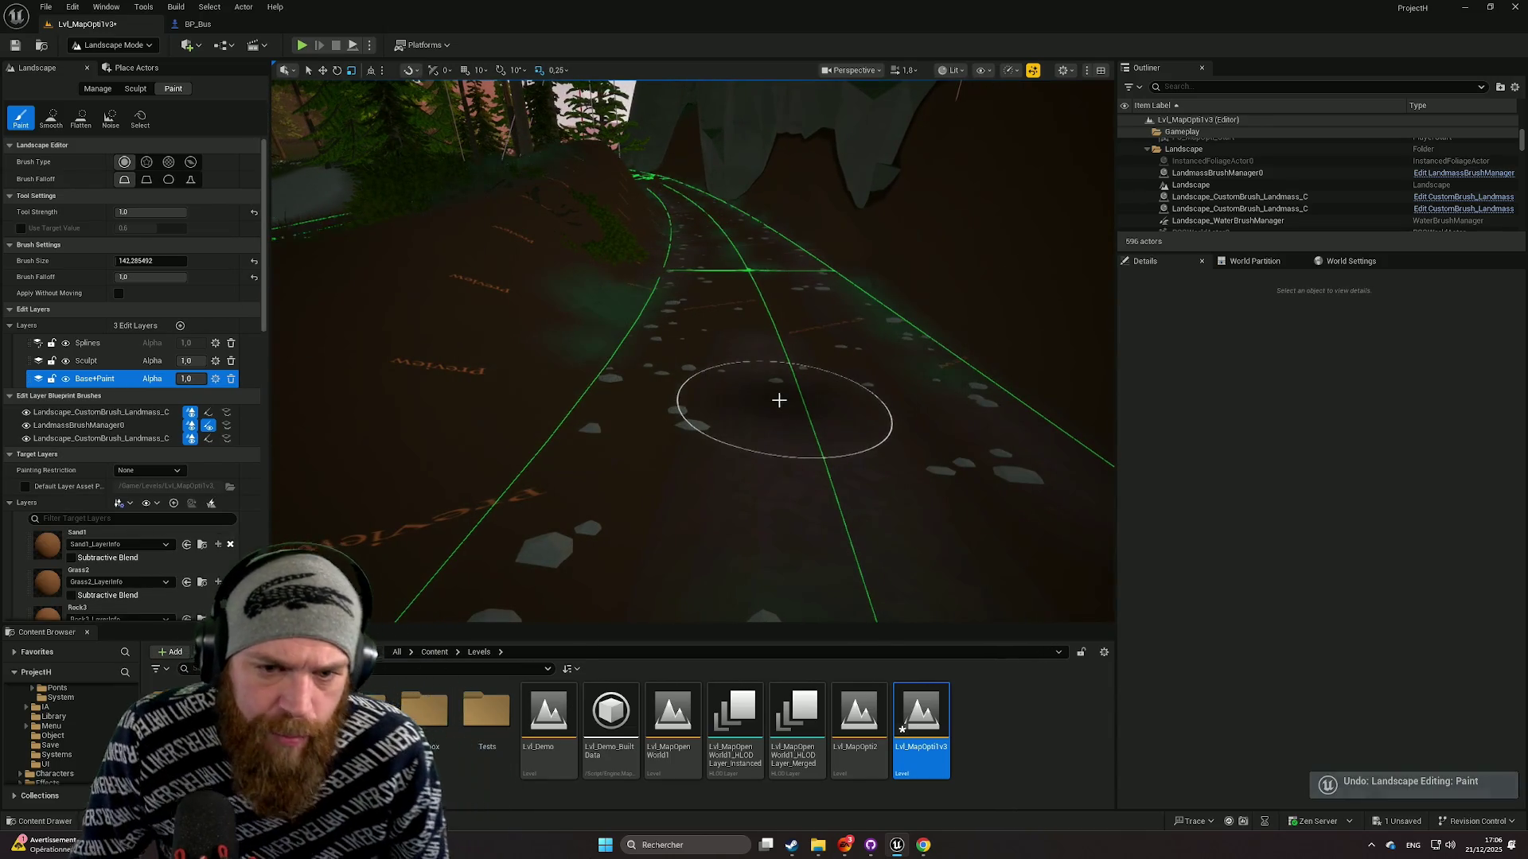
scroll(172, 564, down, 1)
scroll(172, 564, down, 3)
scroll(172, 478, up, 3)
Choose Grass4 as the paint layer and undo another stray stroke on the road.
click(150, 241)
scroll(155, 529, down, 3)
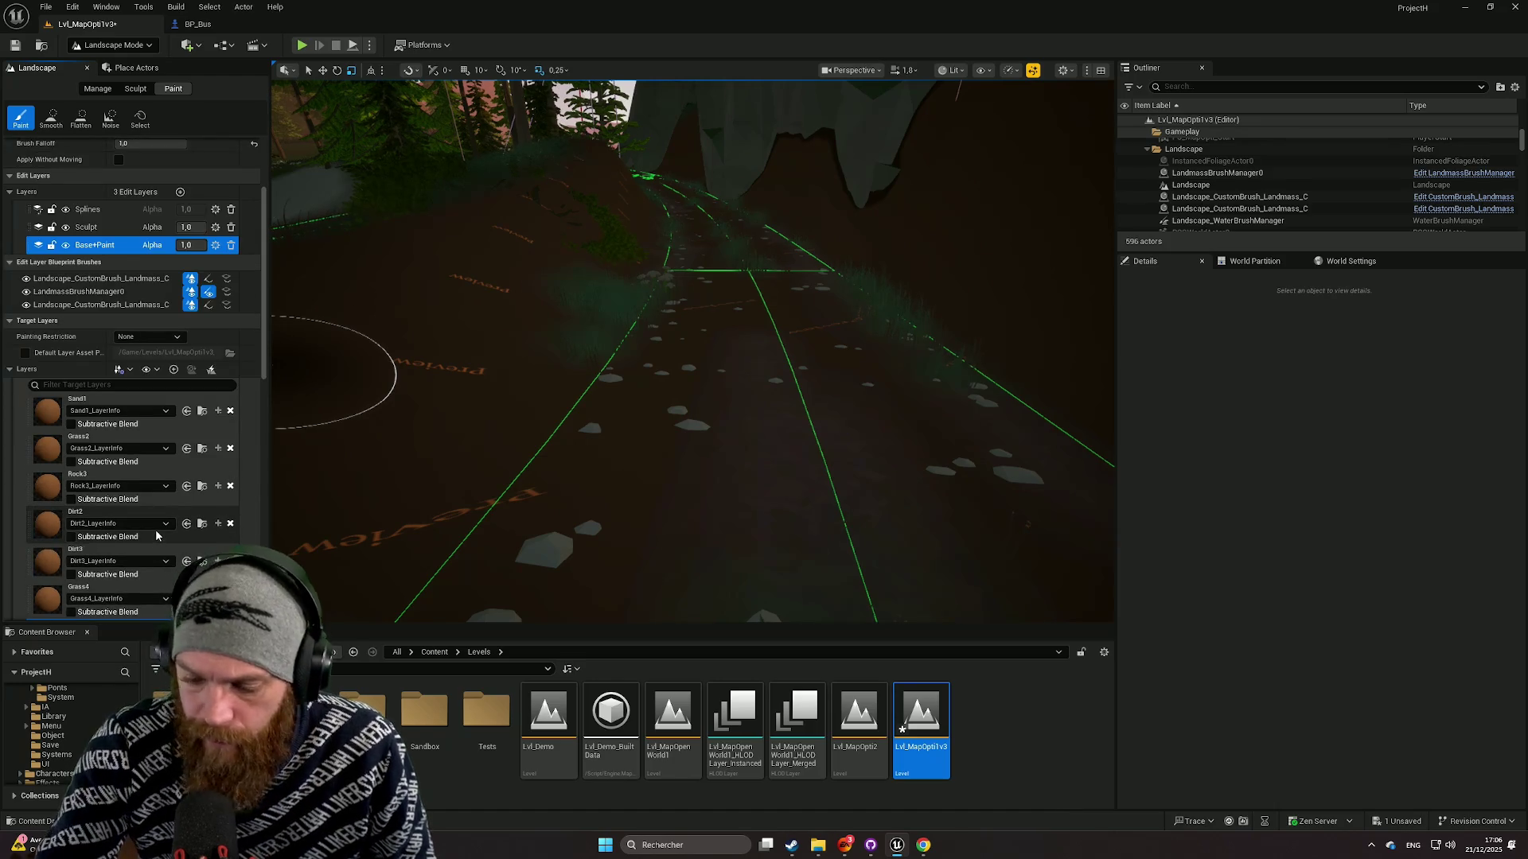
scroll(151, 517, down, 2)
scroll(130, 497, down, 1)
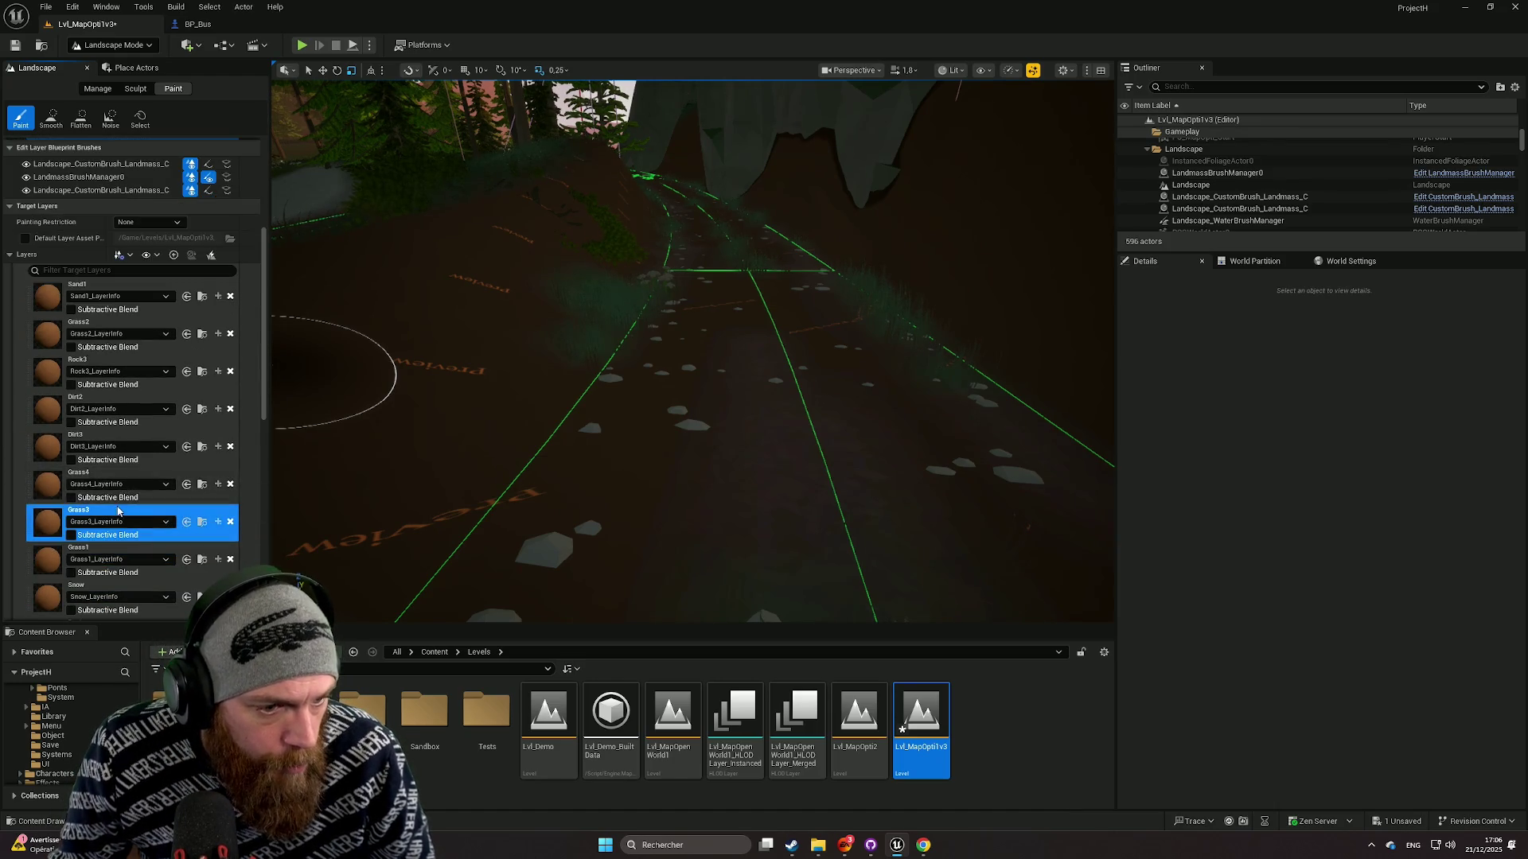
click(129, 492)
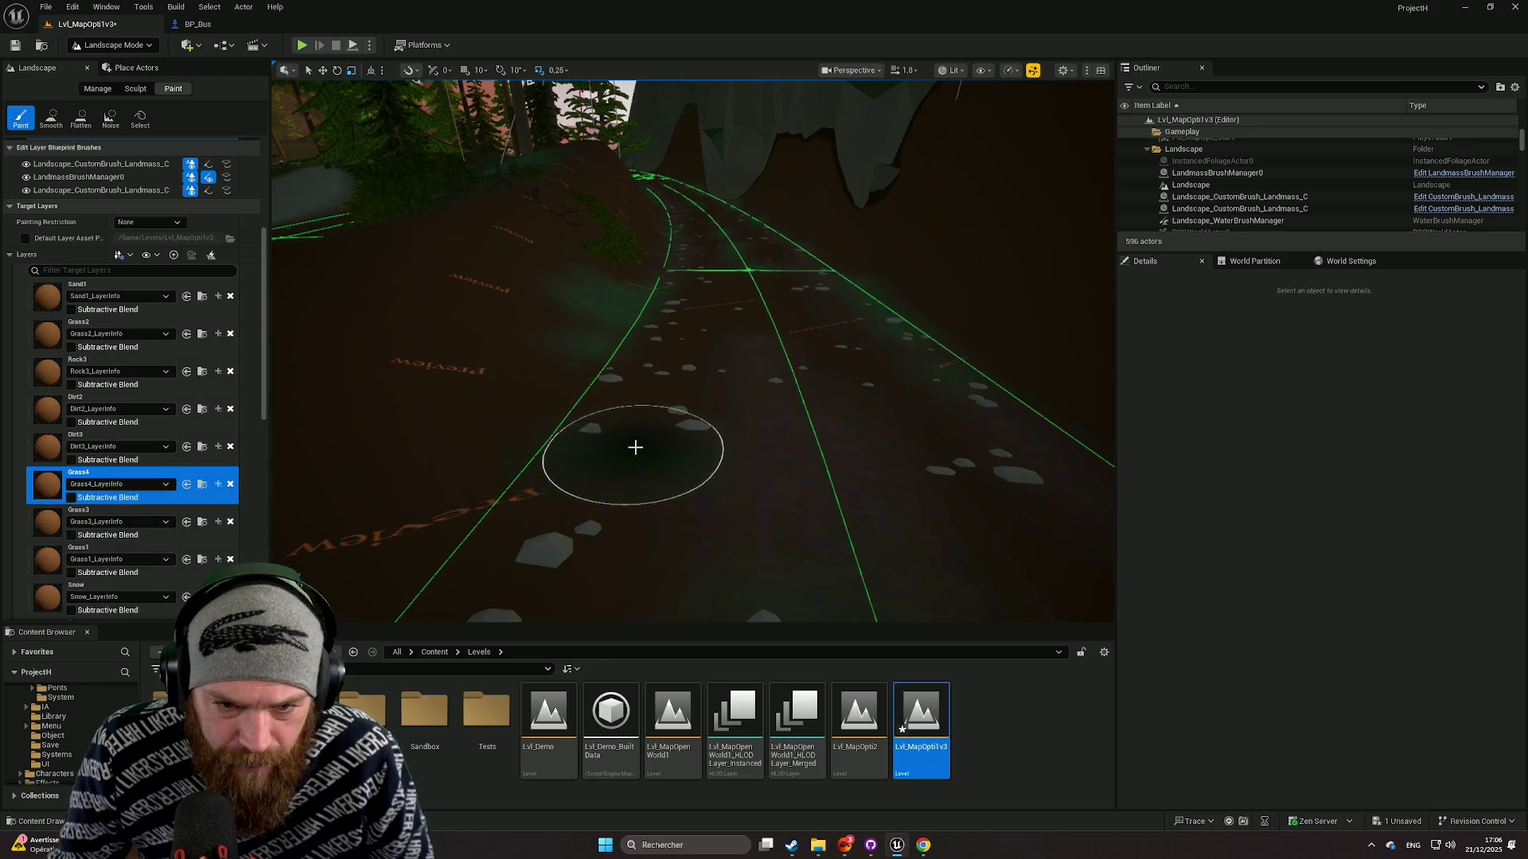
scroll(771, 338, up, 5)
scroll(782, 318, down, 5)
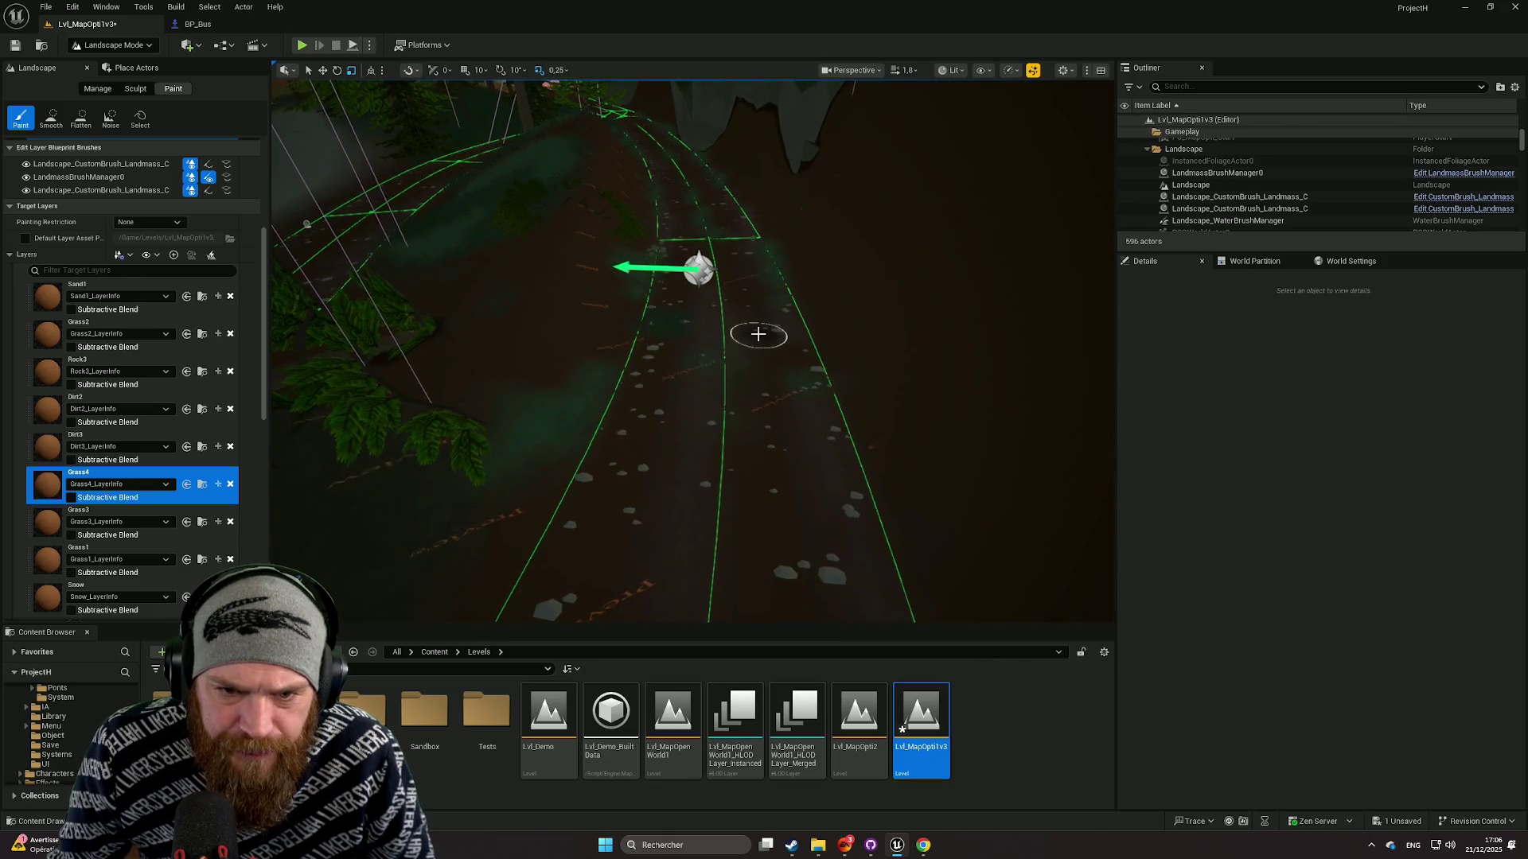
key(ctrl+z)
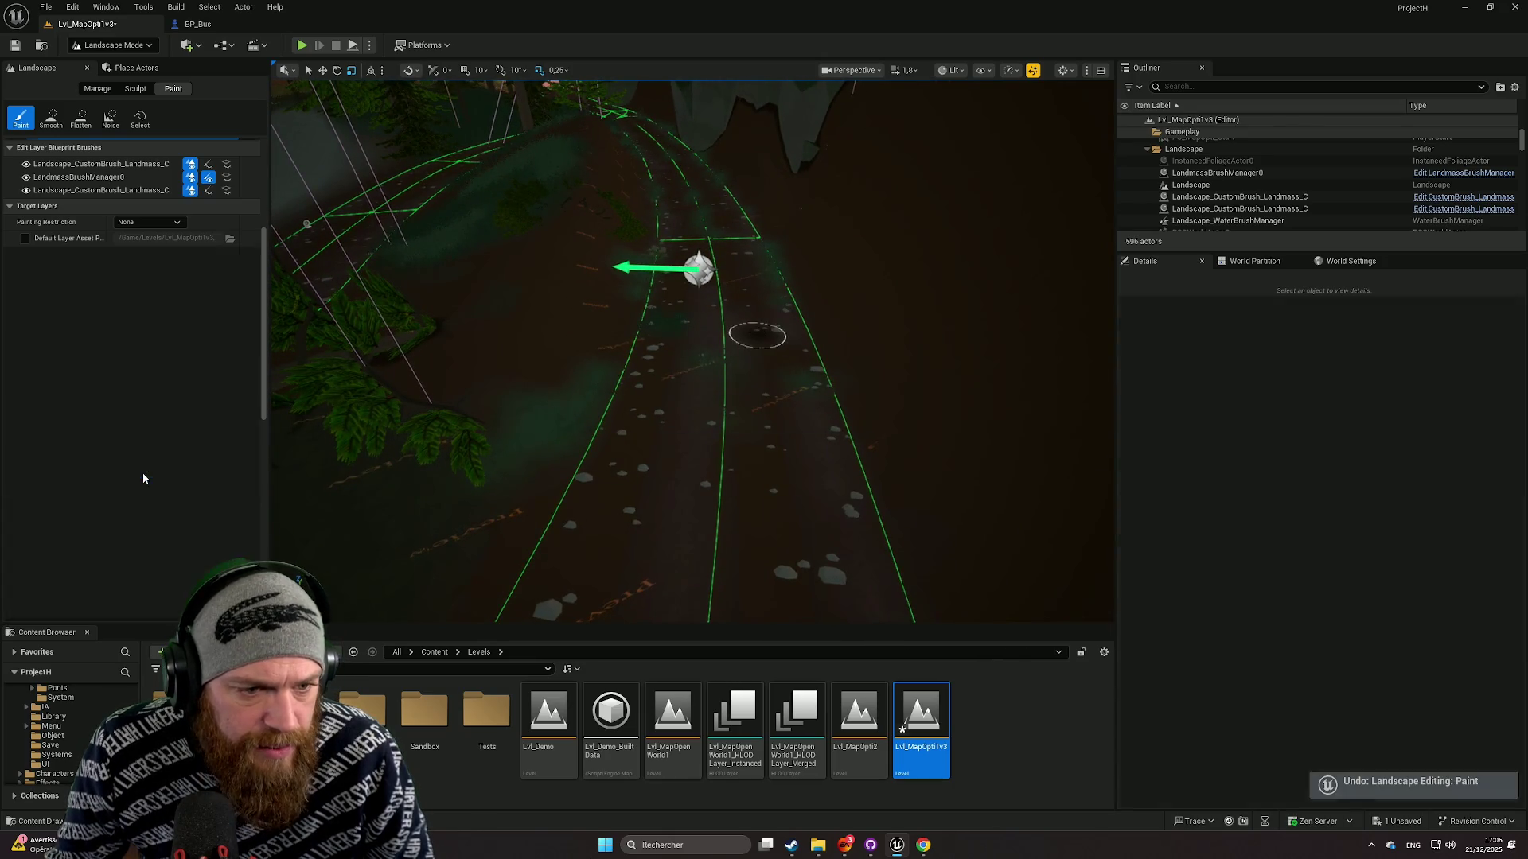
Move Grass4 near the top of the layers list and enlarge the brush to about 75.
drag(142, 472, 143, 317)
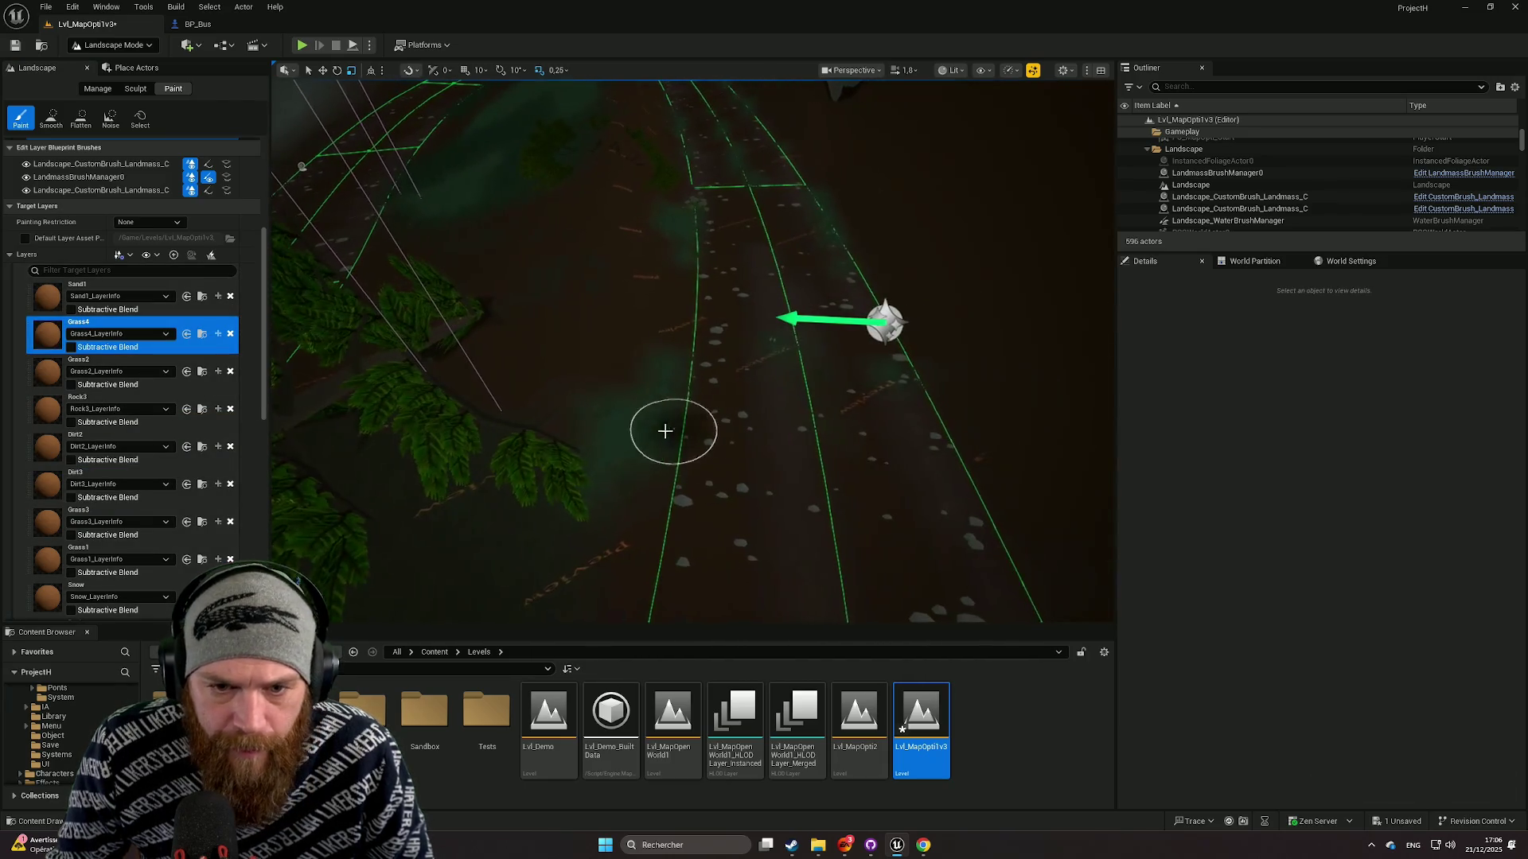
scroll(164, 341, up, 5)
scroll(164, 341, up, 2)
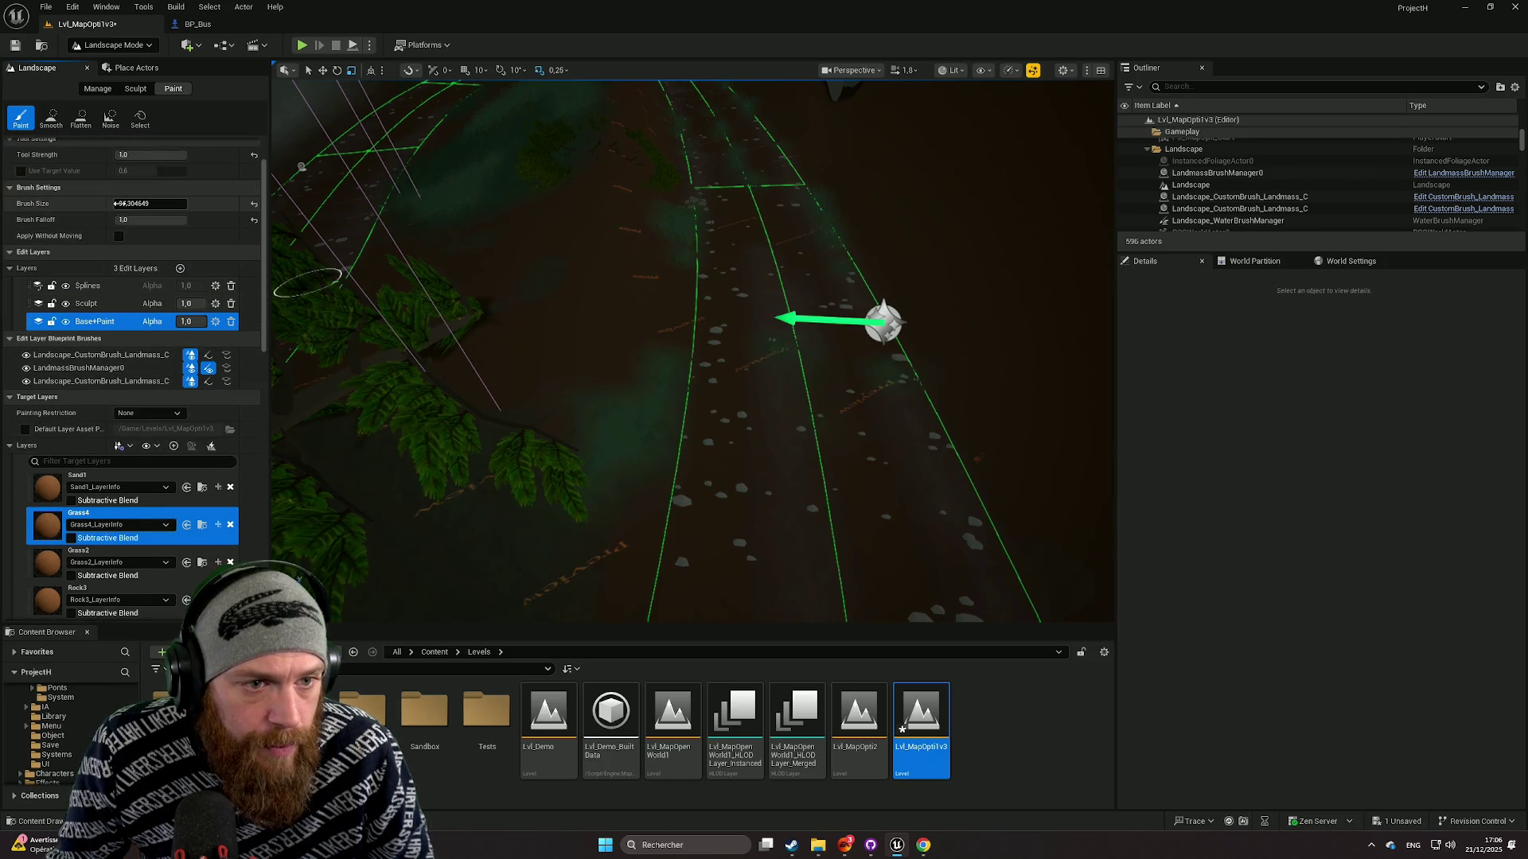
drag(117, 203, 140, 203)
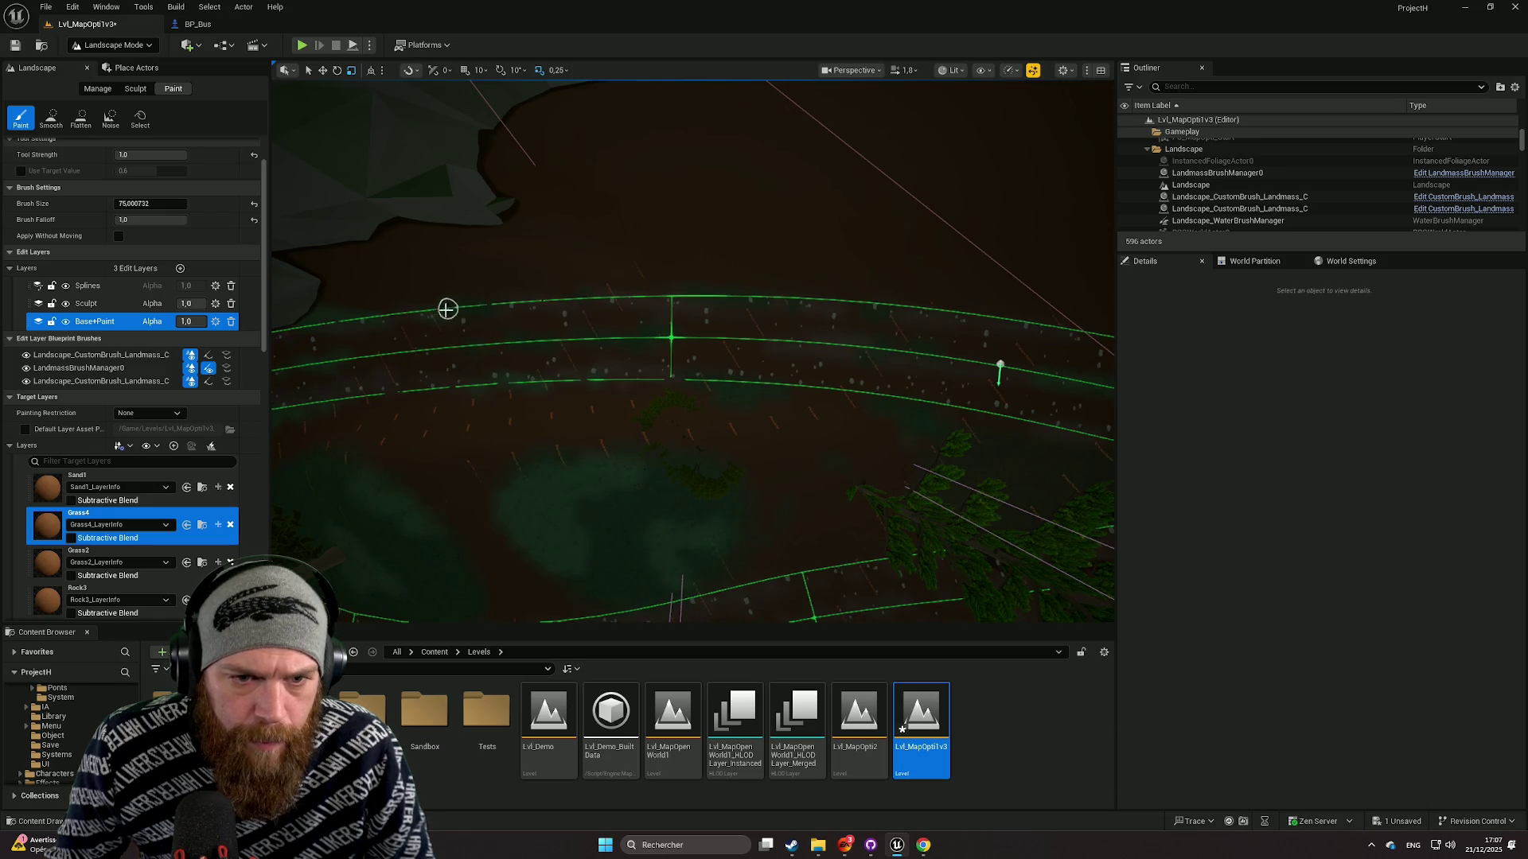
Fly along the curving road and look down on its edge along the cliff side.
drag(448, 309, 921, 382)
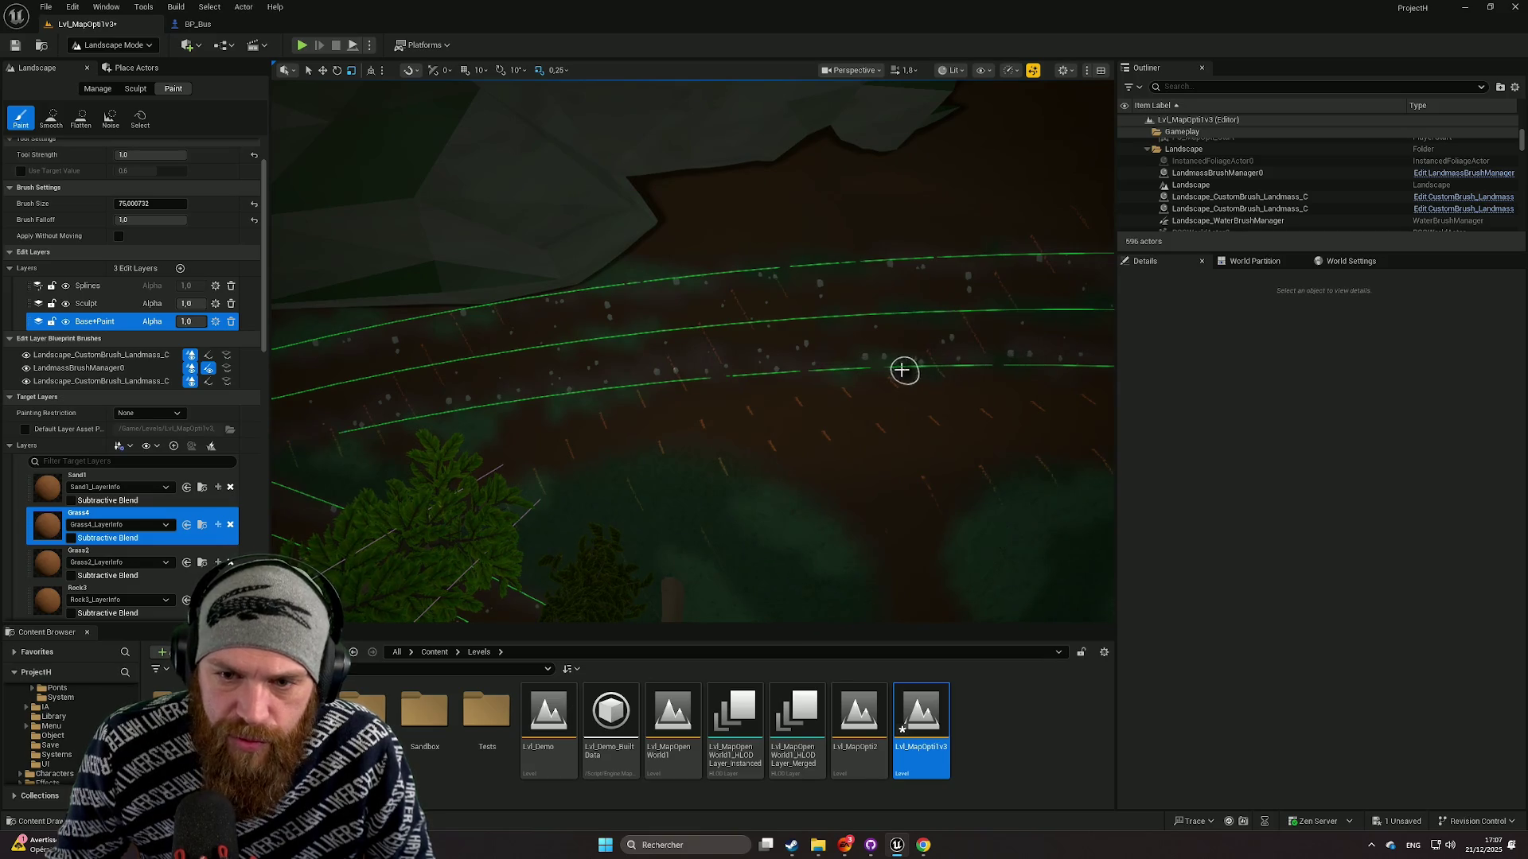
drag(834, 368, 760, 369)
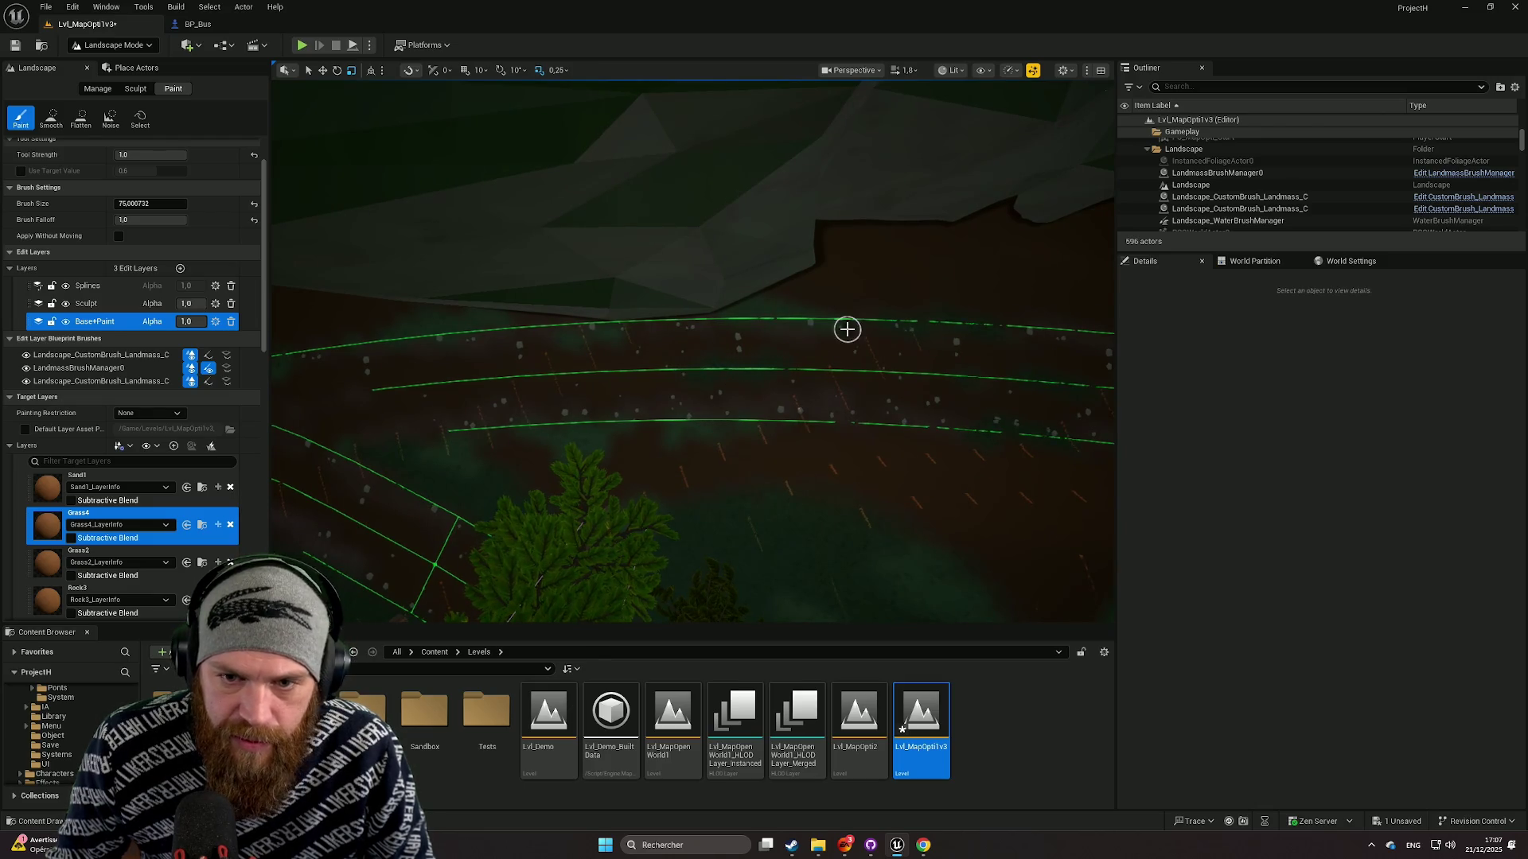
drag(792, 316, 846, 331)
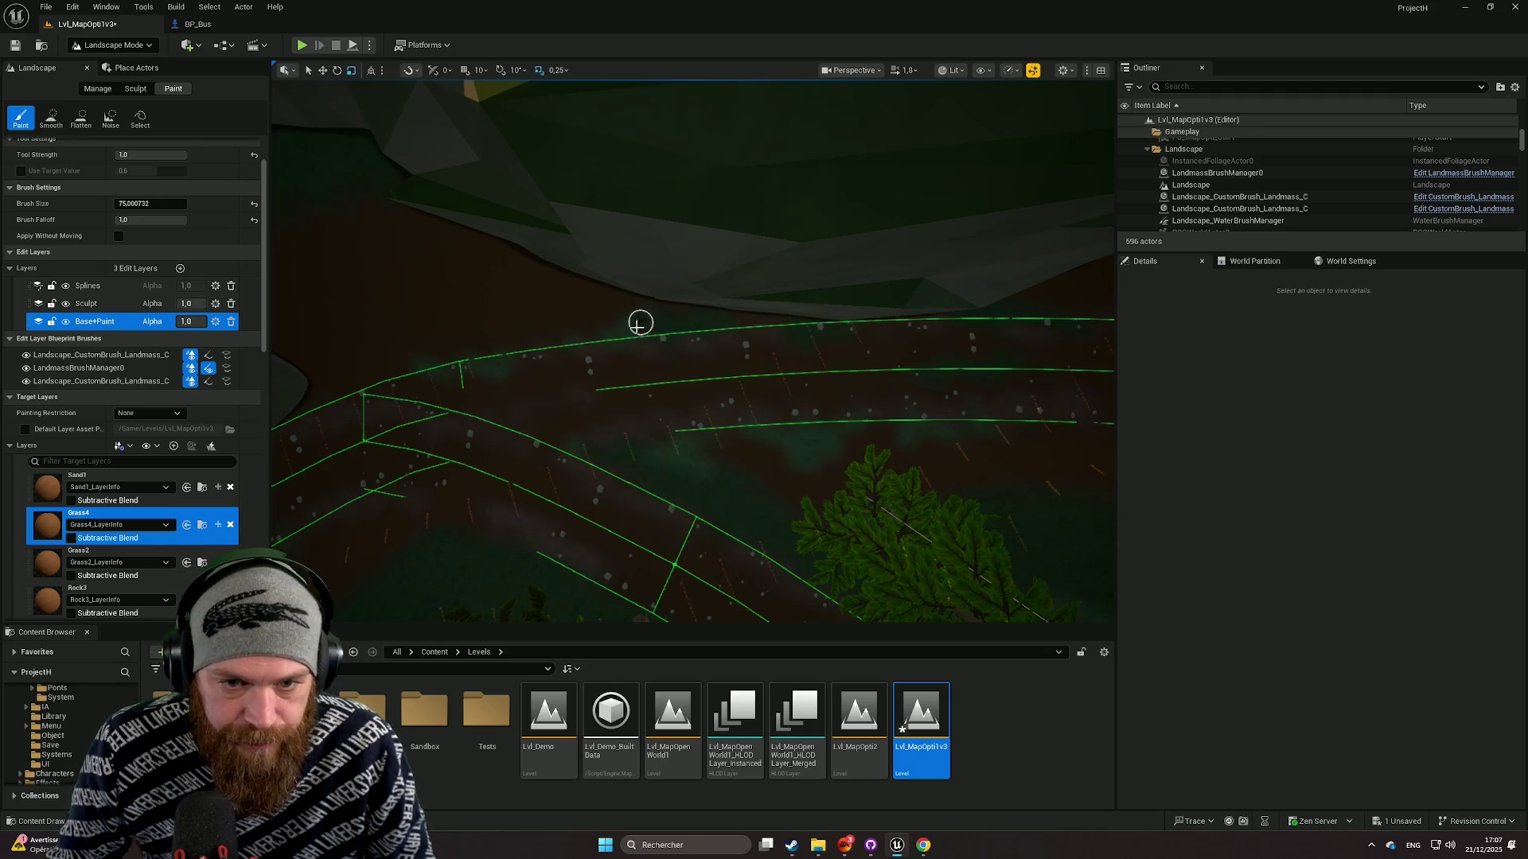
drag(602, 339, 679, 362)
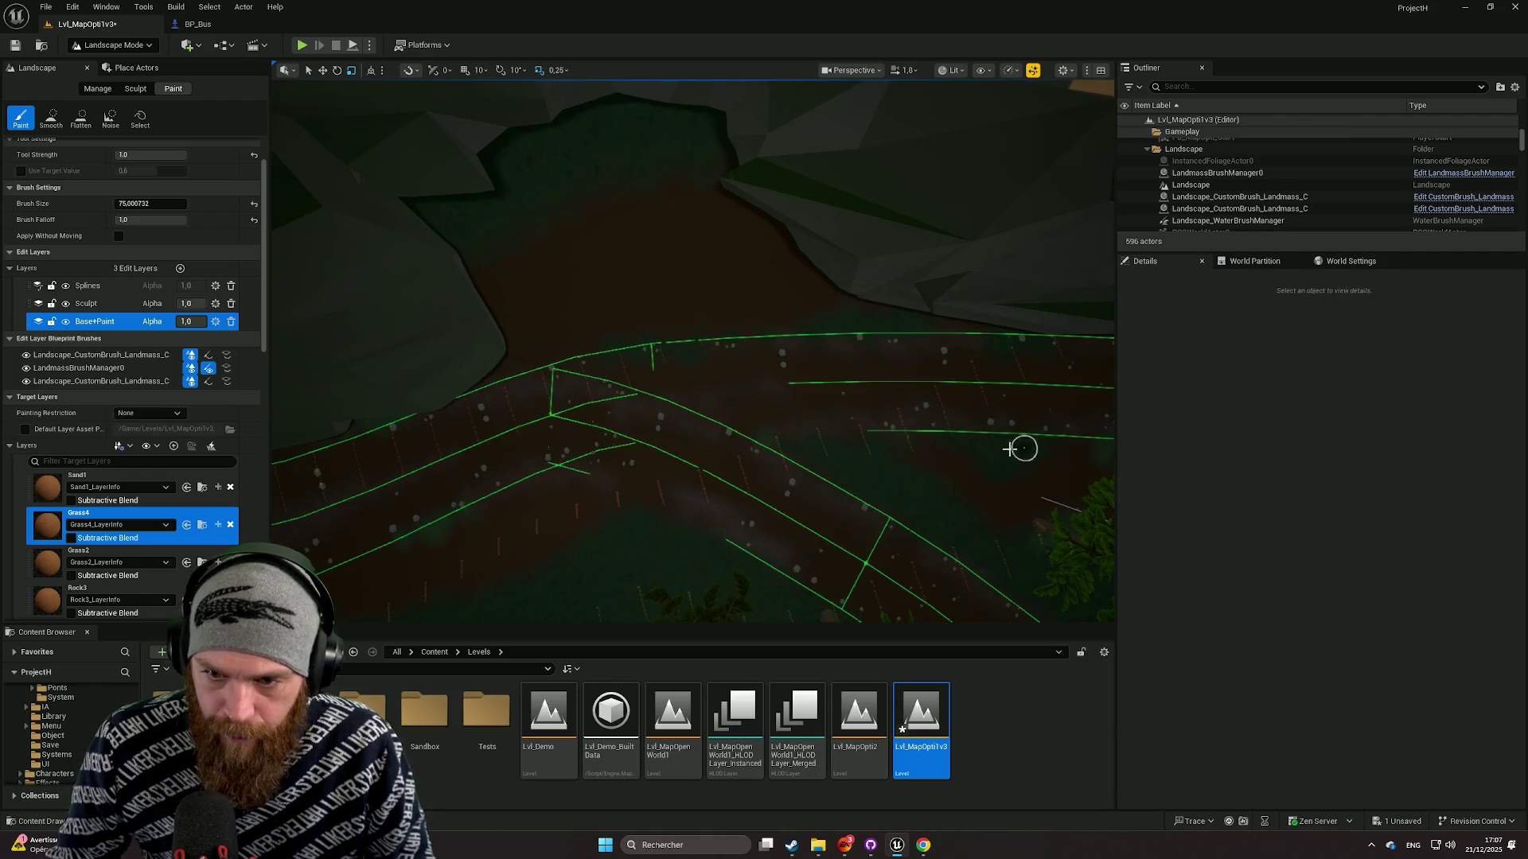
drag(766, 440, 822, 433)
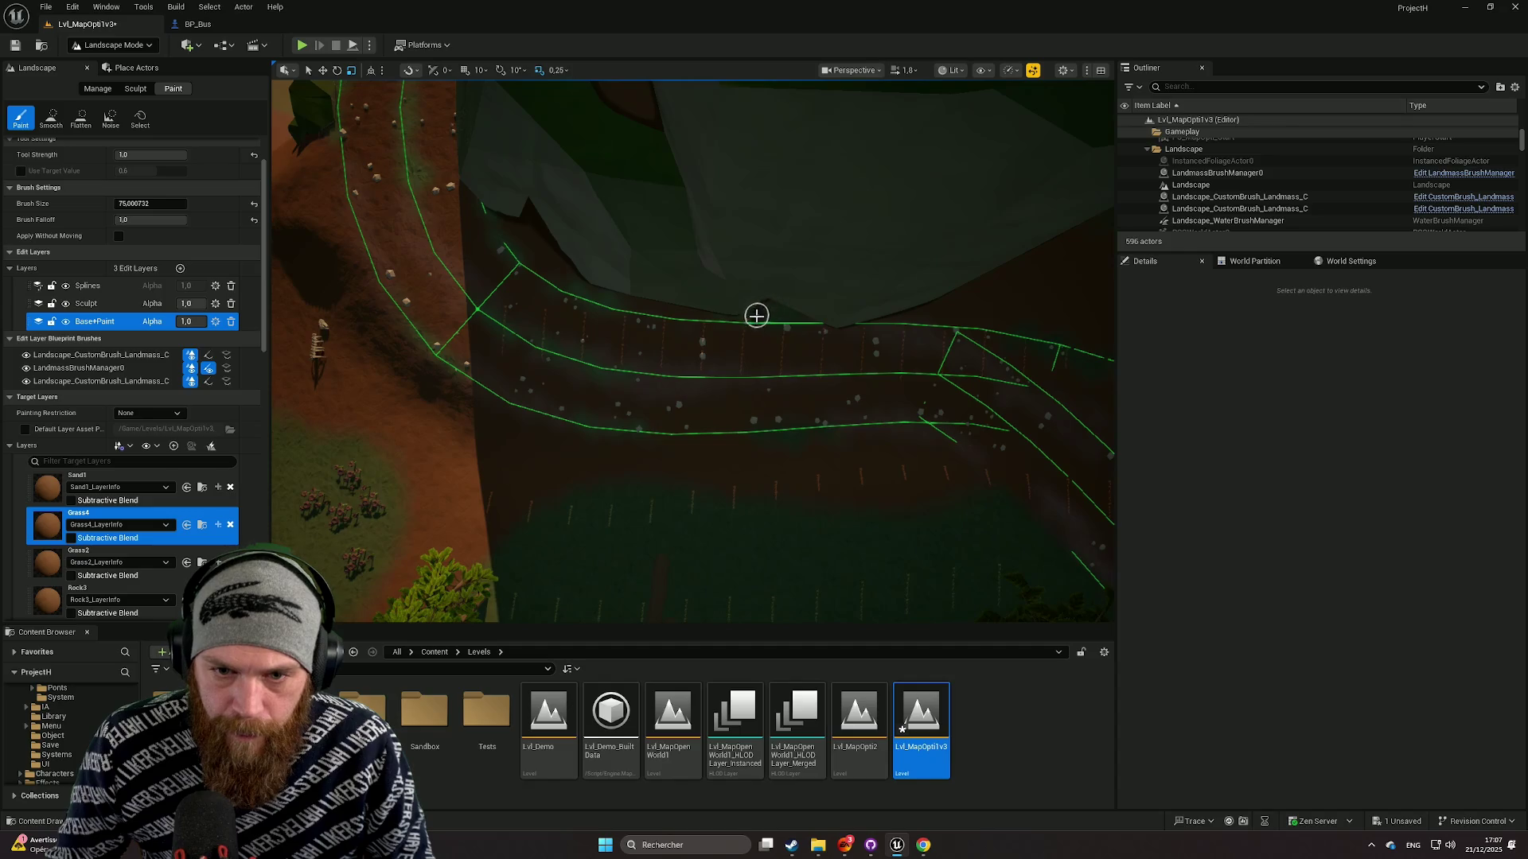
drag(750, 314, 853, 358)
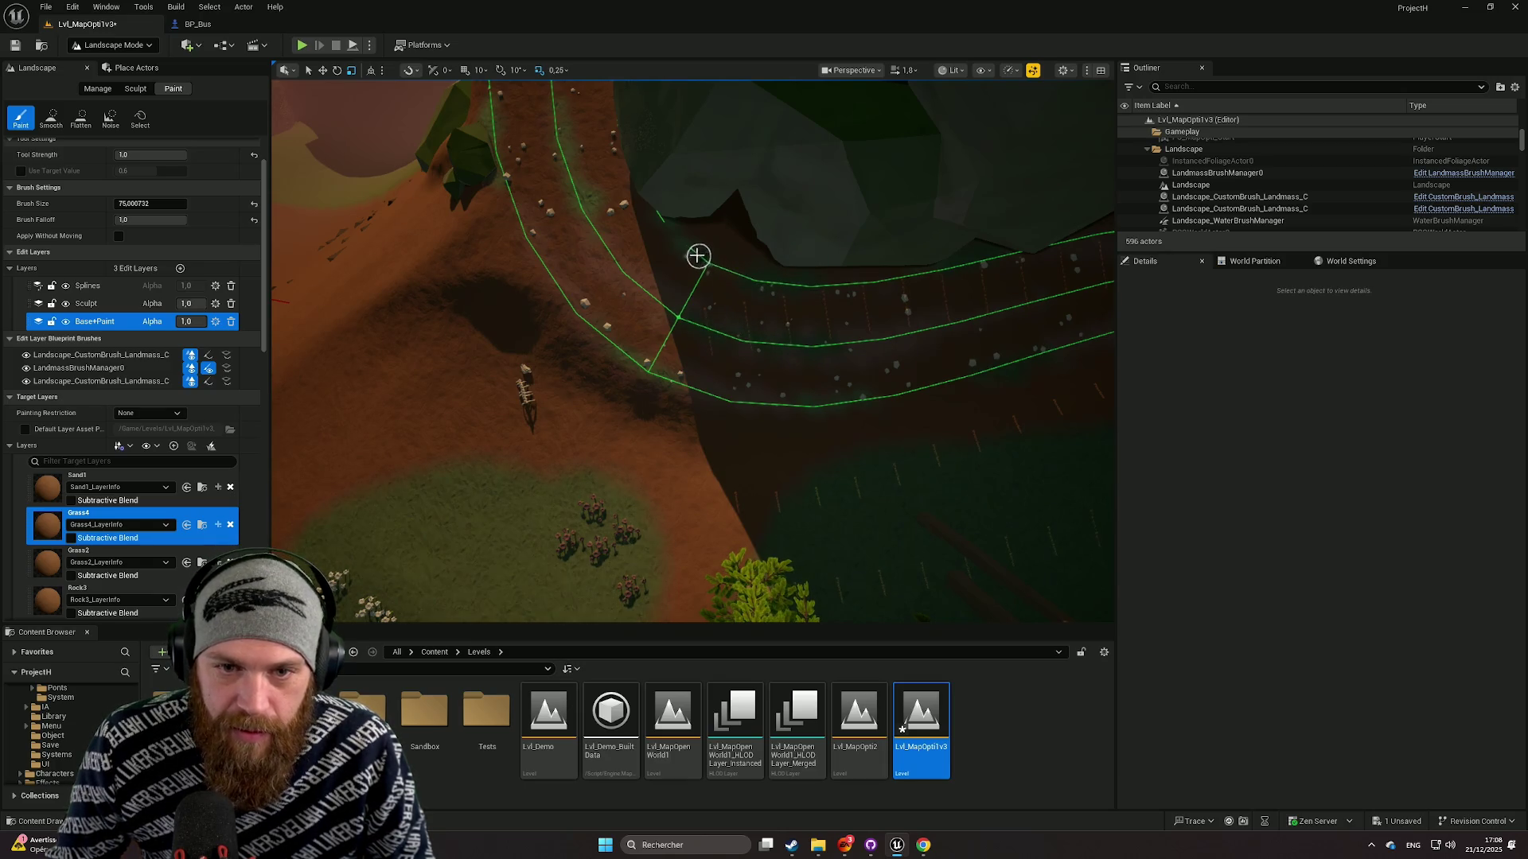
Fly up toward the cliff edge and along the curving road.
key(Up)
key(Left)
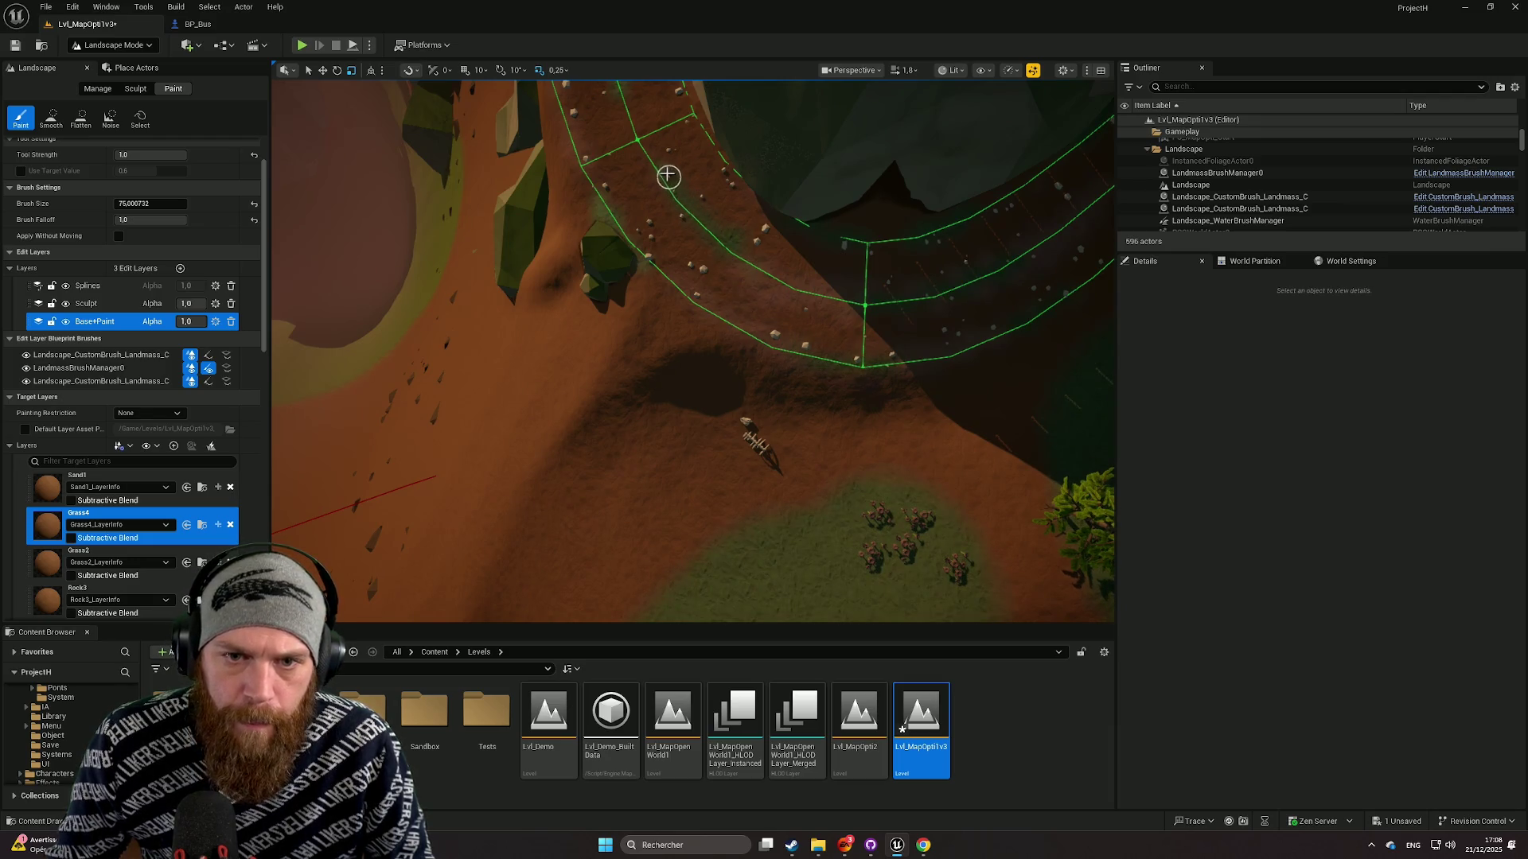
scroll(668, 178, up, 5)
scroll(915, 220, up, 1)
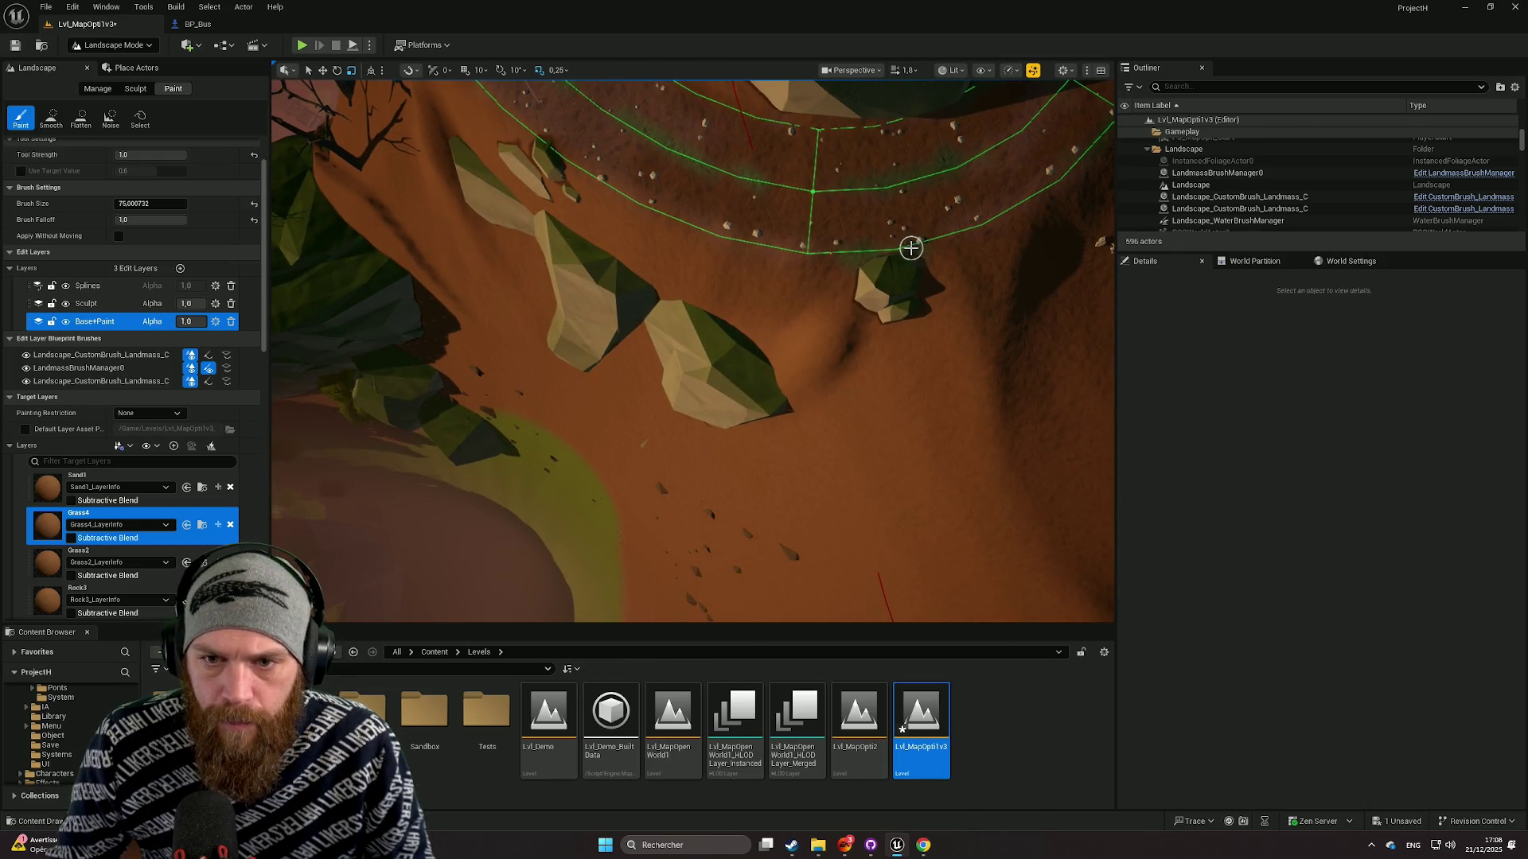
scroll(911, 248, down, 5)
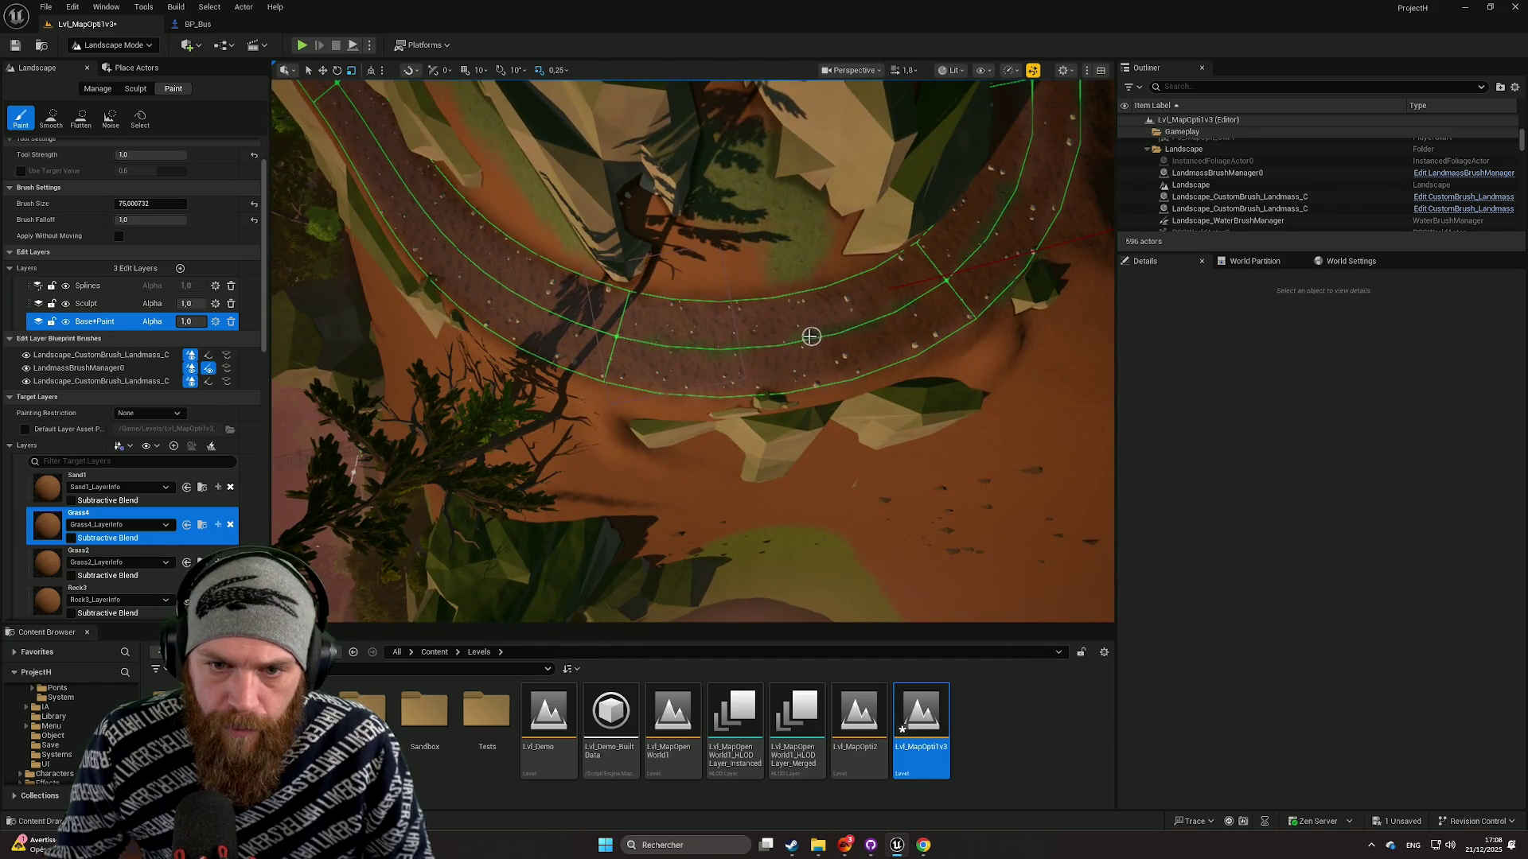
key(Left)
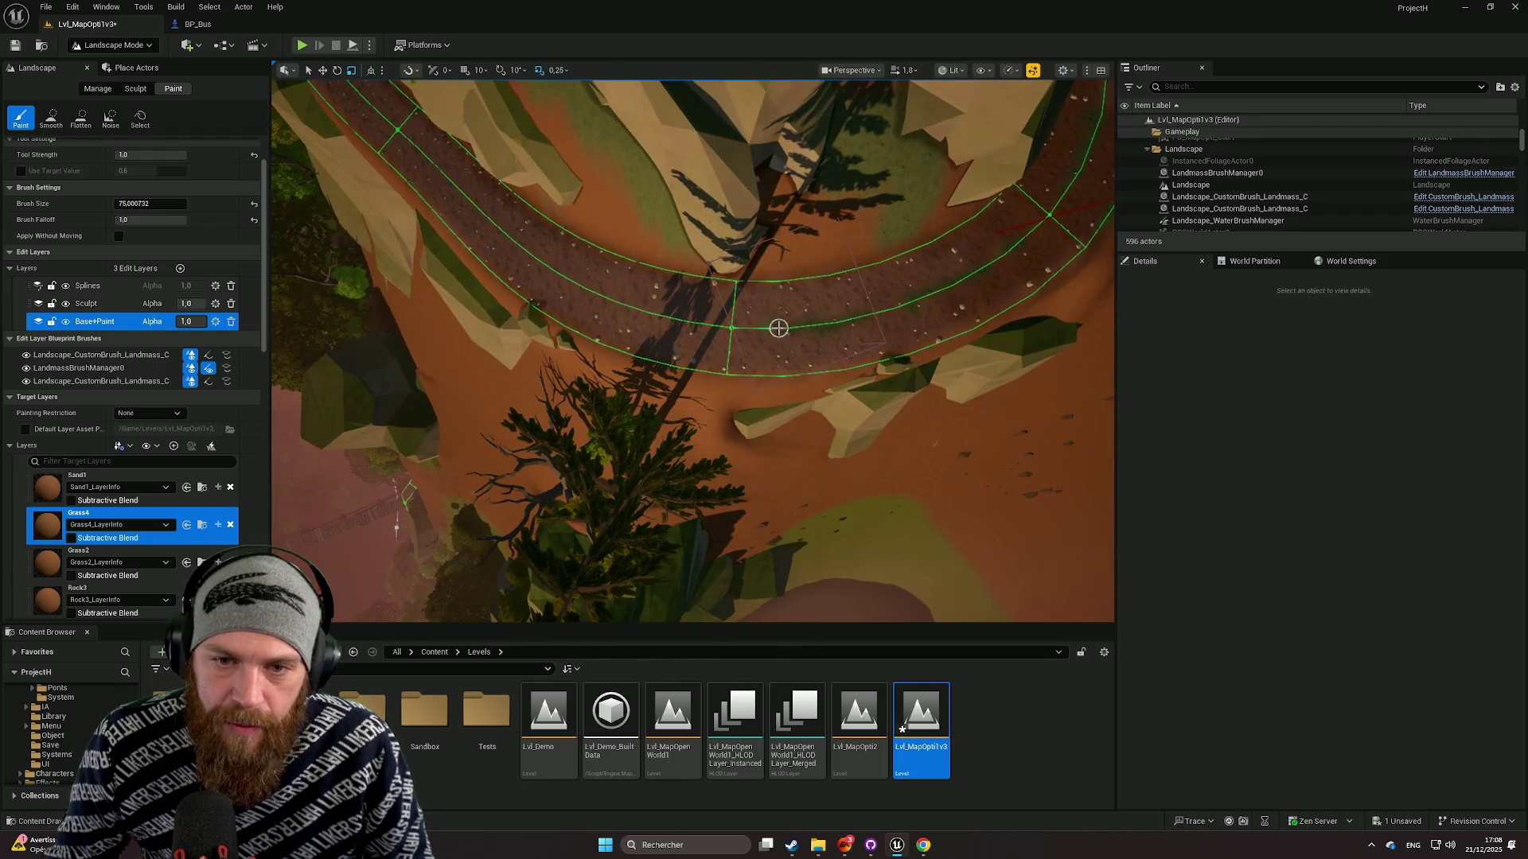
scroll(785, 328, up, 5)
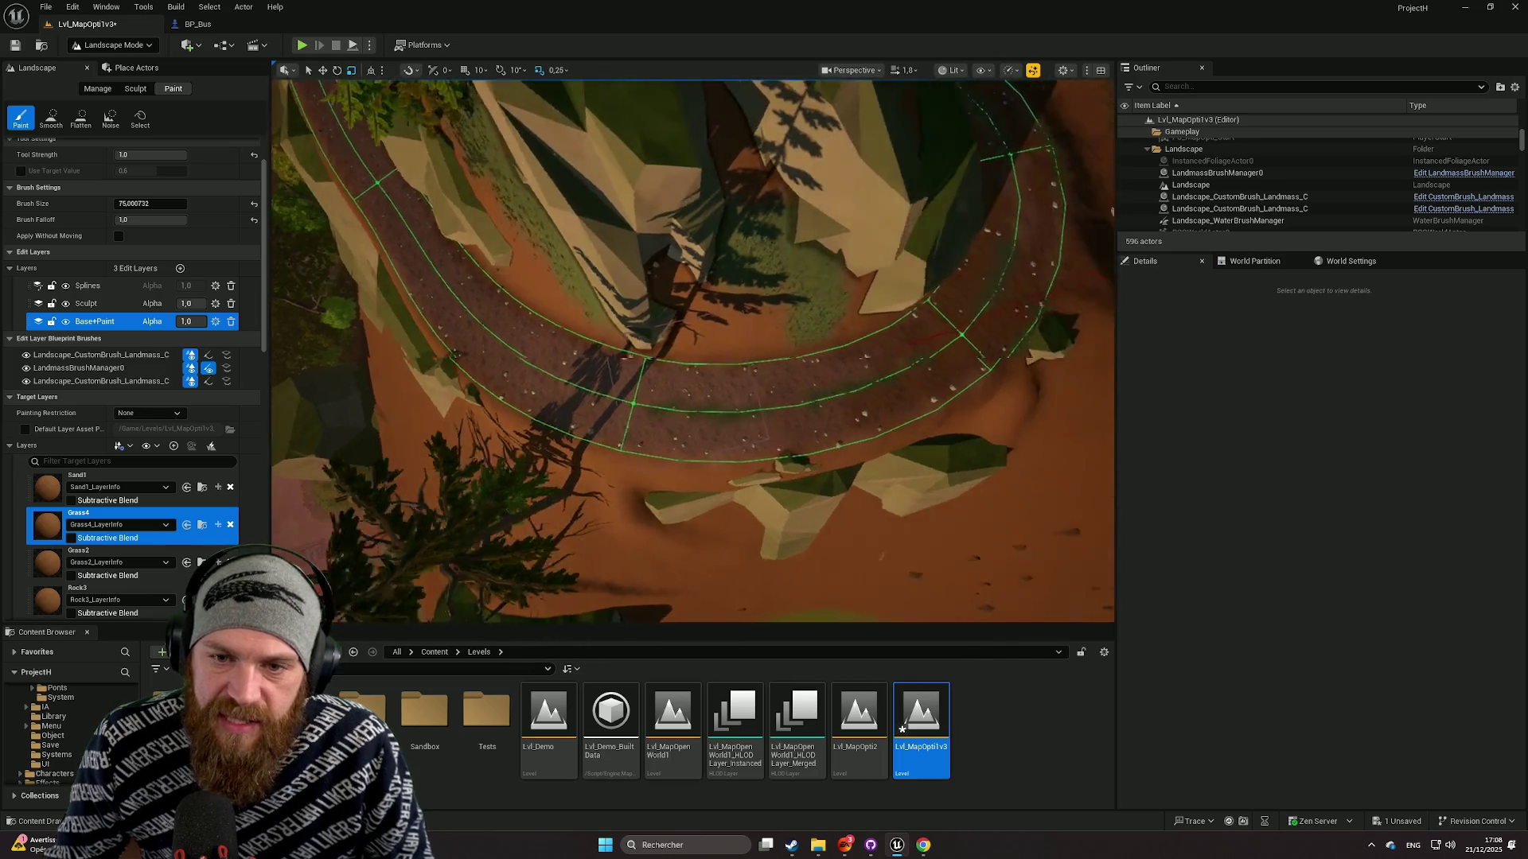
scroll(1042, 470, down, 5)
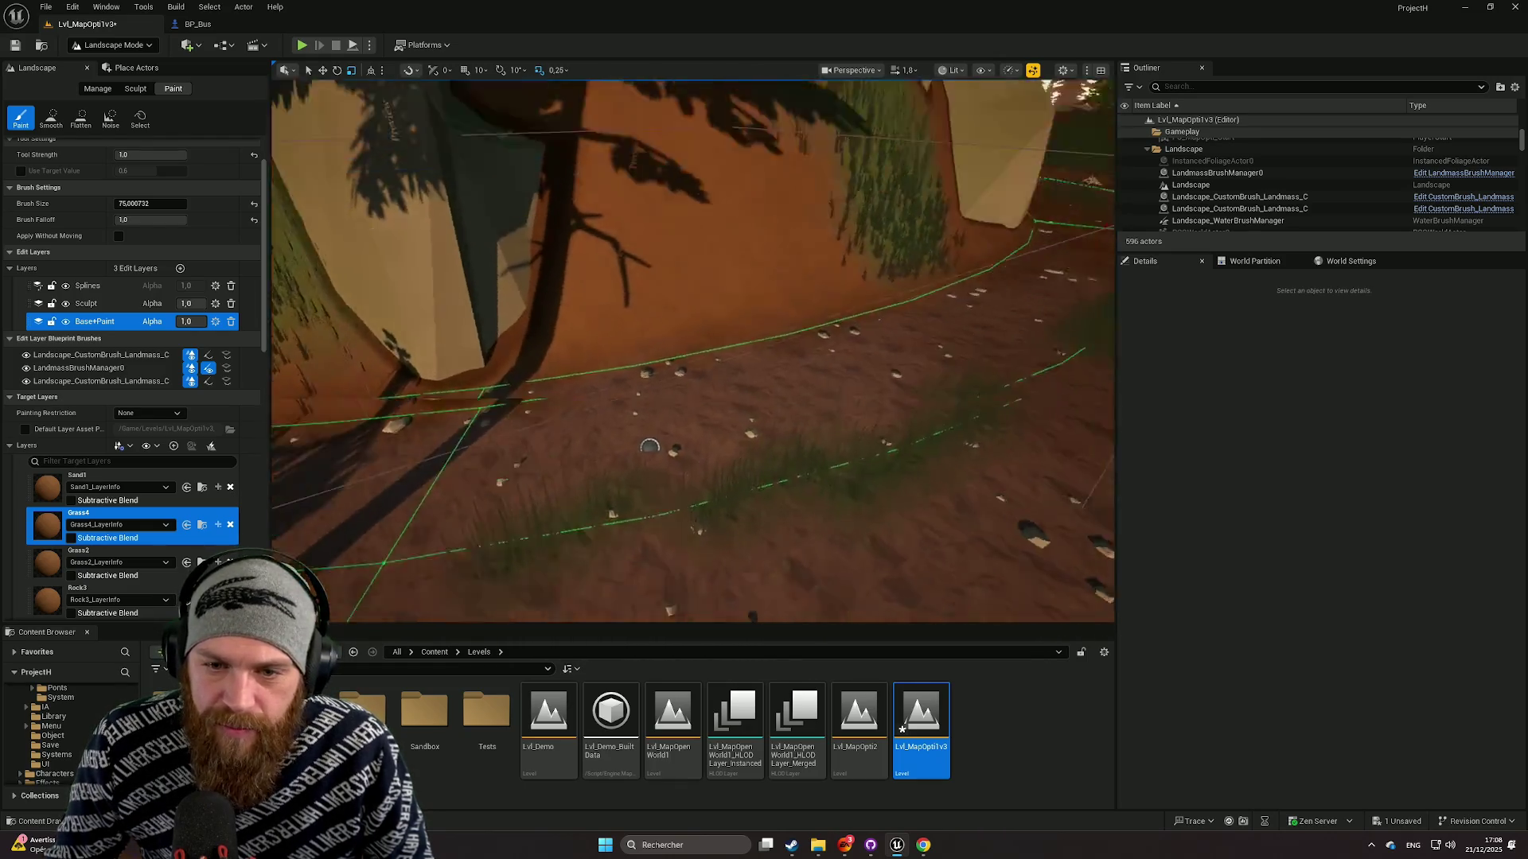
scroll(693, 351, up, 5)
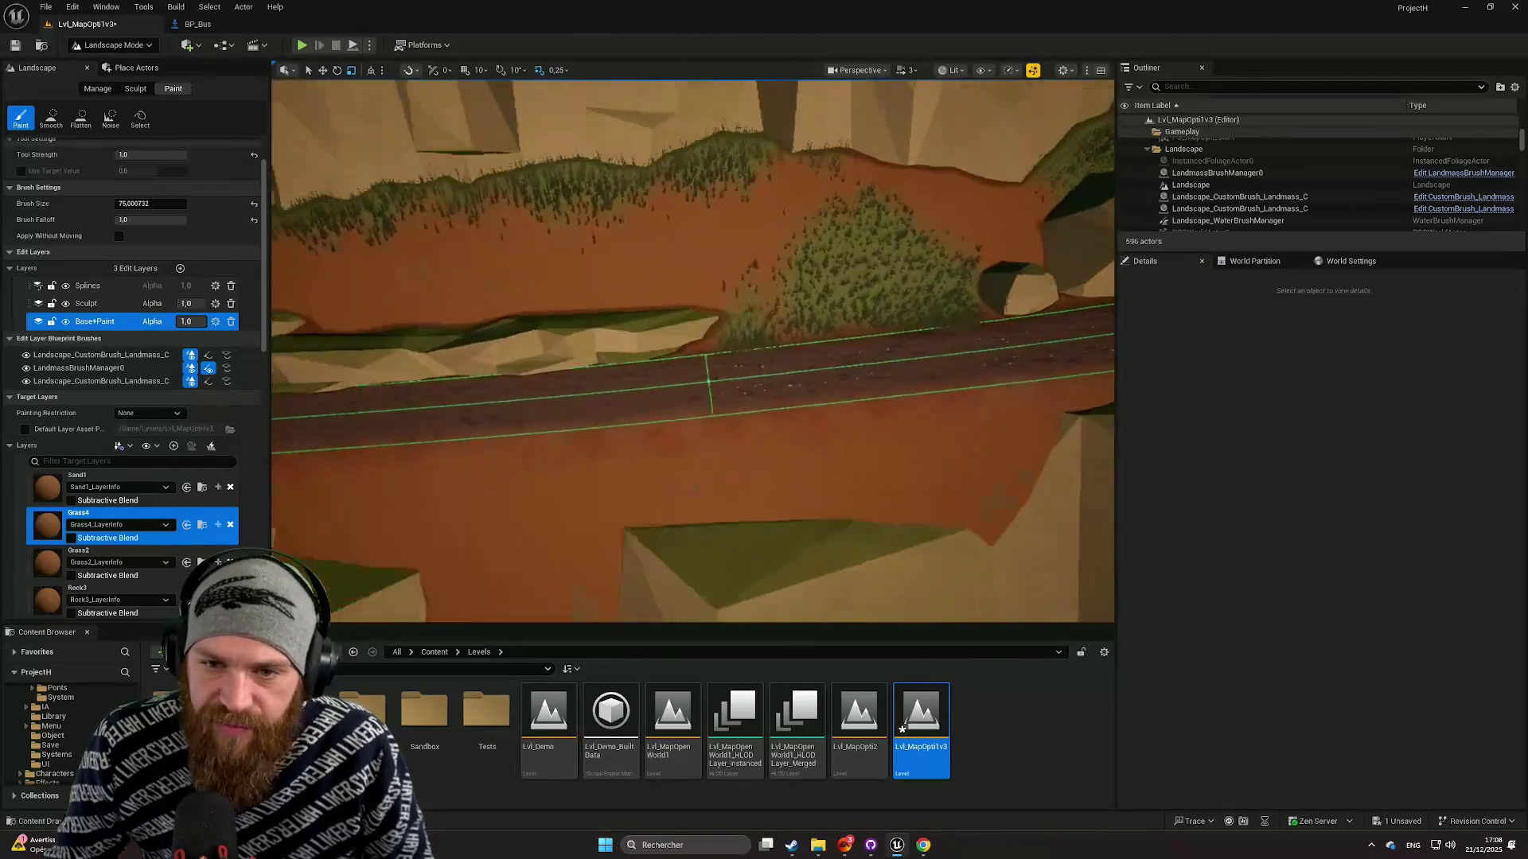
scroll(820, 336, up, 5)
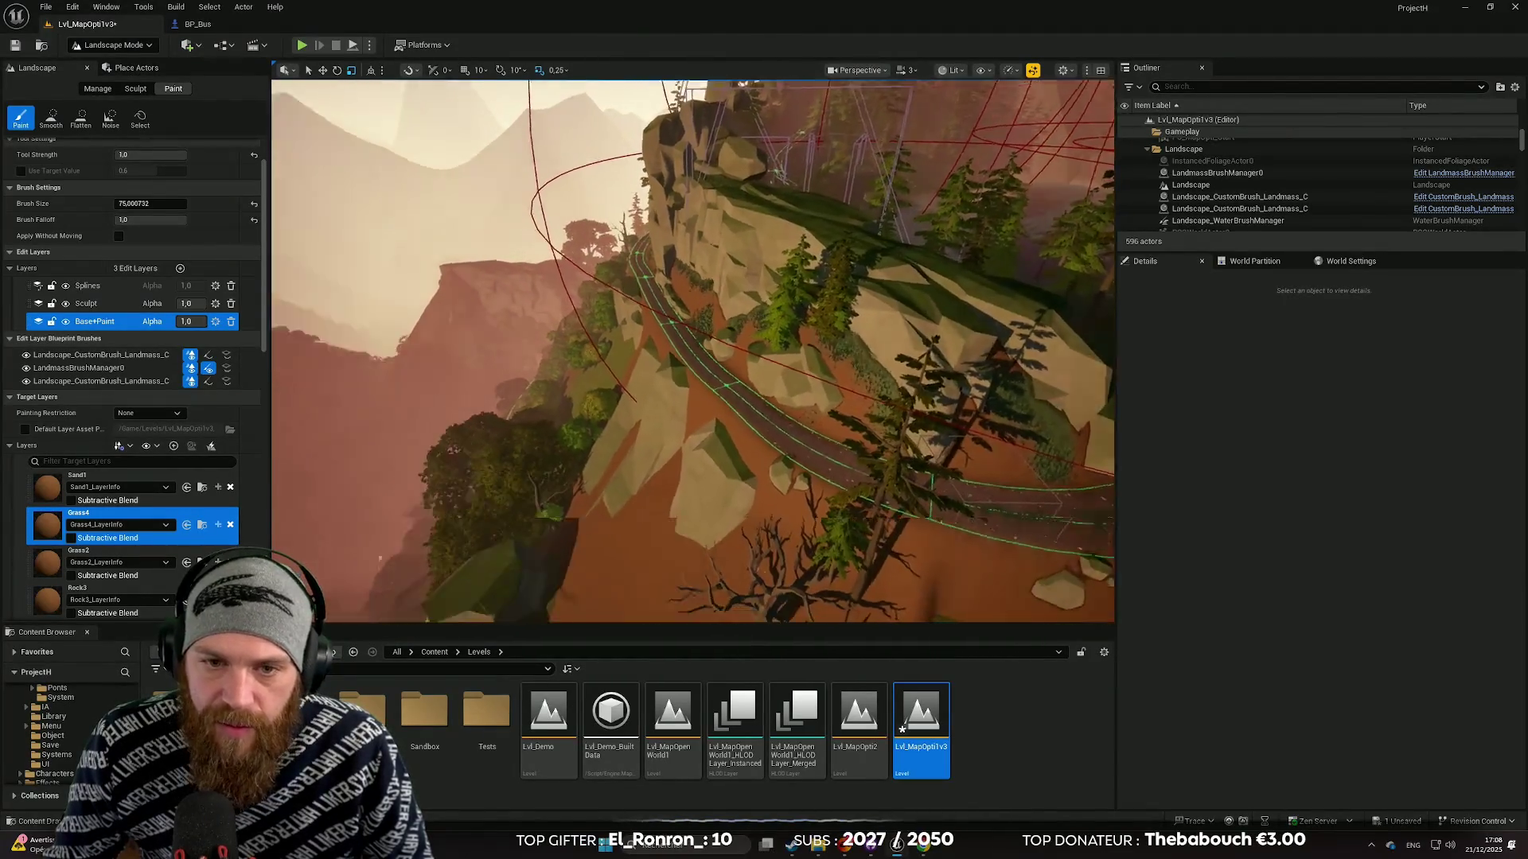
Paint grass onto the red bank beside the road, then undo that stroke.
drag(820, 336, 711, 393)
scroll(711, 392, up, 2)
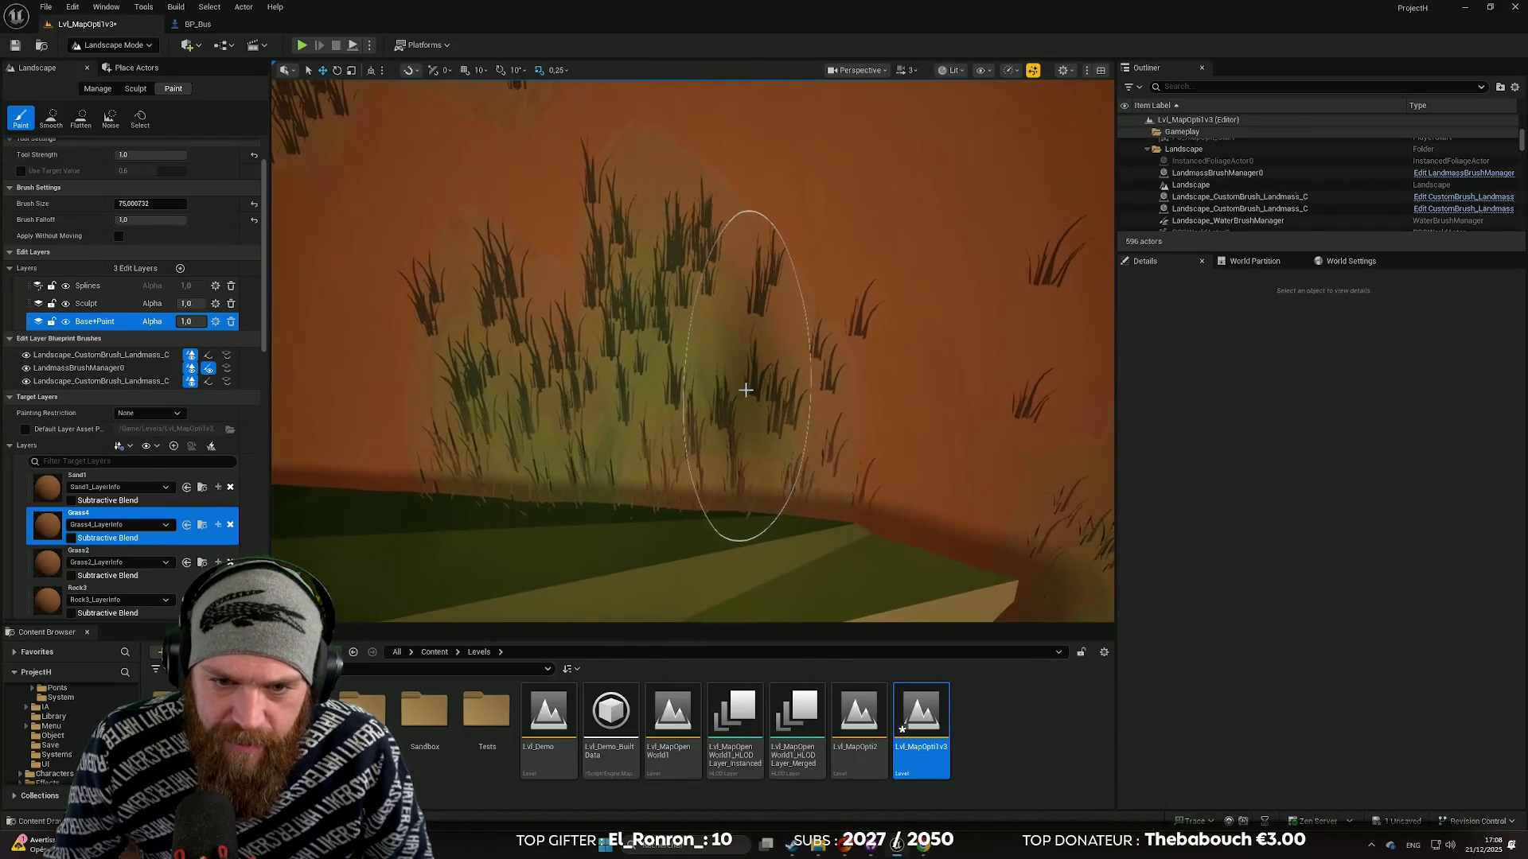
key(ctrl+z)
scroll(780, 389, down, 5)
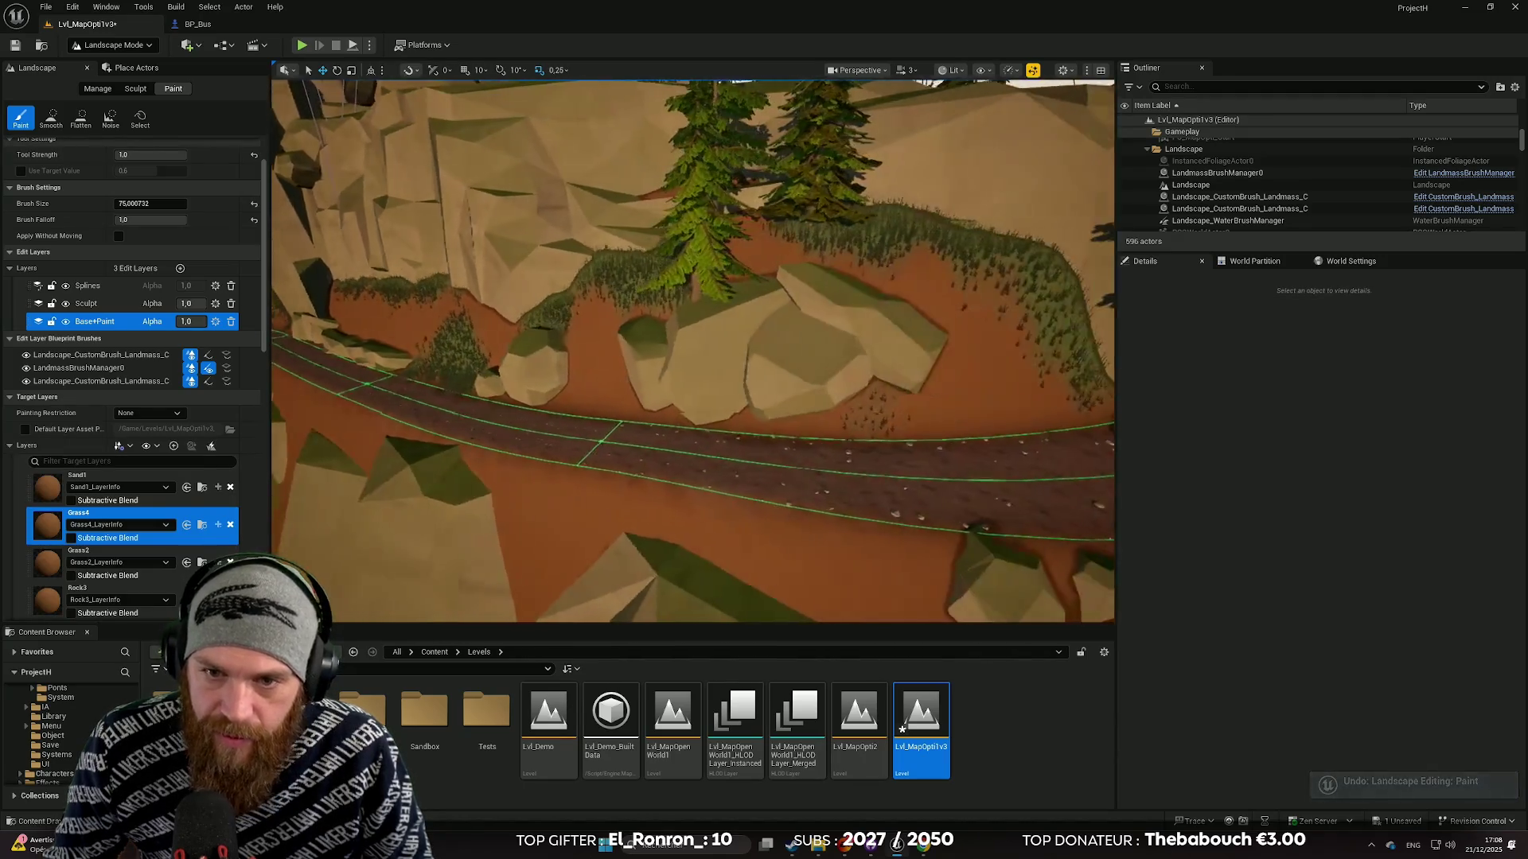
key(w)
key(w)
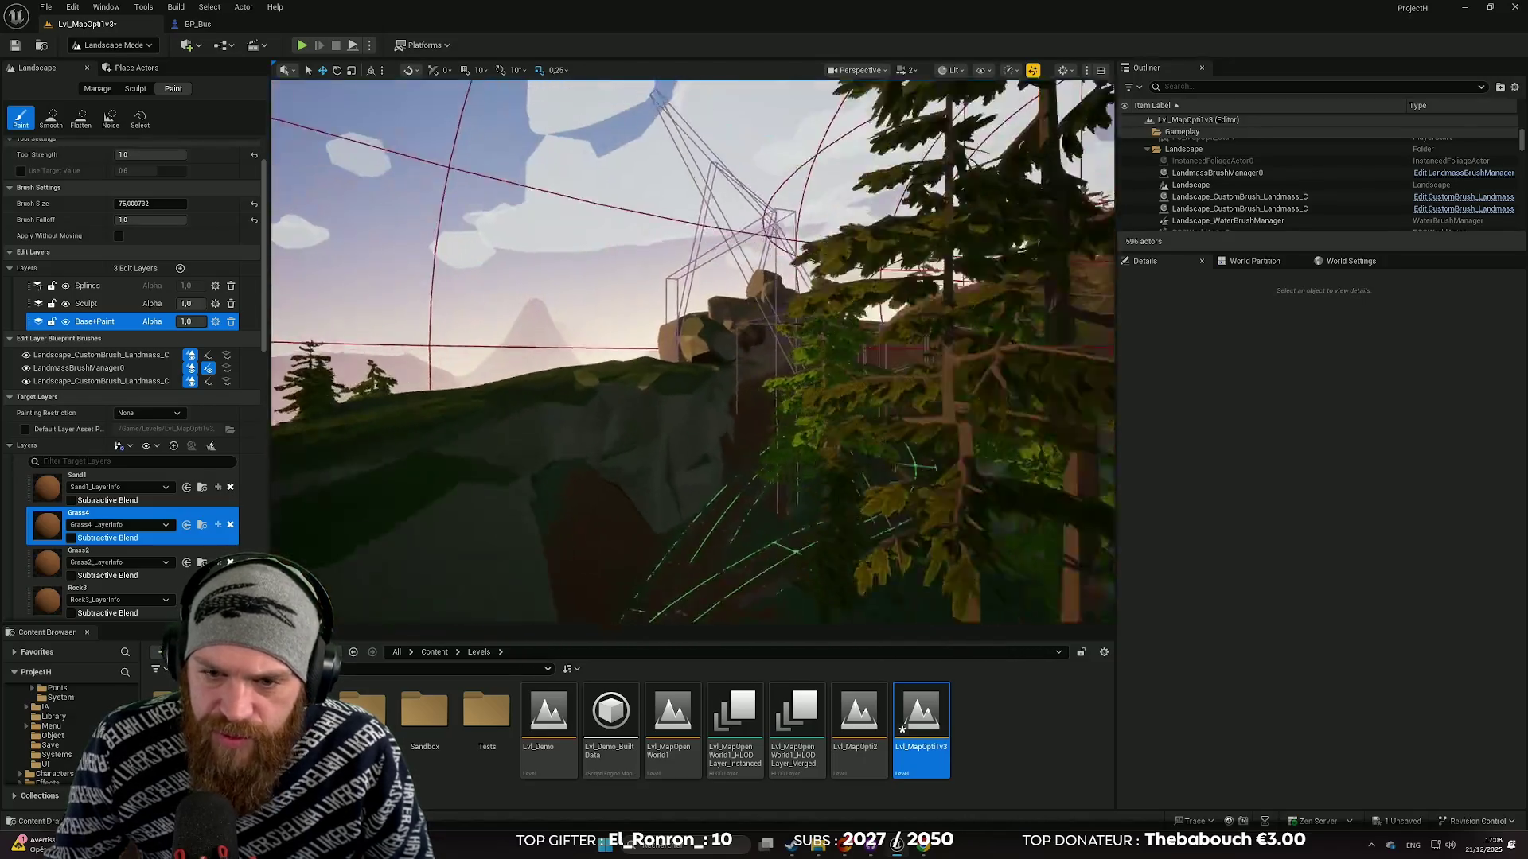
Fly forward to the straight road section beside the rocks and foliage.
key(w)
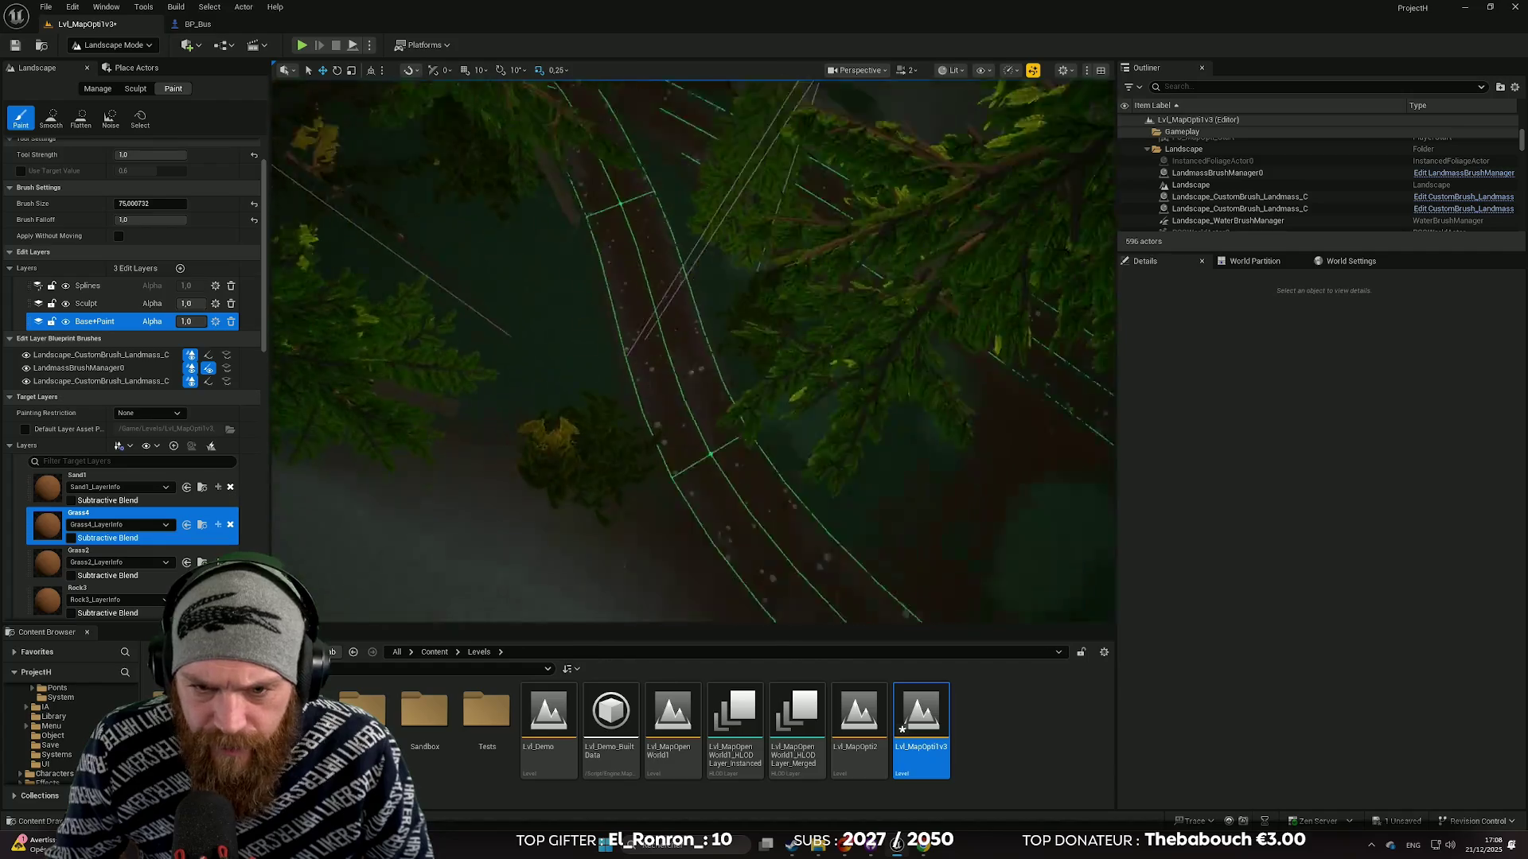
key(w)
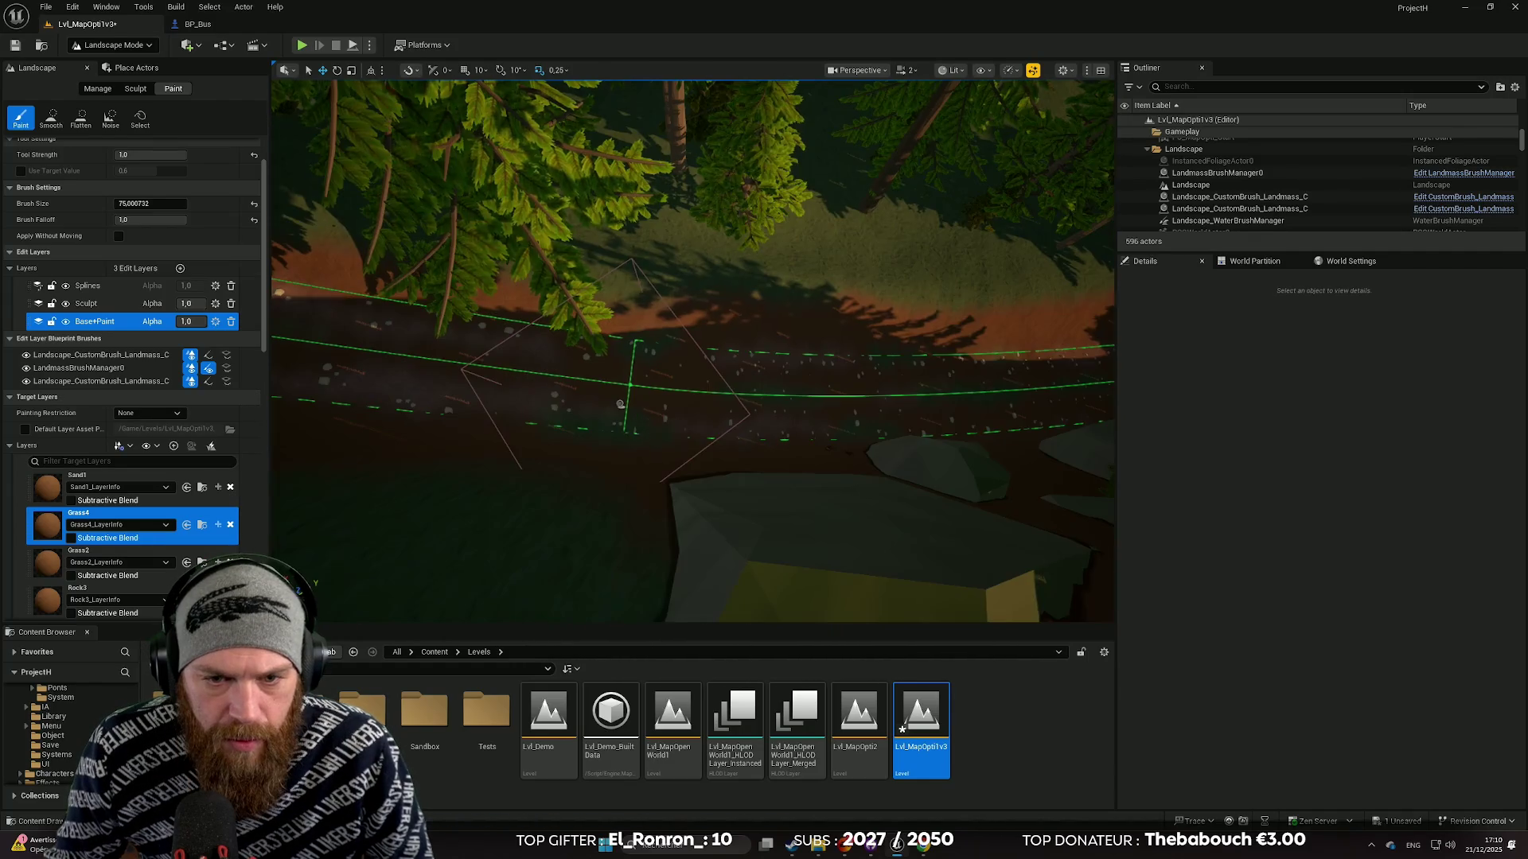
Fly down the road to ground level facing the tunnel, and erase grass on its left edge.
scroll(776, 389, up, 5)
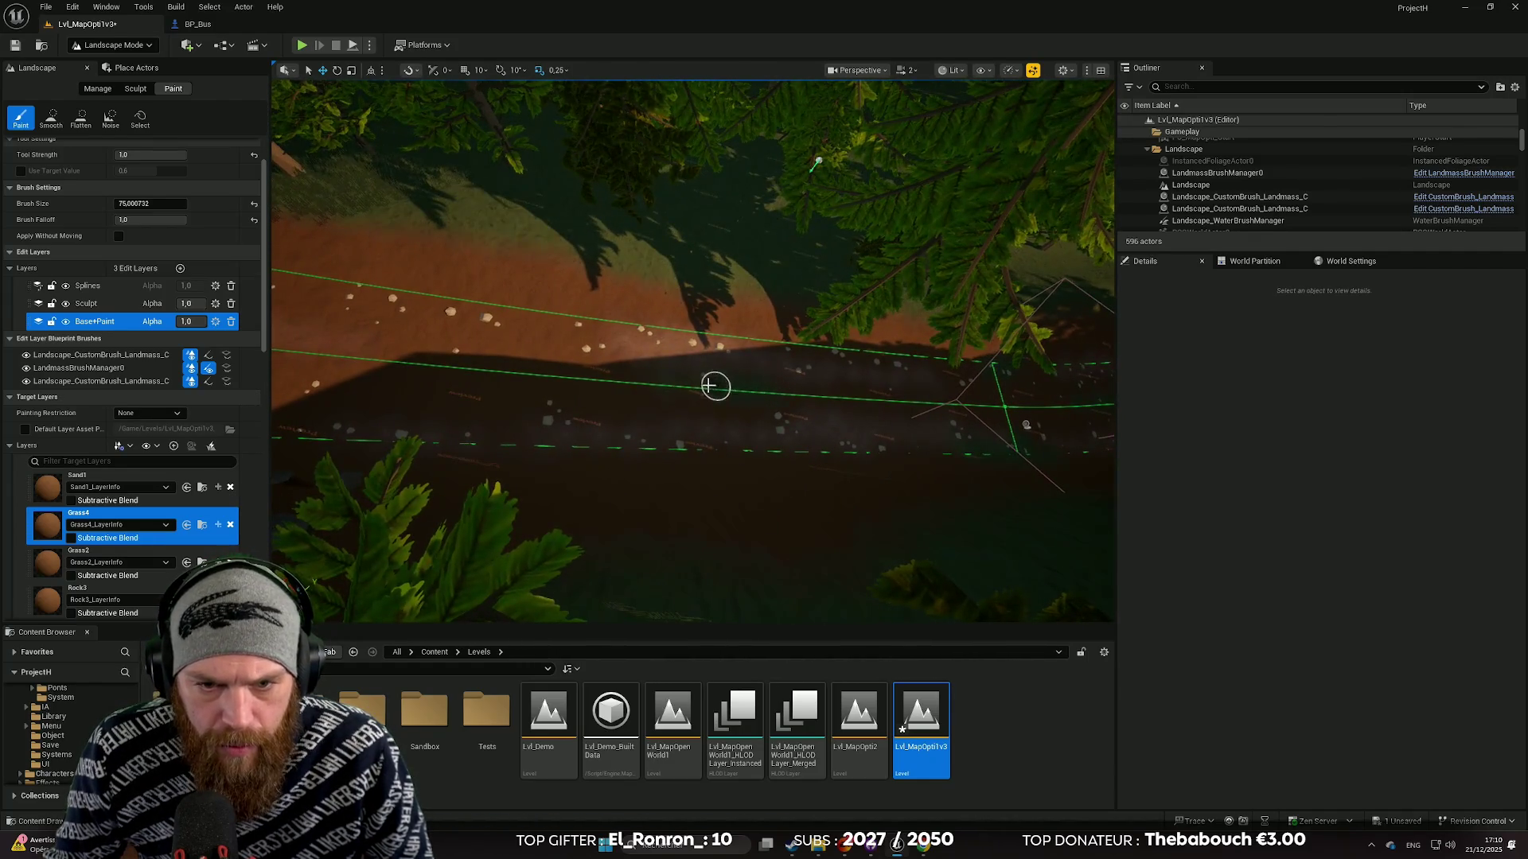
drag(468, 369, 432, 362)
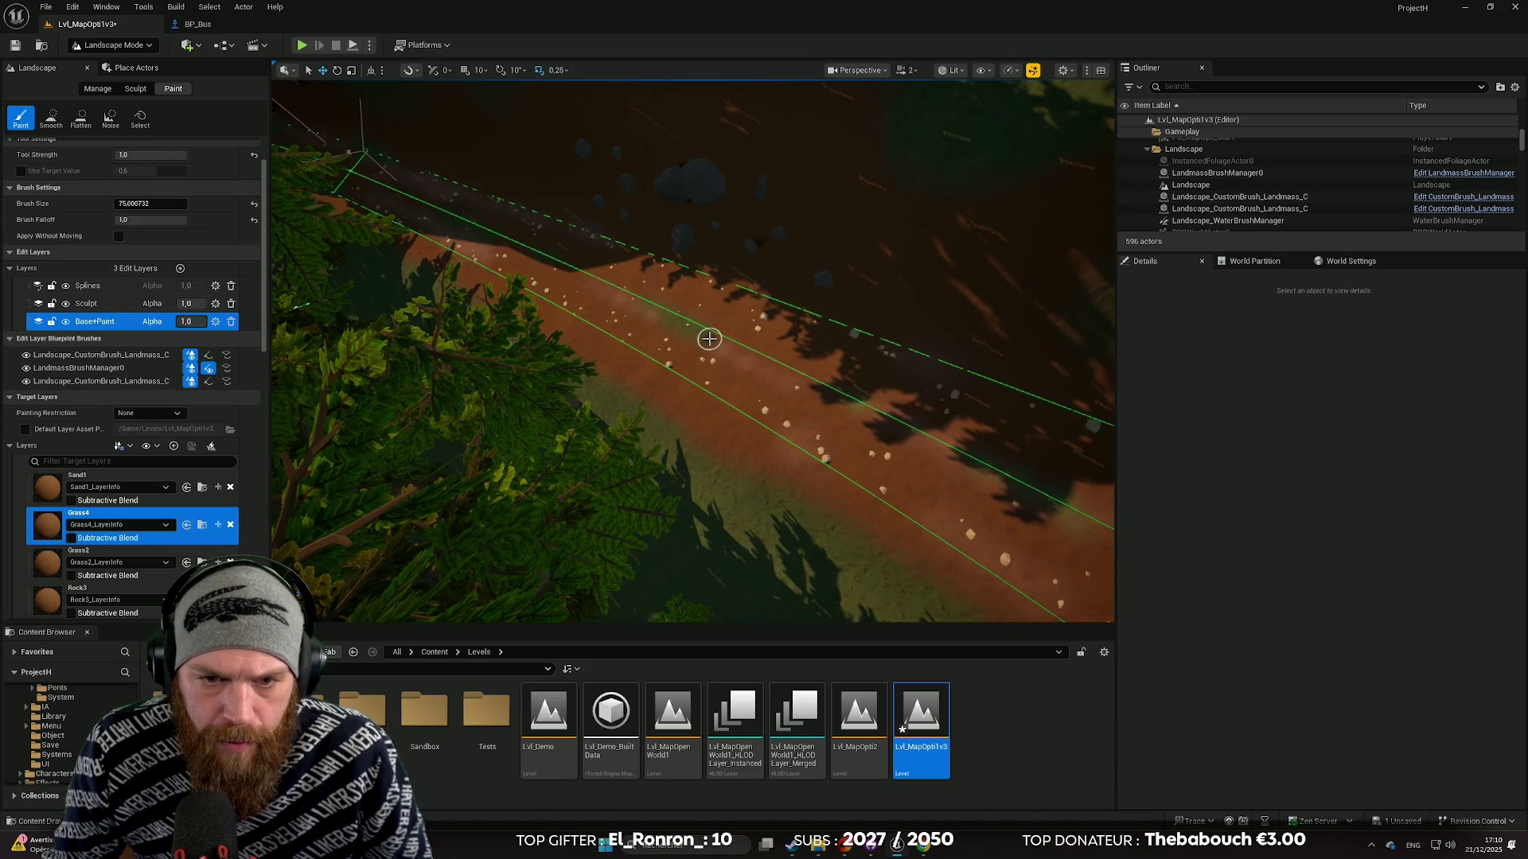
drag(712, 334, 692, 337)
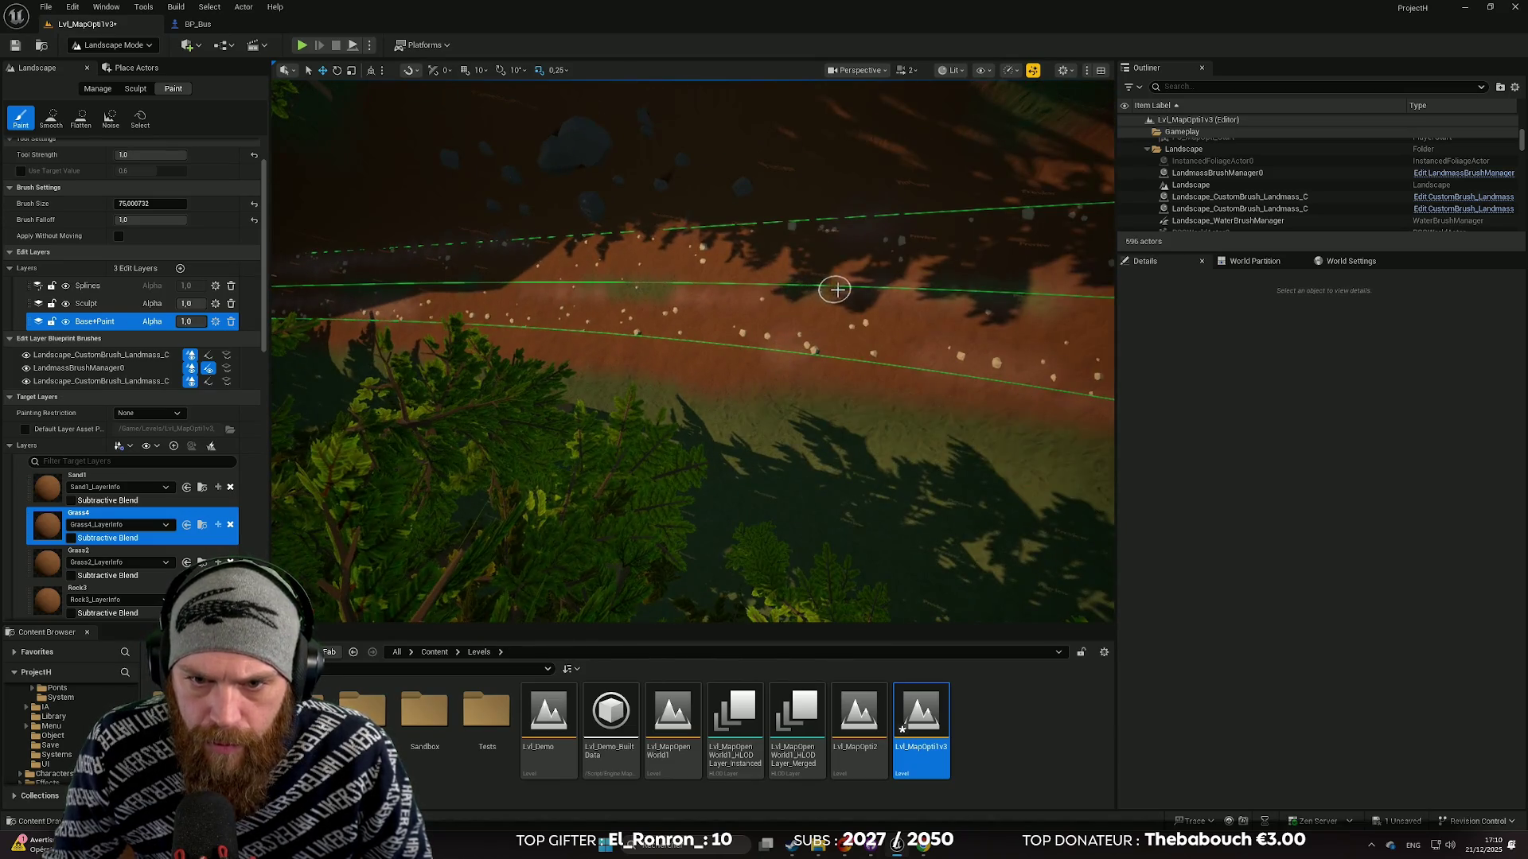
scroll(820, 290, up, 3)
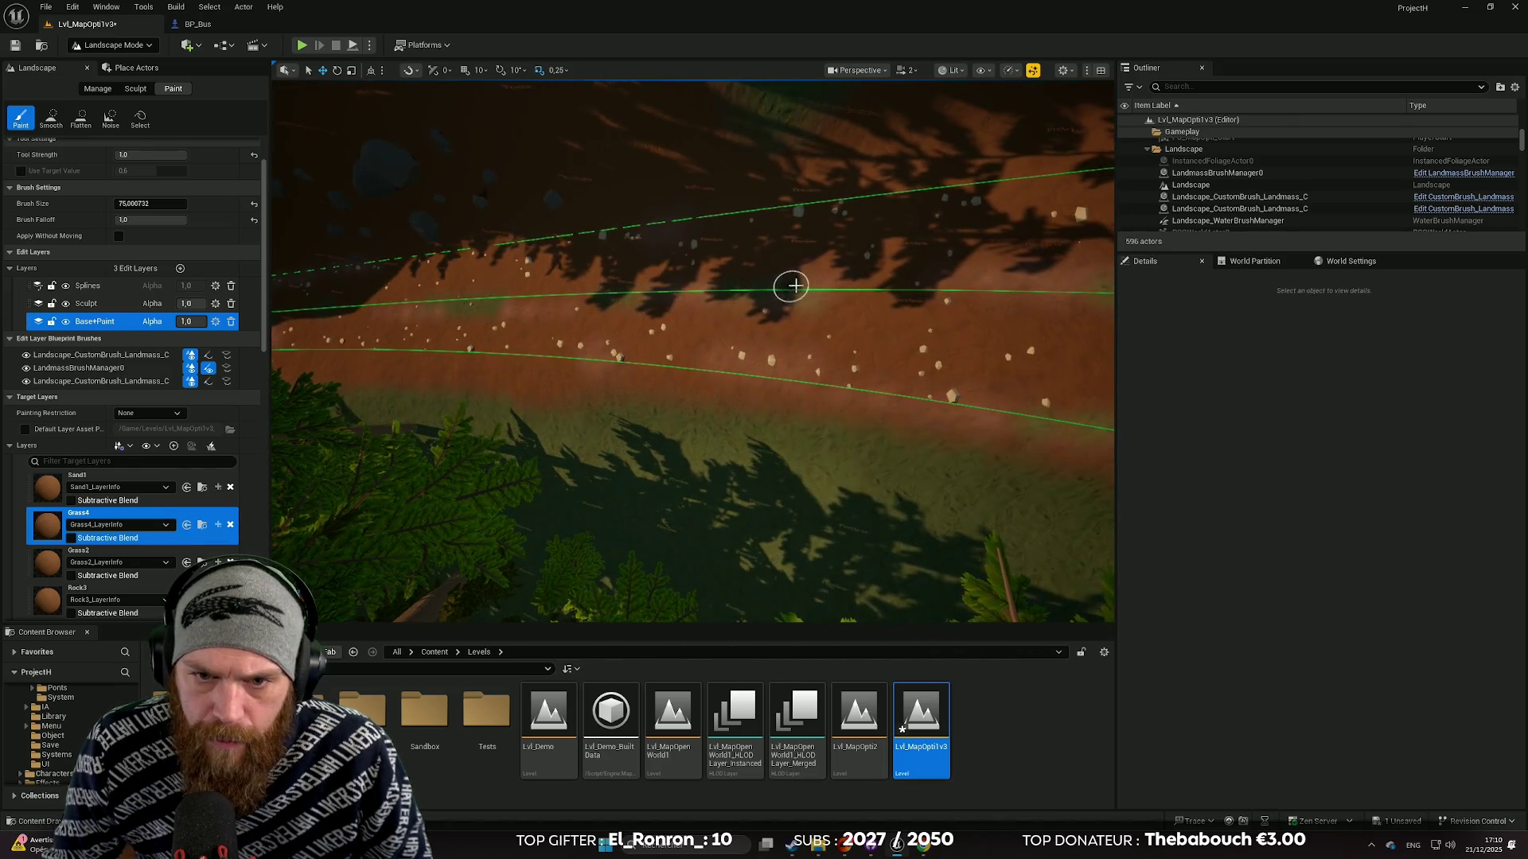
mouse_move(875, 305)
mouse_down()
mouse_move(812, 334)
mouse_move(784, 406)
mouse_move(780, 326)
mouse_move(775, 425)
mouse_move(641, 323)
mouse_up()
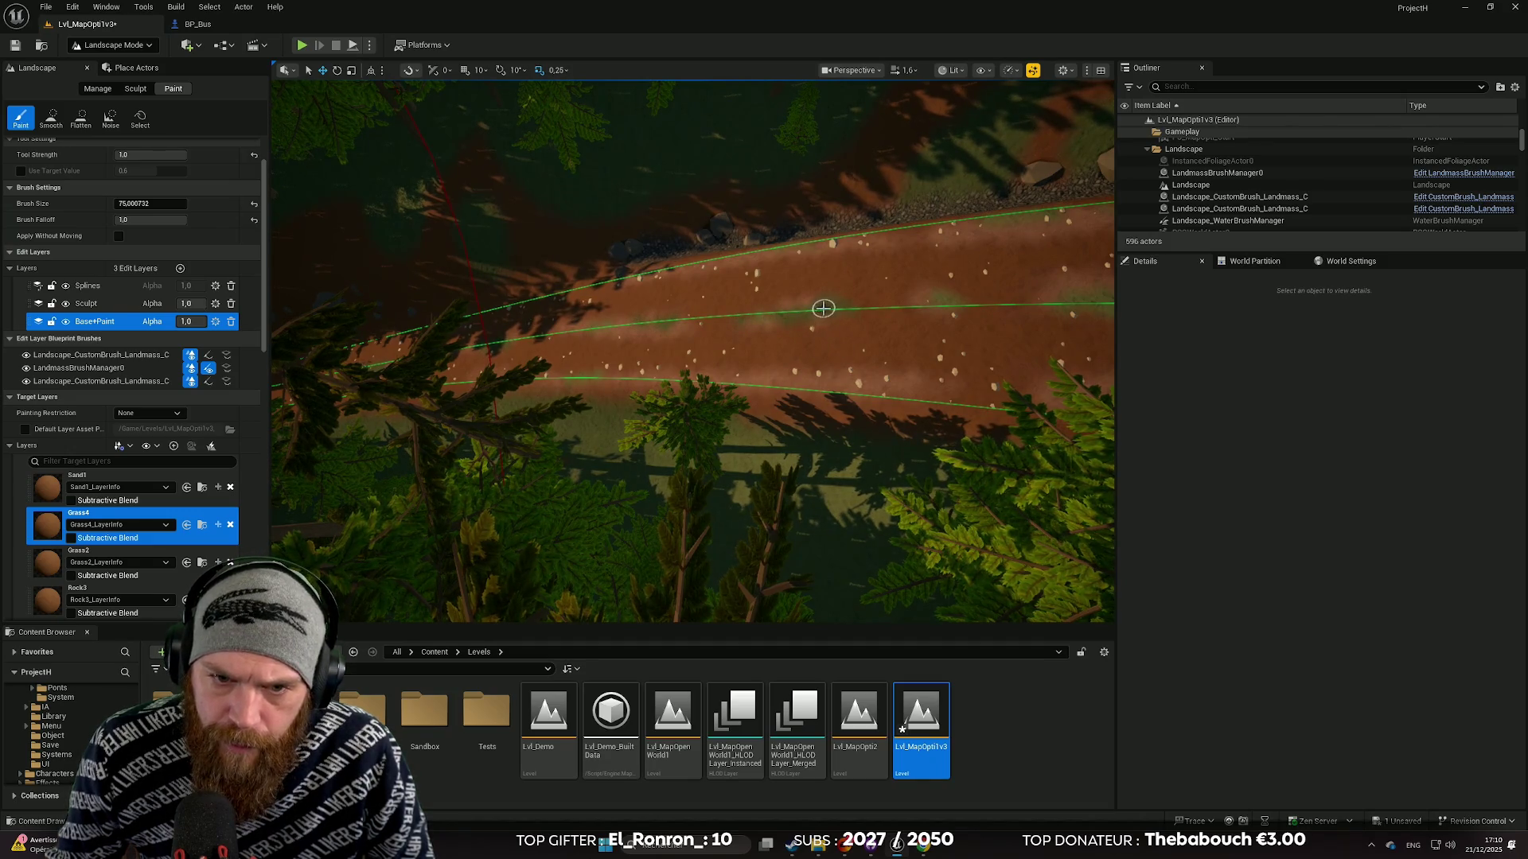
mouse_move(603, 378)
mouse_down()
mouse_move(853, 362)
mouse_move(875, 334)
mouse_move(828, 310)
mouse_move(716, 382)
mouse_move(631, 476)
mouse_up()
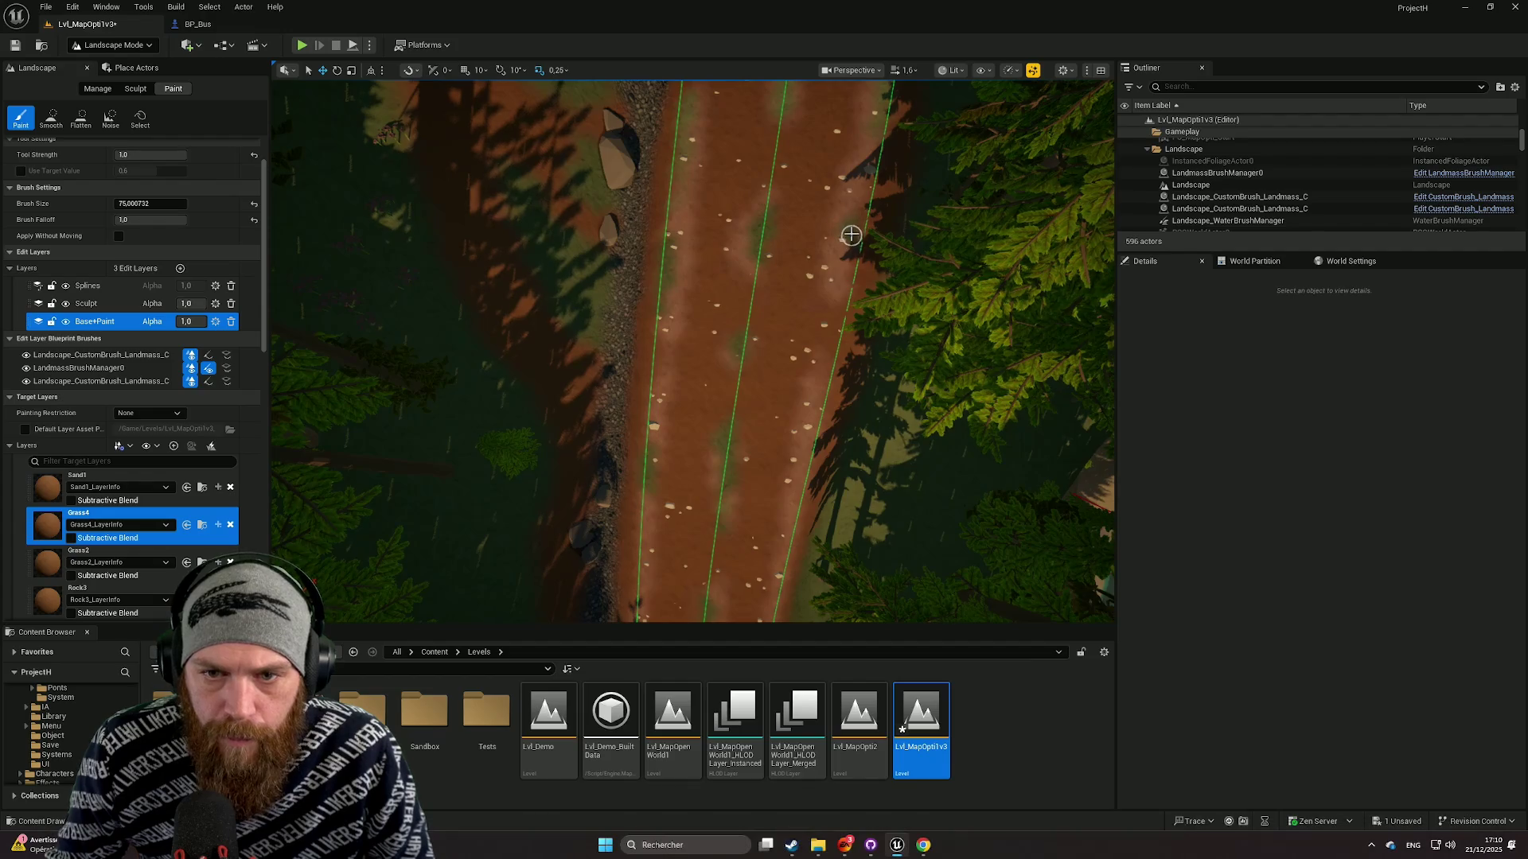
key(Up)
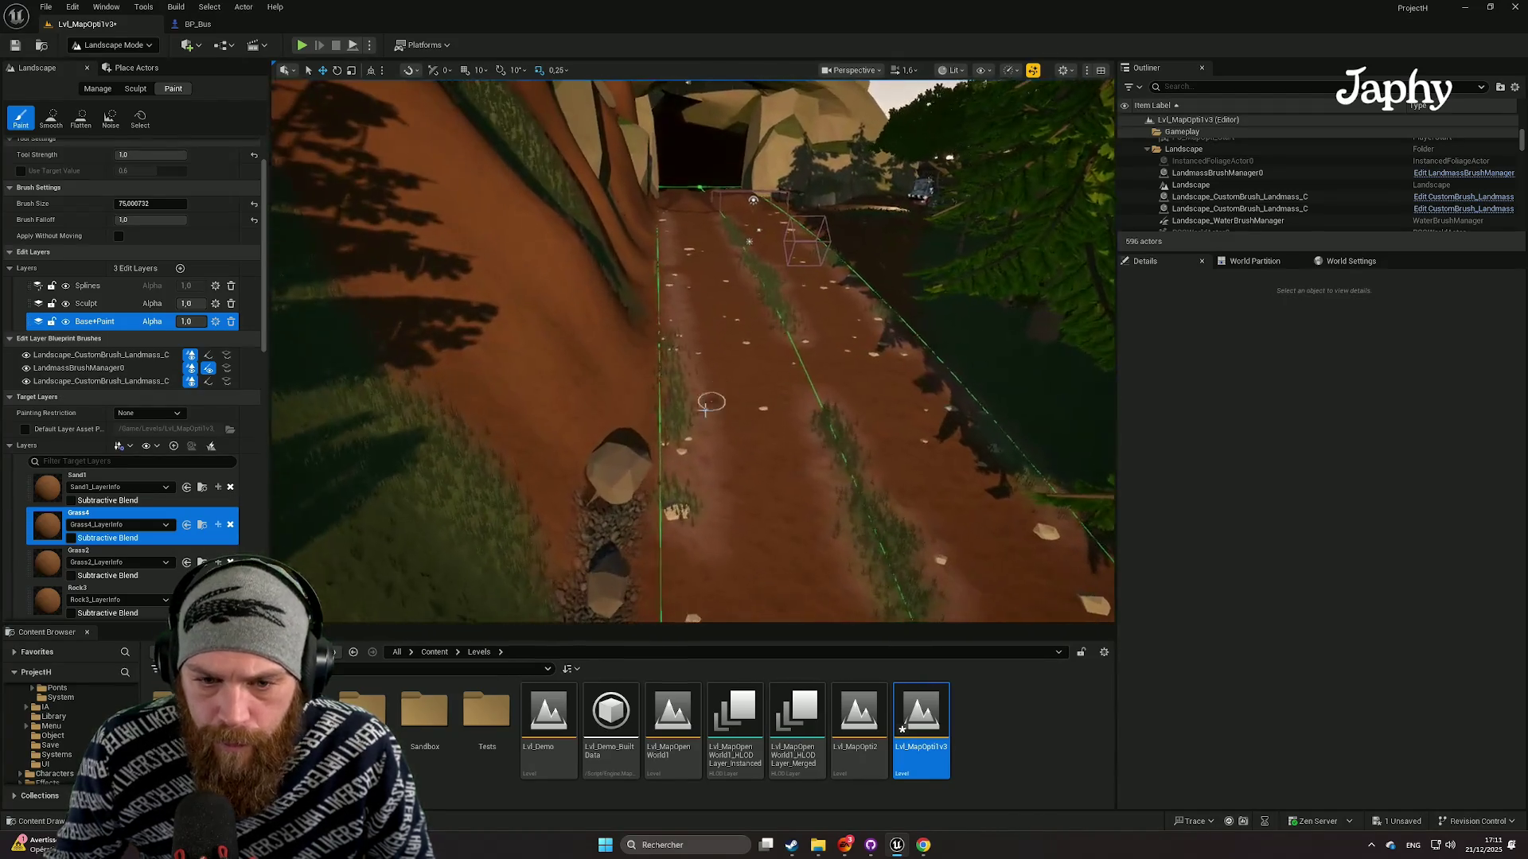
mouse_move(687, 506)
mouse_down()
mouse_move(673, 500)
mouse_move(672, 369)
mouse_up()
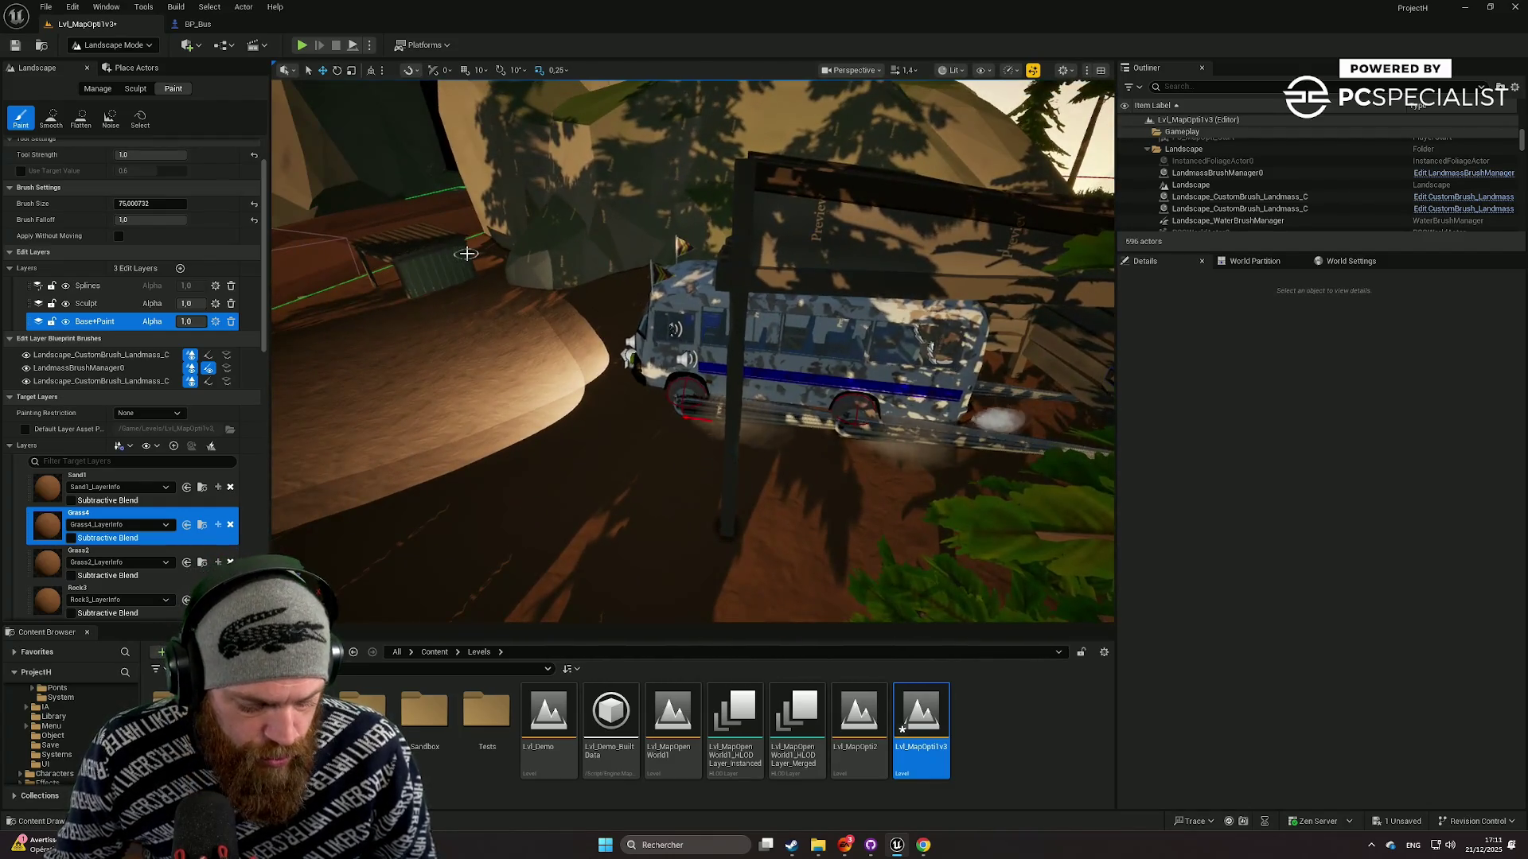
Save the level with Ctrl+S.
key(ctrl+s)
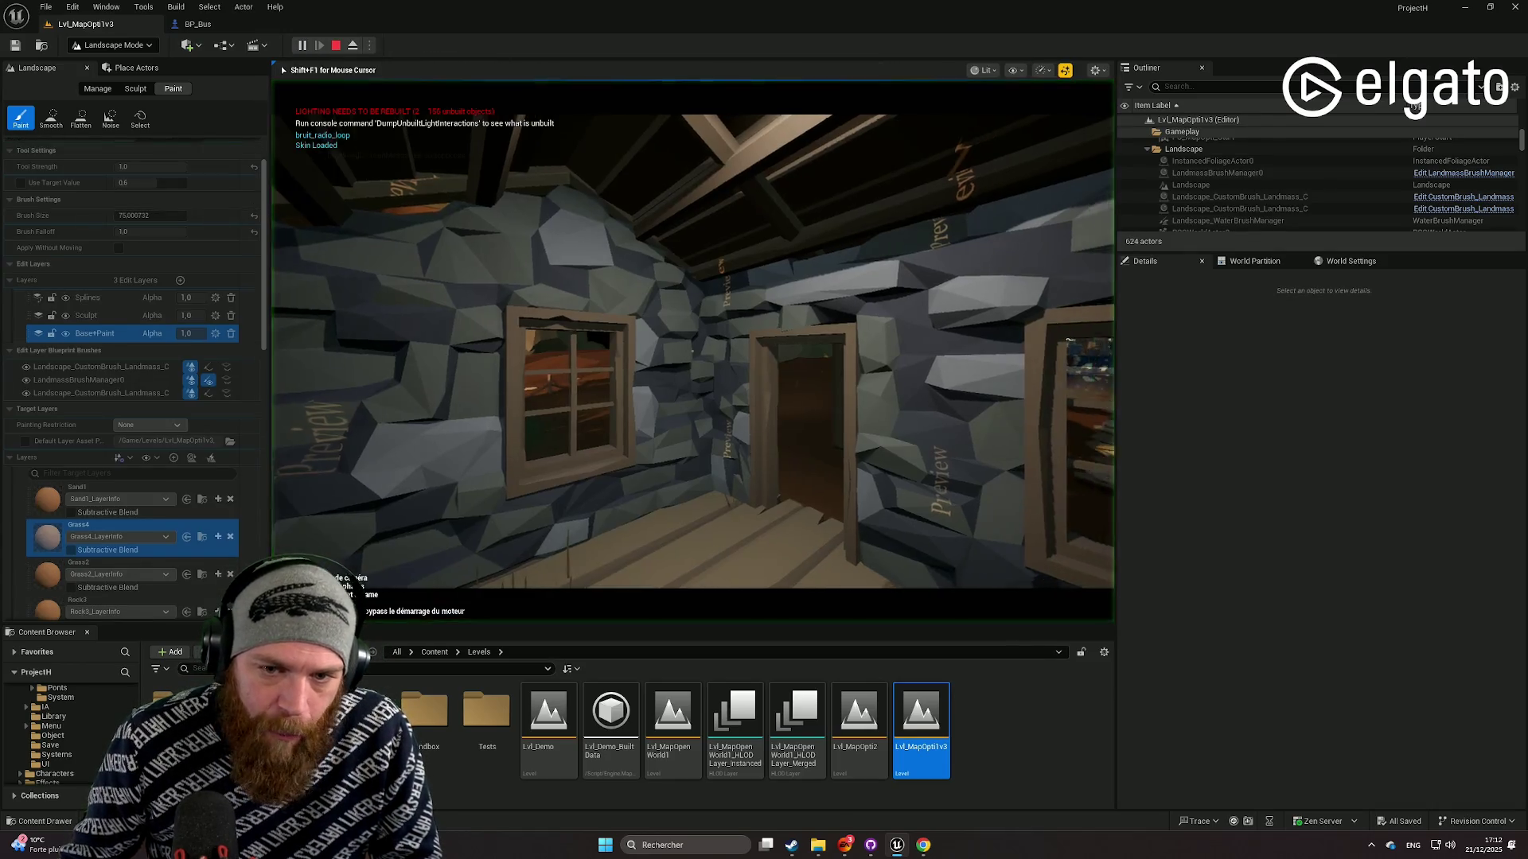
Walk out of the cabin to the blue bus, board it and drive forward.
key(w)
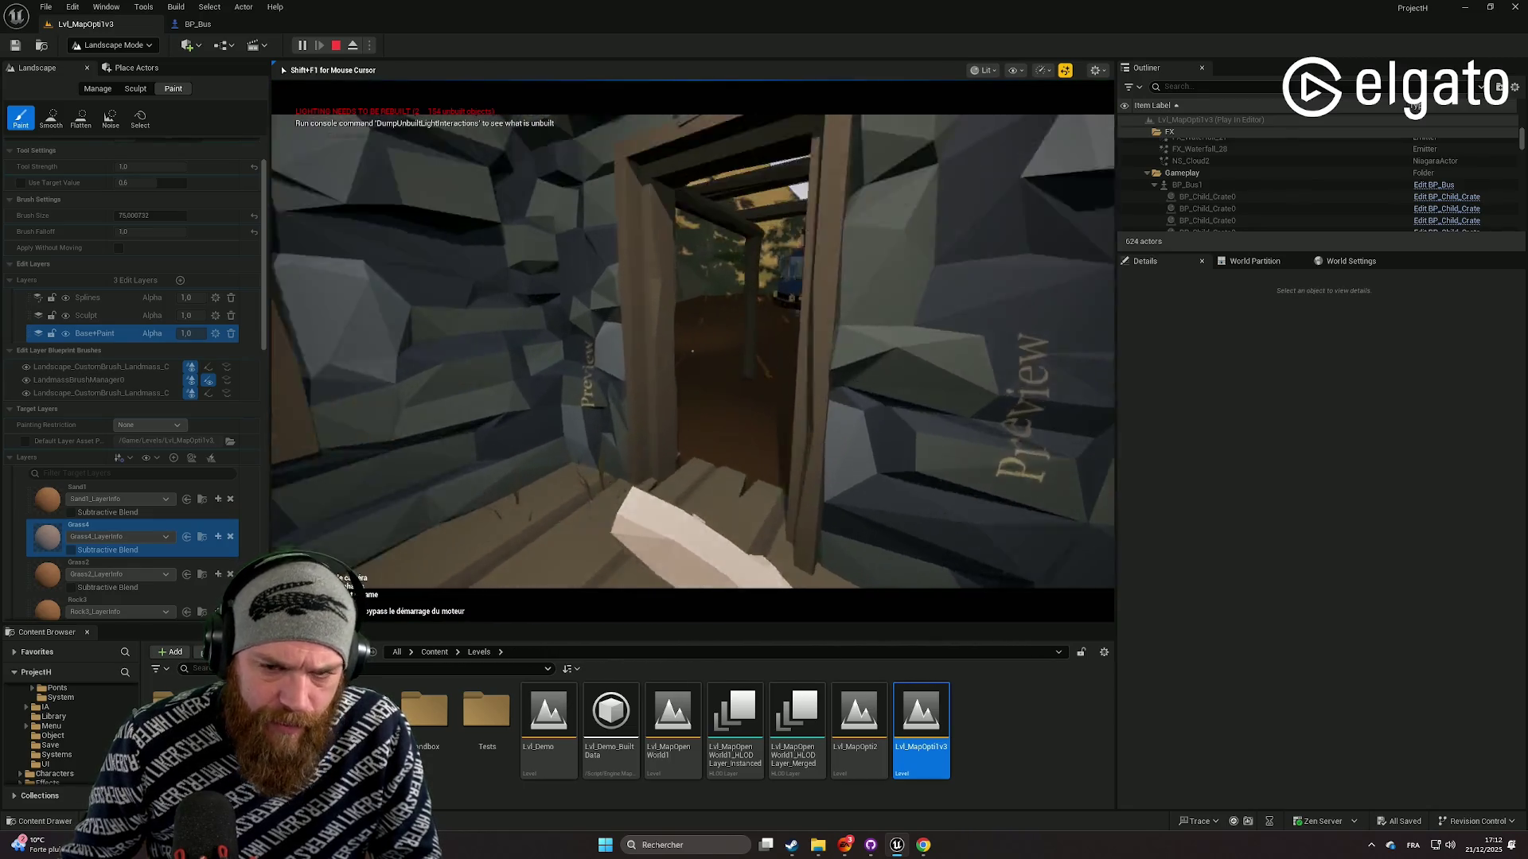
key(w)
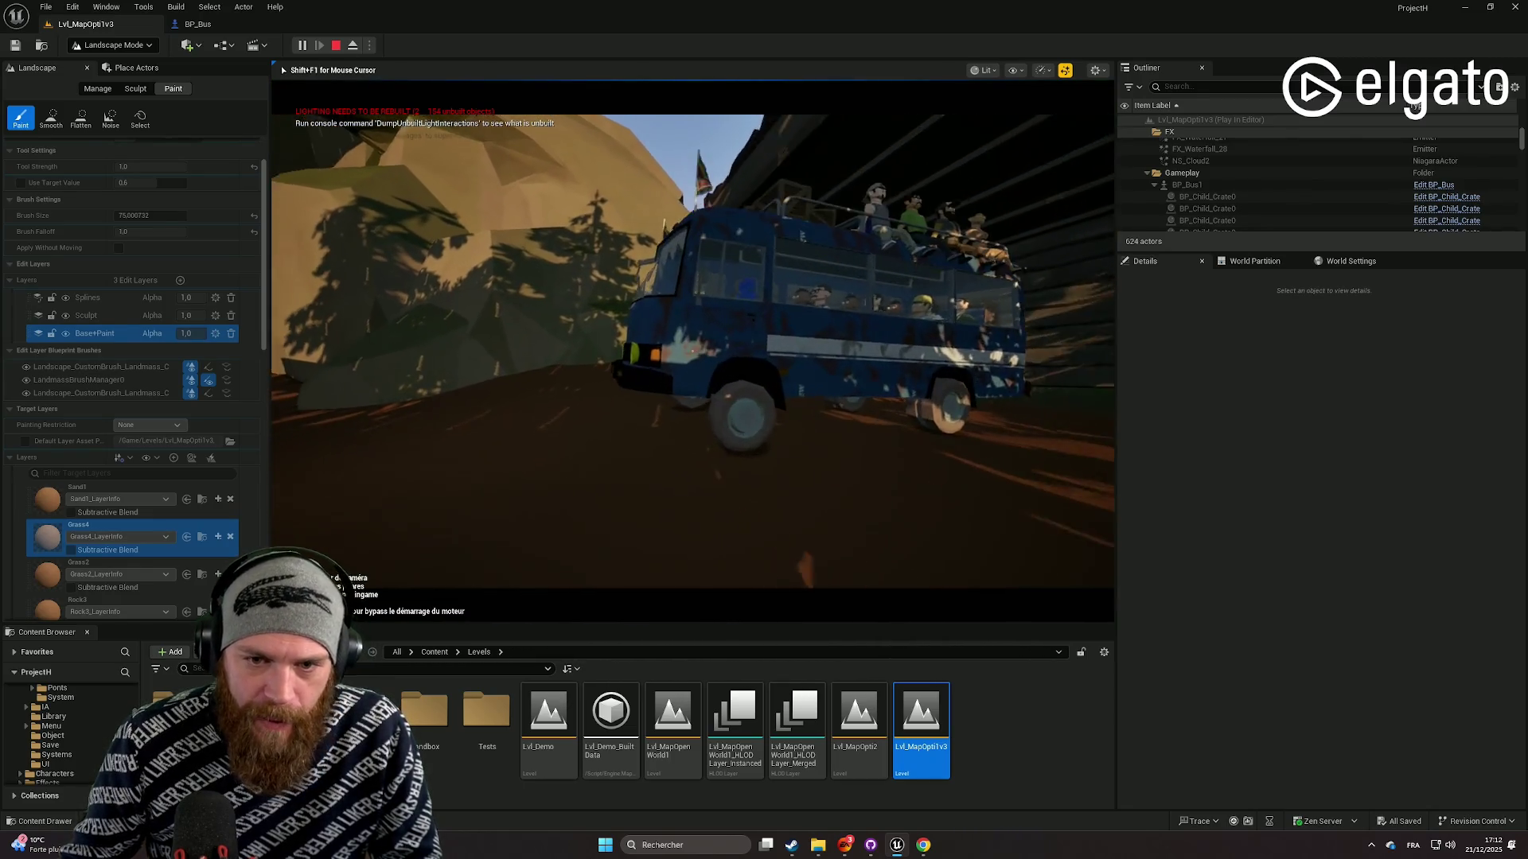
key(e)
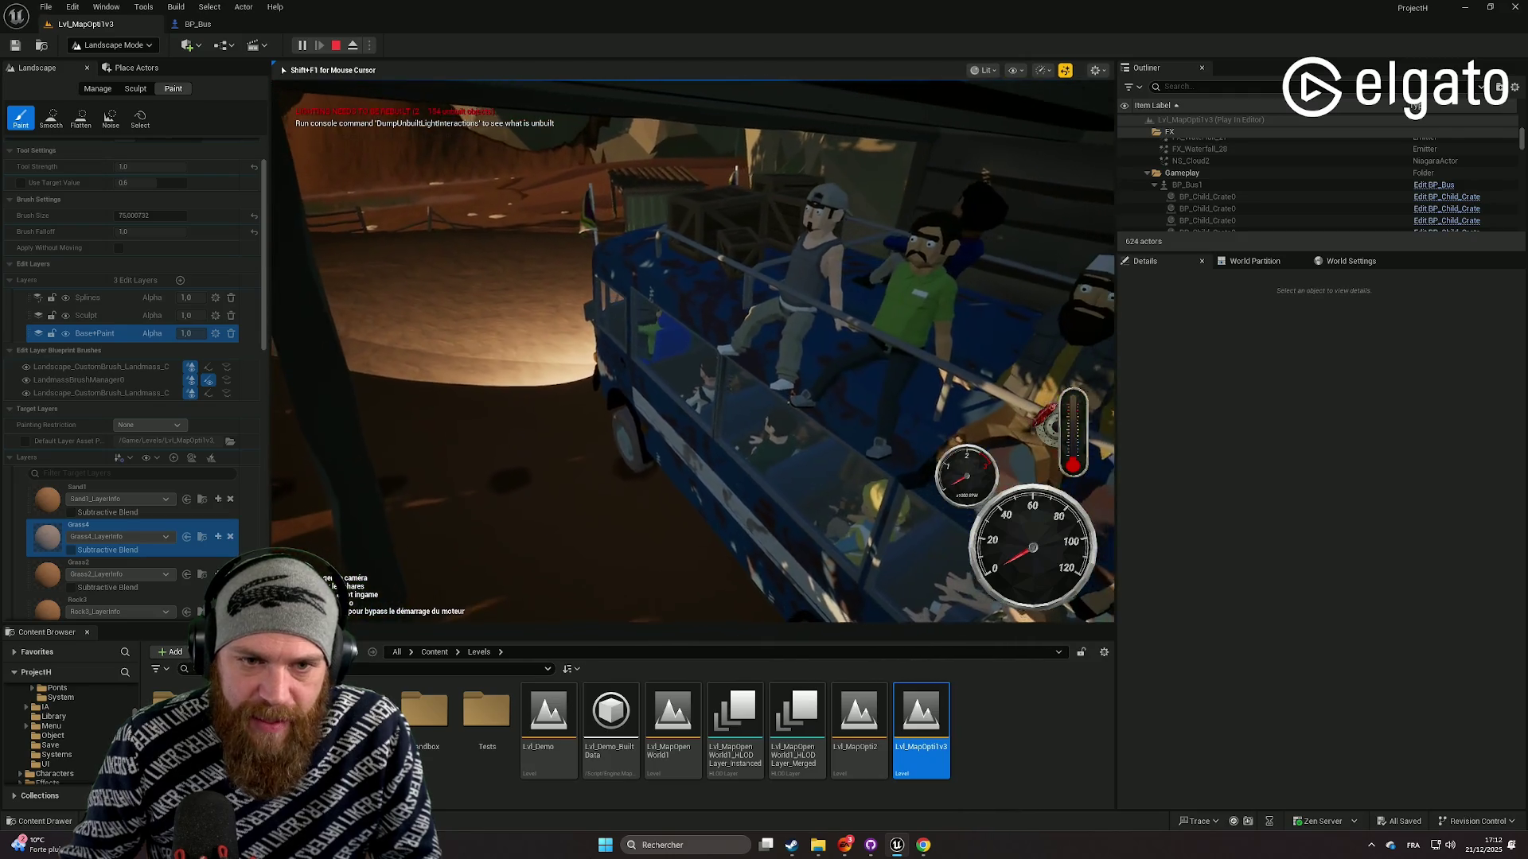
key(w)
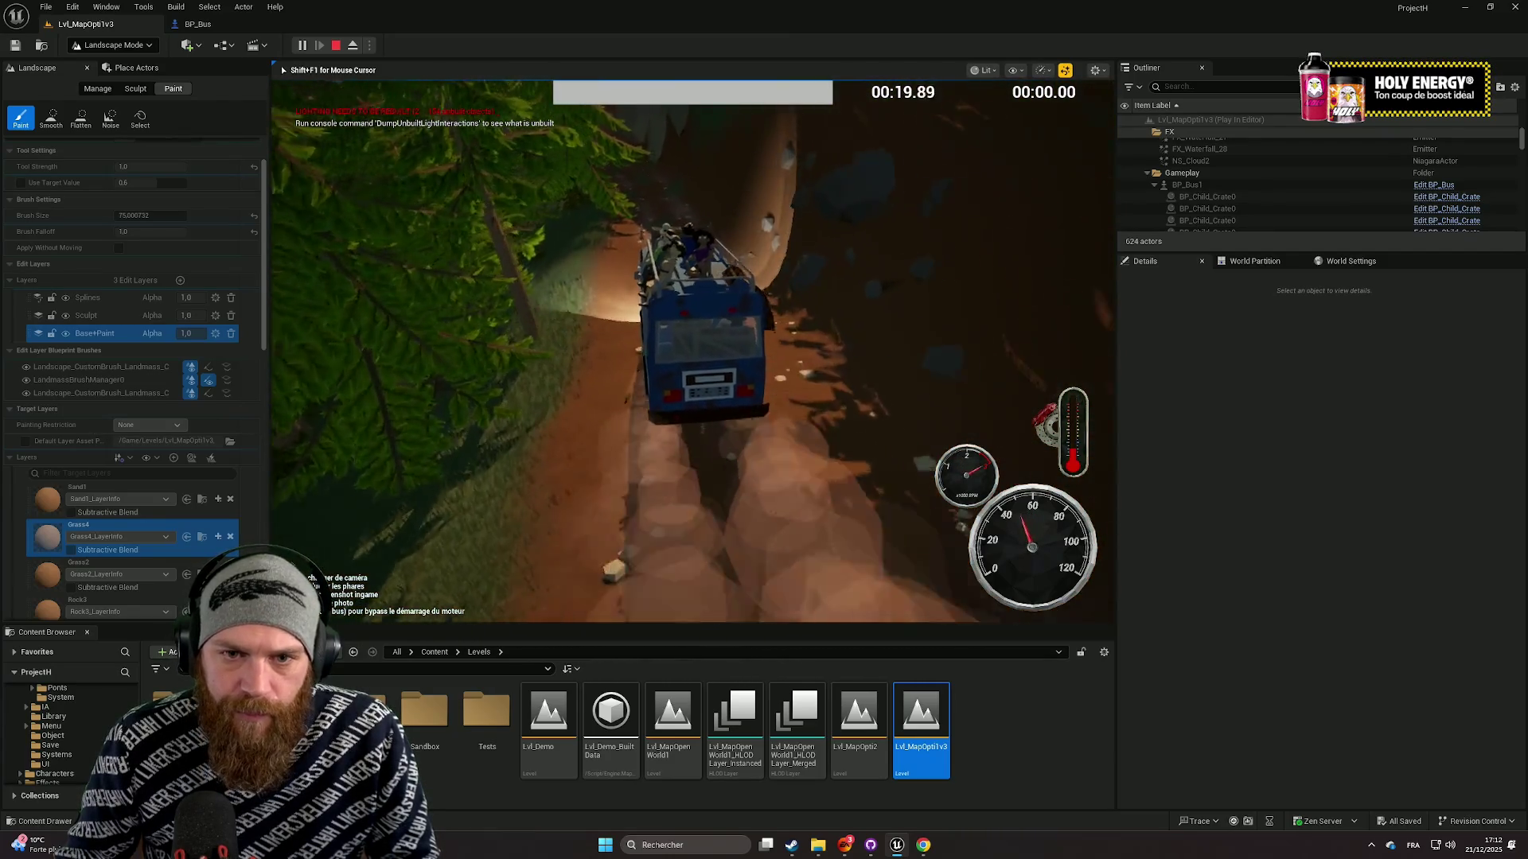
Go fullscreen, drive the bus up the cliff road, then stop the play session.
key(F11)
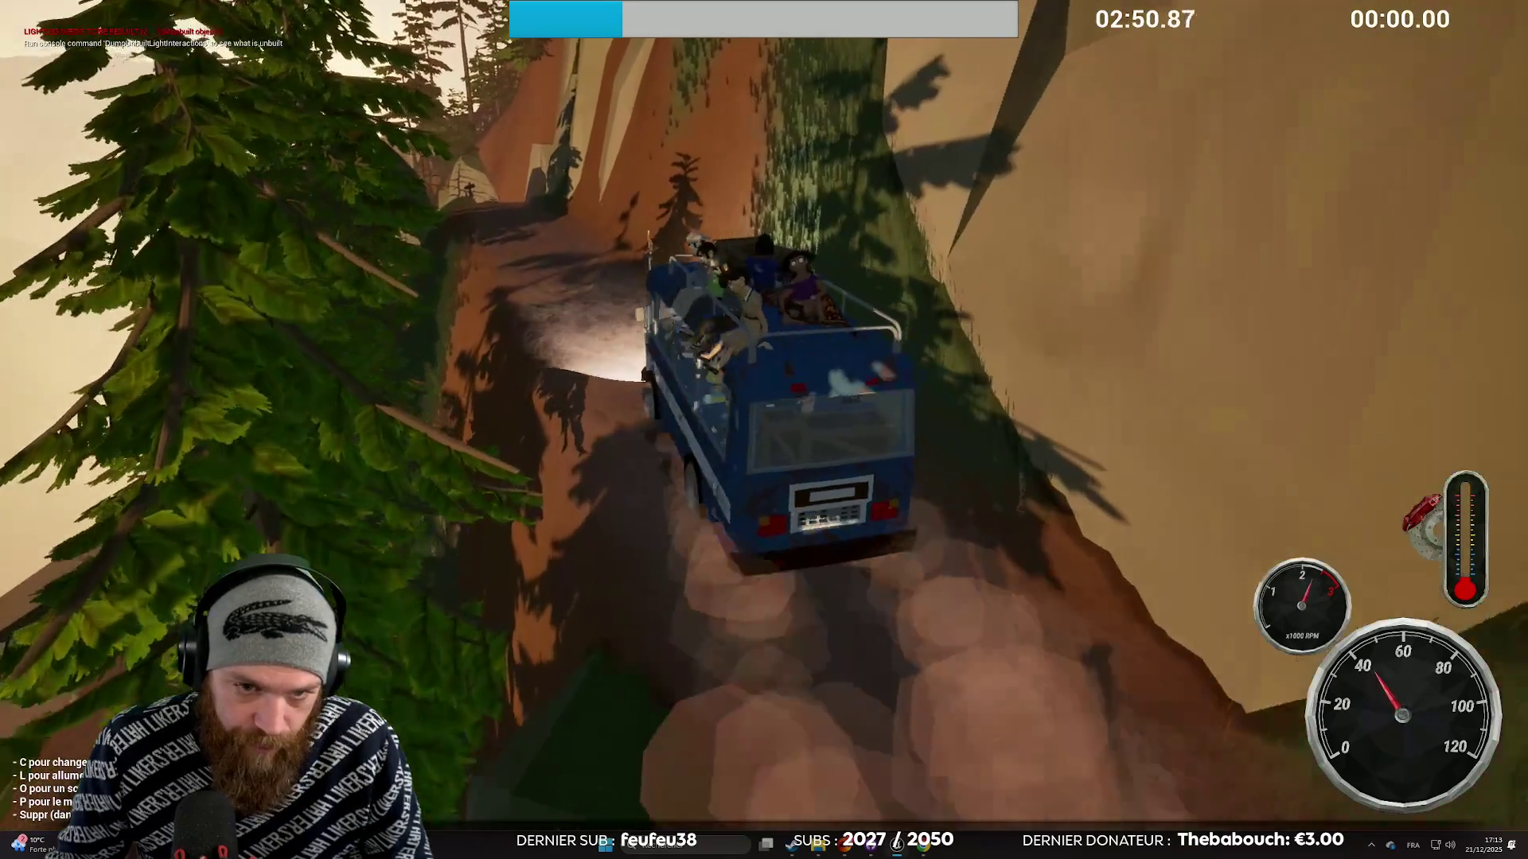
key(Escape)
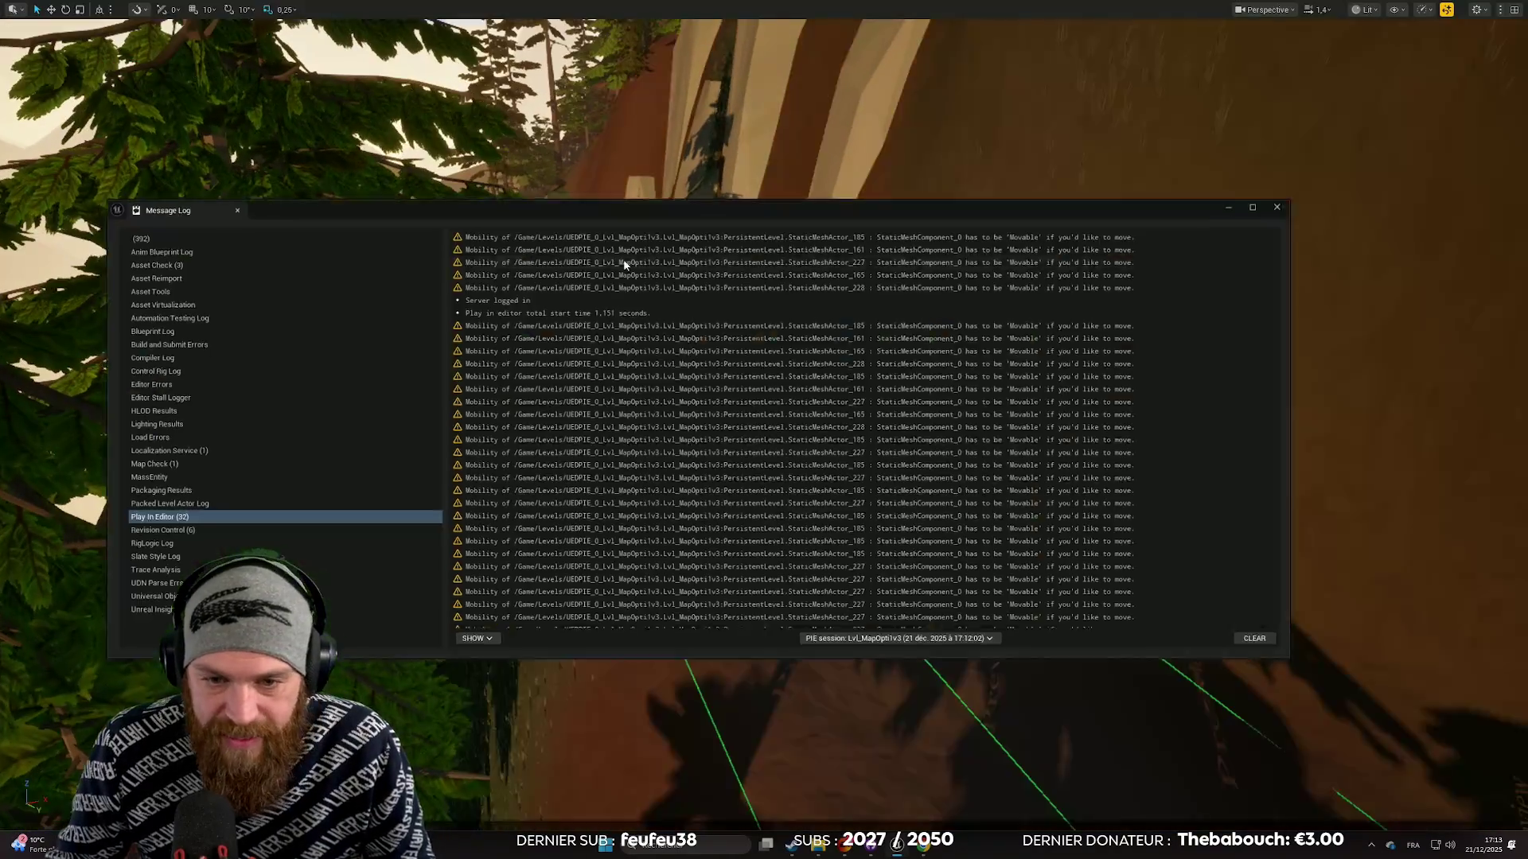
Close the Message Log and fly the camera in over the road and rock.
click(1298, 199)
drag(1298, 199, 1298, 167)
scroll(764, 430, up, 3)
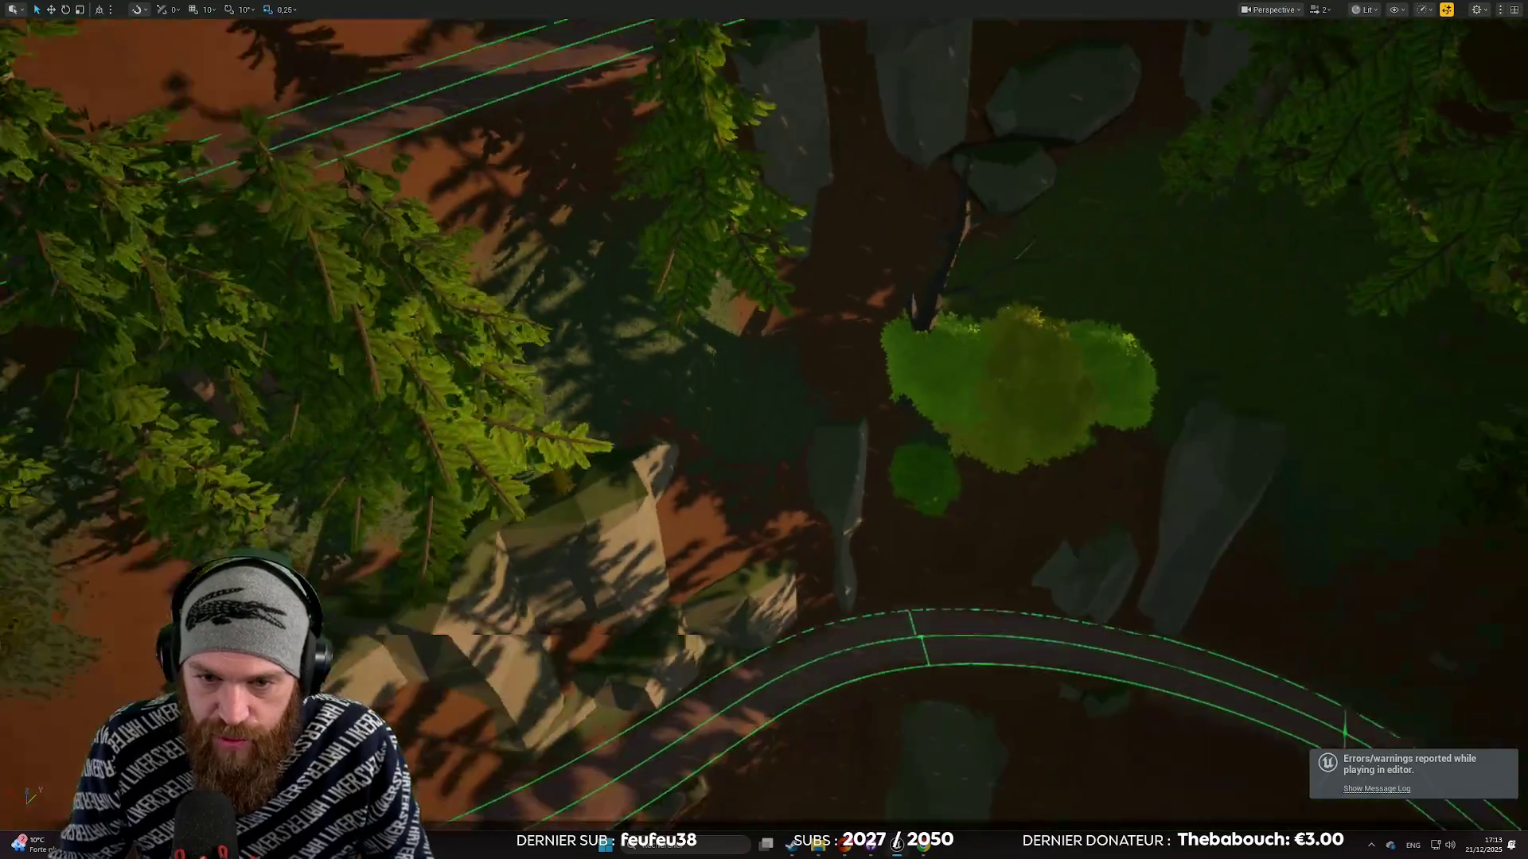
scroll(764, 430, down, 2)
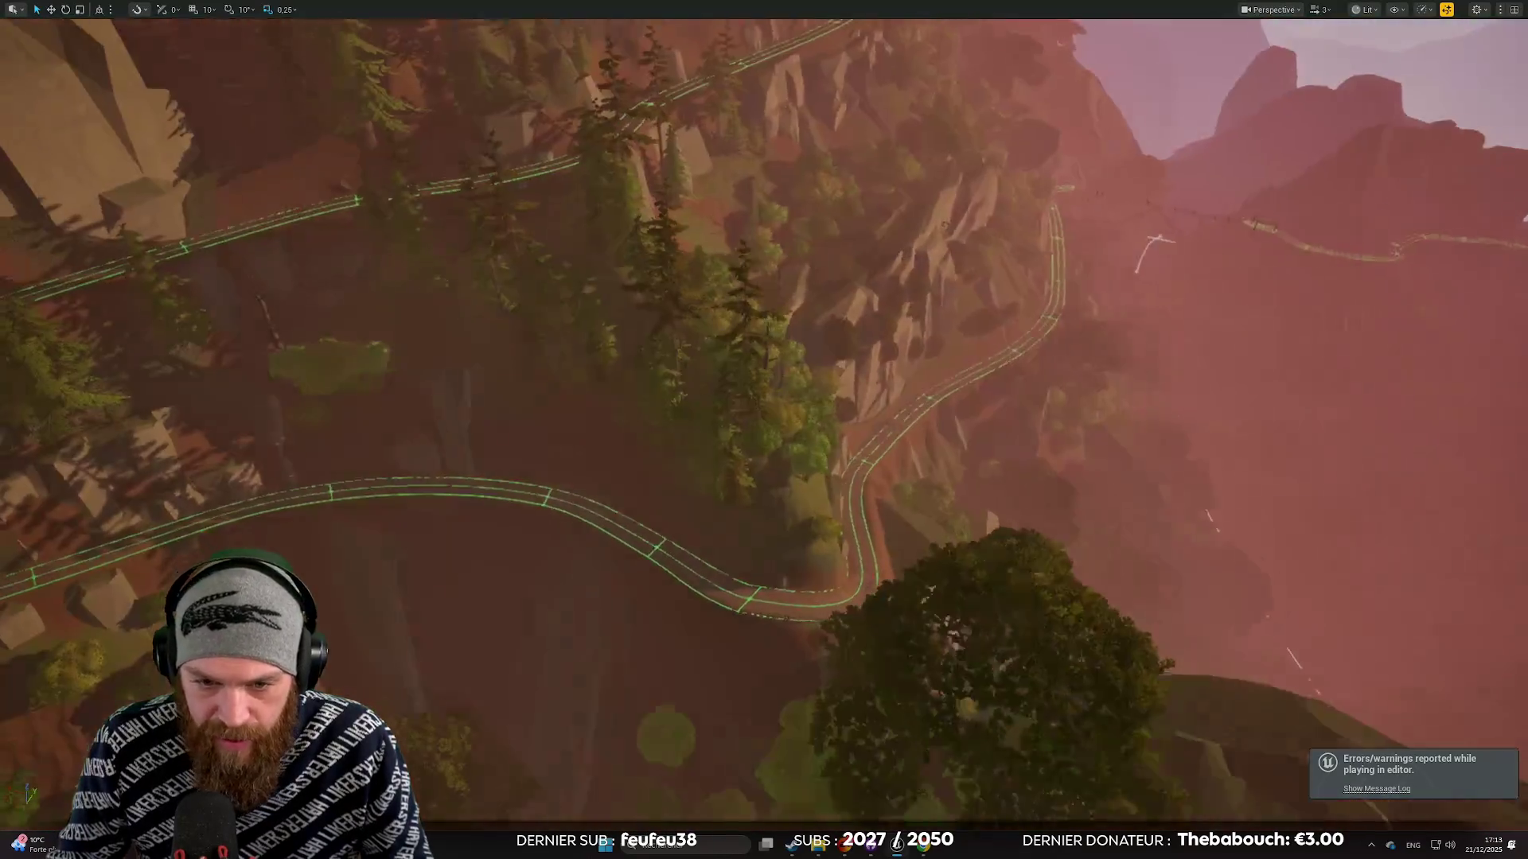
scroll(764, 430, down, 1)
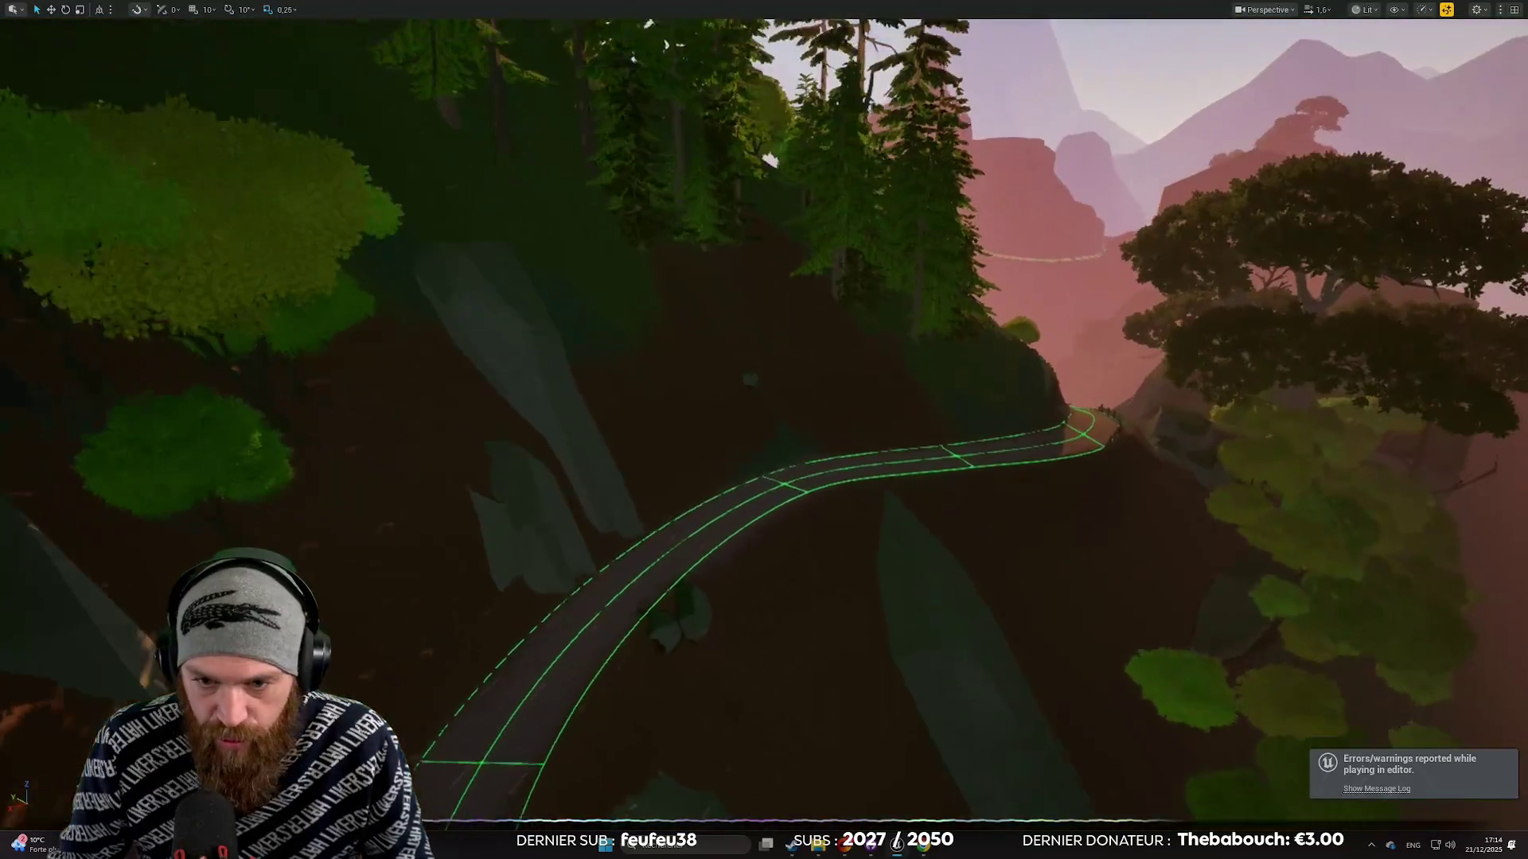
key(w)
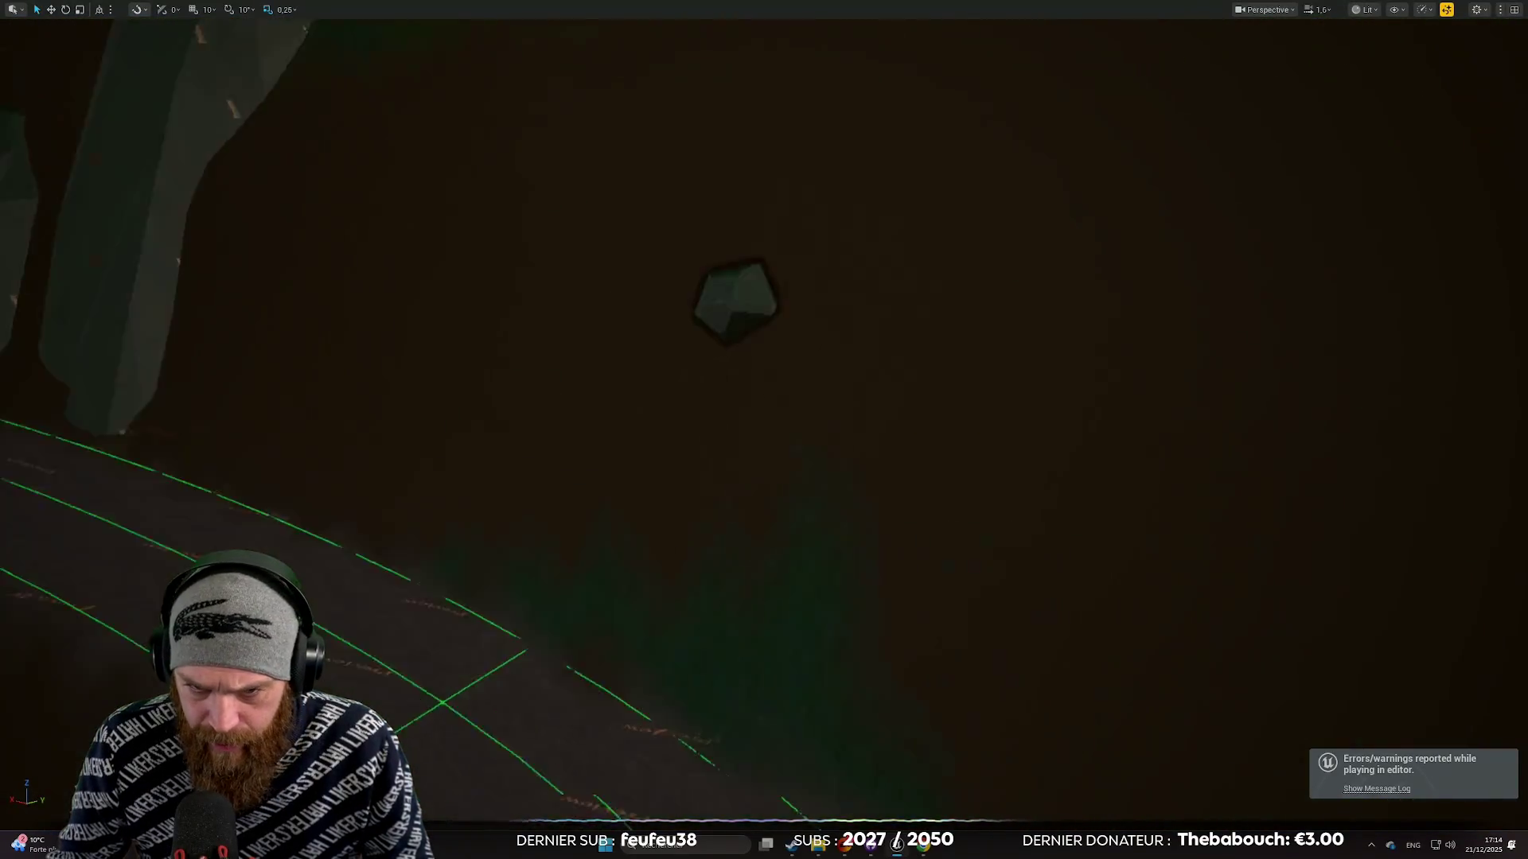
key(w)
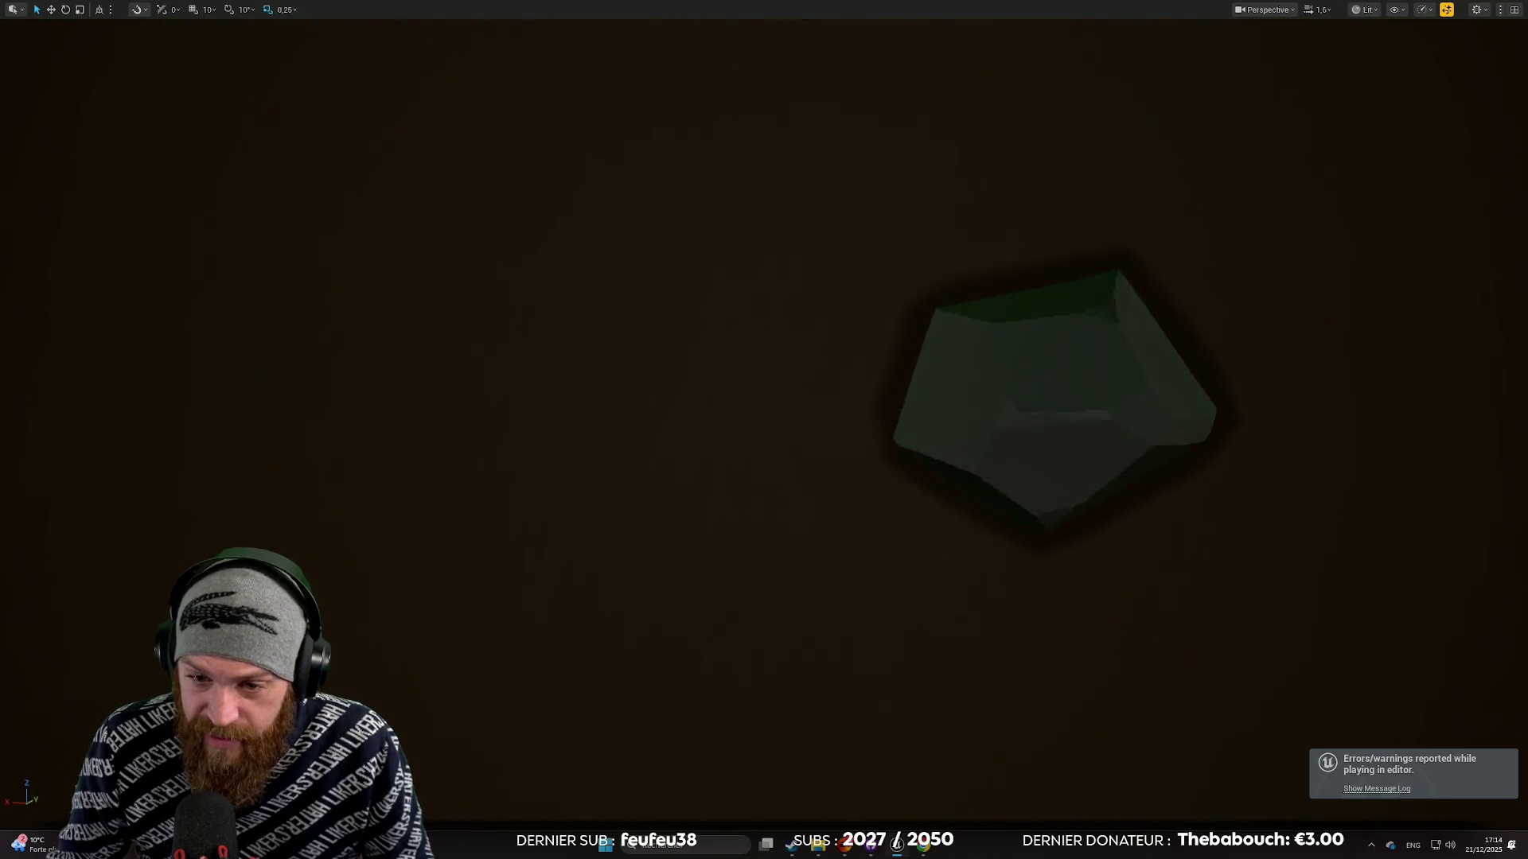
key(s)
key(s)
Exit fullscreen, pull back over the road and trees, and switch to Selection Mode.
key(F11)
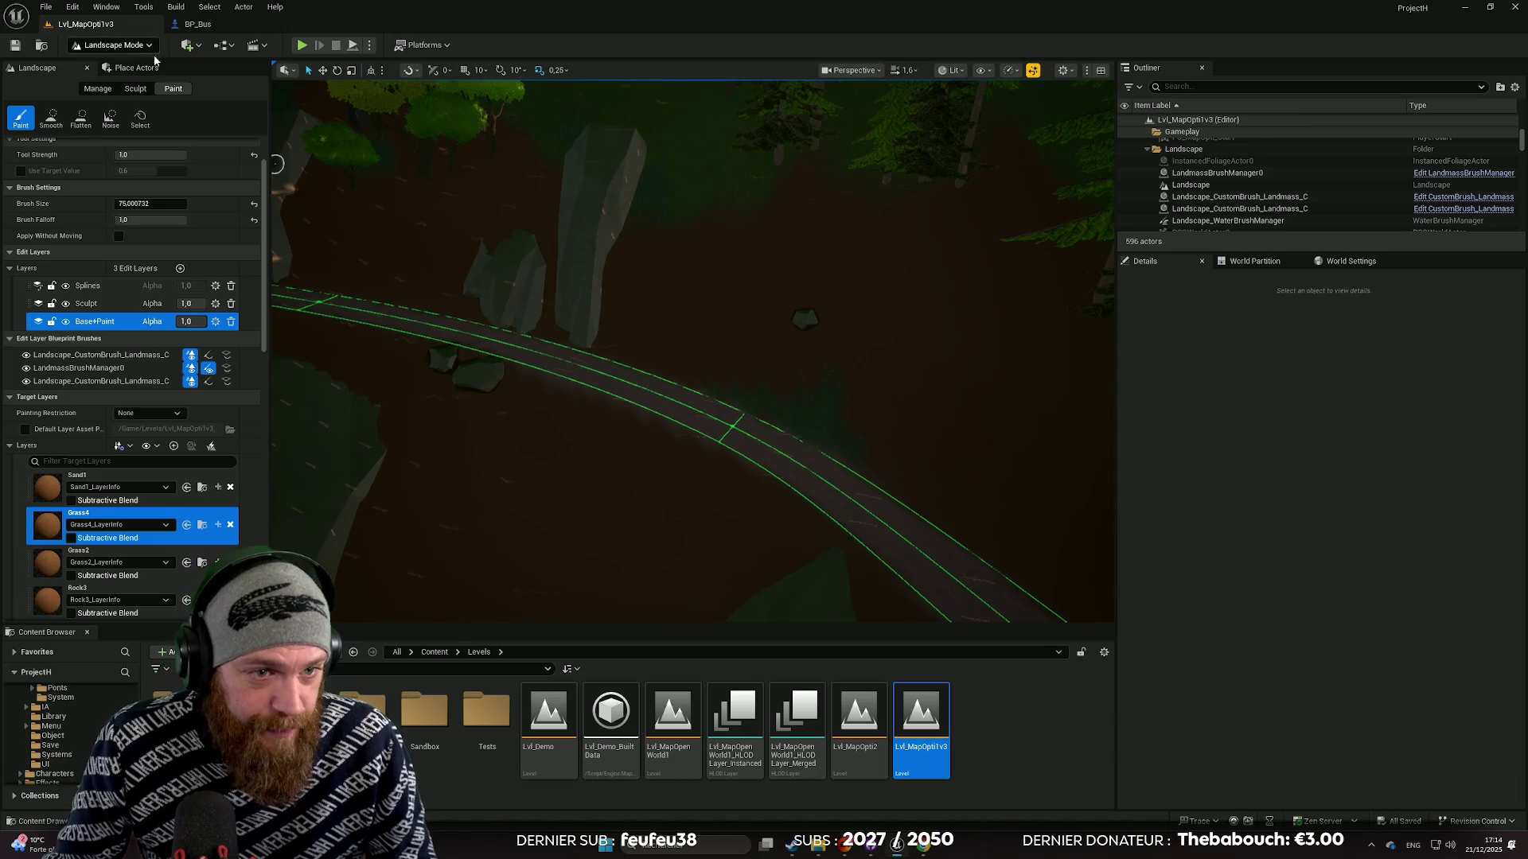
key(s)
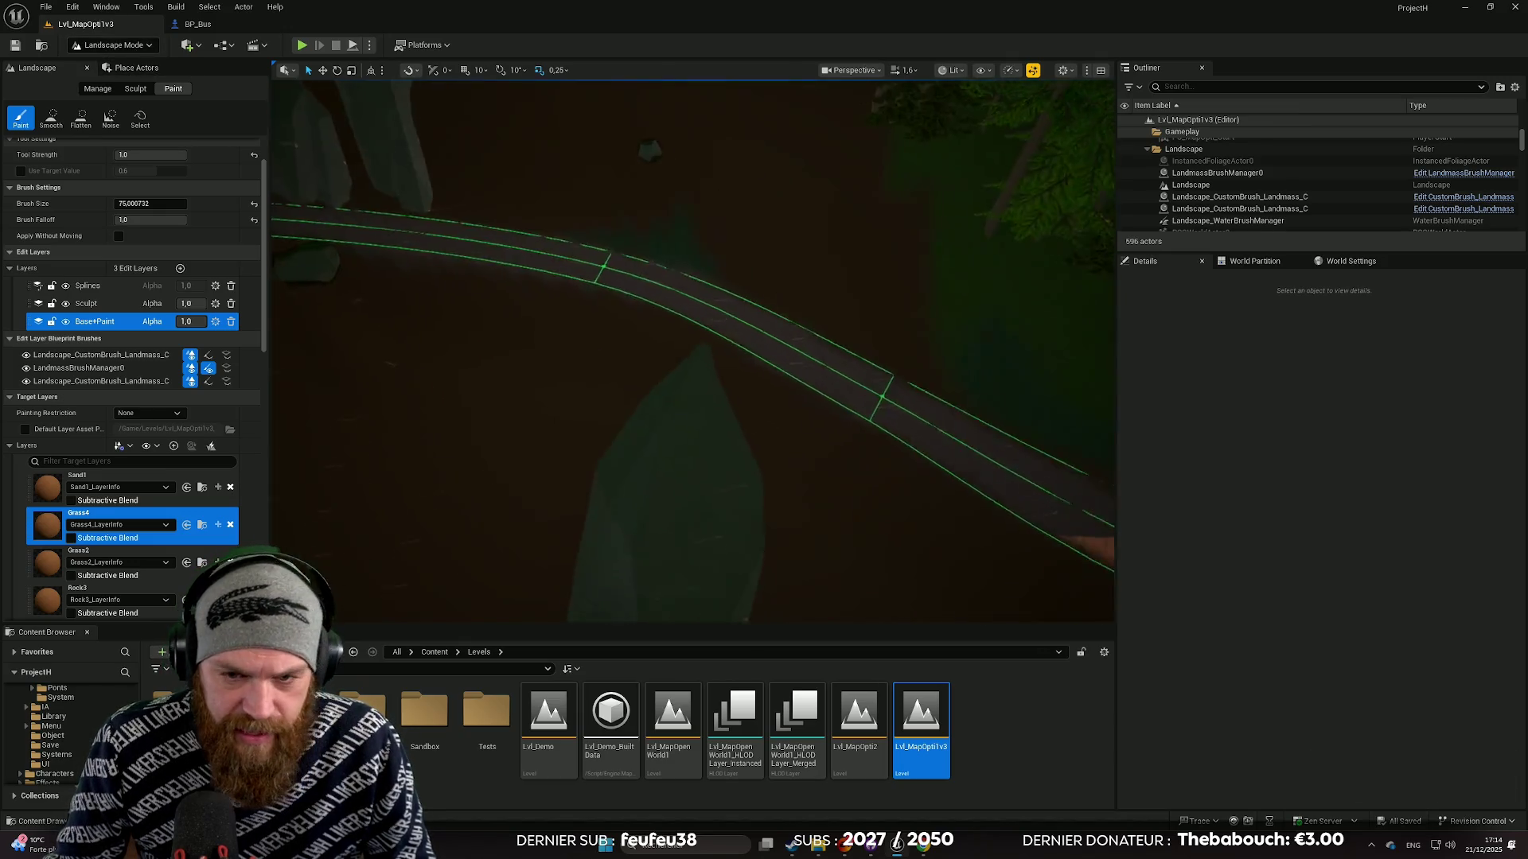
key(w)
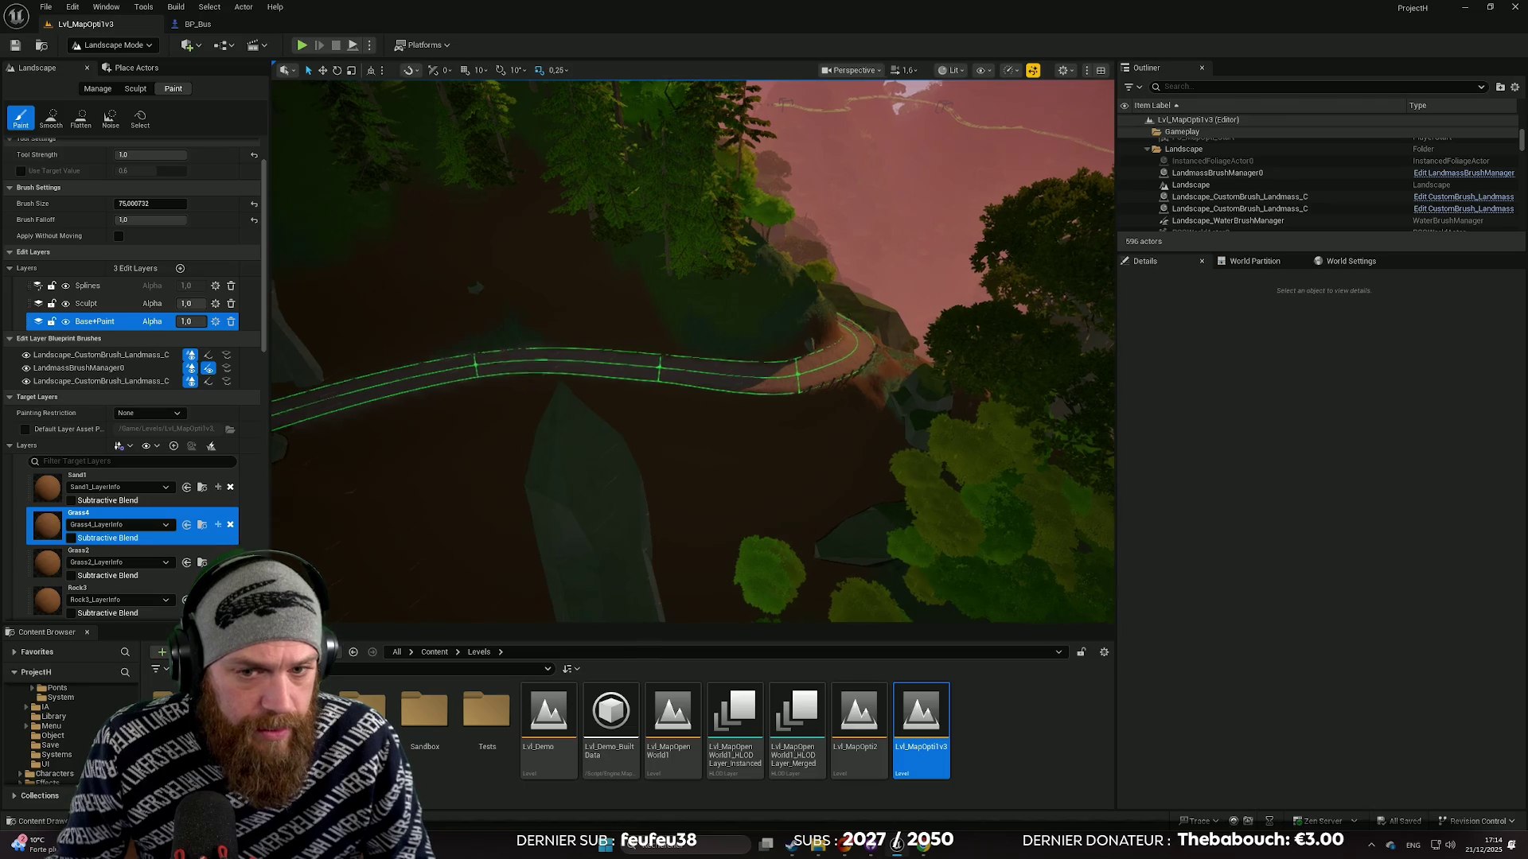
click(112, 45)
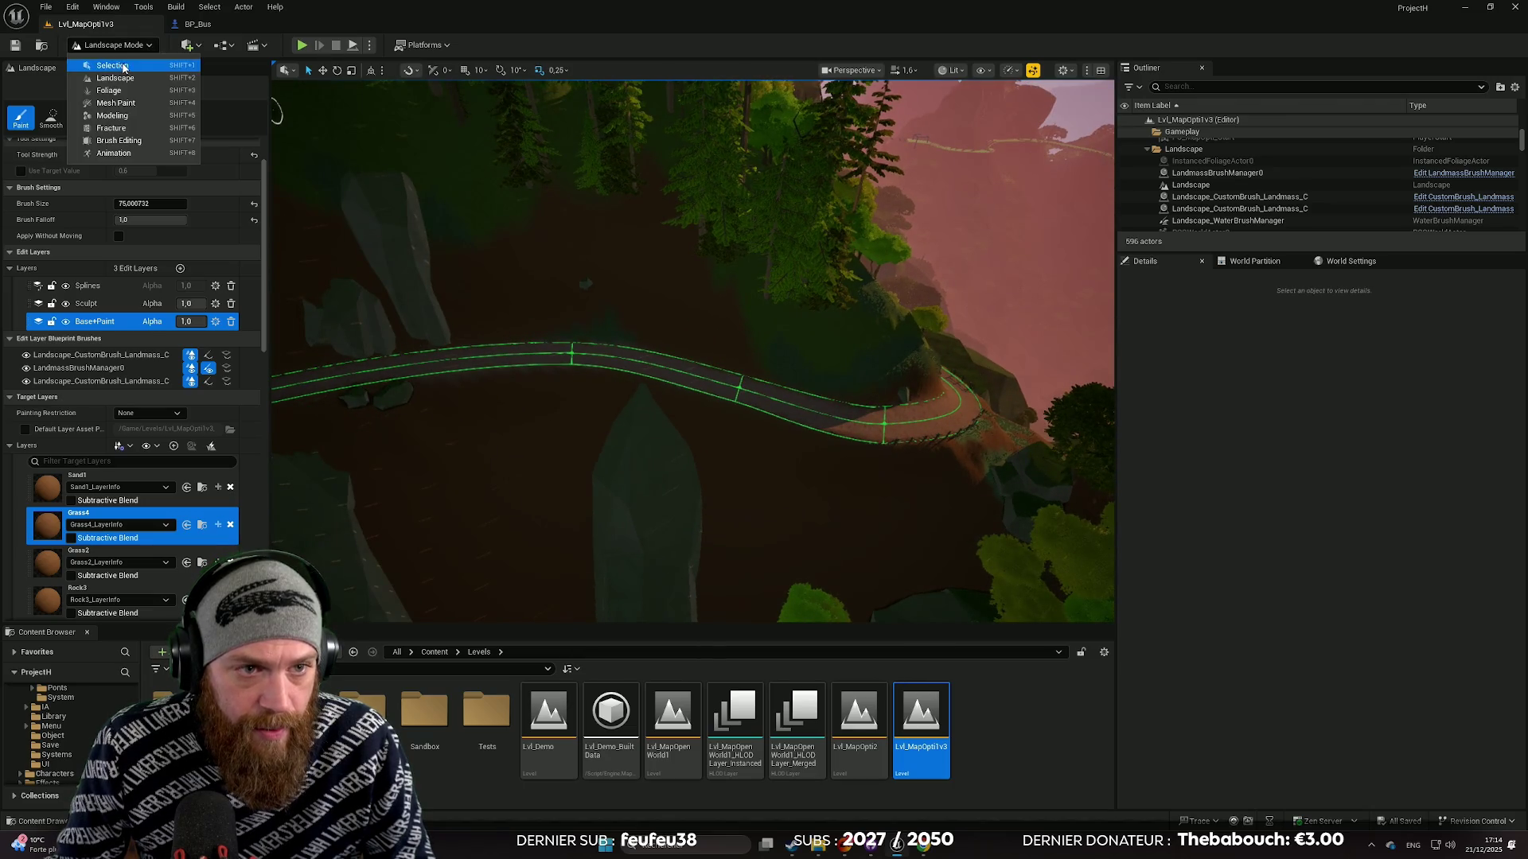
click(104, 60)
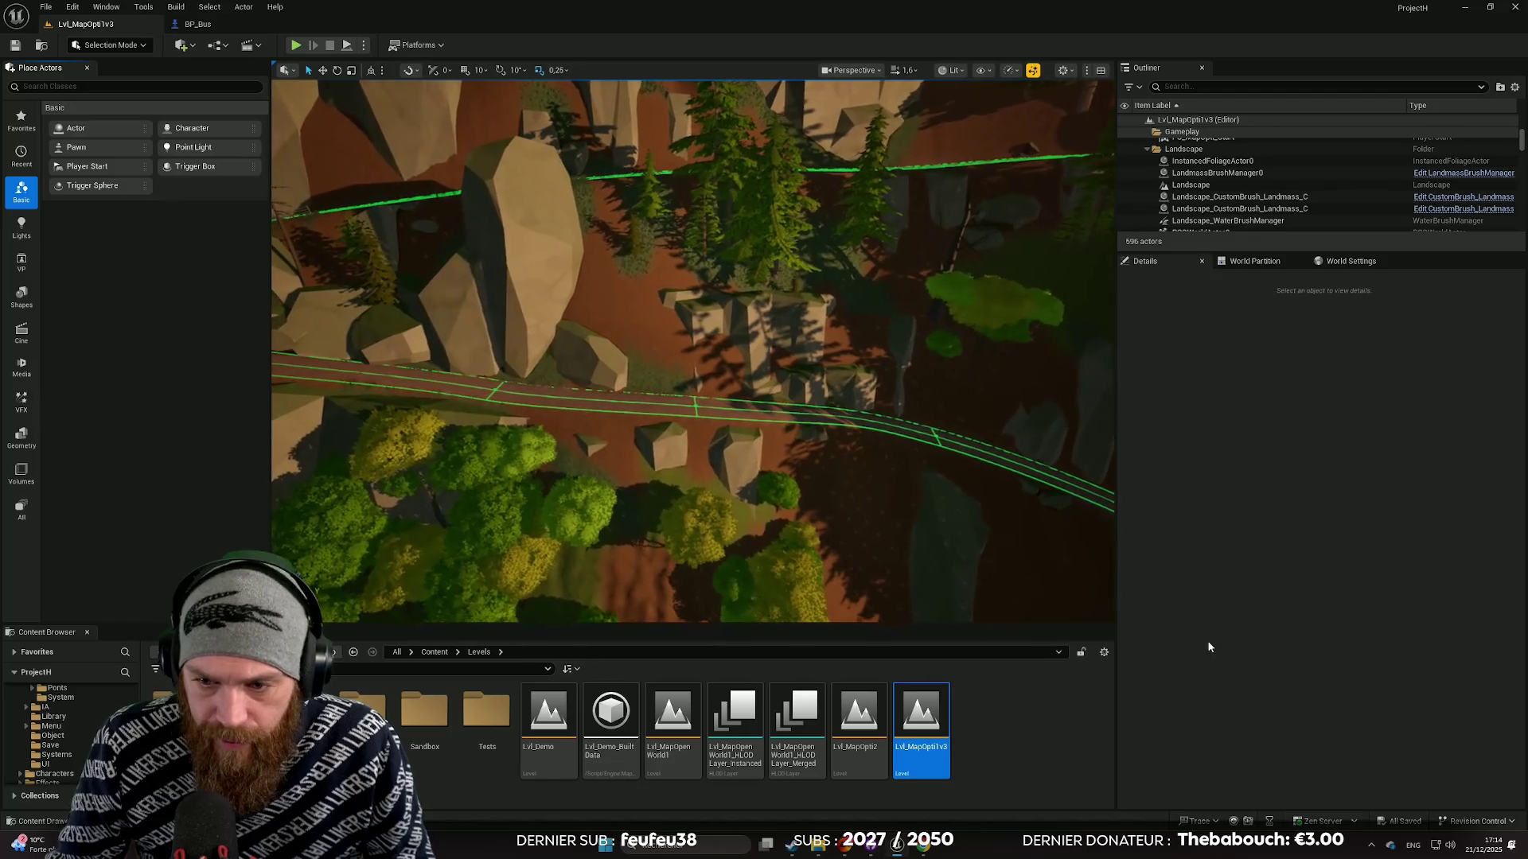
drag(1115, 561, 1423, 561)
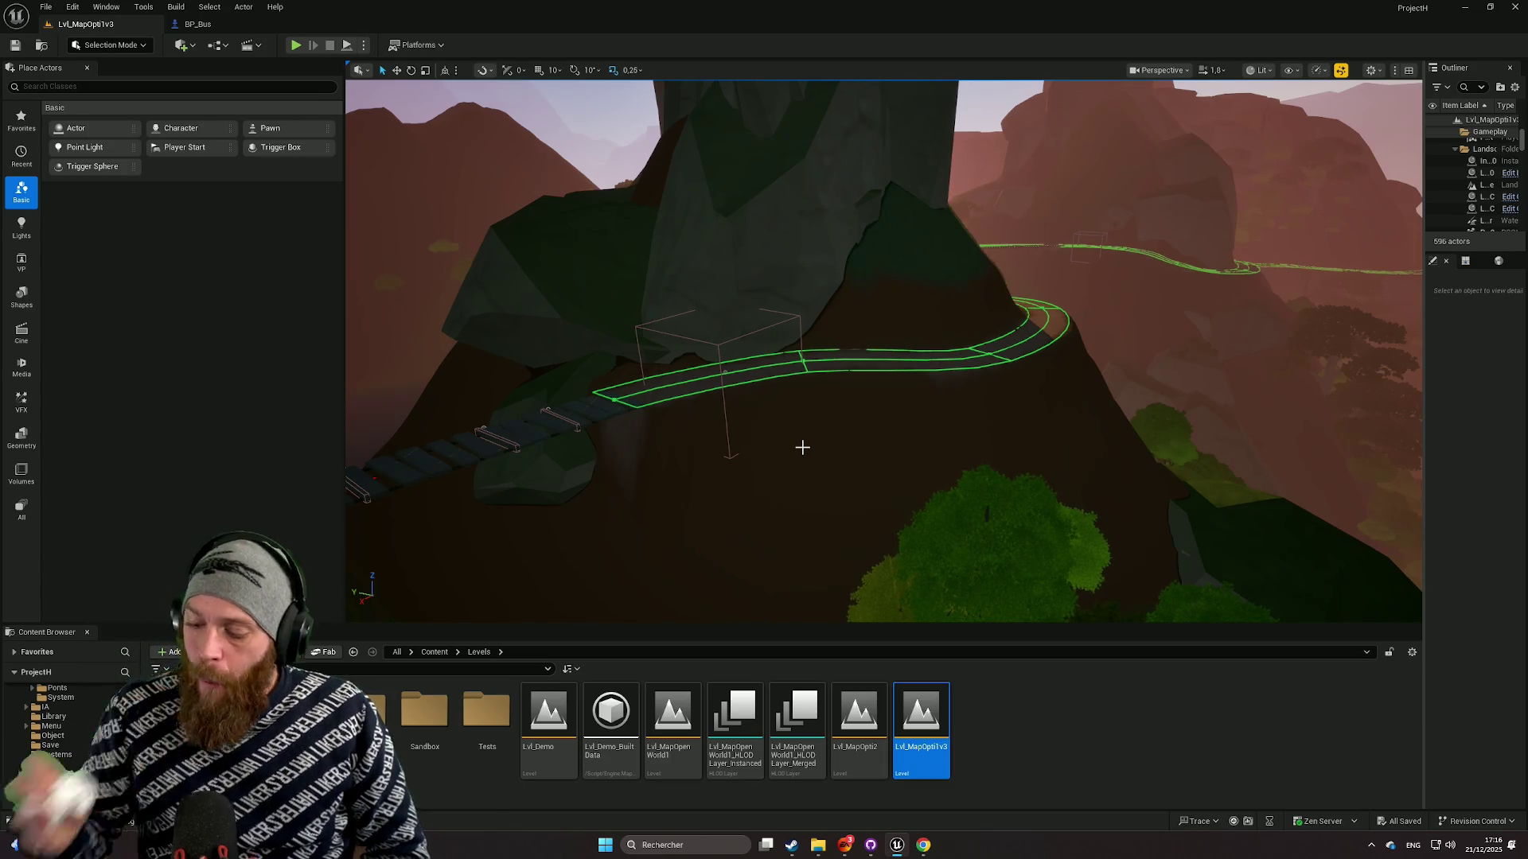
View the bridge and trestle from a low angle, then open the Meshes folder.
scroll(802, 447, up, 10)
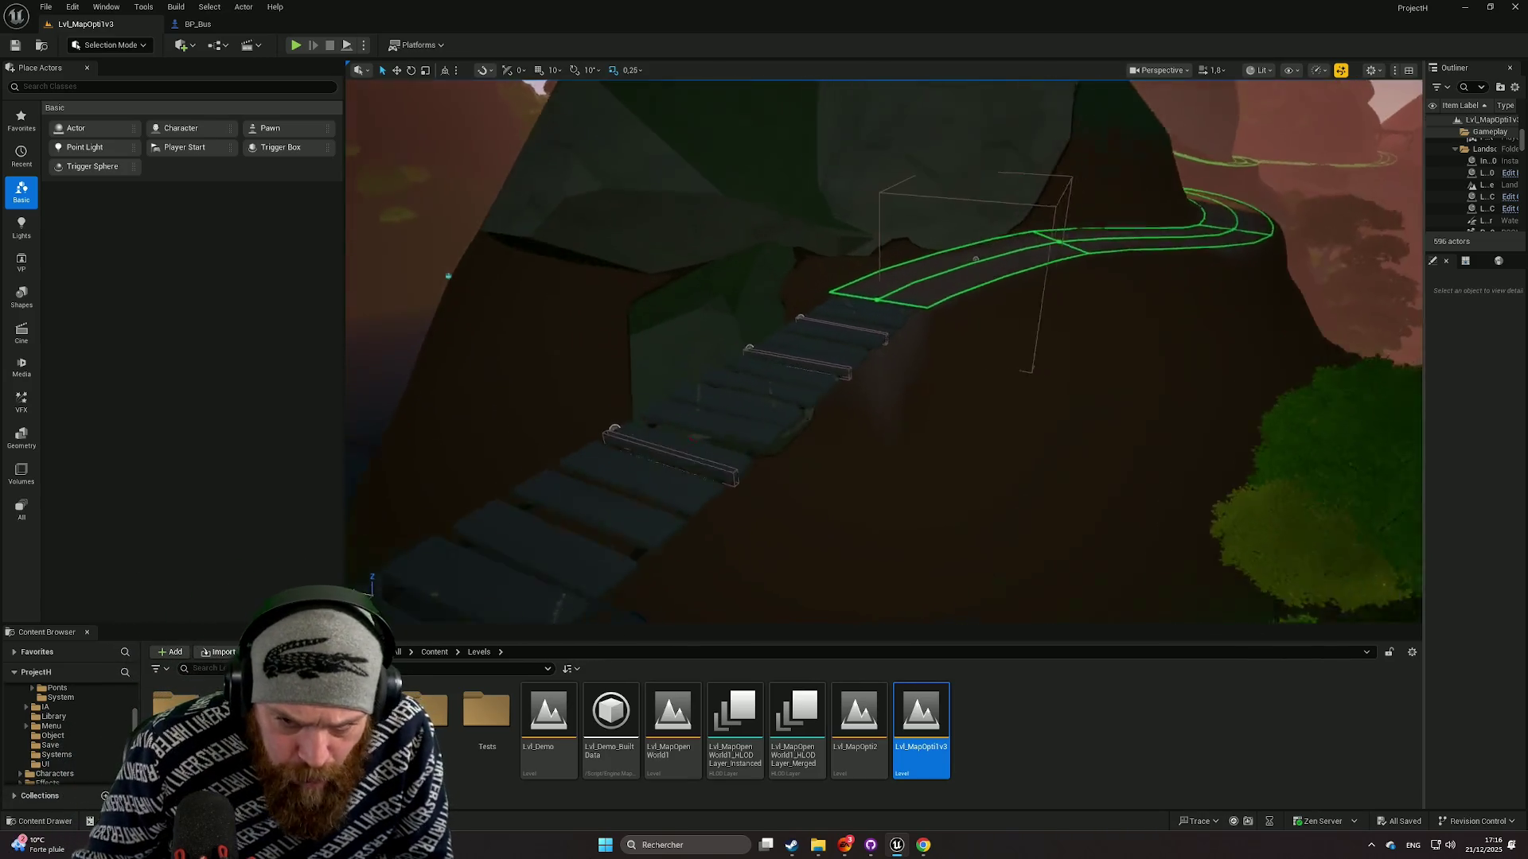
scroll(883, 350, down, 10)
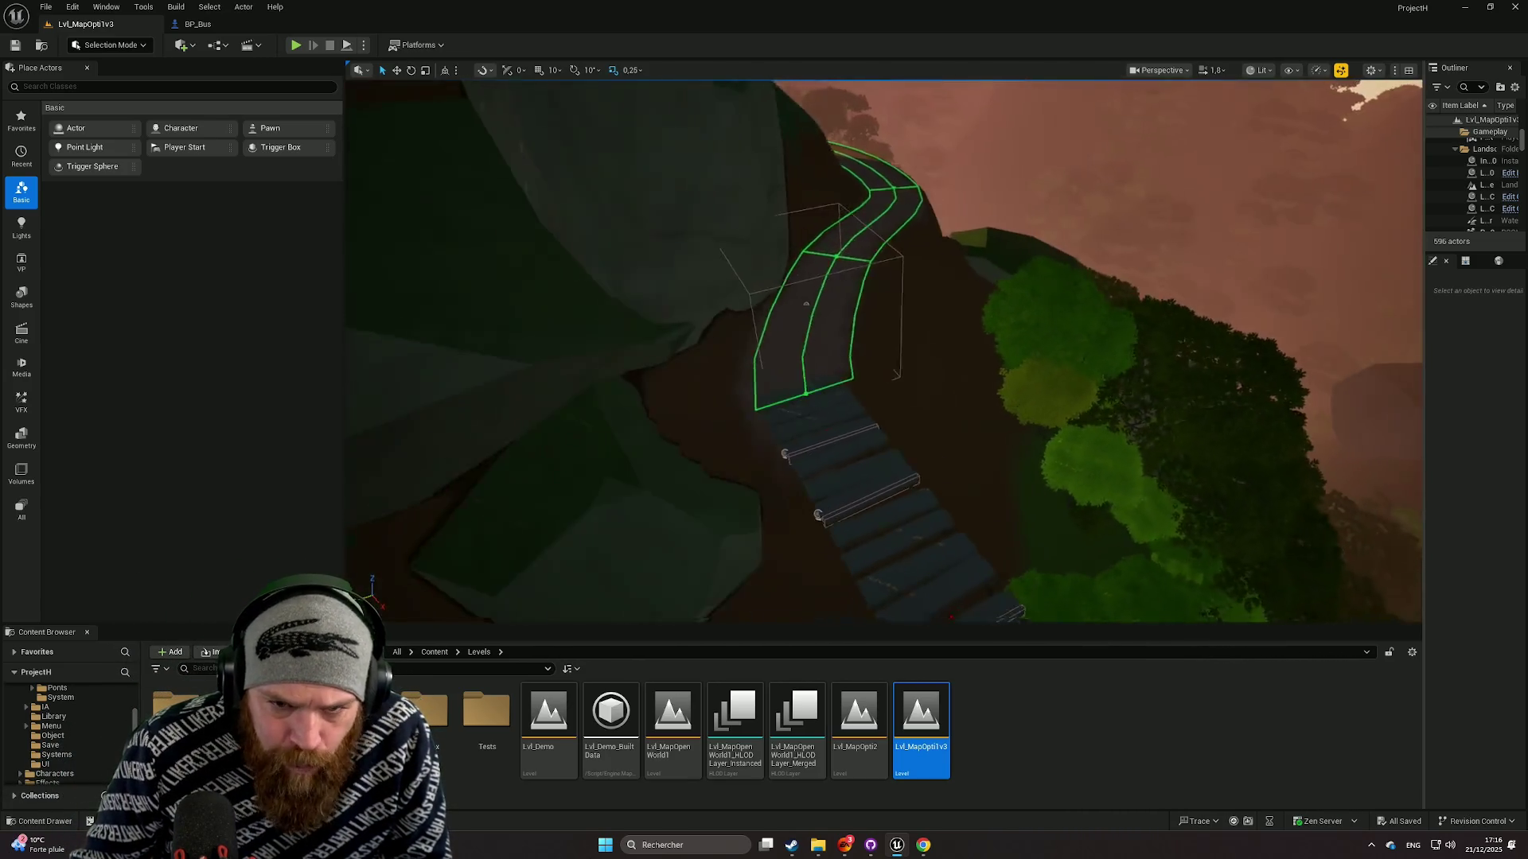
mouse_move(883, 351)
mouse_down()
mouse_move(827, 294)
mouse_move(827, 334)
mouse_move(836, 303)
mouse_move(851, 303)
mouse_move(828, 374)
mouse_move(823, 286)
mouse_move(832, 310)
mouse_move(796, 327)
mouse_move(774, 444)
mouse_up()
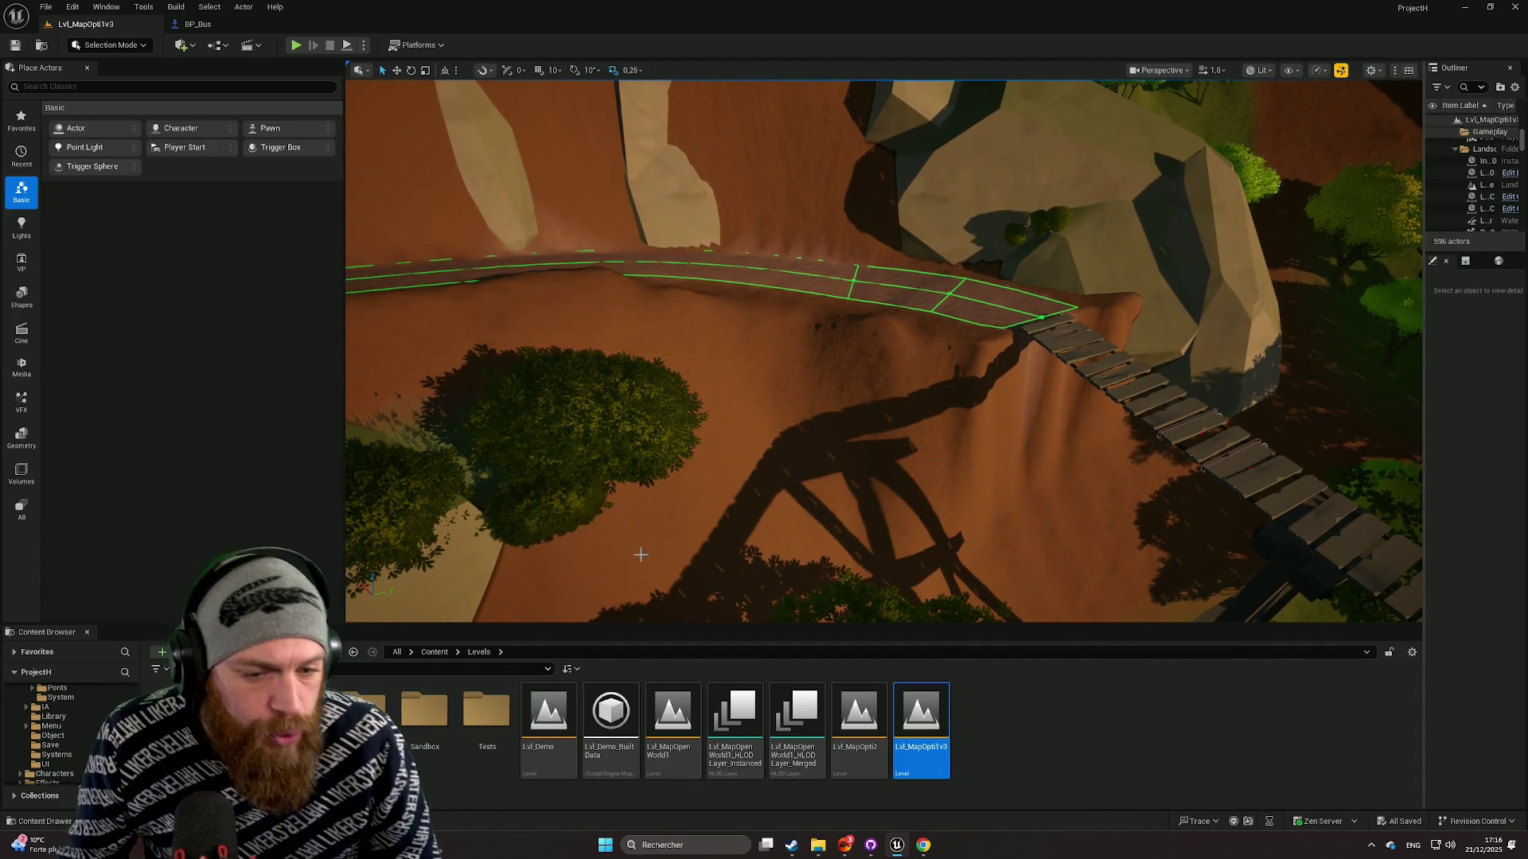
scroll(33, 717, down, 5)
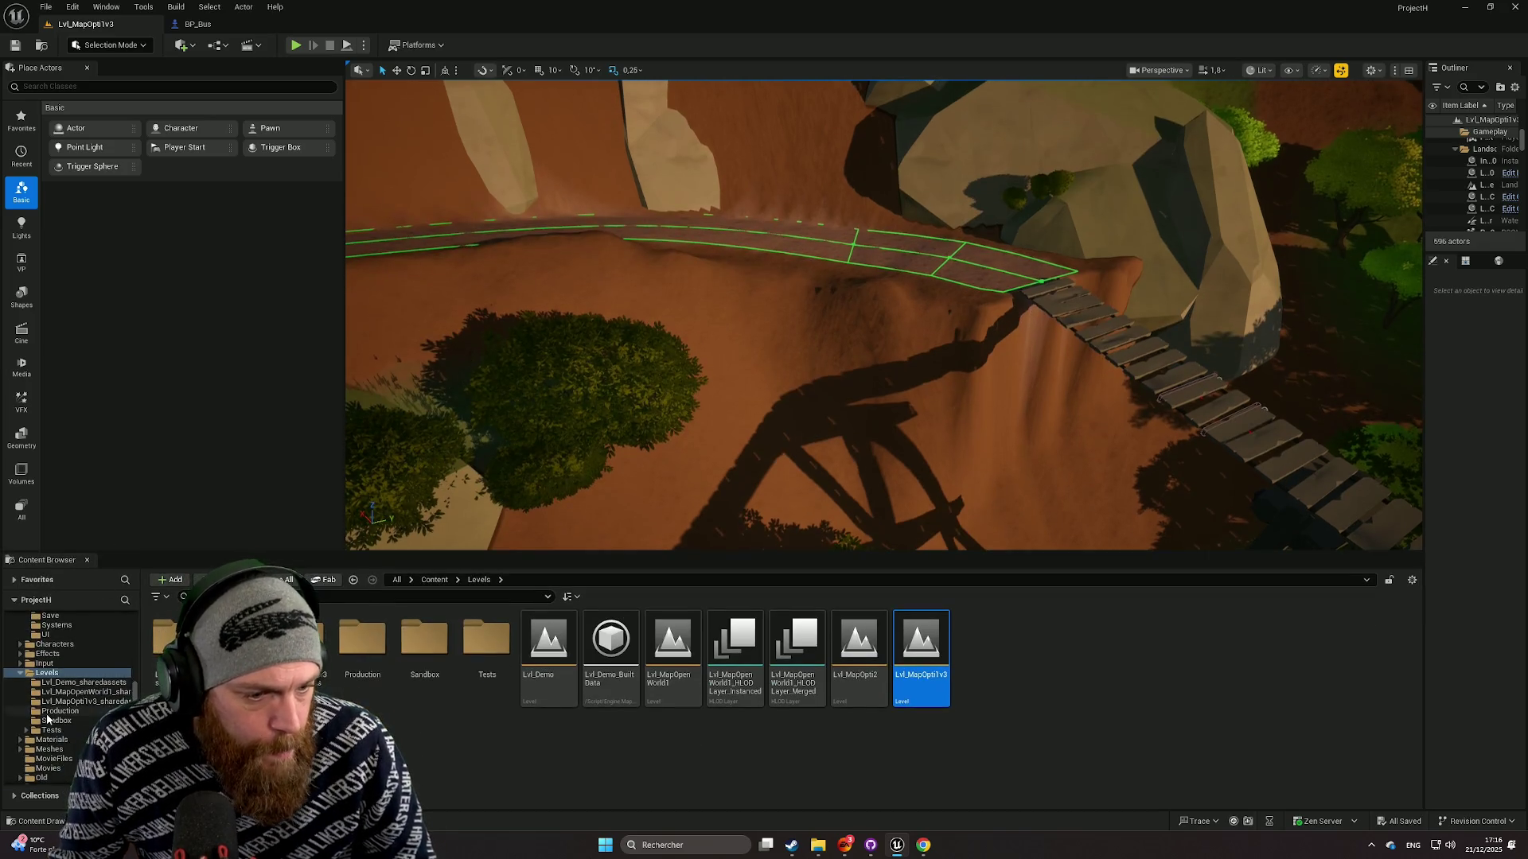
scroll(46, 719, down, 1)
click(48, 722)
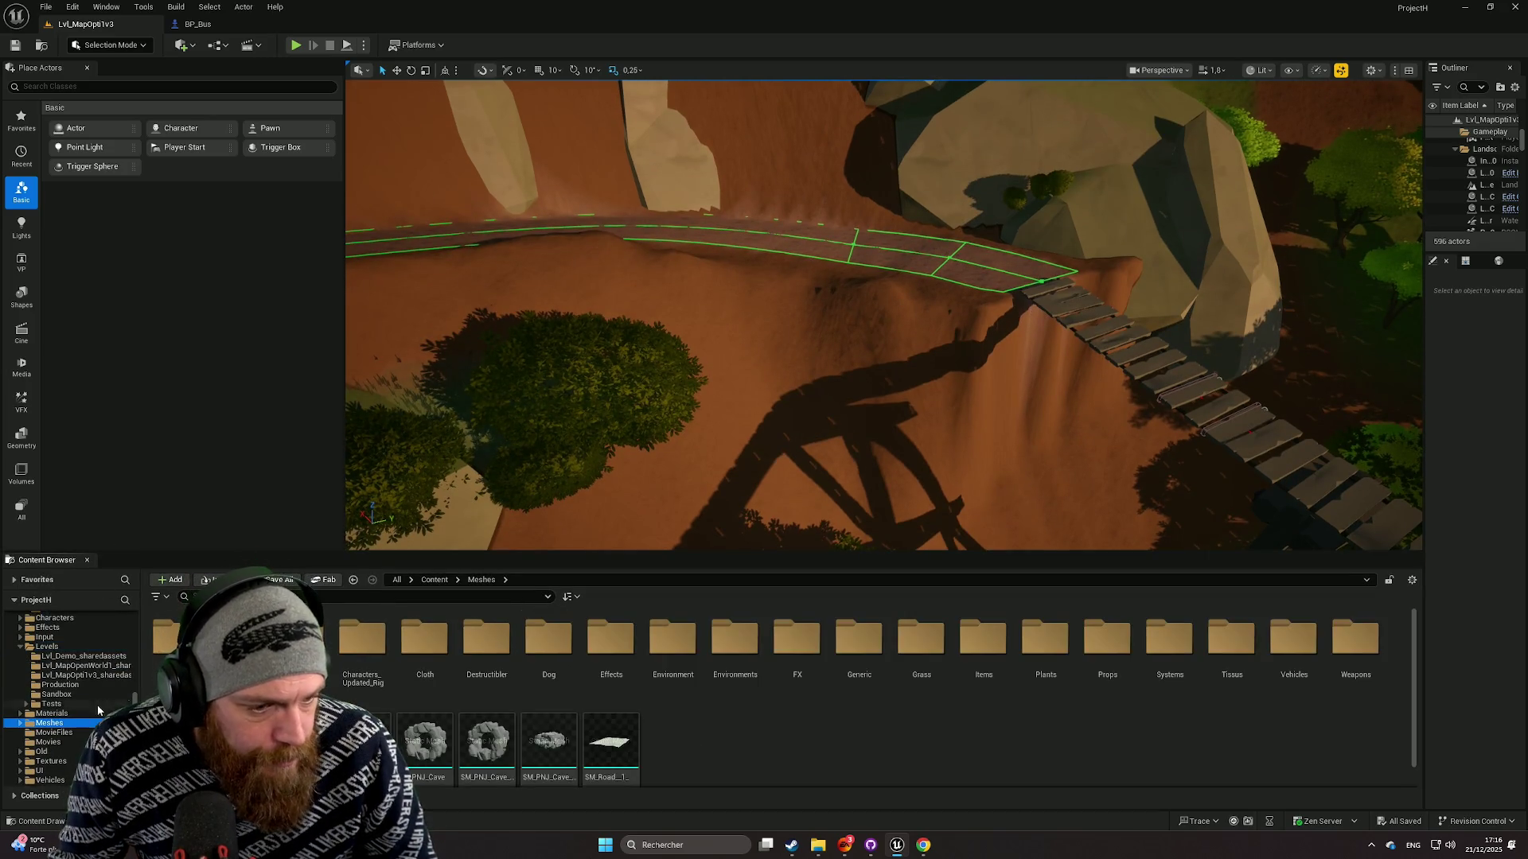
Filter the Content Browser by 'rock' and scroll through the rock meshes.
text(rock)
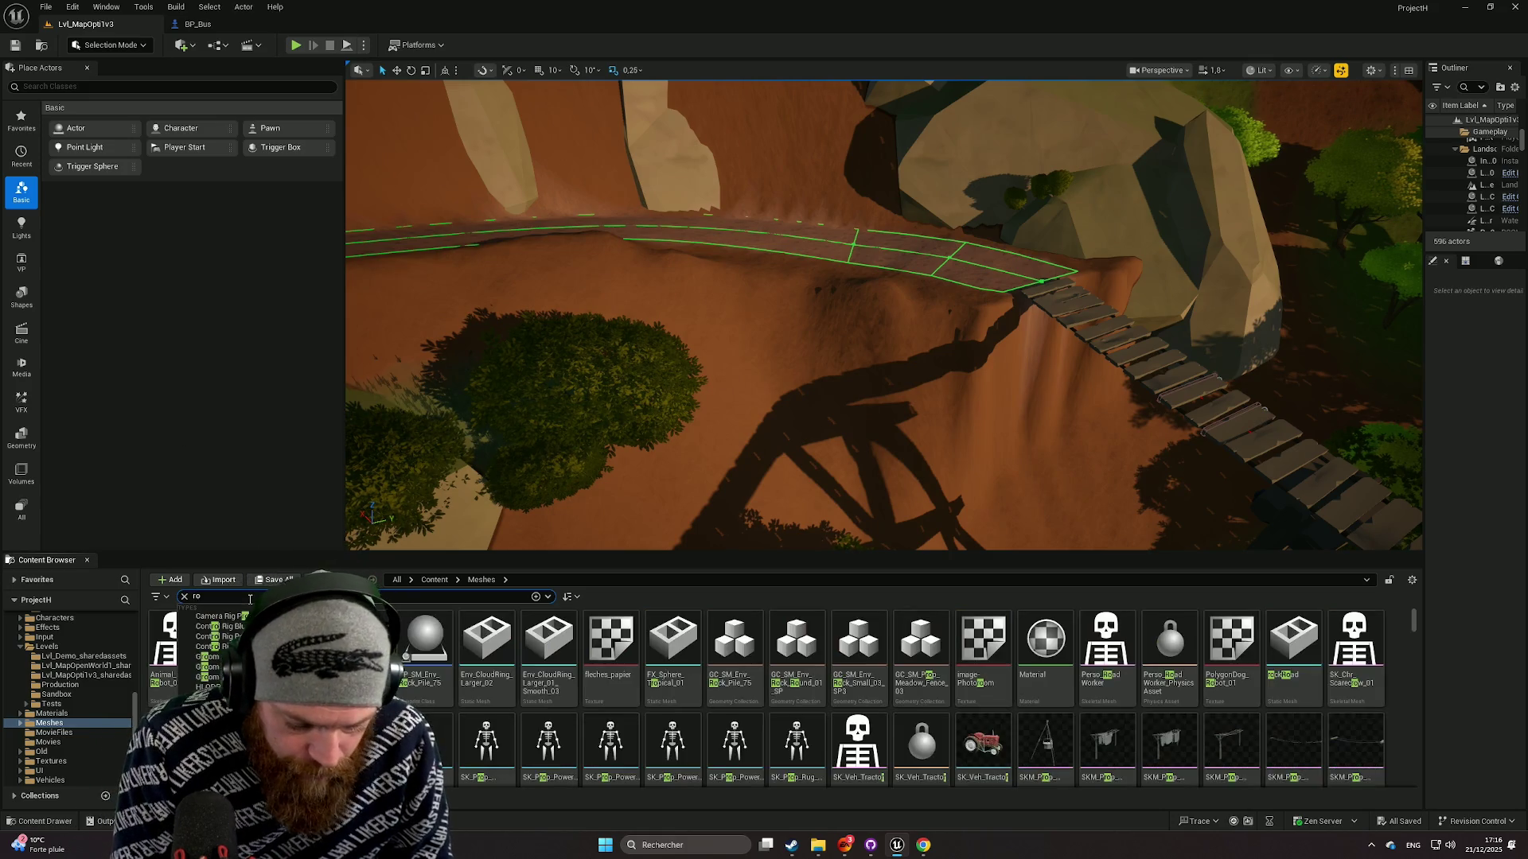
scroll(714, 693, down, 3)
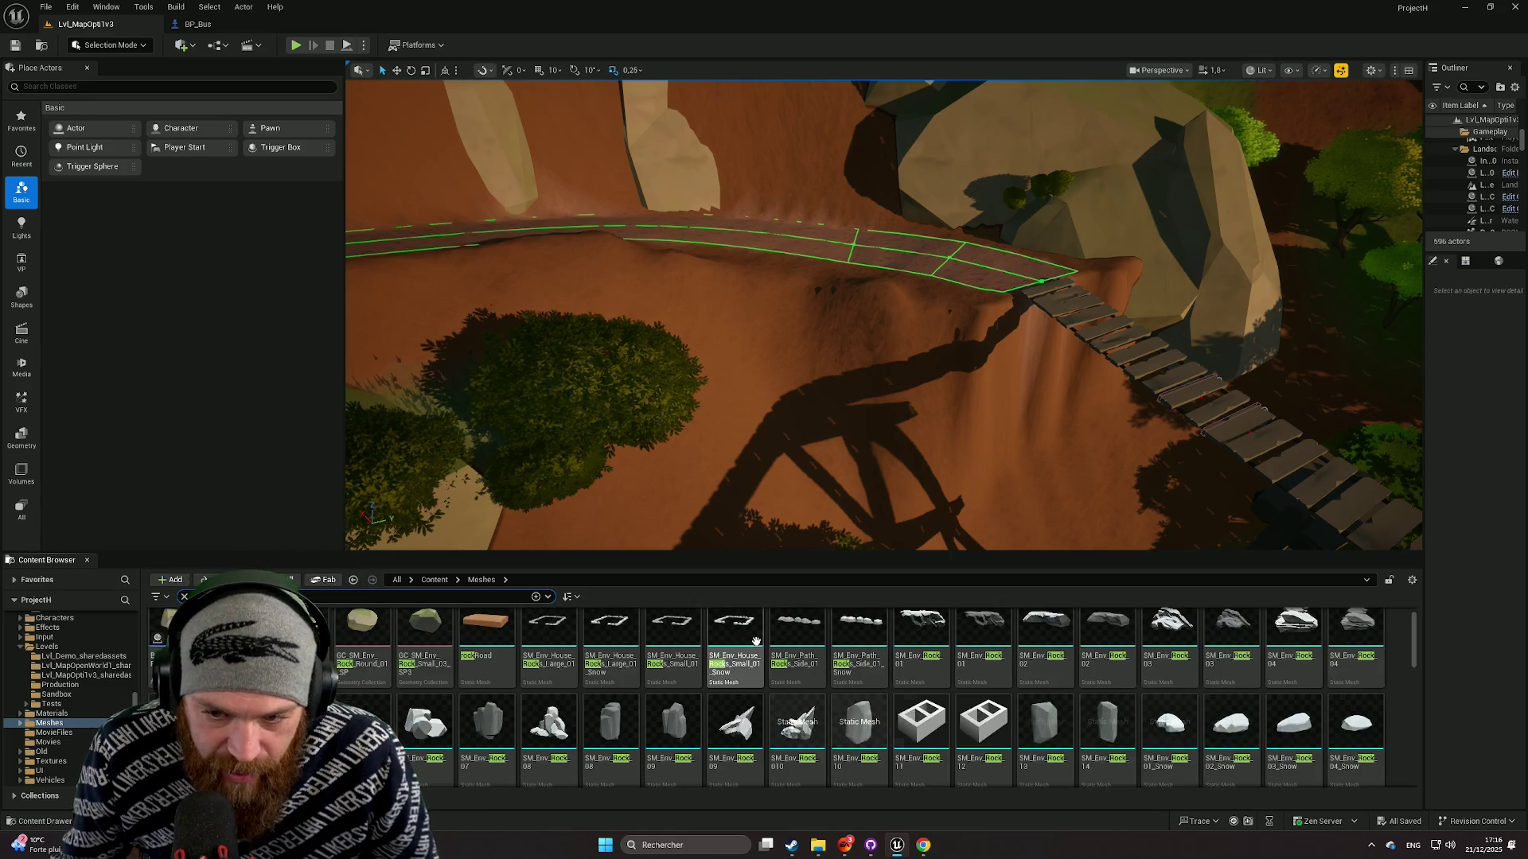
scroll(764, 696, down, 2)
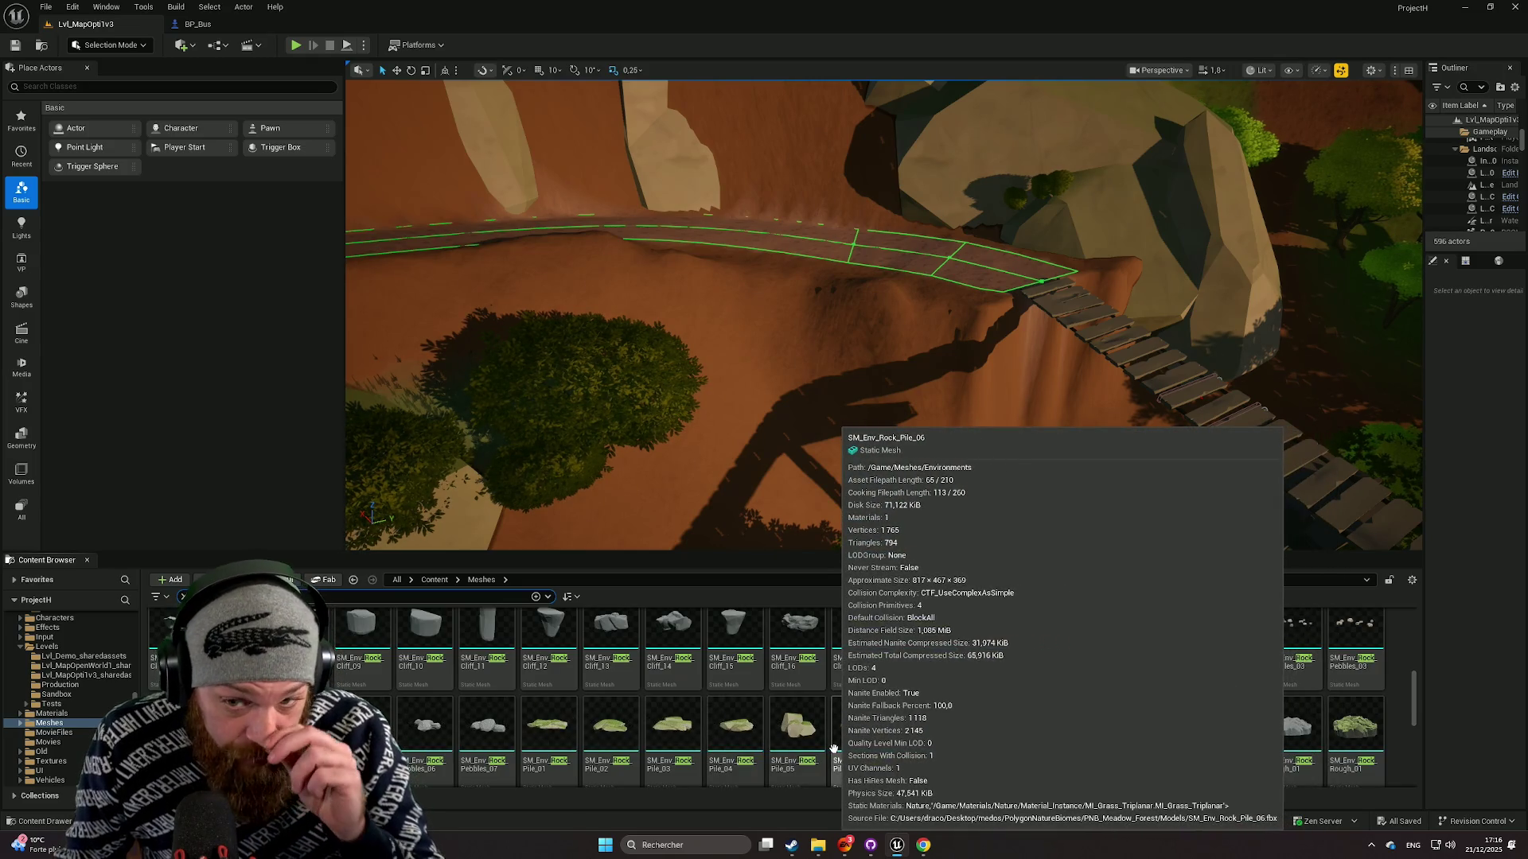
Inspect the cliff rock, thin spike rock and rock pile near the bridge in the viewport.
mouse_move(875, 319)
mouse_down()
mouse_move(970, 270)
mouse_move(1067, 447)
mouse_move(1018, 398)
mouse_move(864, 349)
mouse_move(885, 364)
mouse_move(855, 333)
mouse_move(904, 444)
mouse_move(918, 368)
mouse_up()
click(864, 349)
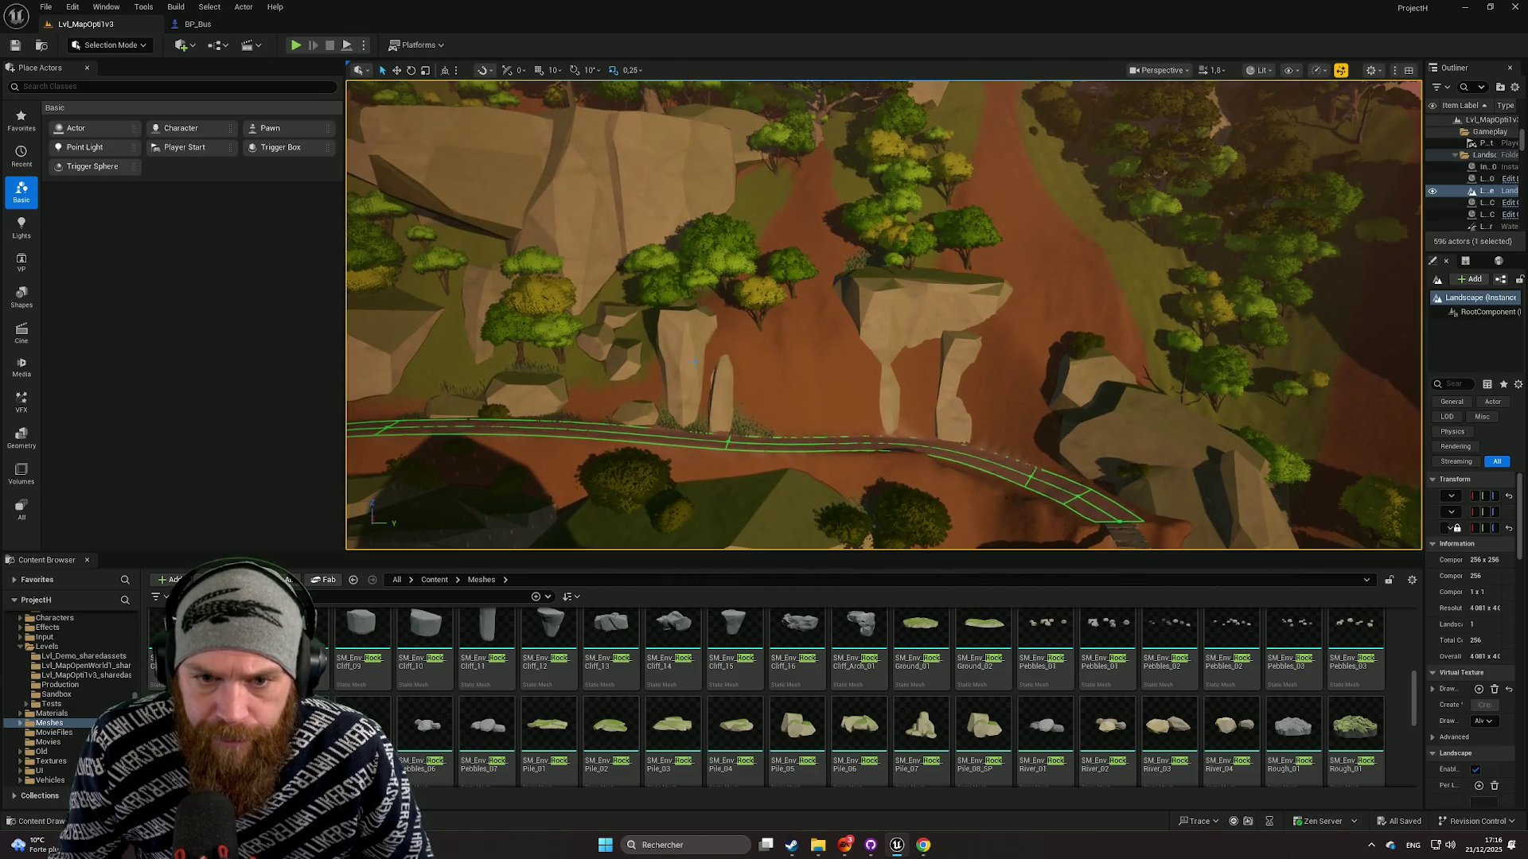
click(730, 362)
mouse_move(730, 362)
mouse_down()
mouse_move(829, 452)
mouse_move(758, 428)
mouse_up()
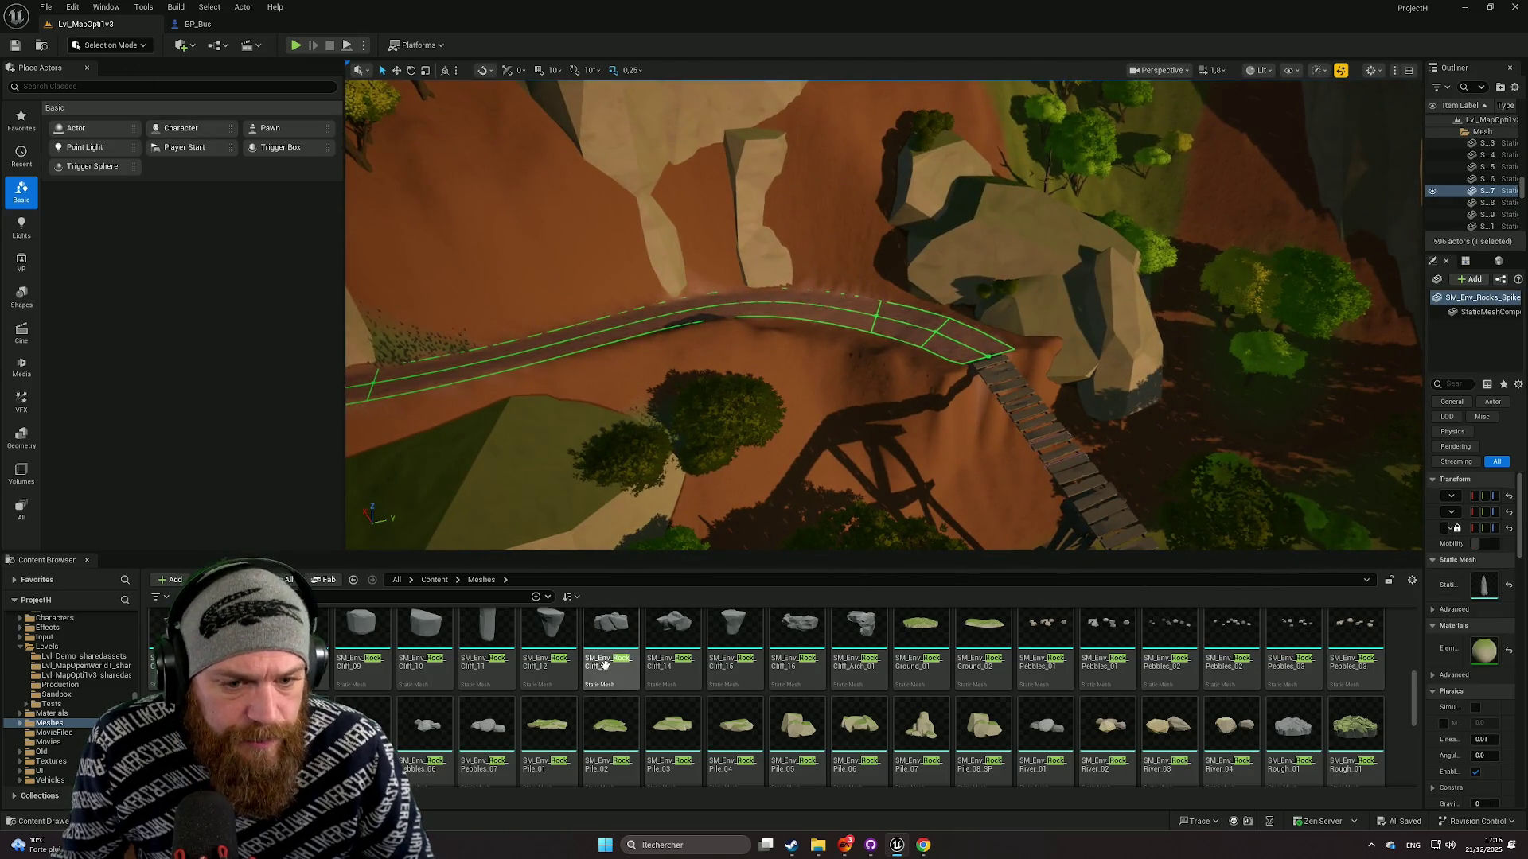
mouse_move(552, 562)
mouse_down()
mouse_move(552, 648)
mouse_move(557, 557)
mouse_up()
drag(883, 360, 883, 319)
click(931, 487)
Frame rock pile SM_Env_Rock_Pile_64 by the bridge and widen the outliner and details panels.
key(f)
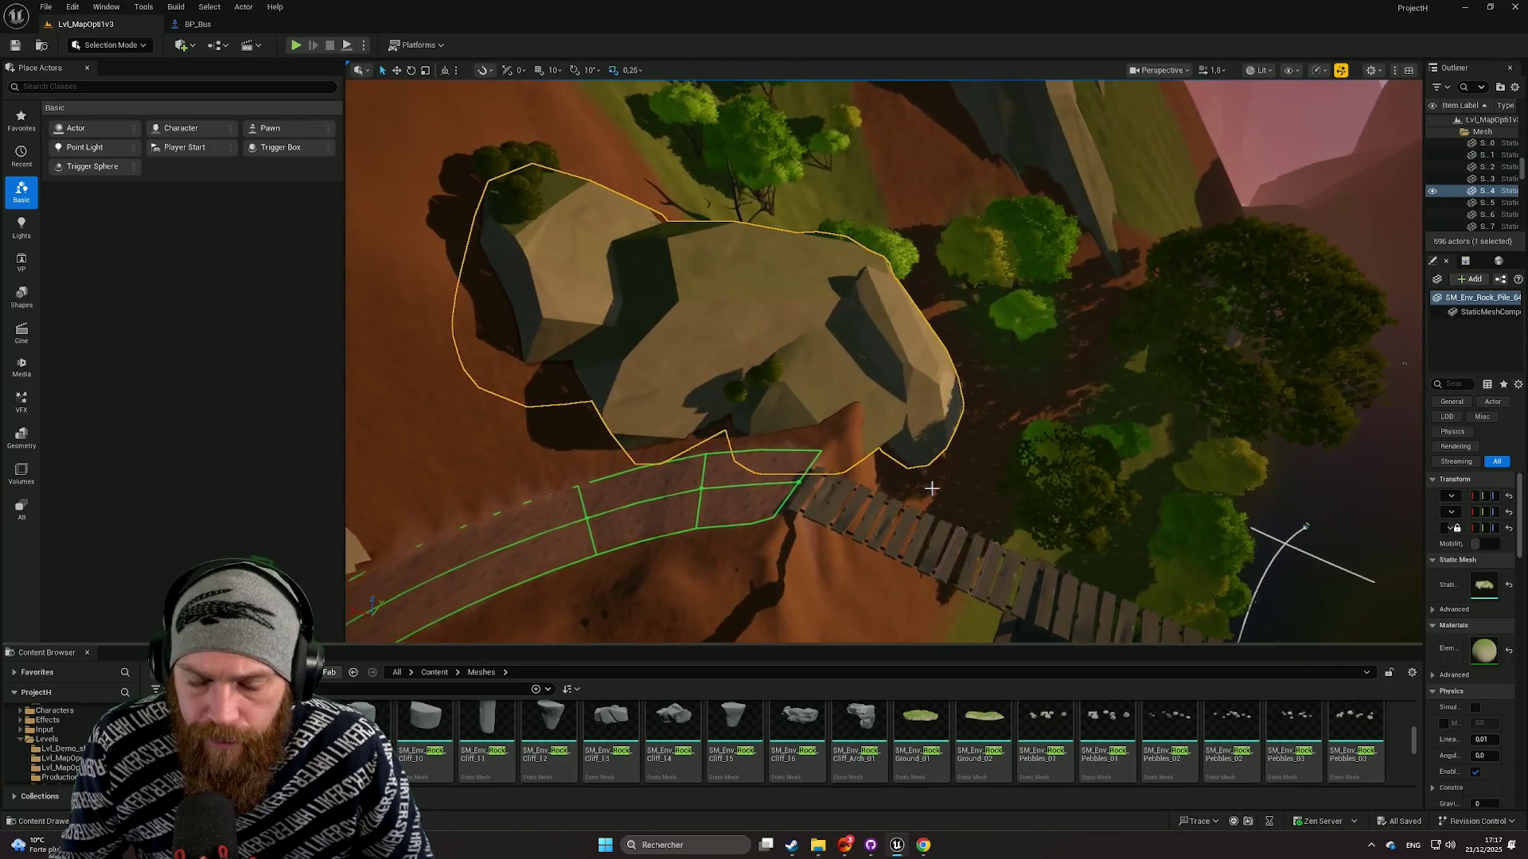
drag(902, 463, 1249, 412)
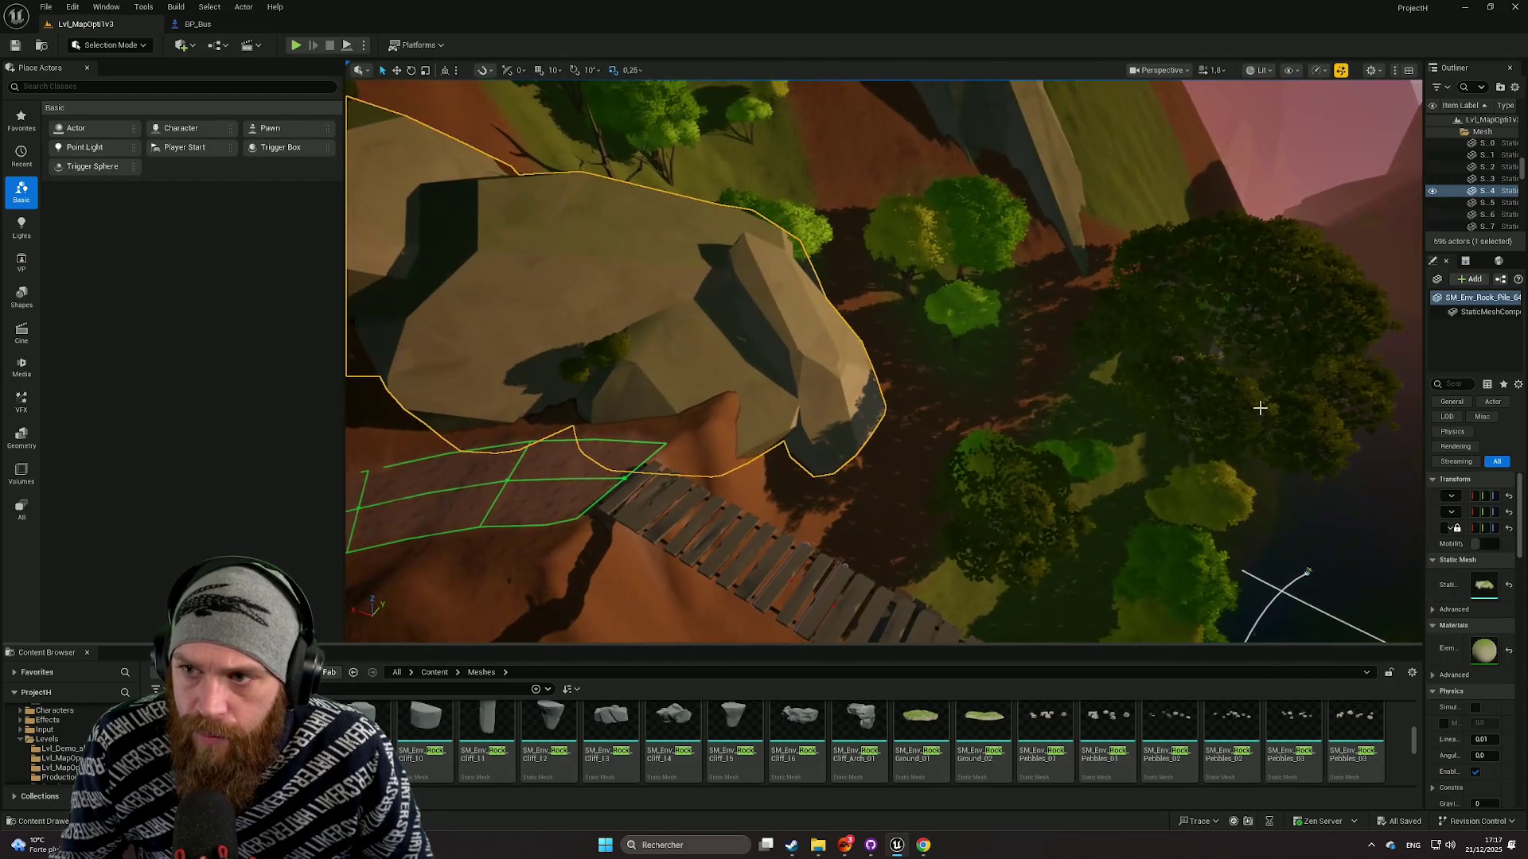
click(1352, 402)
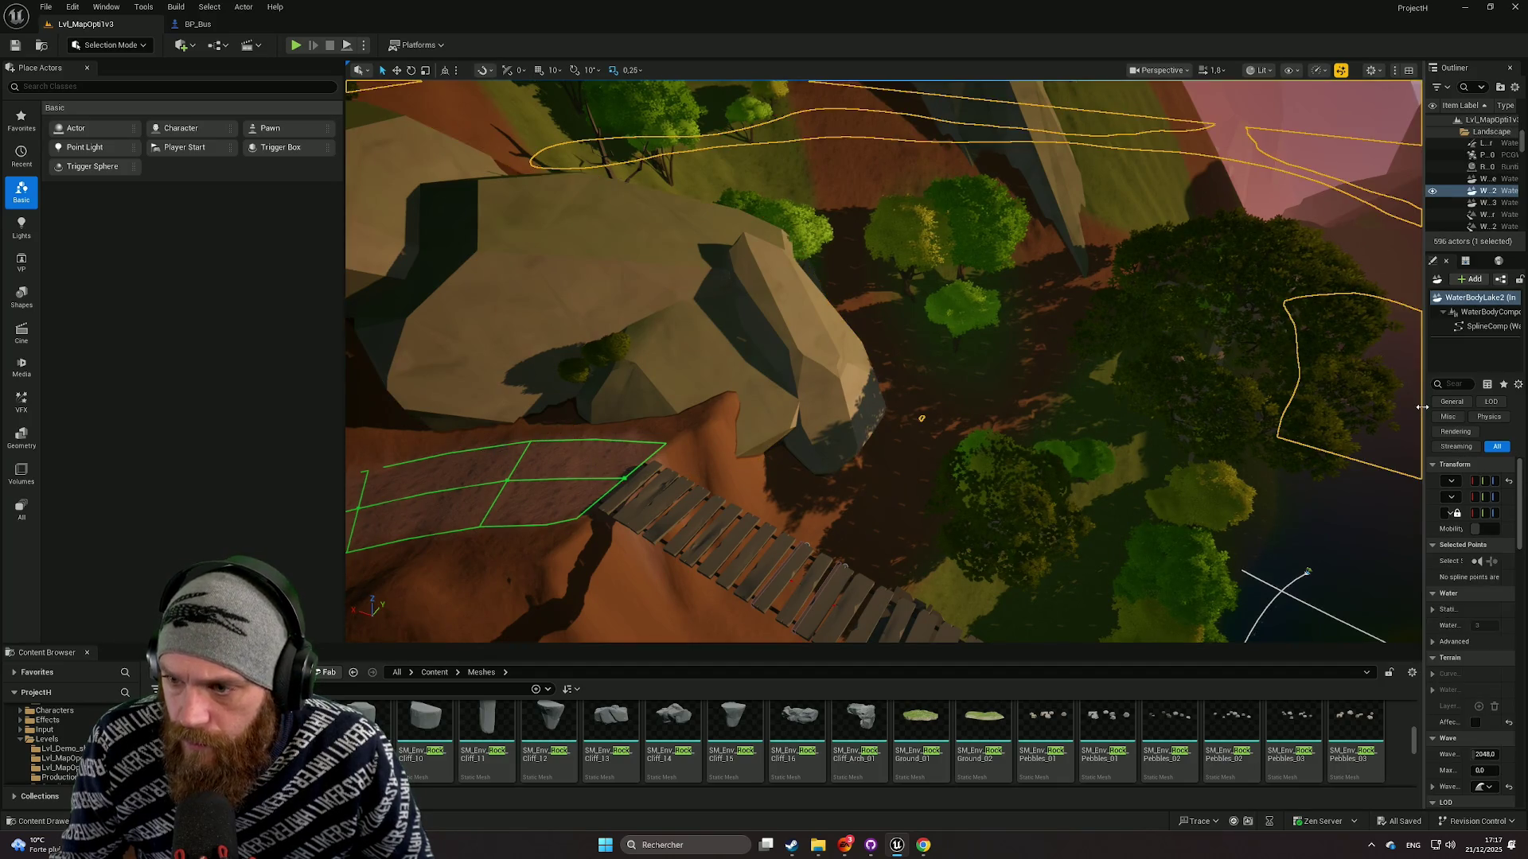
drag(1423, 407, 1299, 408)
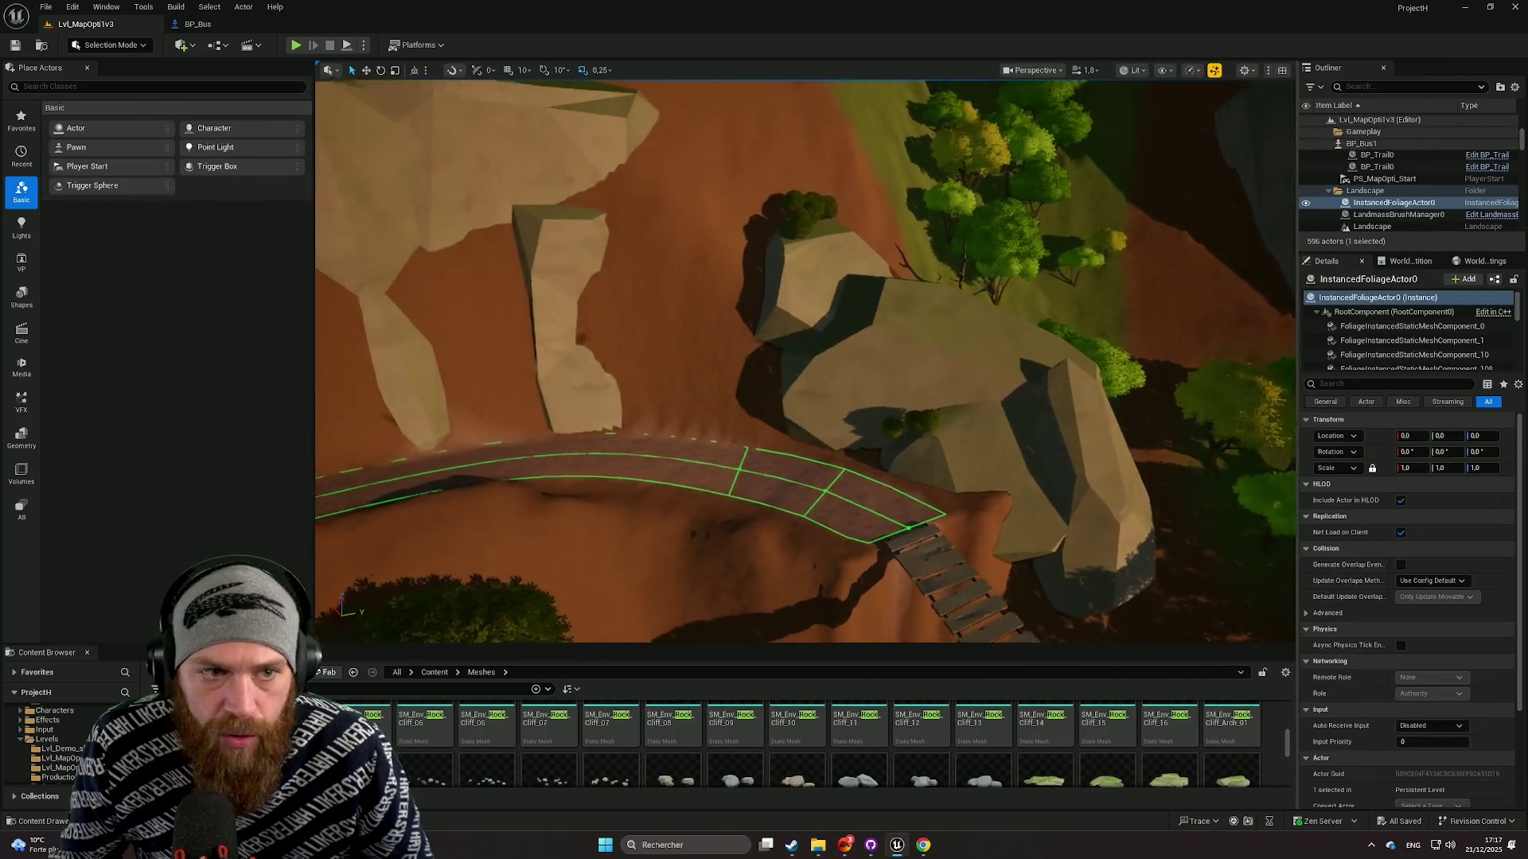
click(880, 431)
mouse_move(880, 431)
mouse_down()
mouse_move(906, 389)
mouse_move(811, 389)
mouse_move(370, 65)
mouse_move(374, 144)
mouse_move(1119, 95)
mouse_up()
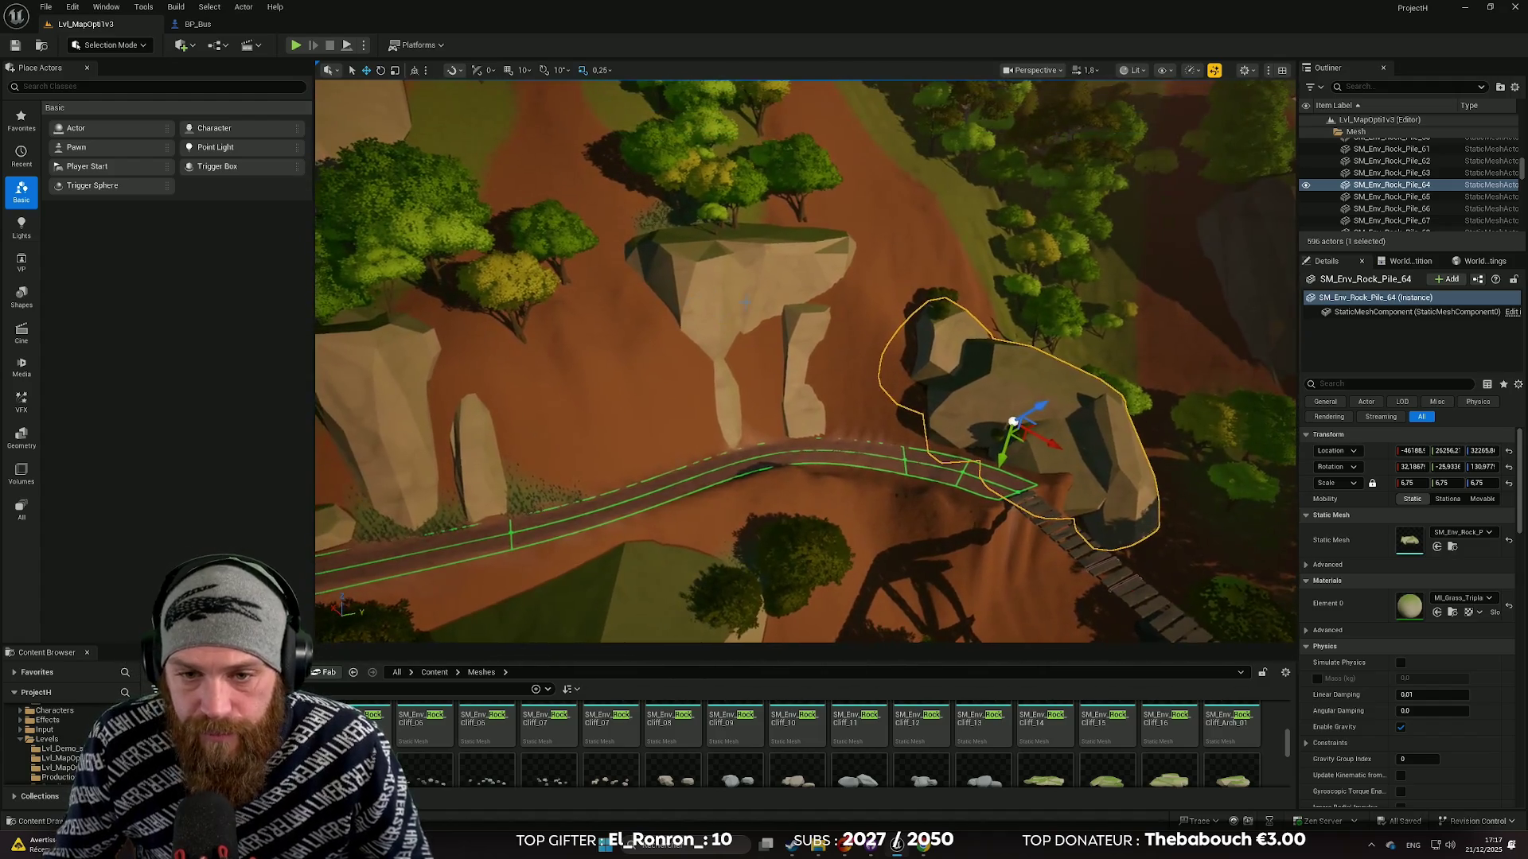
Duplicate the tall cliff rock, scale it to about 2.28 and move it below the bridge.
click(636, 238)
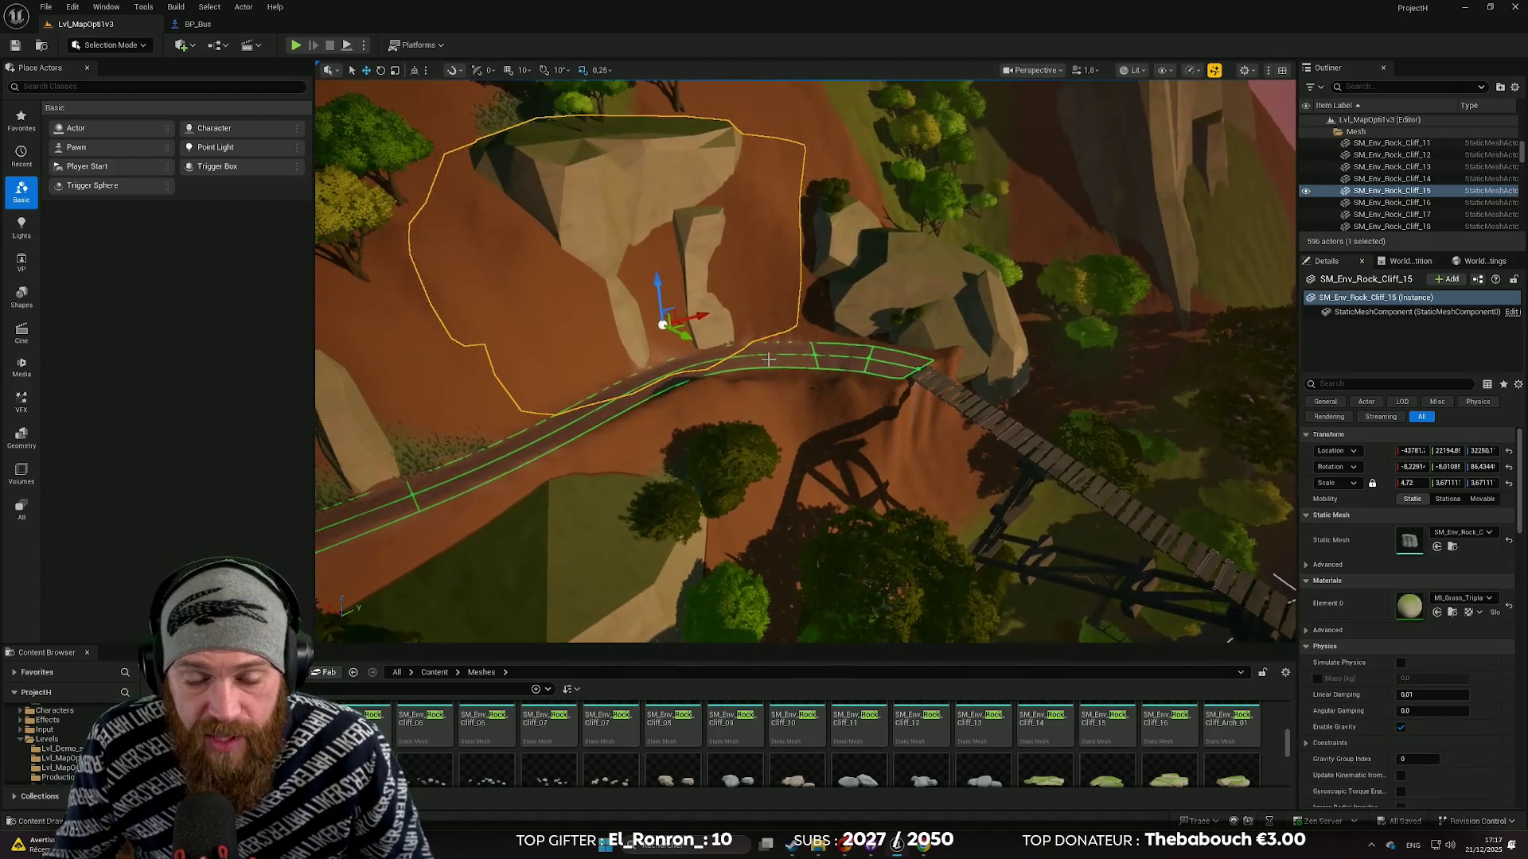
drag(700, 342, 719, 360)
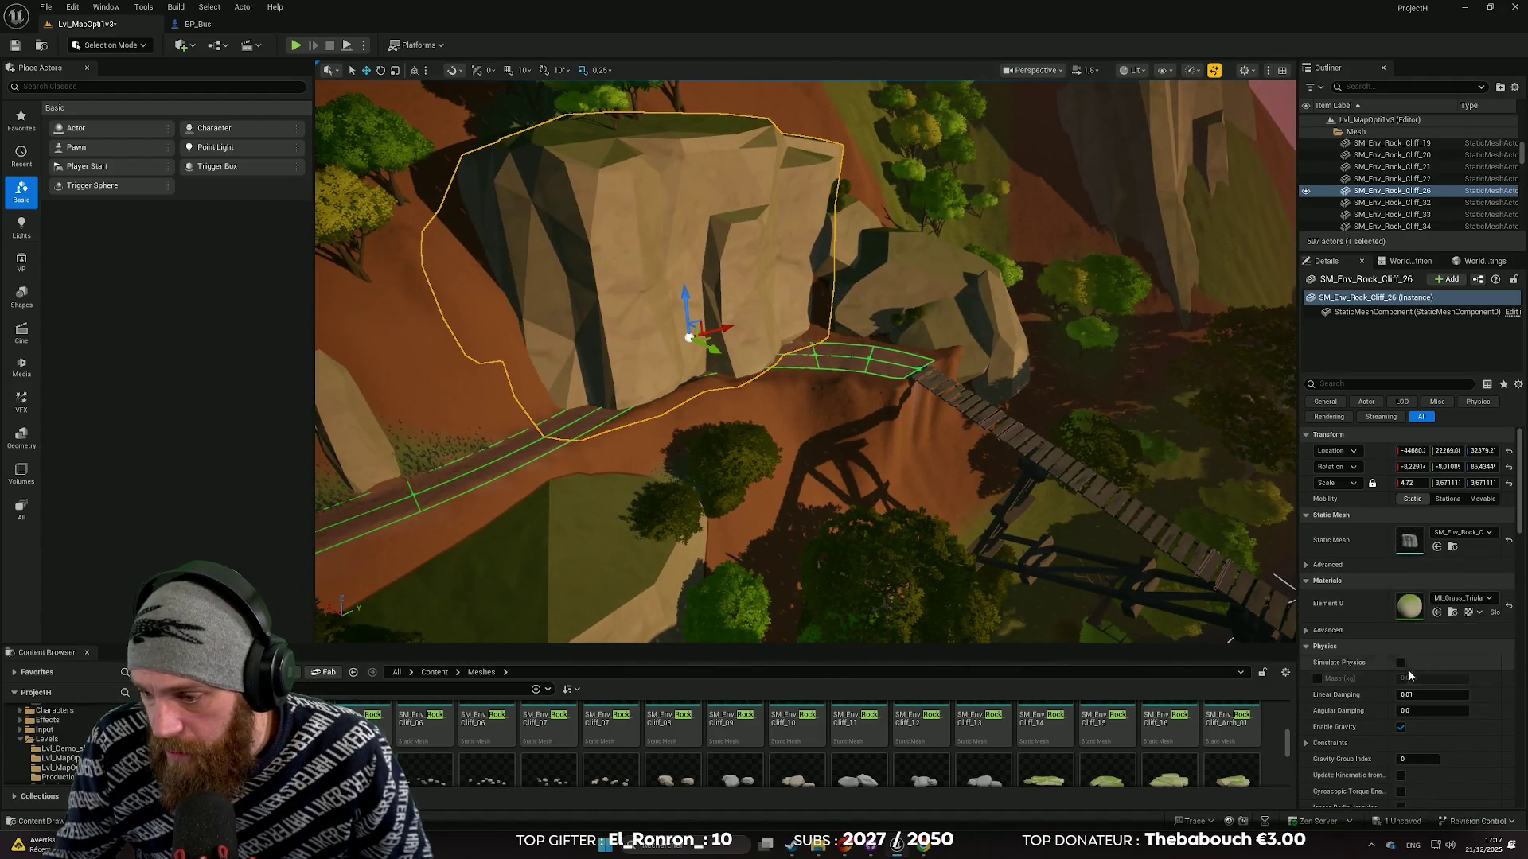
drag(1409, 483, 1346, 483)
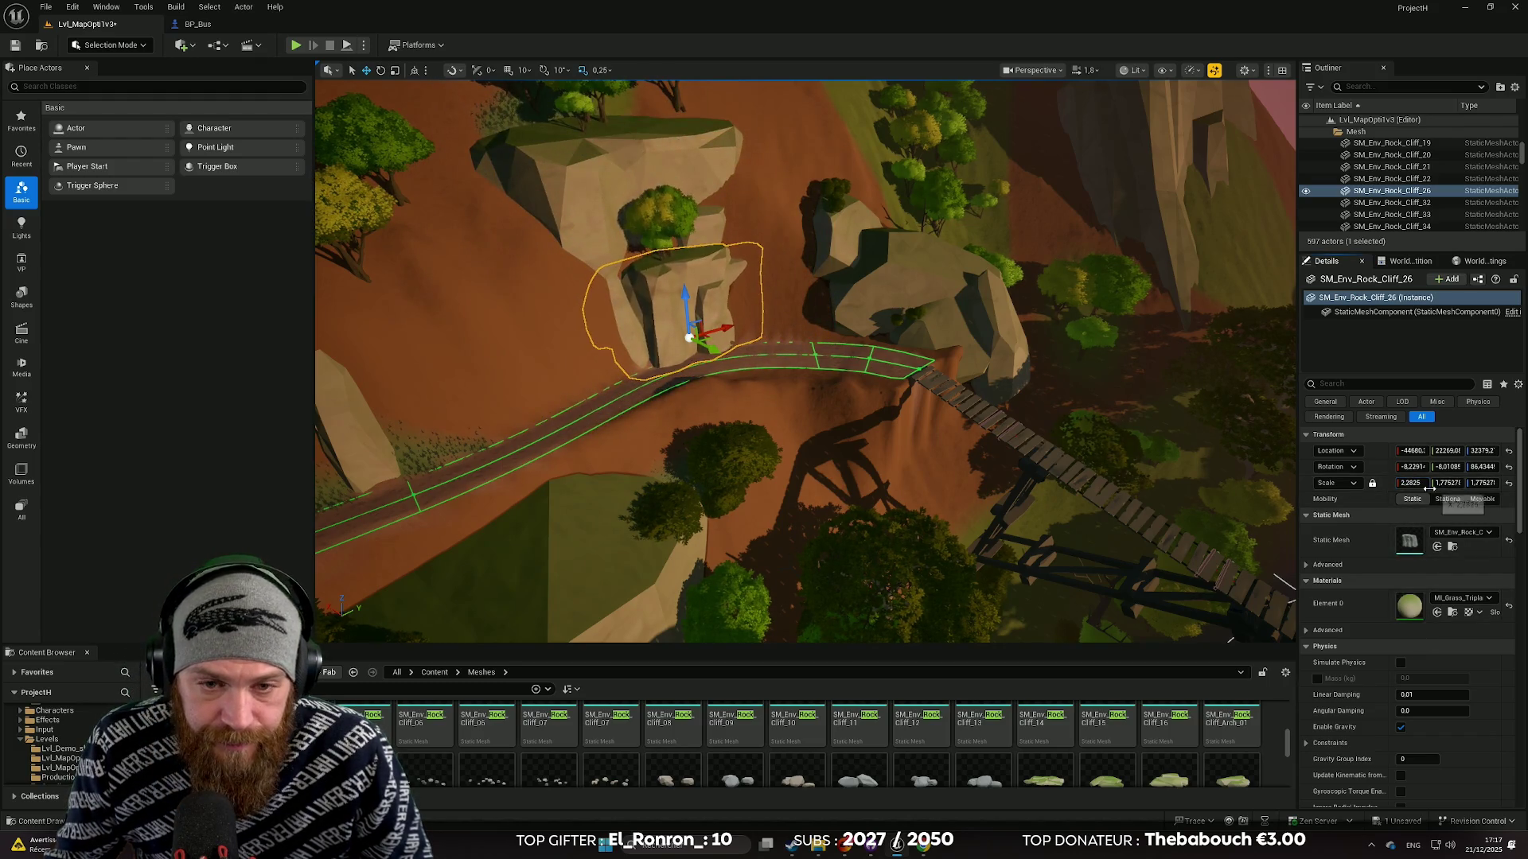
mouse_move(720, 344)
mouse_down()
mouse_move(876, 422)
mouse_move(886, 553)
mouse_move(987, 477)
mouse_move(996, 517)
mouse_up()
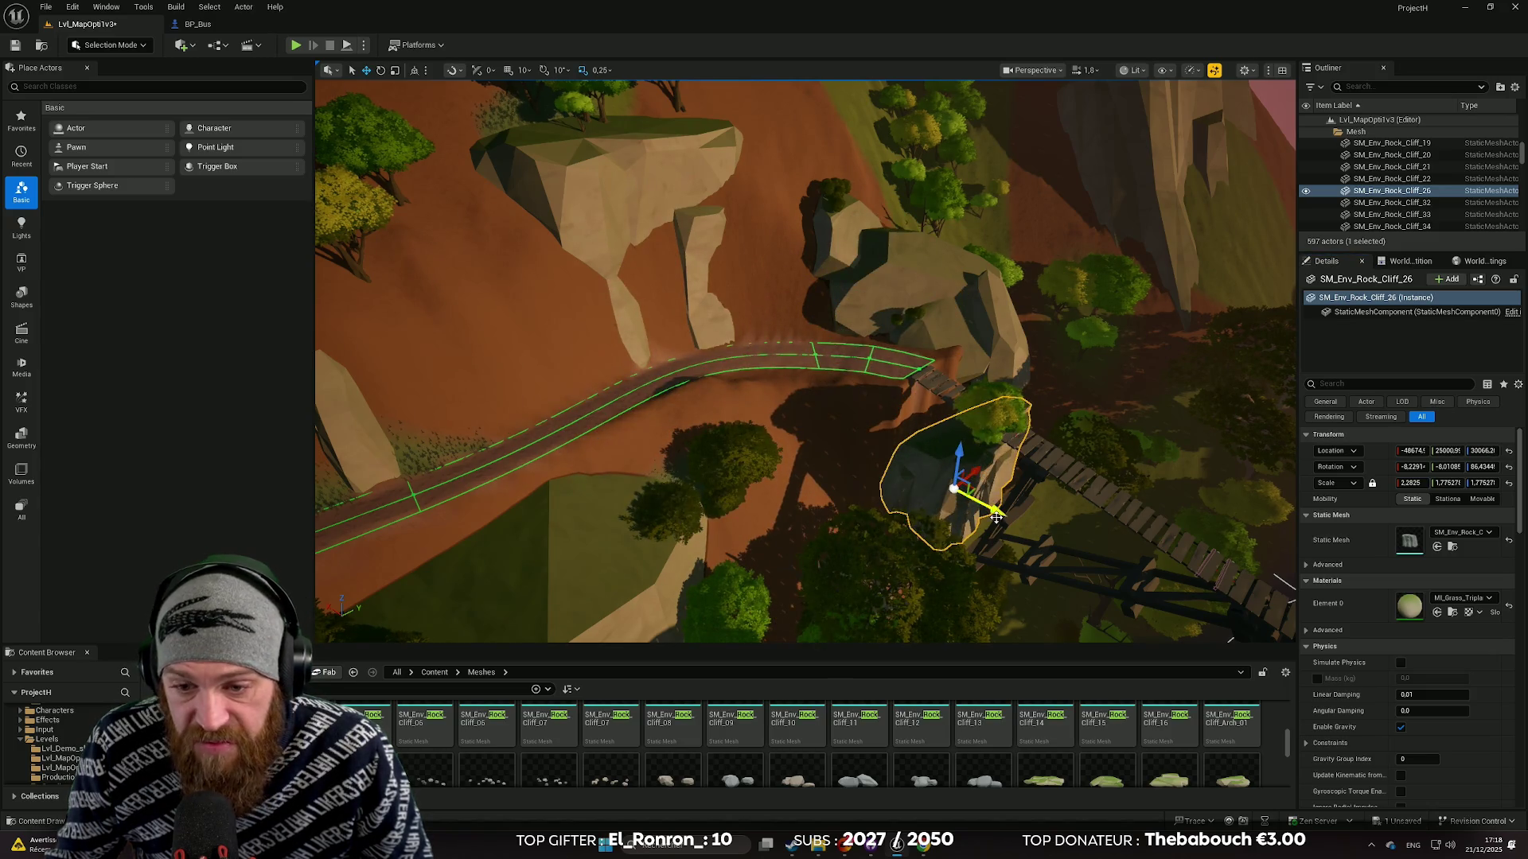
key(w)
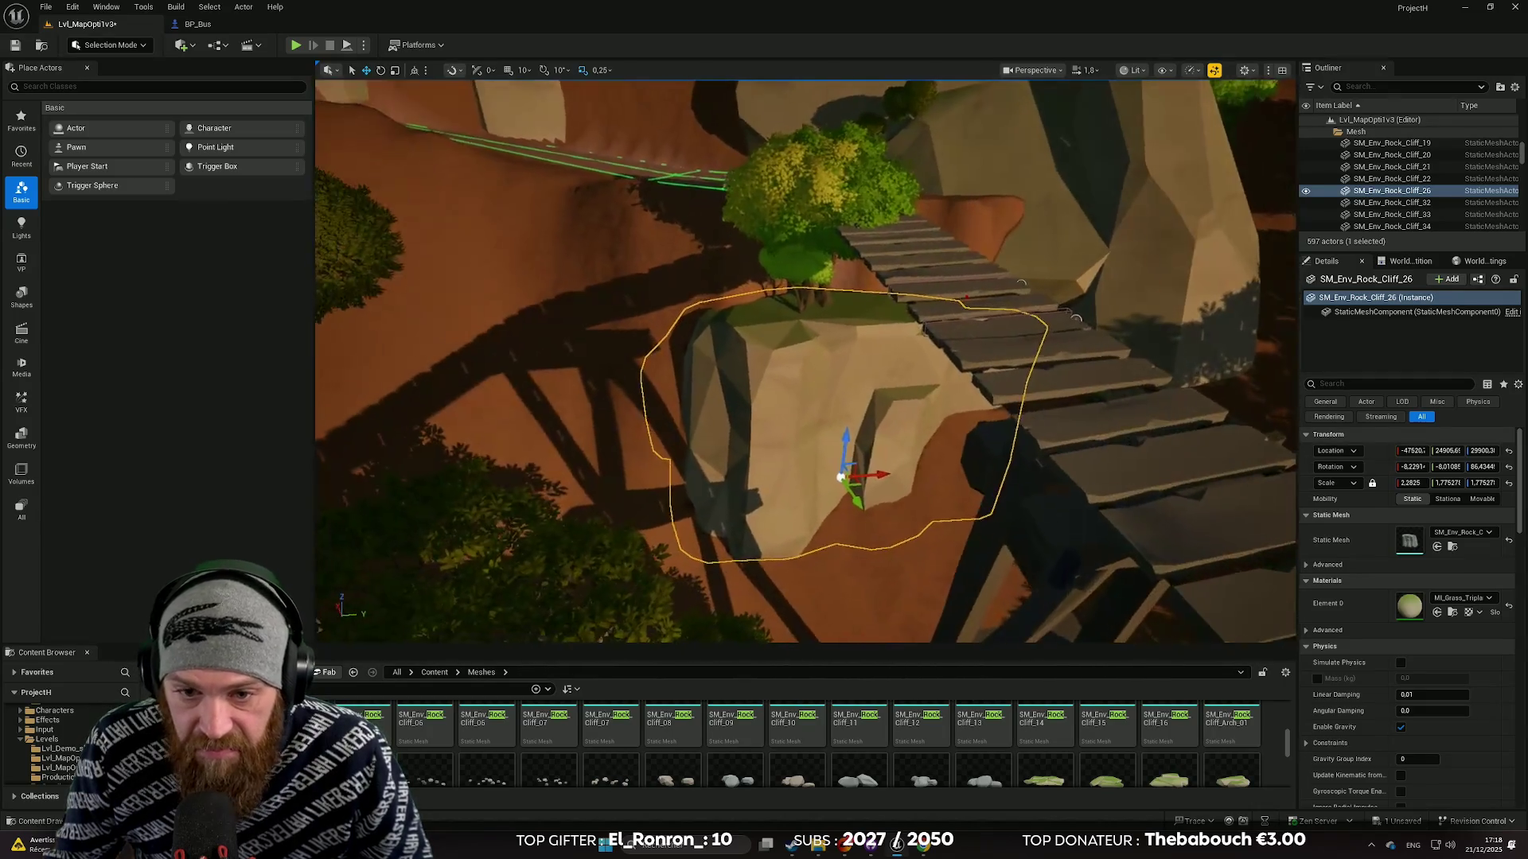
key(s)
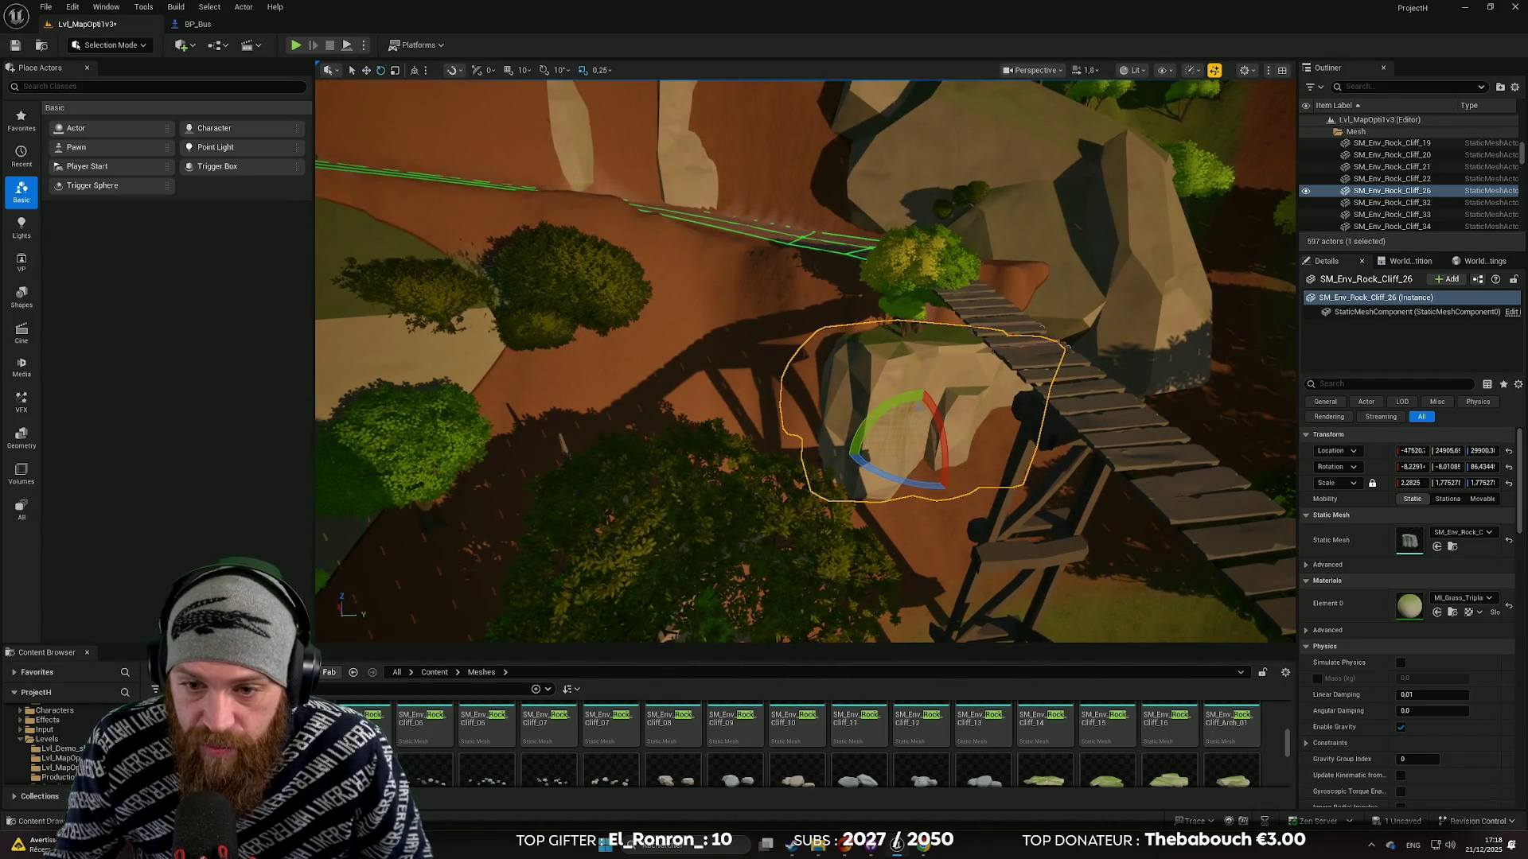
Tilt and rotate the copied rock in small turns and push it against the bridge steps.
drag(886, 436, 887, 414)
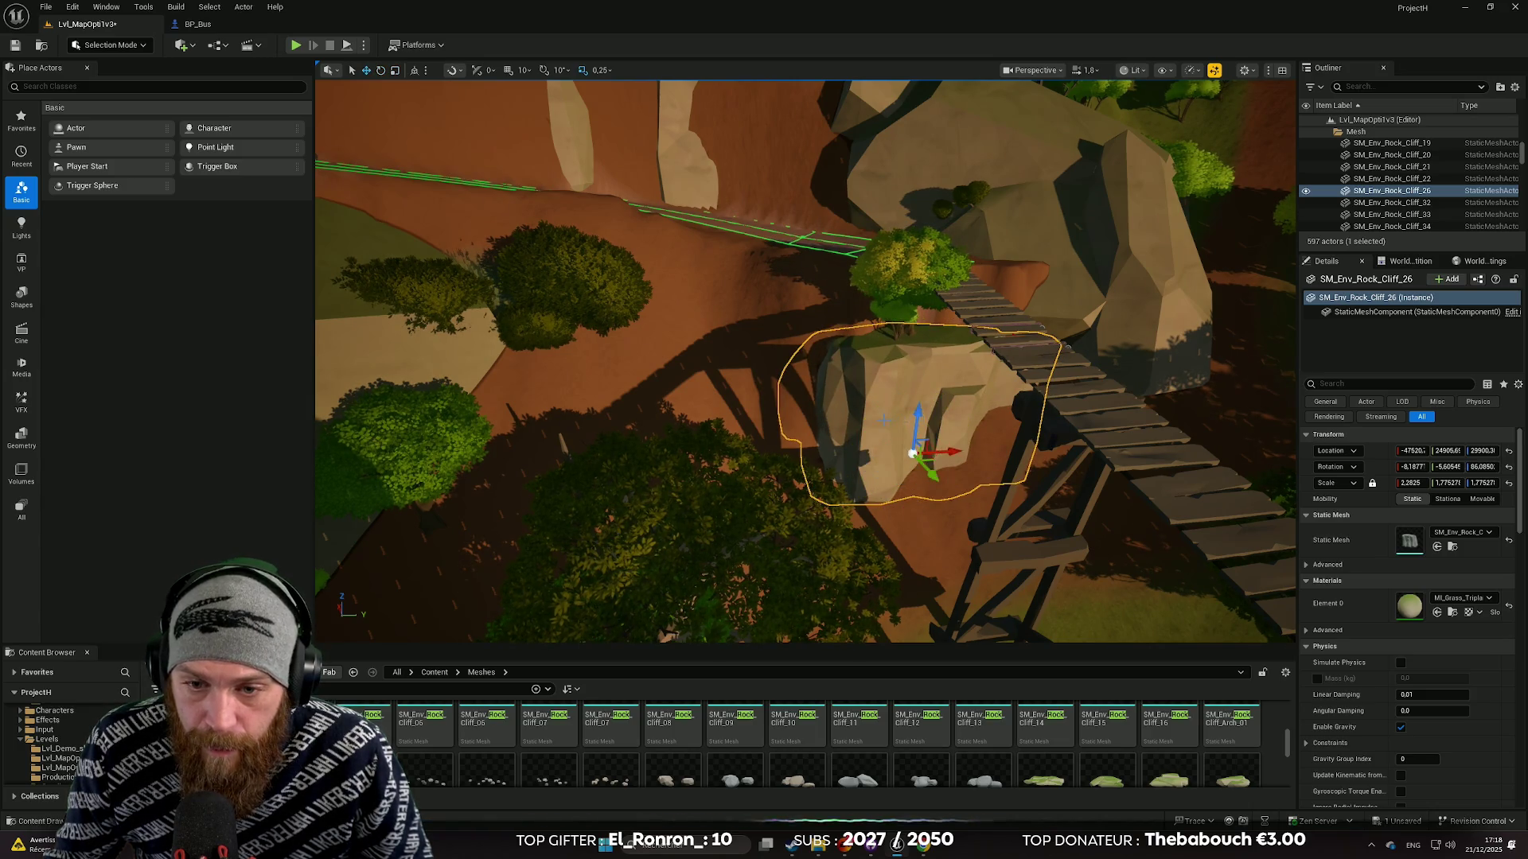
key(d)
key(e)
drag(905, 436, 909, 447)
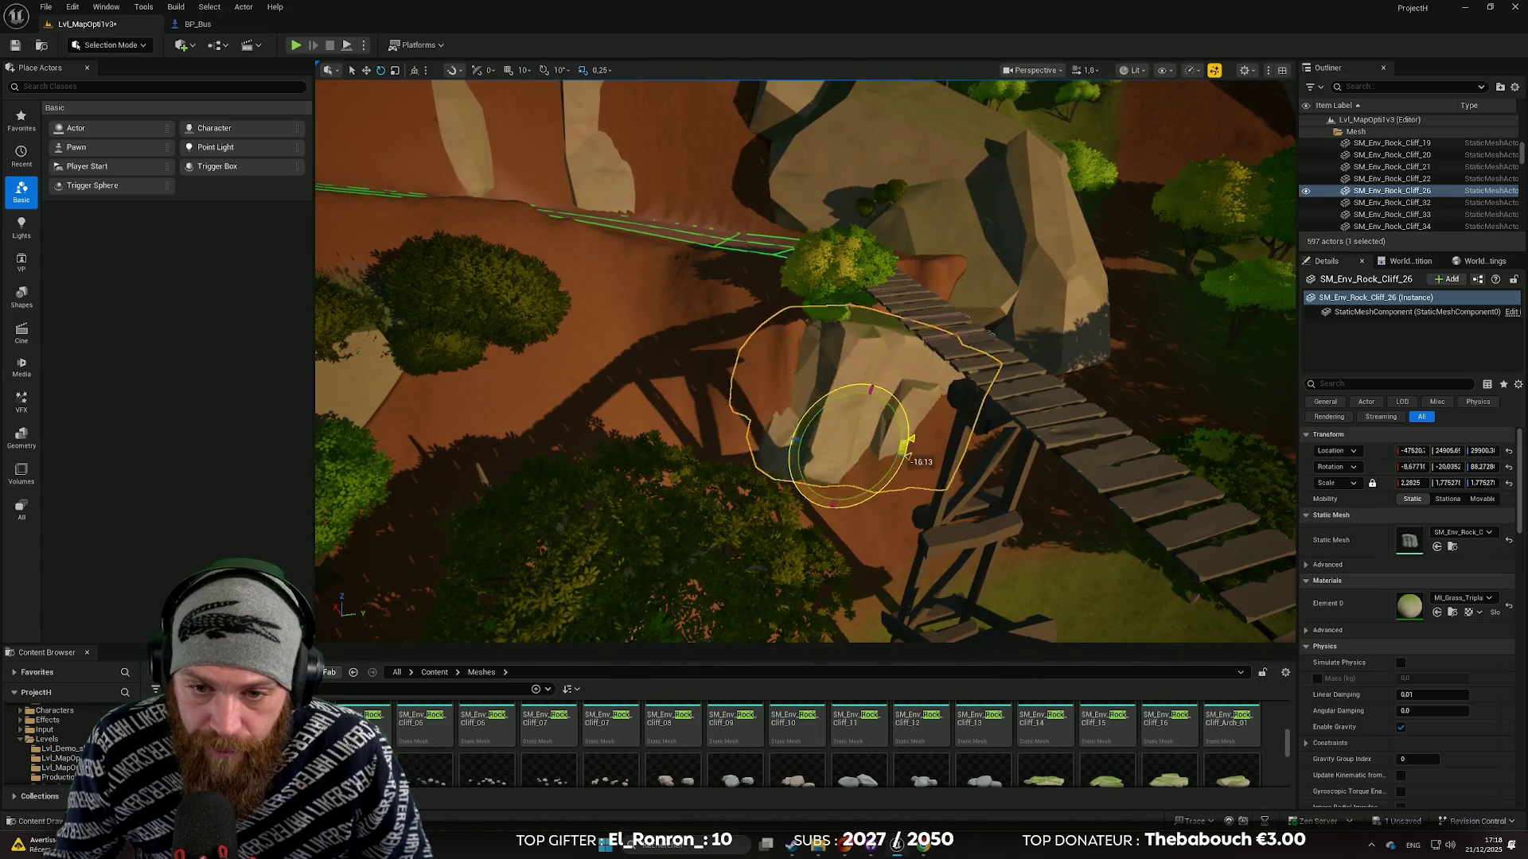
key(w)
mouse_move(786, 451)
mouse_down()
mouse_move(785, 408)
mouse_move(862, 365)
mouse_move(955, 353)
mouse_up()
key(e)
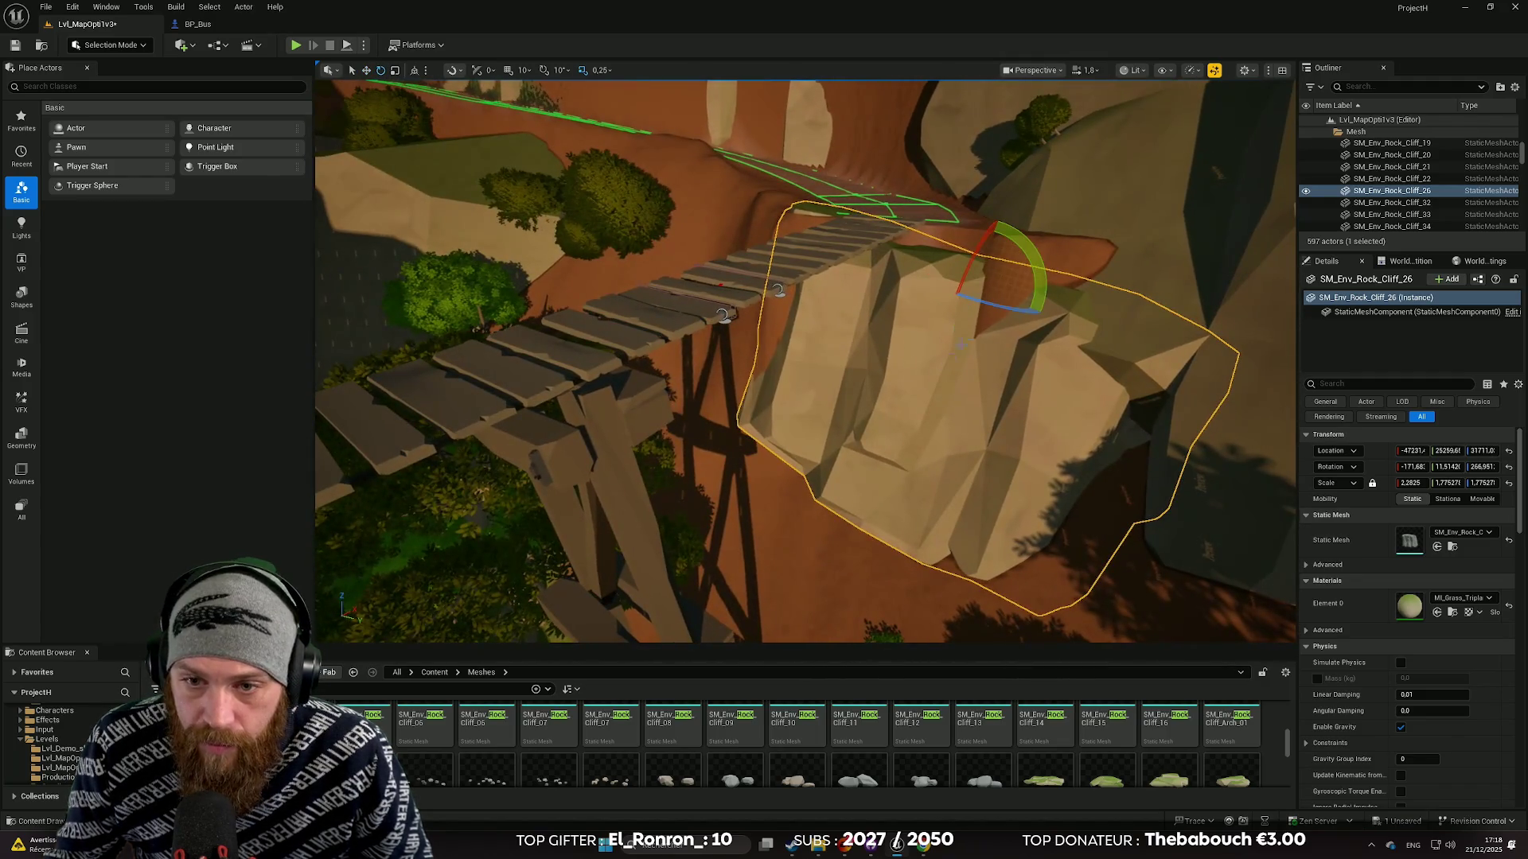
drag(1036, 283, 909, 273)
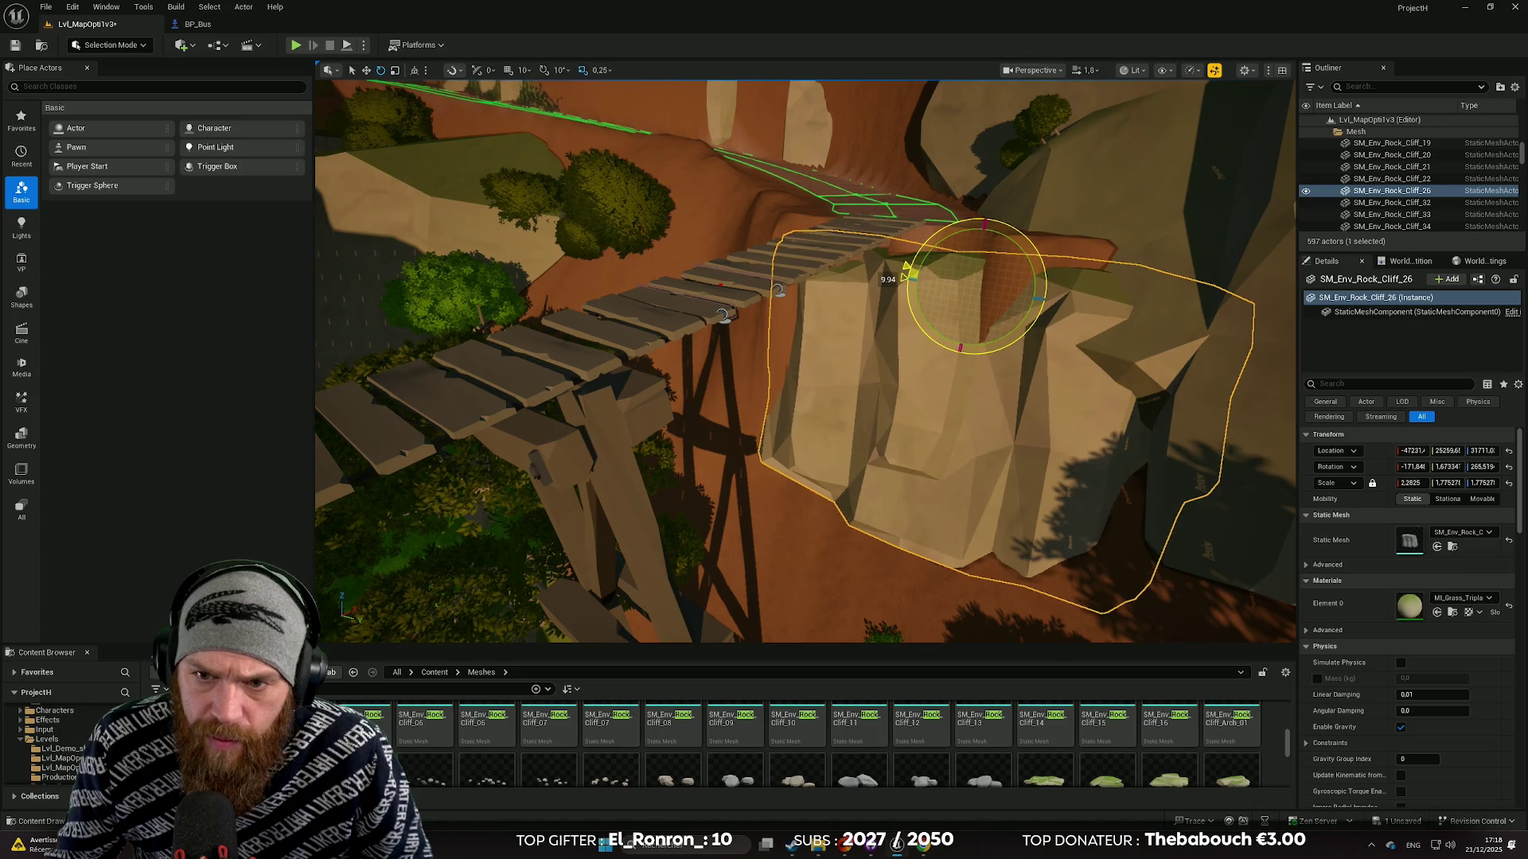
mouse_move(939, 279)
mouse_down()
mouse_move(867, 274)
mouse_move(895, 306)
mouse_move(925, 262)
mouse_move(949, 315)
mouse_move(677, 330)
mouse_move(717, 410)
mouse_up()
mouse_move(656, 354)
mouse_down()
mouse_move(612, 362)
mouse_move(649, 382)
mouse_move(609, 366)
mouse_up()
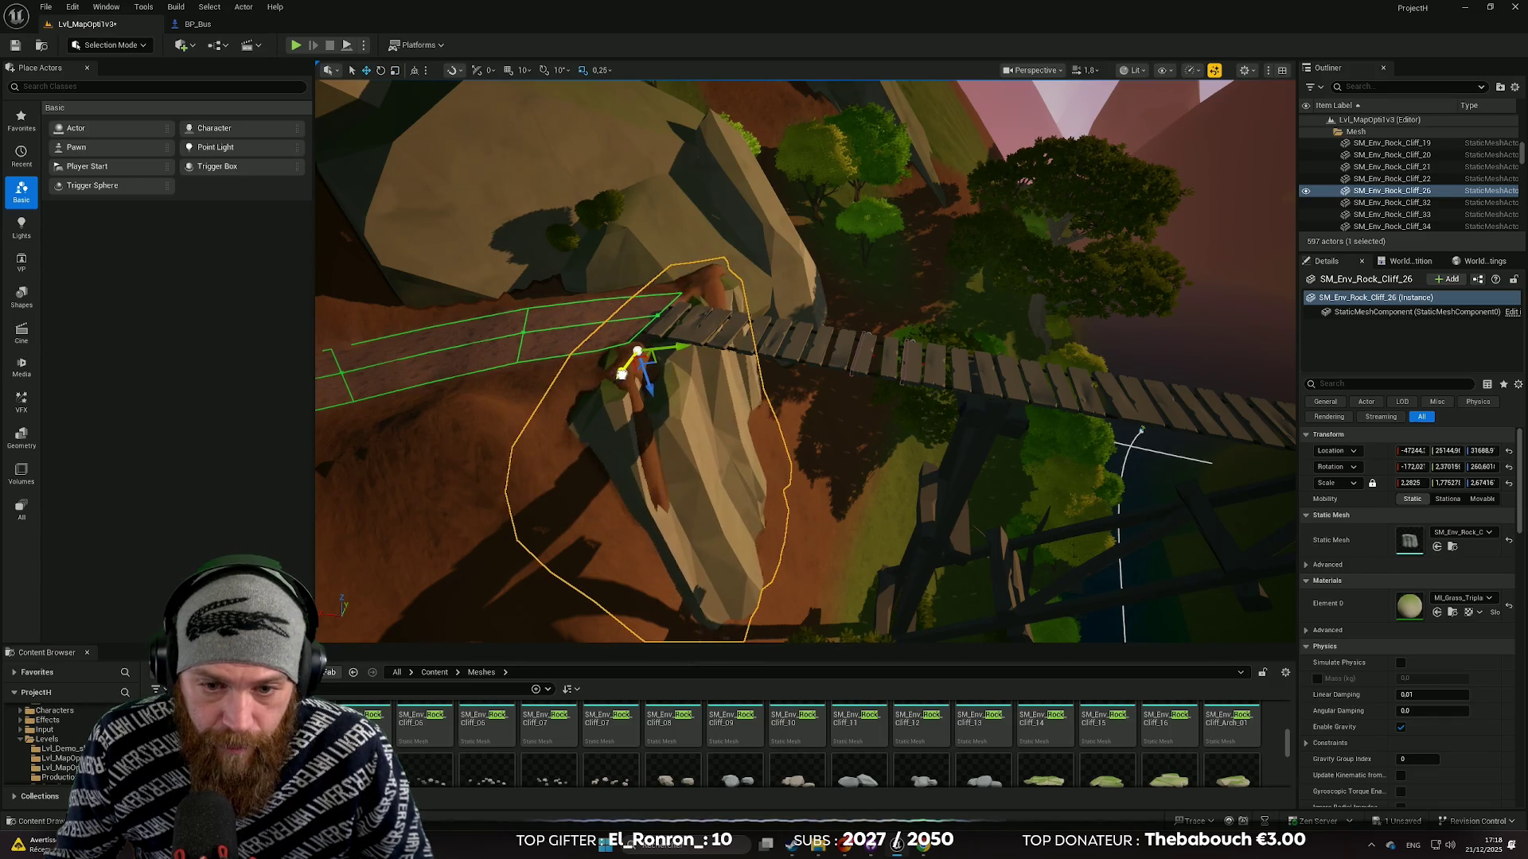
Rotate and tilt cliff rock SM_Env_Rock_Cliff_26 beside the wooden steps.
mouse_move(804, 358)
mouse_down()
mouse_move(787, 374)
mouse_move(820, 370)
mouse_move(827, 397)
mouse_move(772, 366)
mouse_move(808, 389)
mouse_move(788, 378)
mouse_up()
click(557, 446)
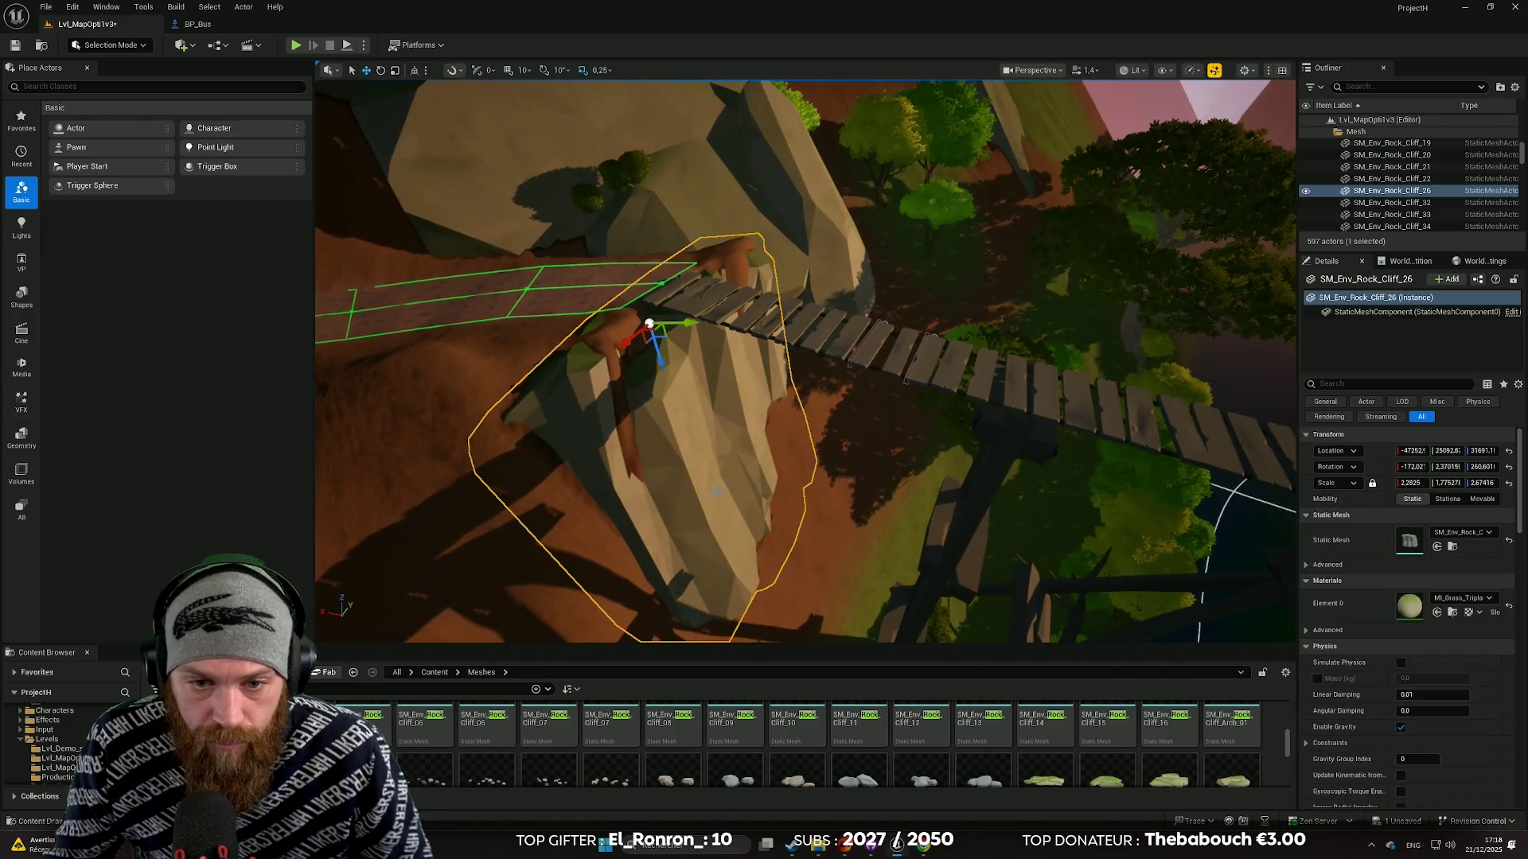
drag(738, 467, 740, 465)
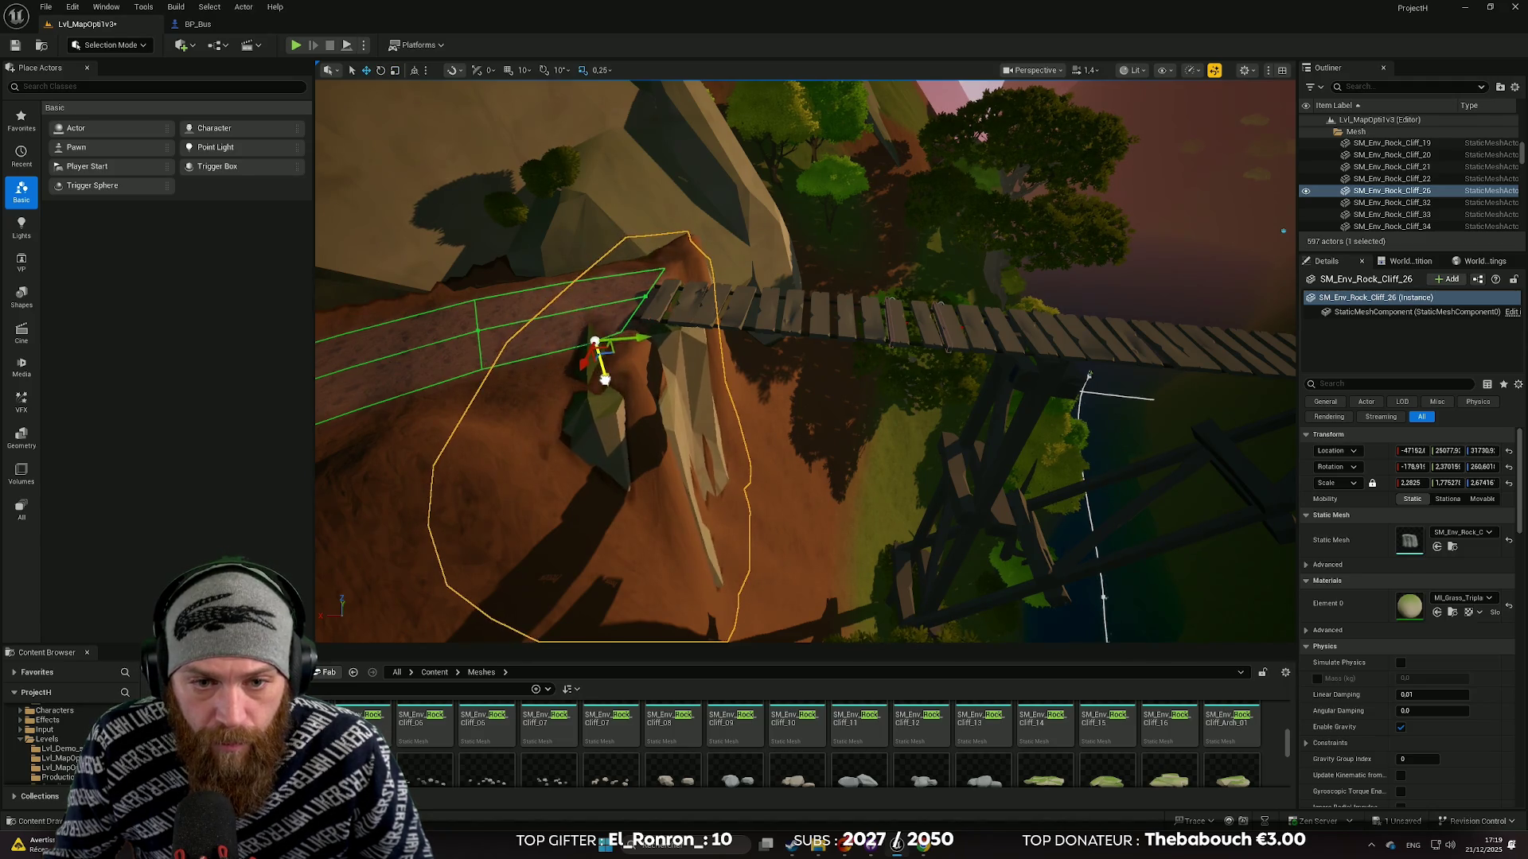
key(e)
mouse_move(605, 380)
mouse_down()
mouse_move(798, 230)
mouse_move(785, 271)
mouse_up()
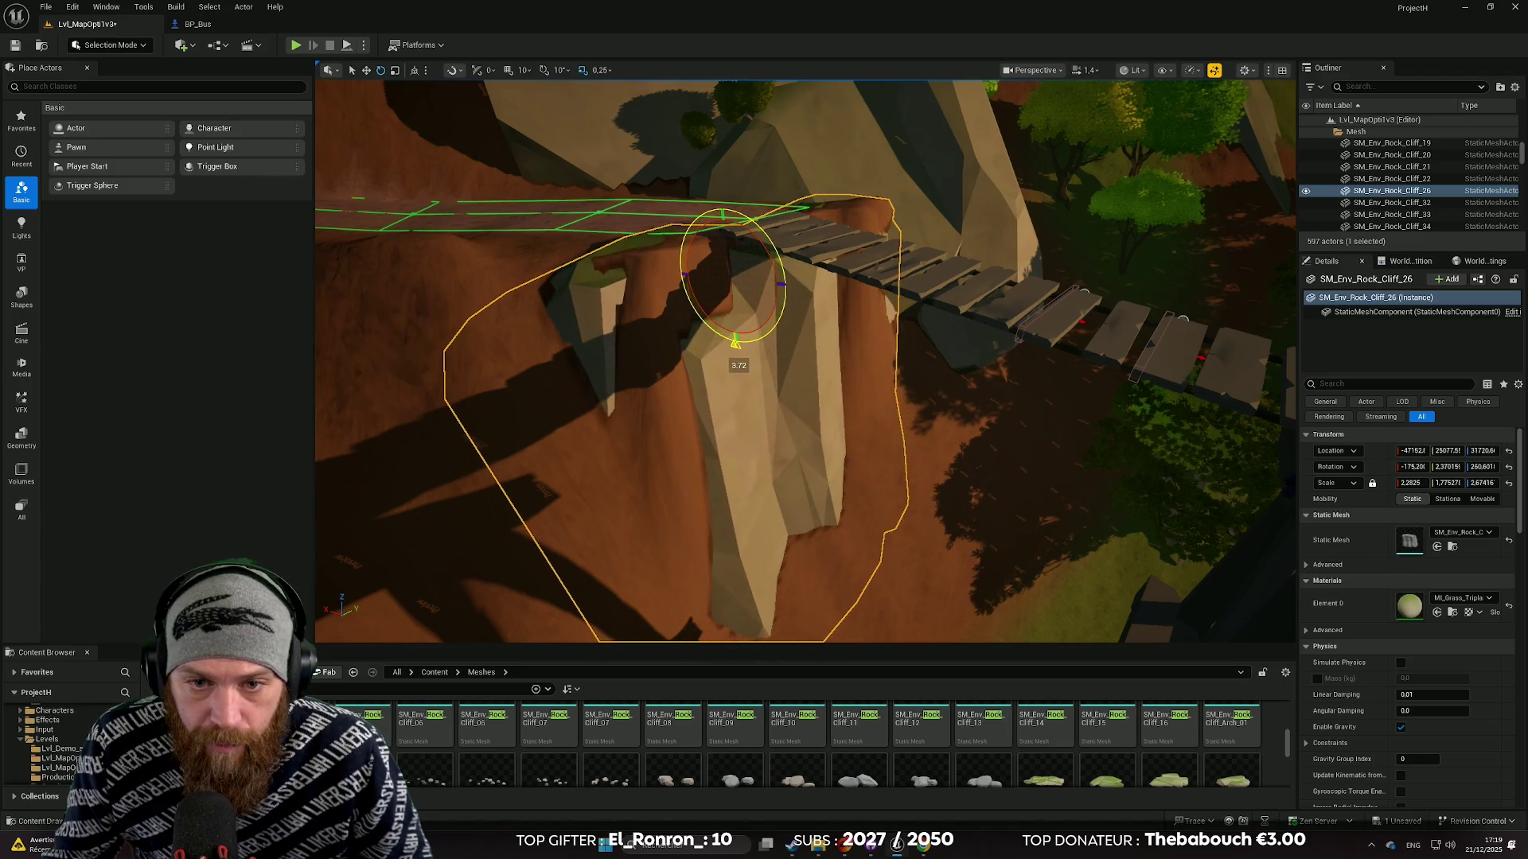
mouse_move(689, 257)
mouse_down()
mouse_move(678, 271)
mouse_move(737, 527)
mouse_move(792, 506)
mouse_up()
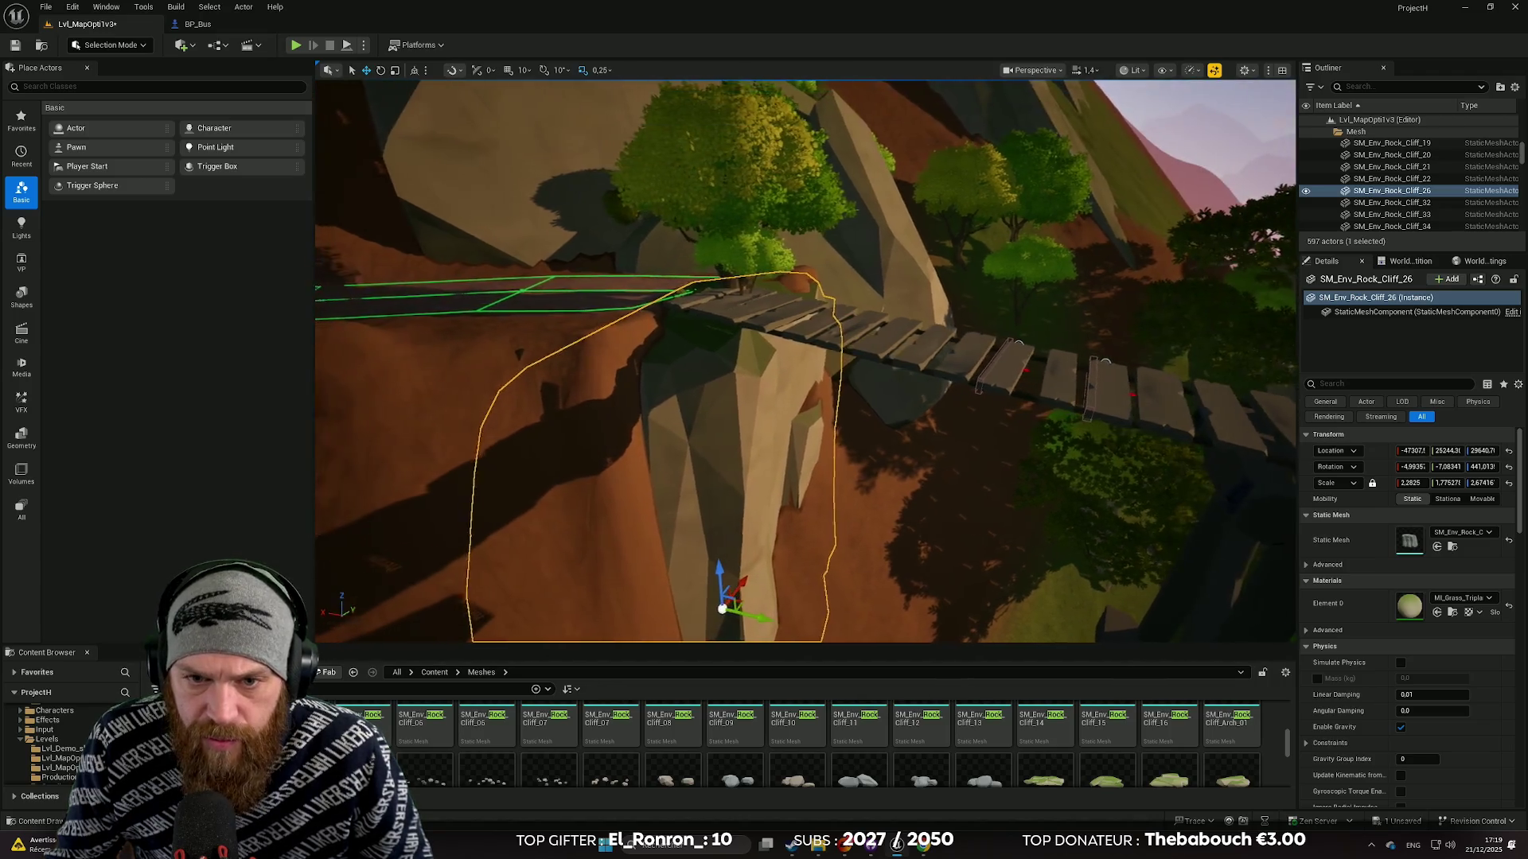
key(e)
drag(714, 482, 716, 485)
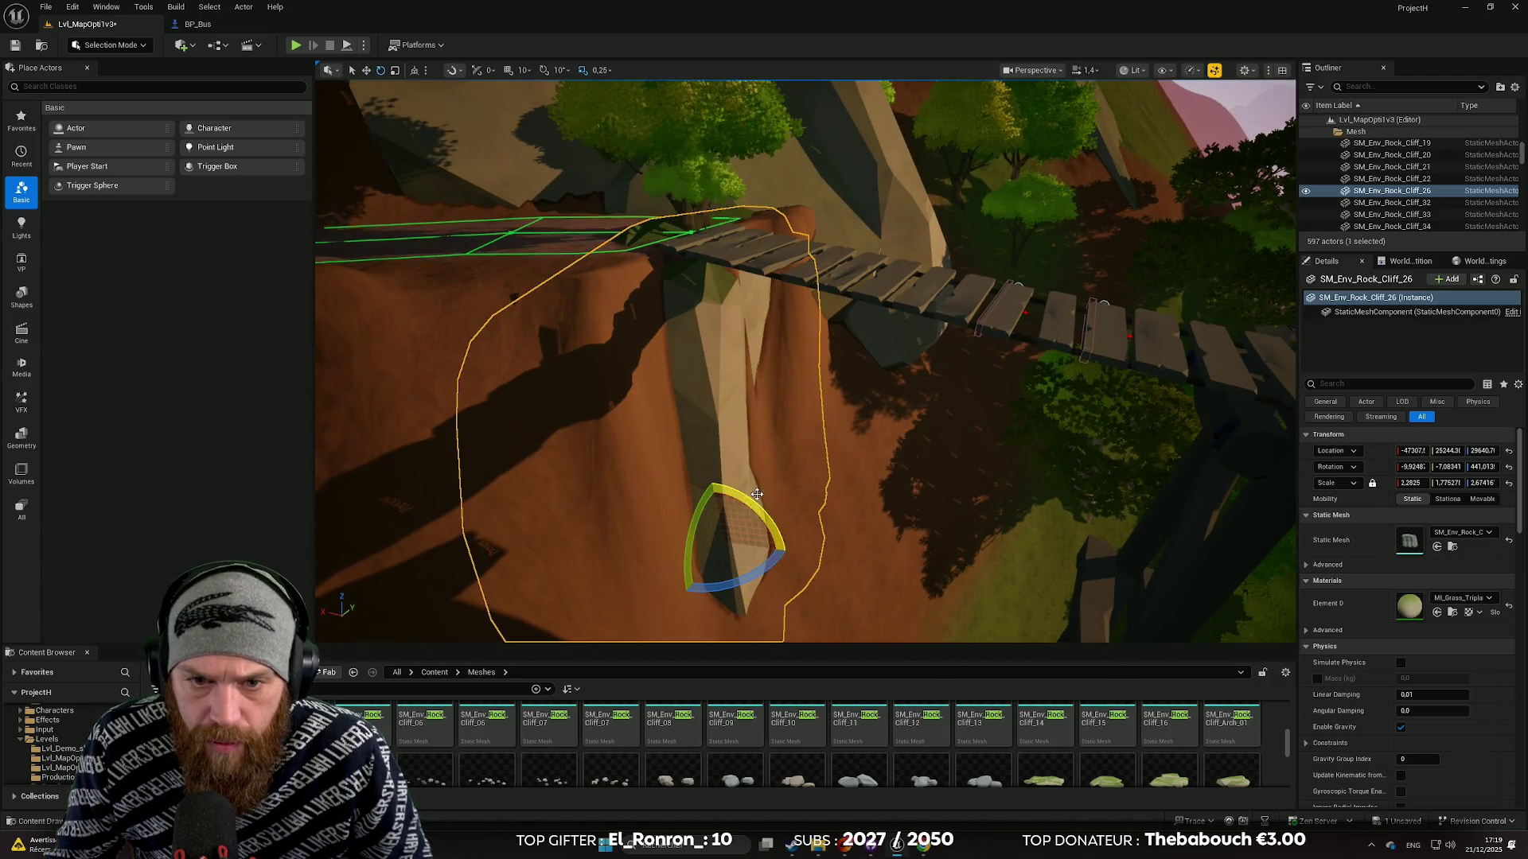
click(901, 493)
Switch to Foliage Mode and frame a tree instance on the cliff.
click(109, 45)
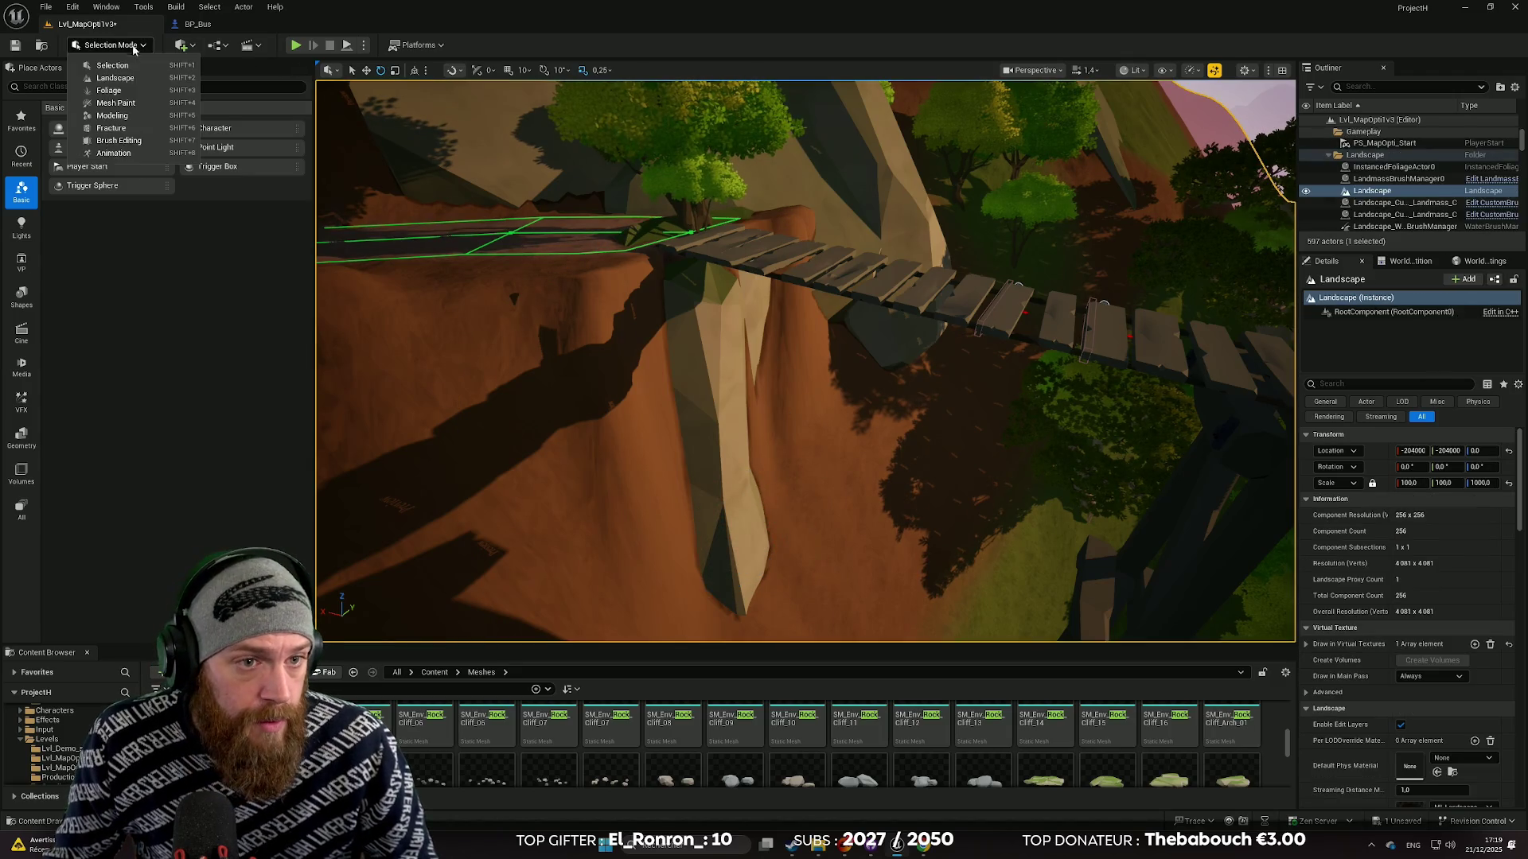
click(104, 90)
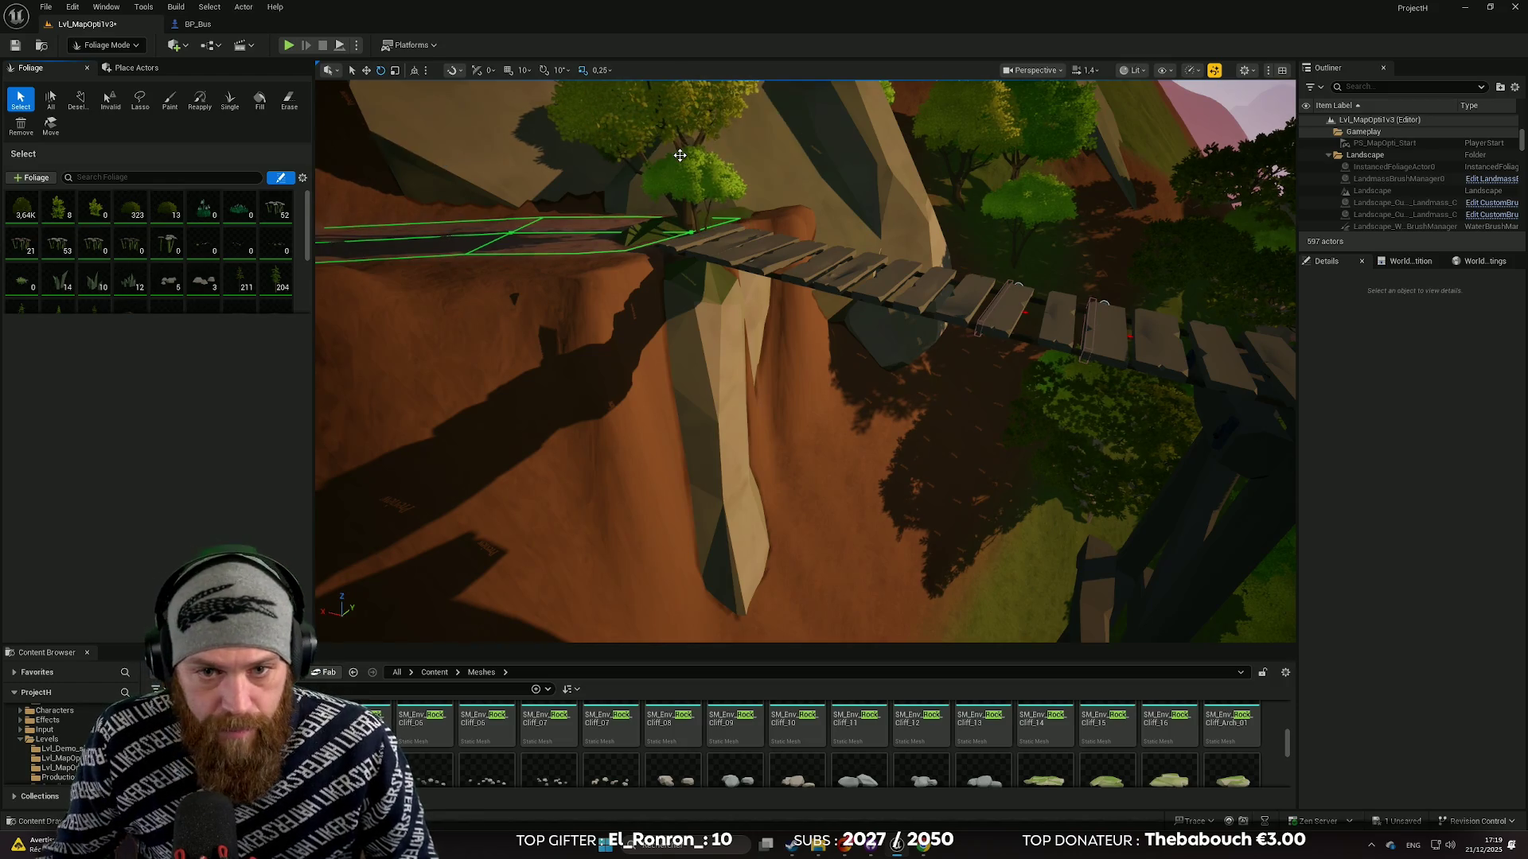
click(689, 184)
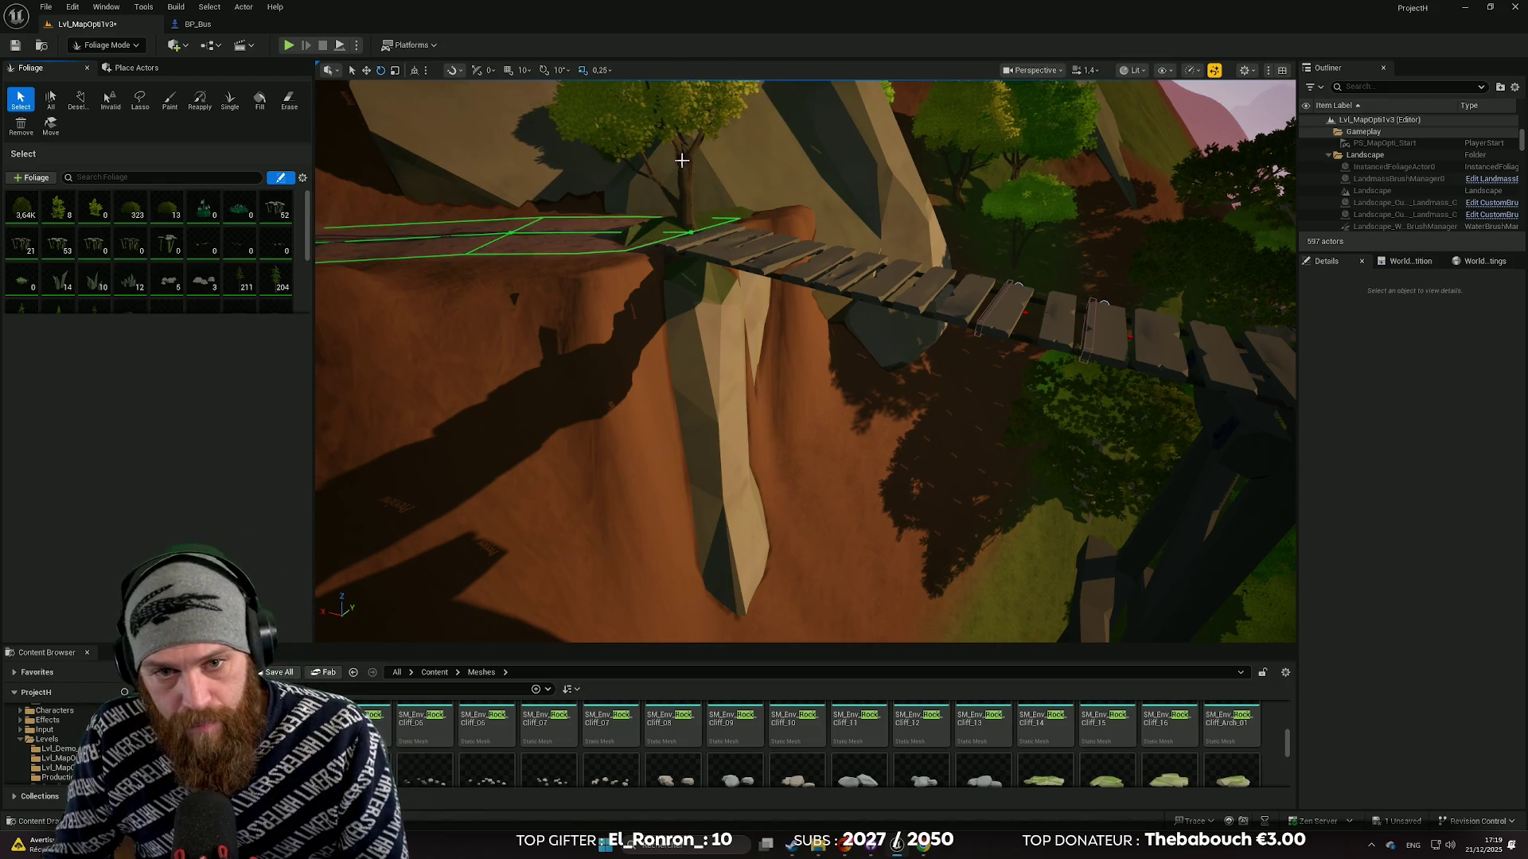
key(f)
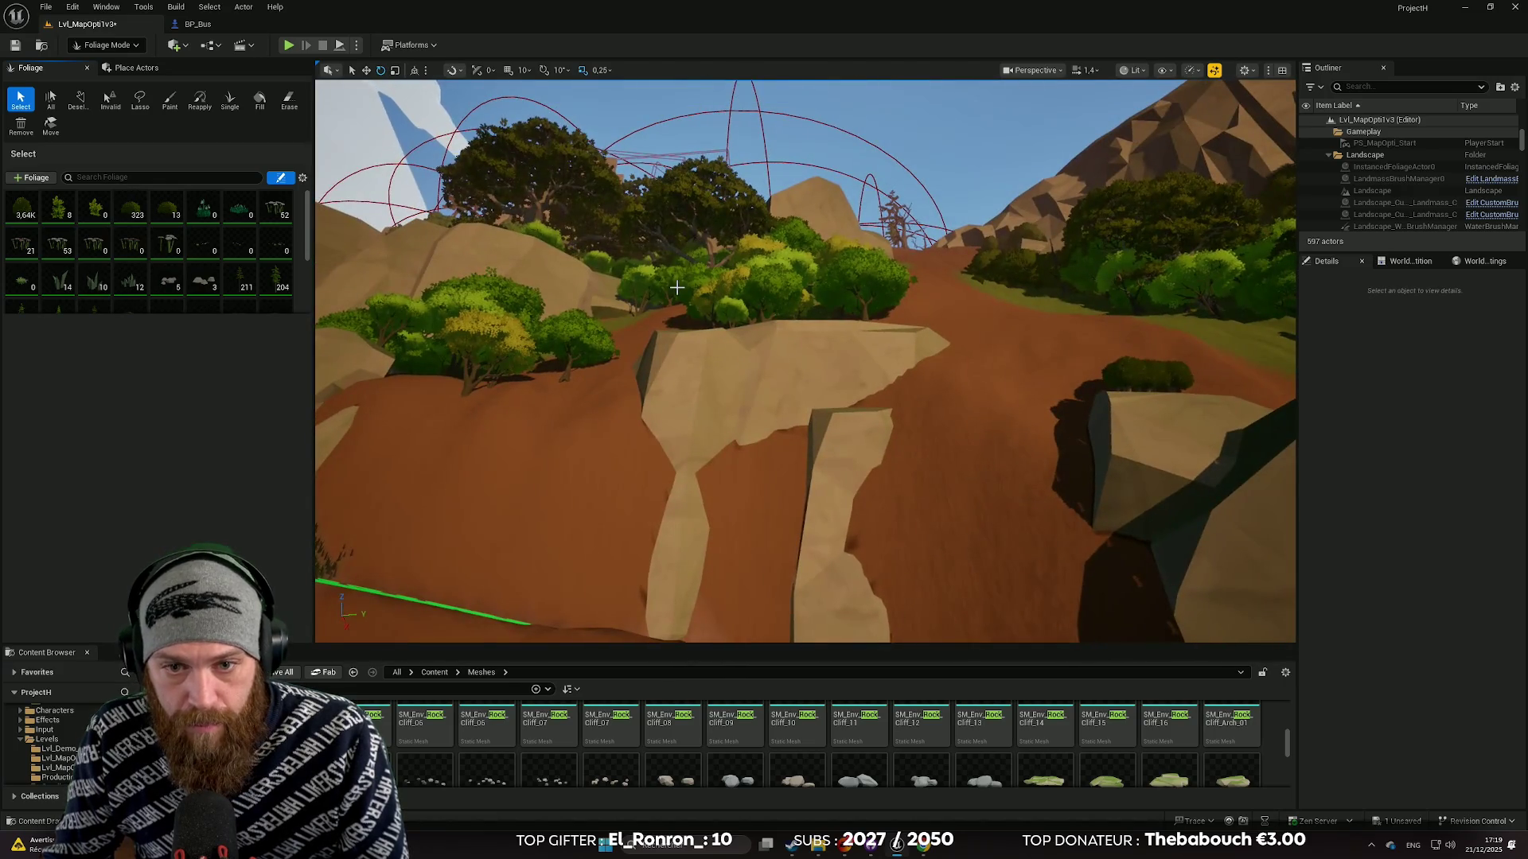
drag(774, 428, 773, 427)
drag(624, 207, 624, 207)
Return to Selection Mode and reselect the cliff rock with the move gizmo.
click(103, 45)
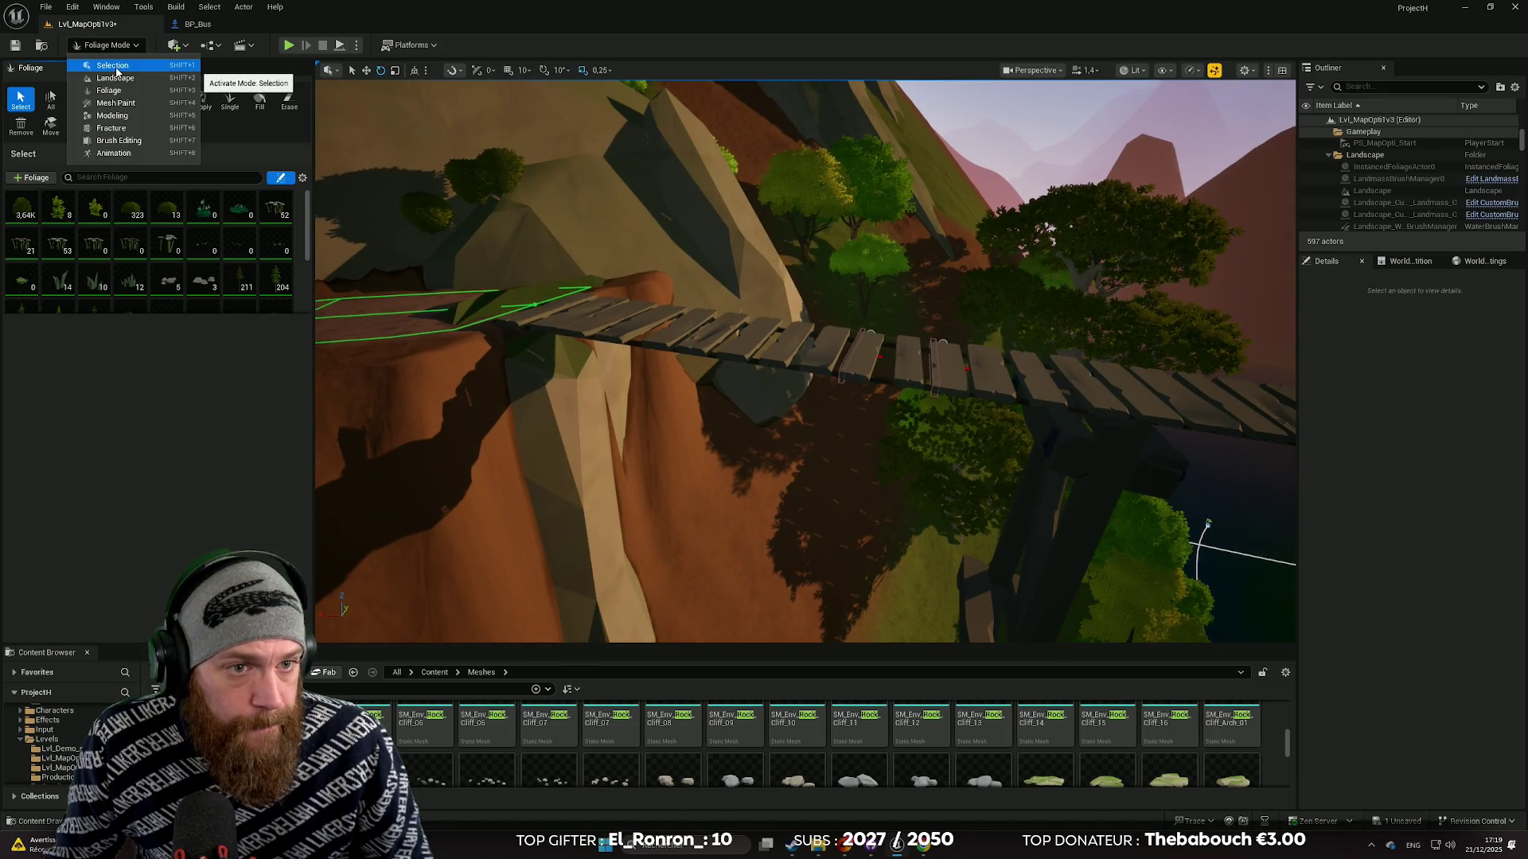
click(112, 65)
click(607, 432)
mouse_move(606, 432)
mouse_down()
mouse_move(700, 484)
mouse_move(670, 454)
mouse_up()
key(w)
Slide SM_Env_Rock_Cliff_26 left under the bridge's first planks, nudge it, then deselect.
key(f)
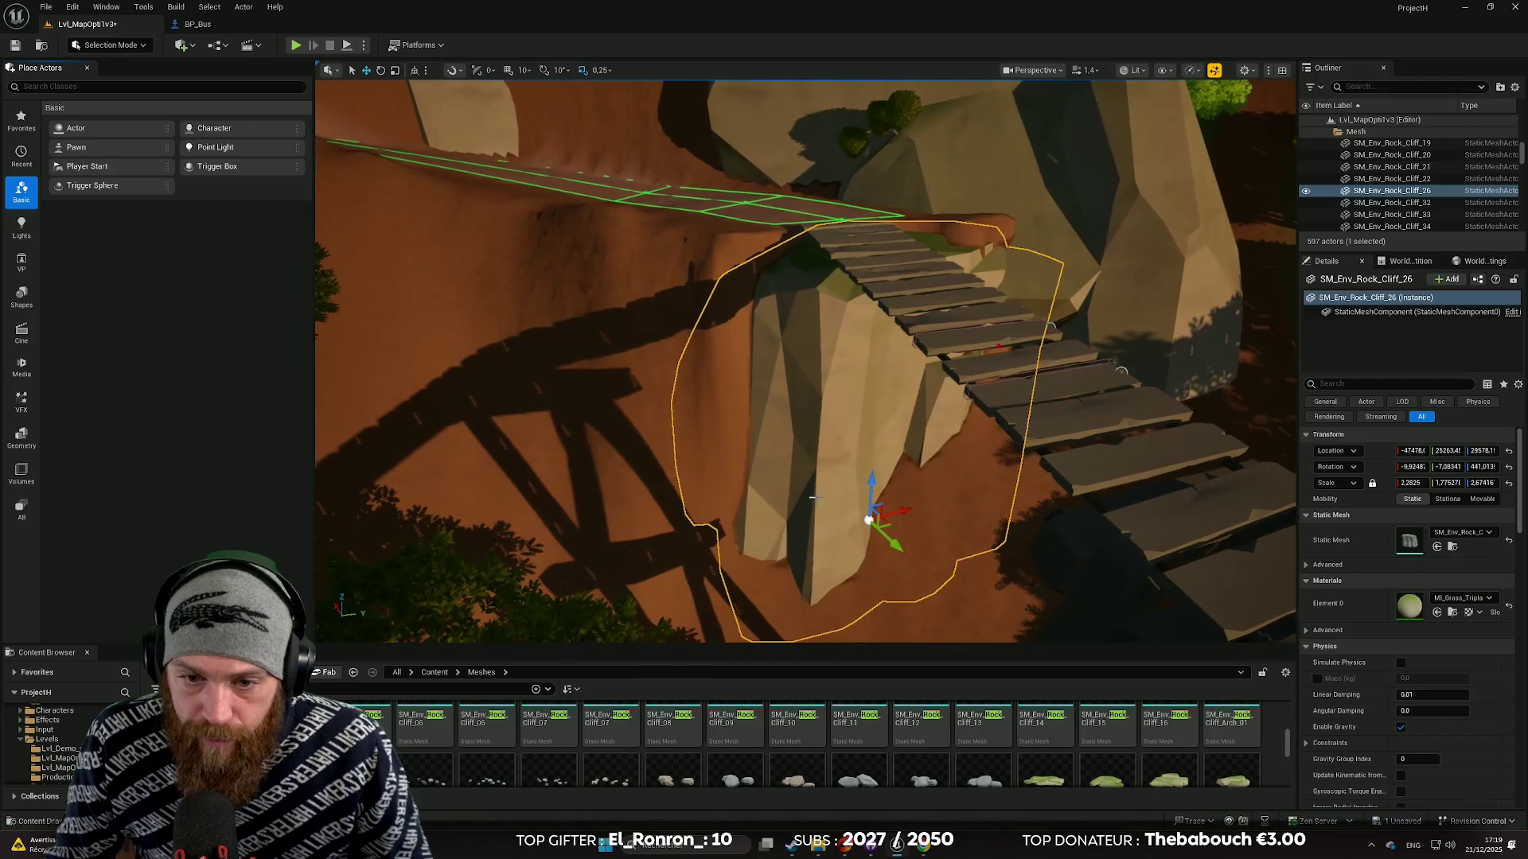
mouse_move(895, 511)
mouse_down()
mouse_move(855, 519)
mouse_move(827, 495)
mouse_up()
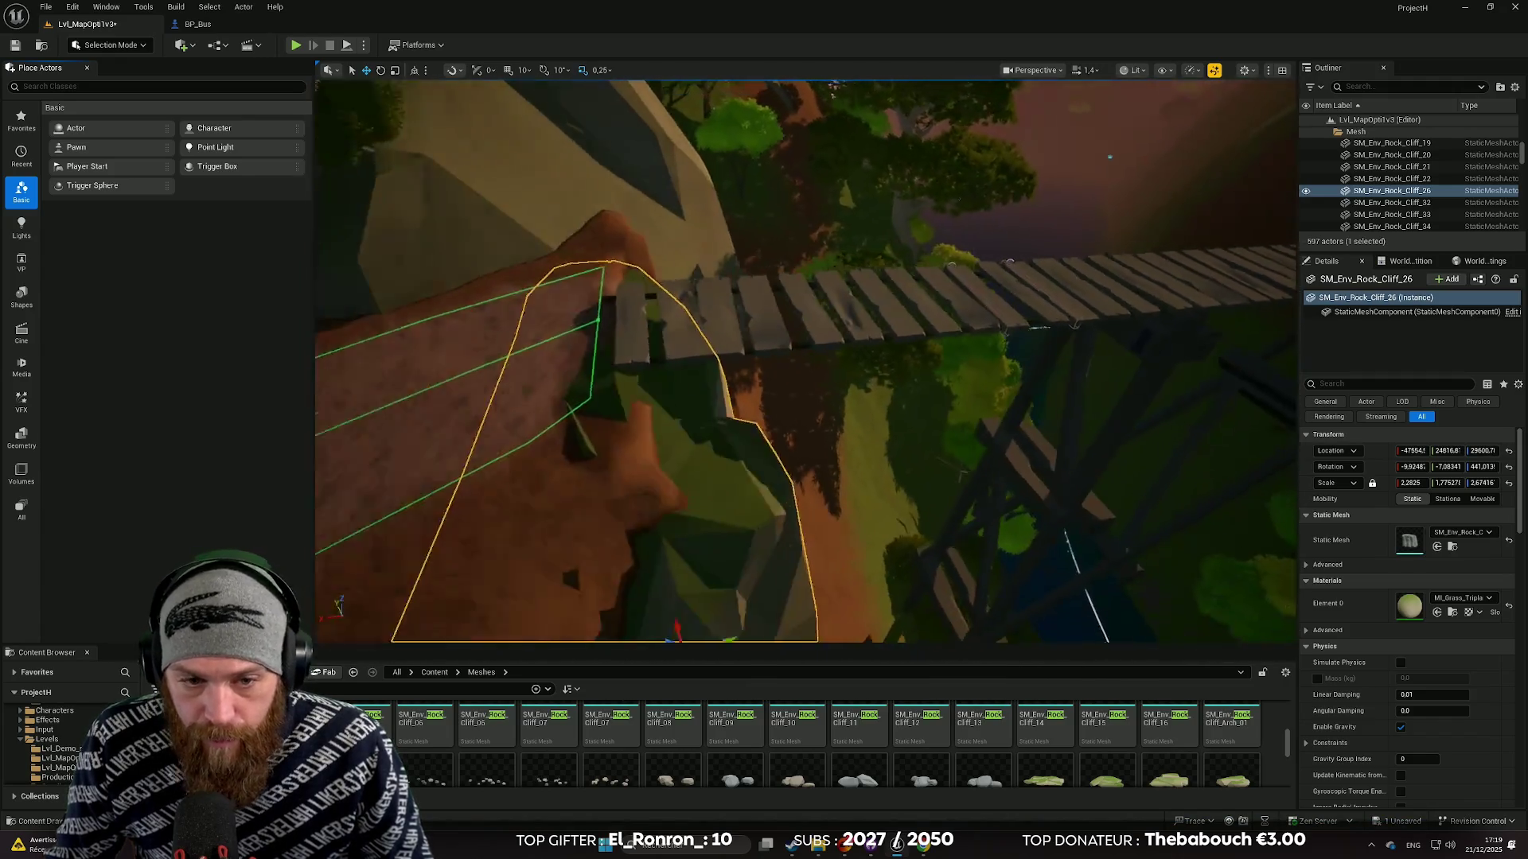
drag(805, 359, 891, 326)
drag(812, 449, 837, 447)
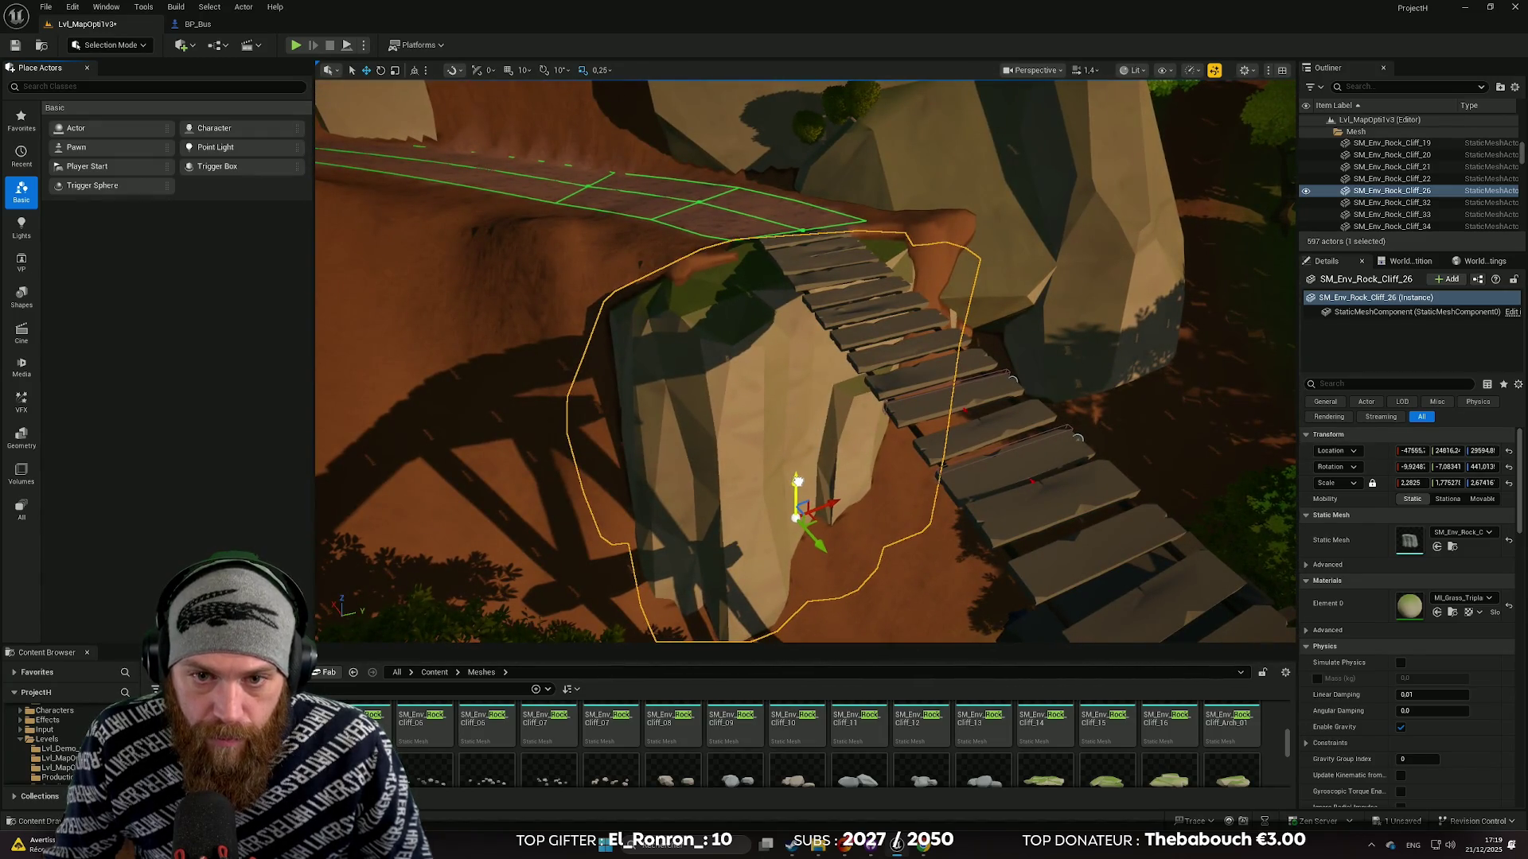
drag(827, 549, 824, 549)
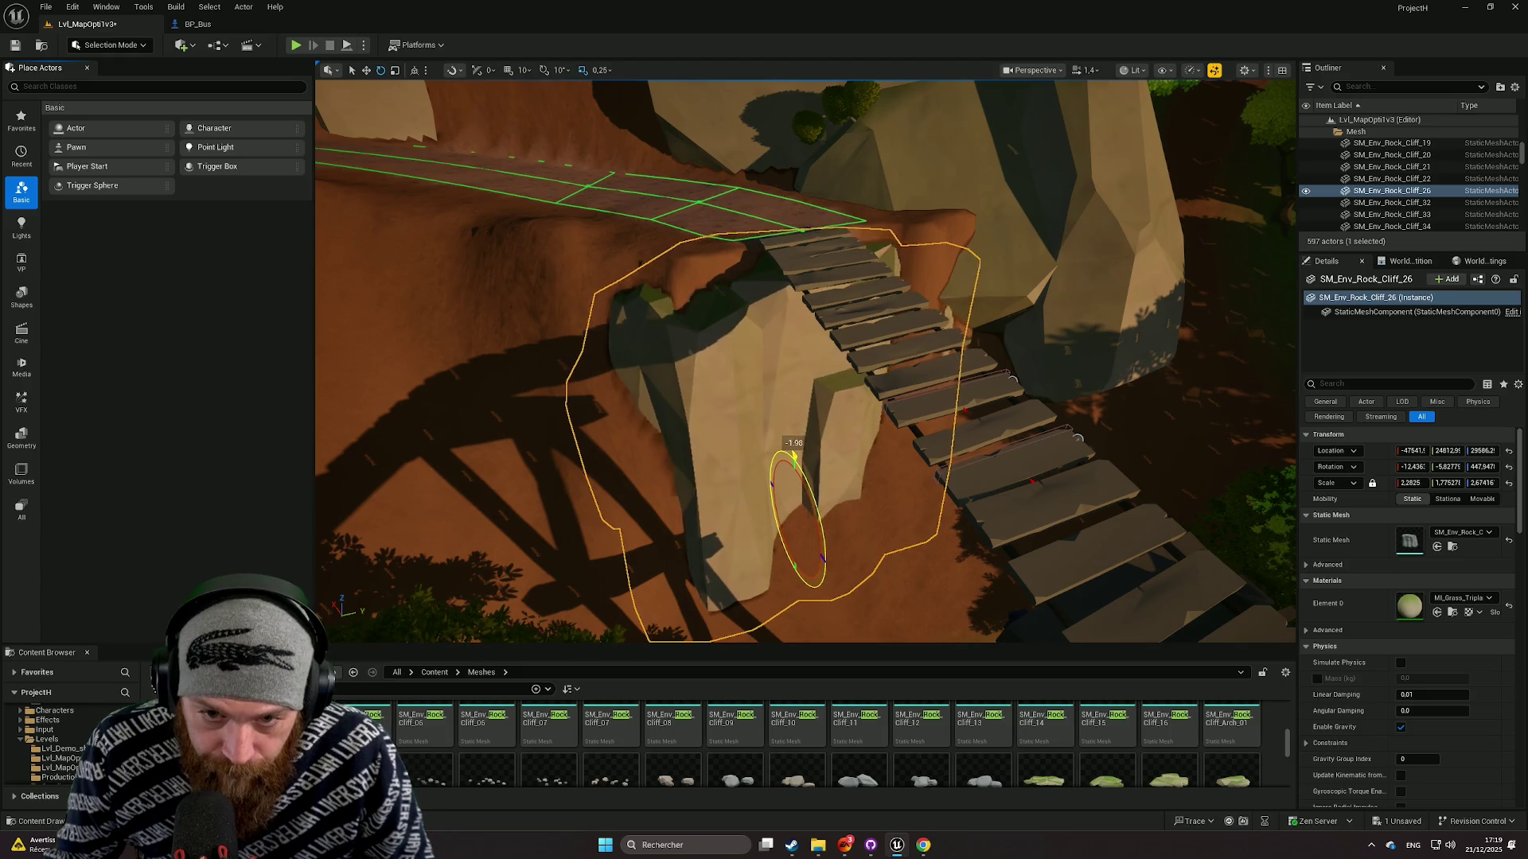
drag(820, 550, 780, 548)
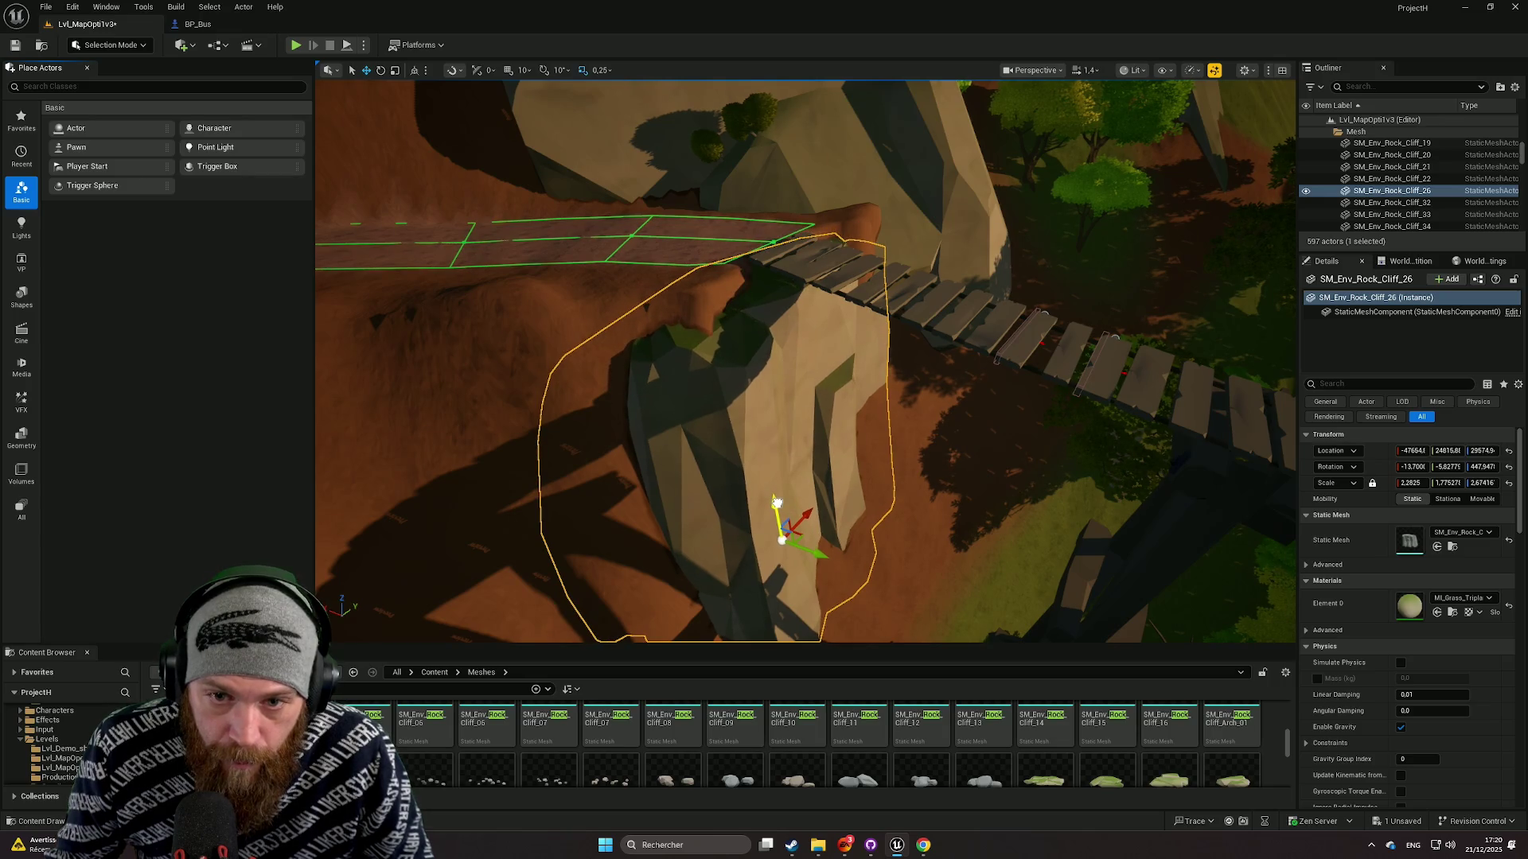
click(533, 331)
drag(532, 331, 509, 306)
drag(600, 640, 600, 511)
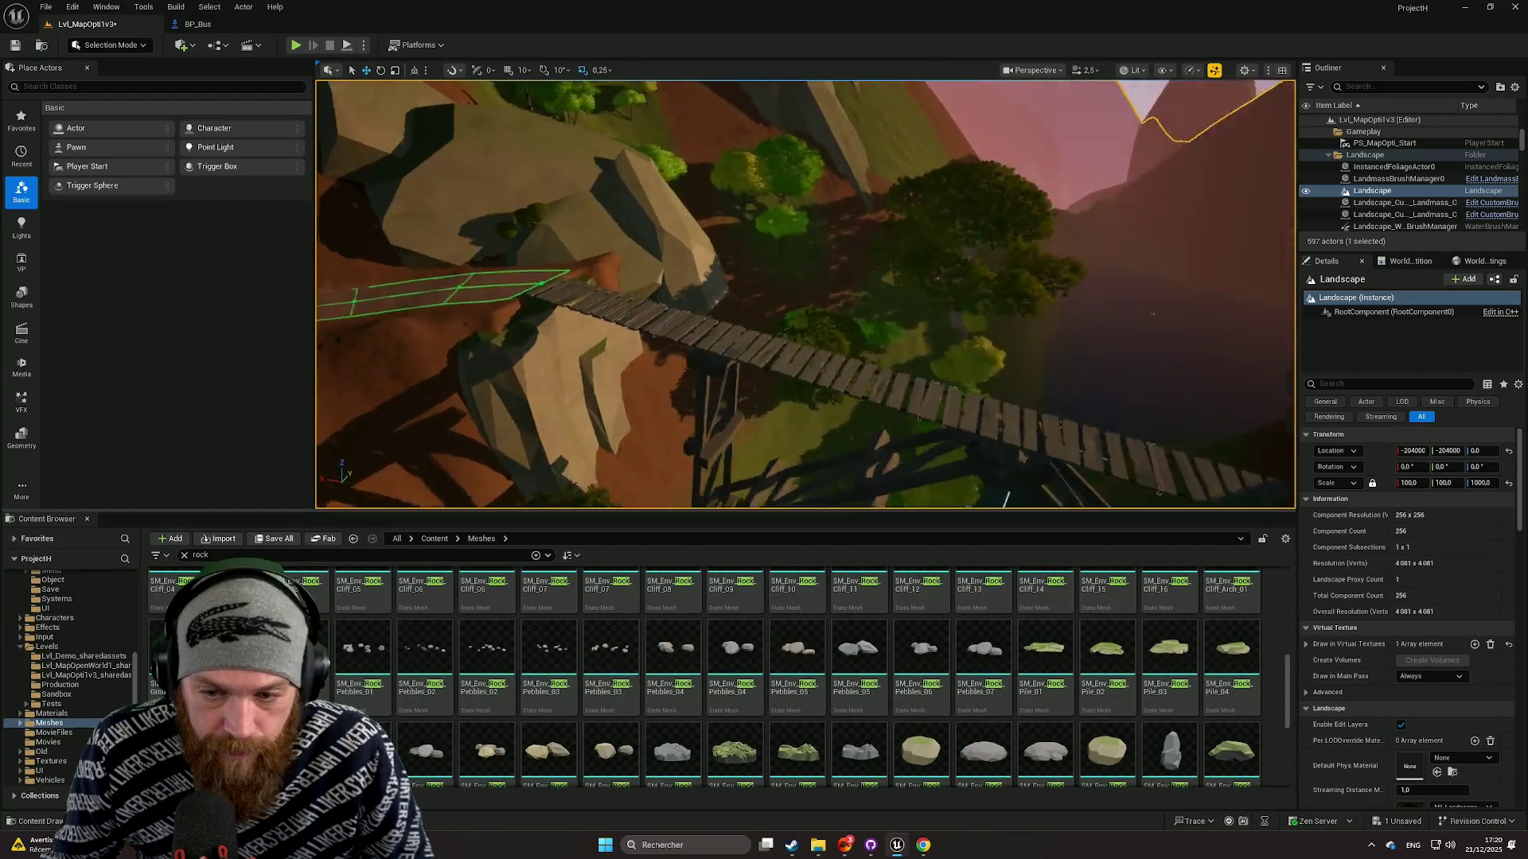
scroll(661, 636, down, 2)
drag(986, 478, 987, 477)
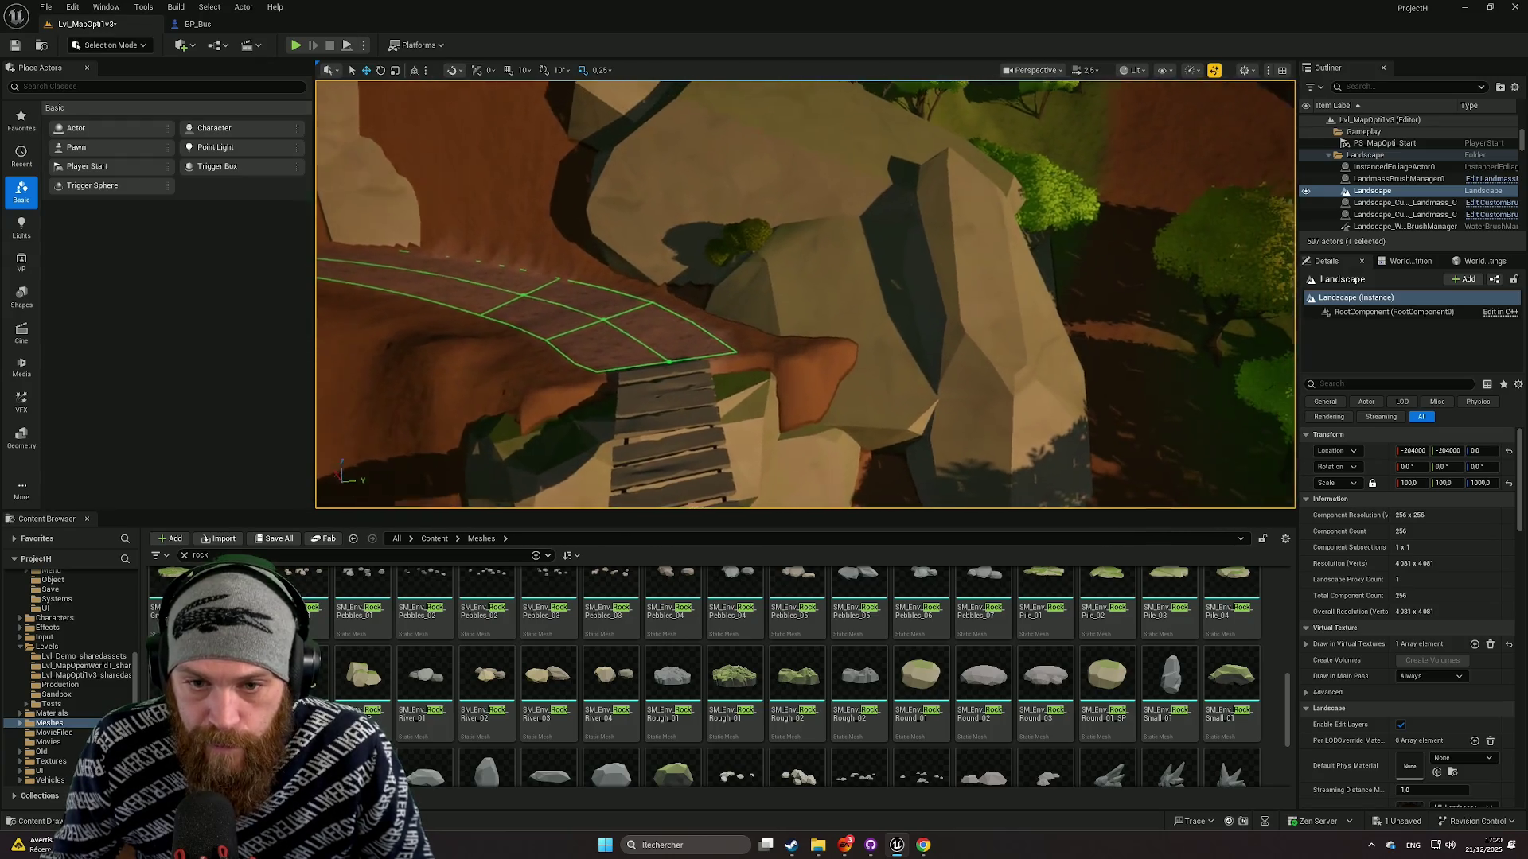
drag(1107, 676, 772, 382)
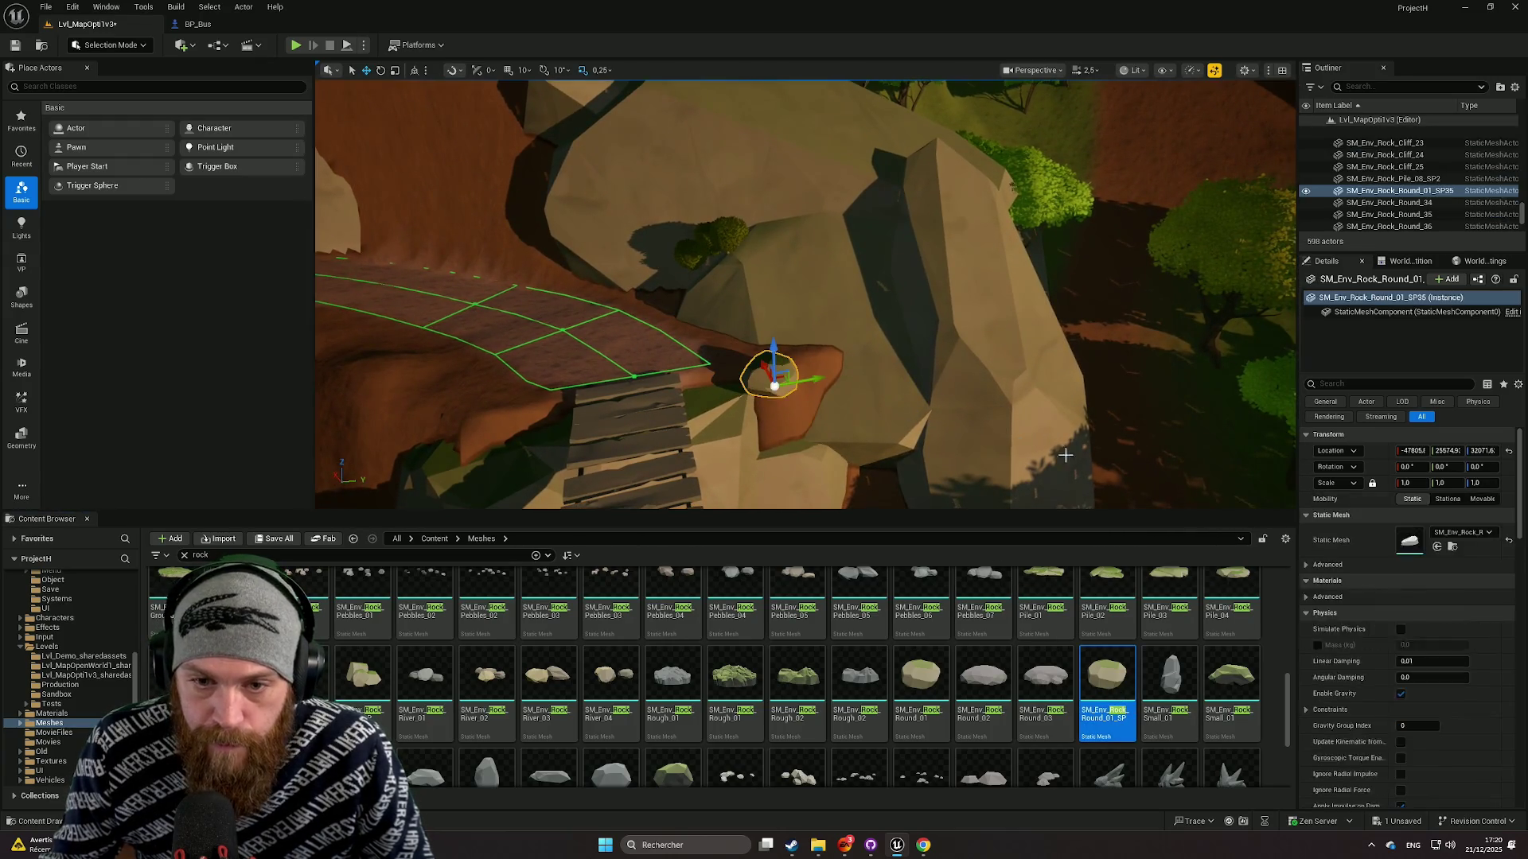
drag(1405, 483, 1445, 483)
mouse_move(766, 319)
mouse_down()
mouse_move(753, 319)
mouse_move(788, 266)
mouse_move(788, 301)
mouse_up()
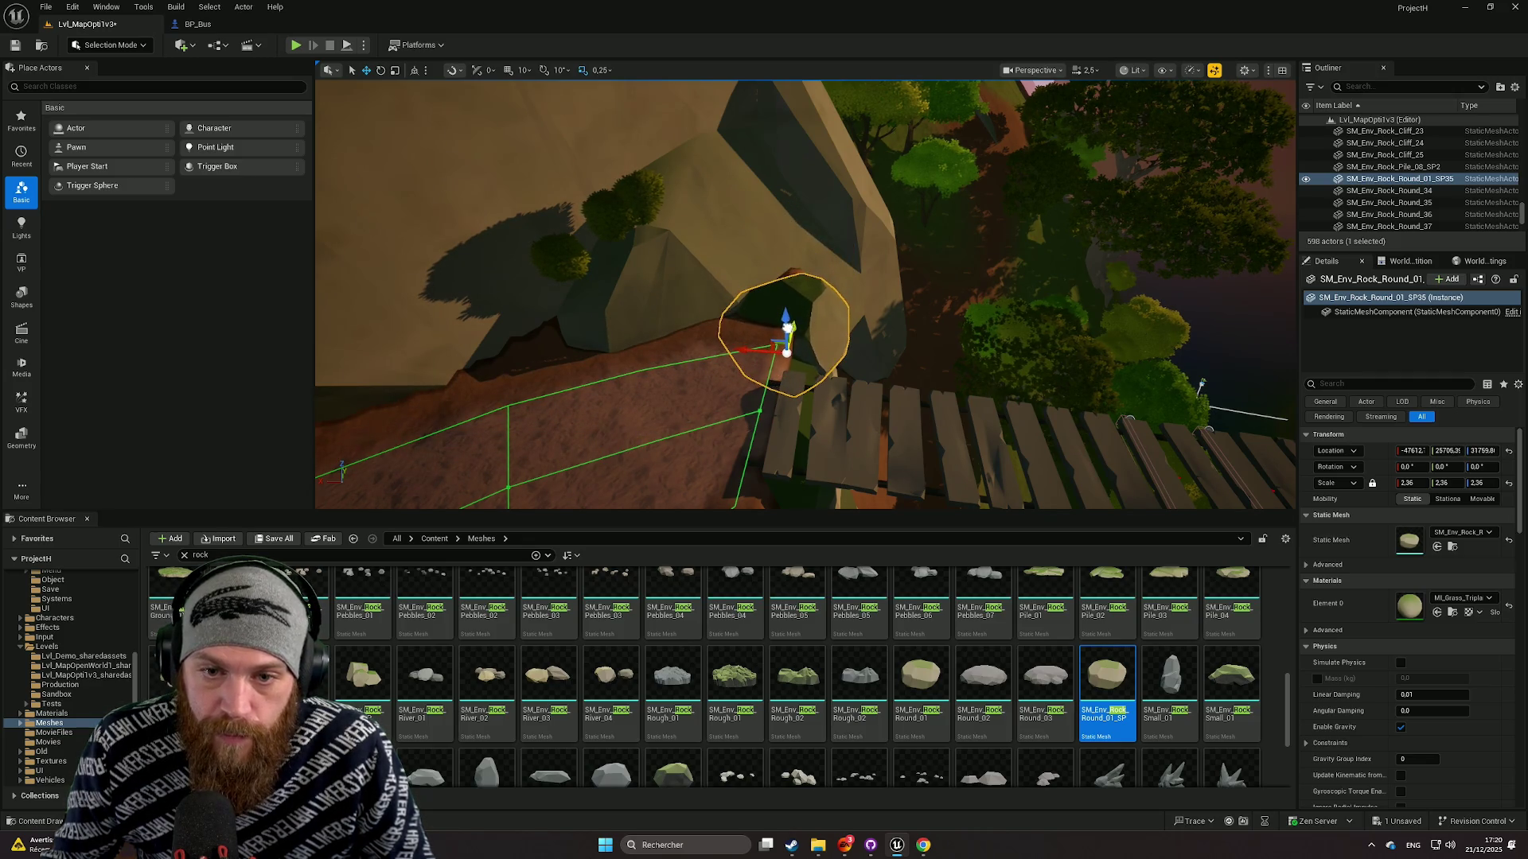
drag(783, 316, 784, 312)
drag(734, 507, 746, 476)
key(Delete)
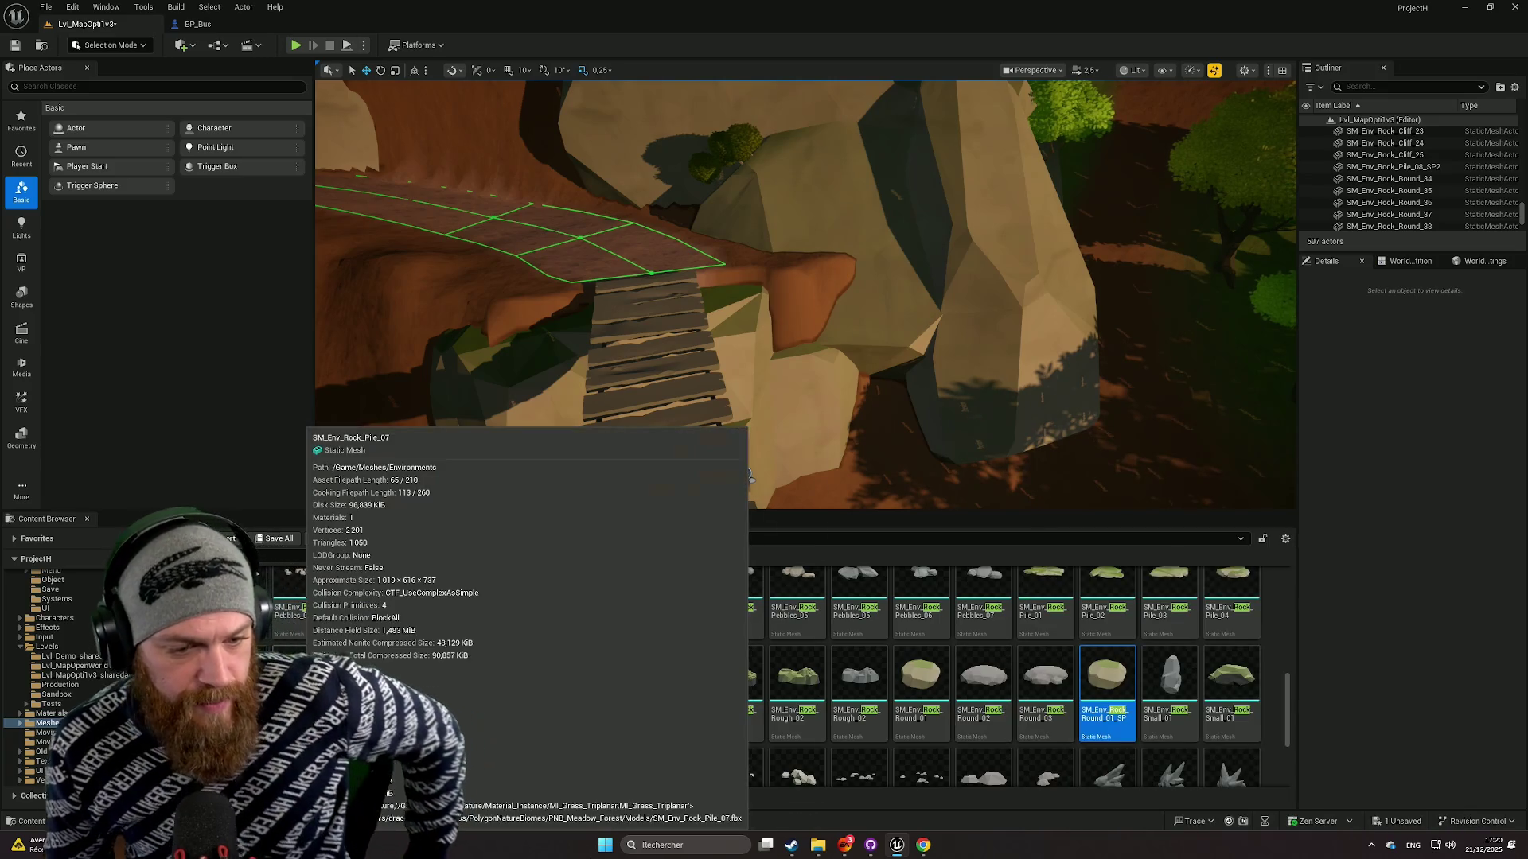
mouse_move(171, 673)
mouse_down()
mouse_move(726, 310)
mouse_move(778, 255)
mouse_move(803, 263)
mouse_up()
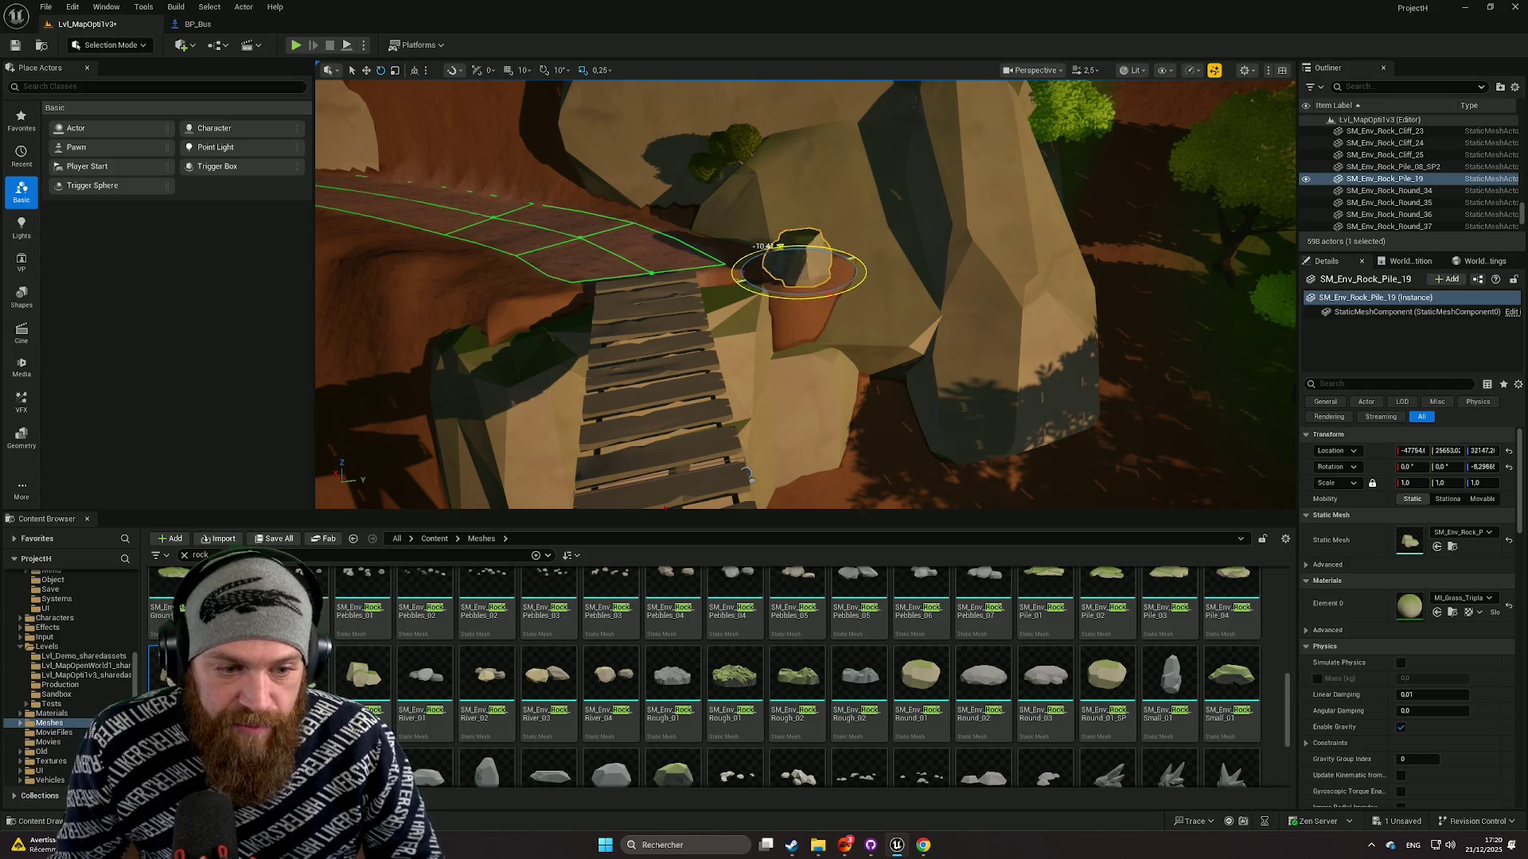
Rotate rock pile SM_Env_Rock_Pile_19, scale it to about 2.4 and sink it into the ground.
drag(746, 476, 820, 458)
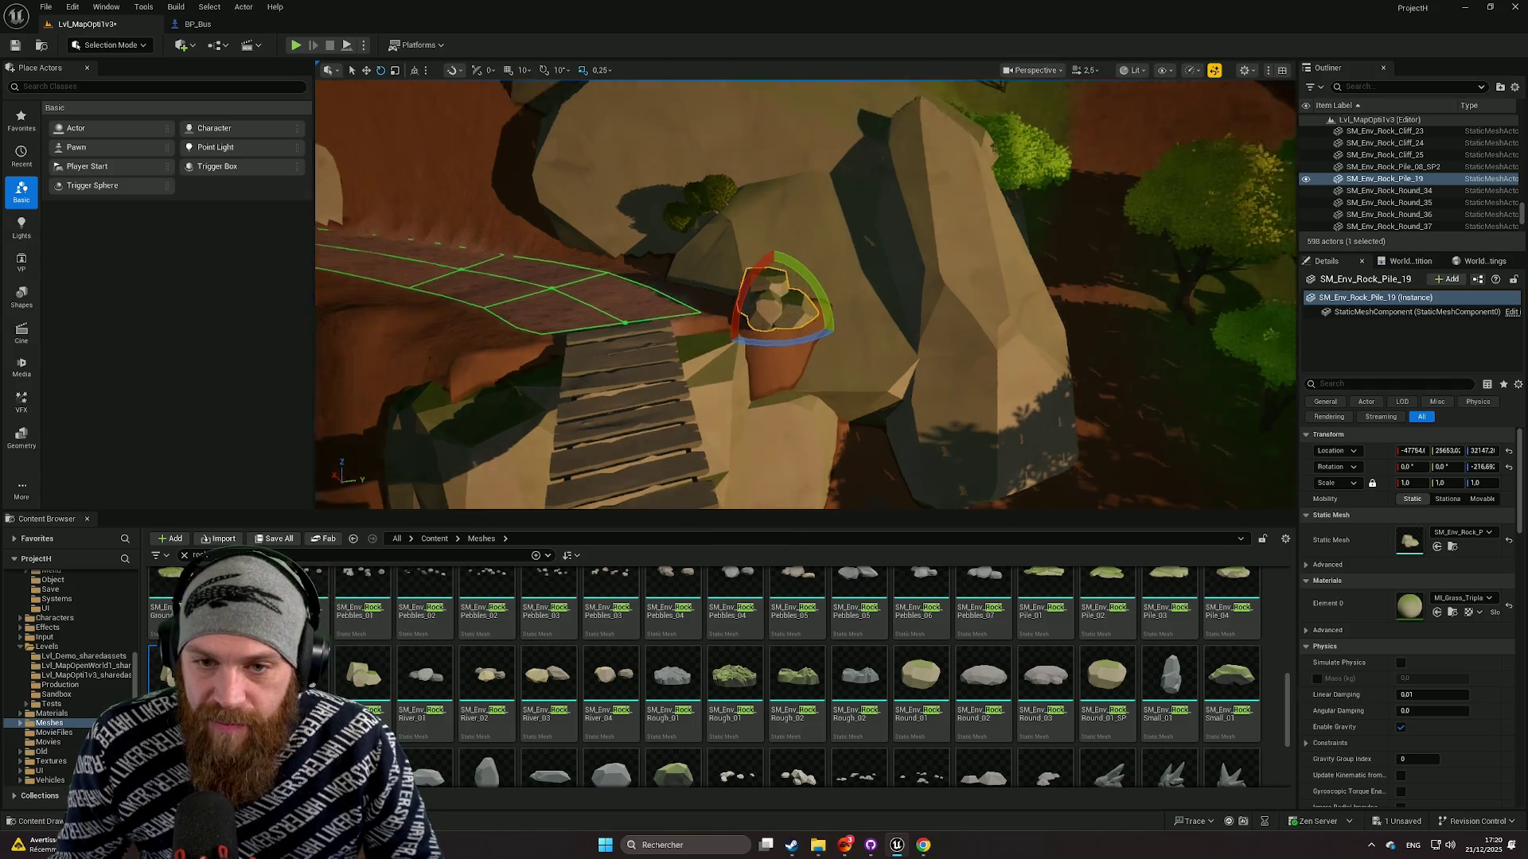
click(1405, 483)
text(1.8)
key(Return)
text(2.245)
key(Return)
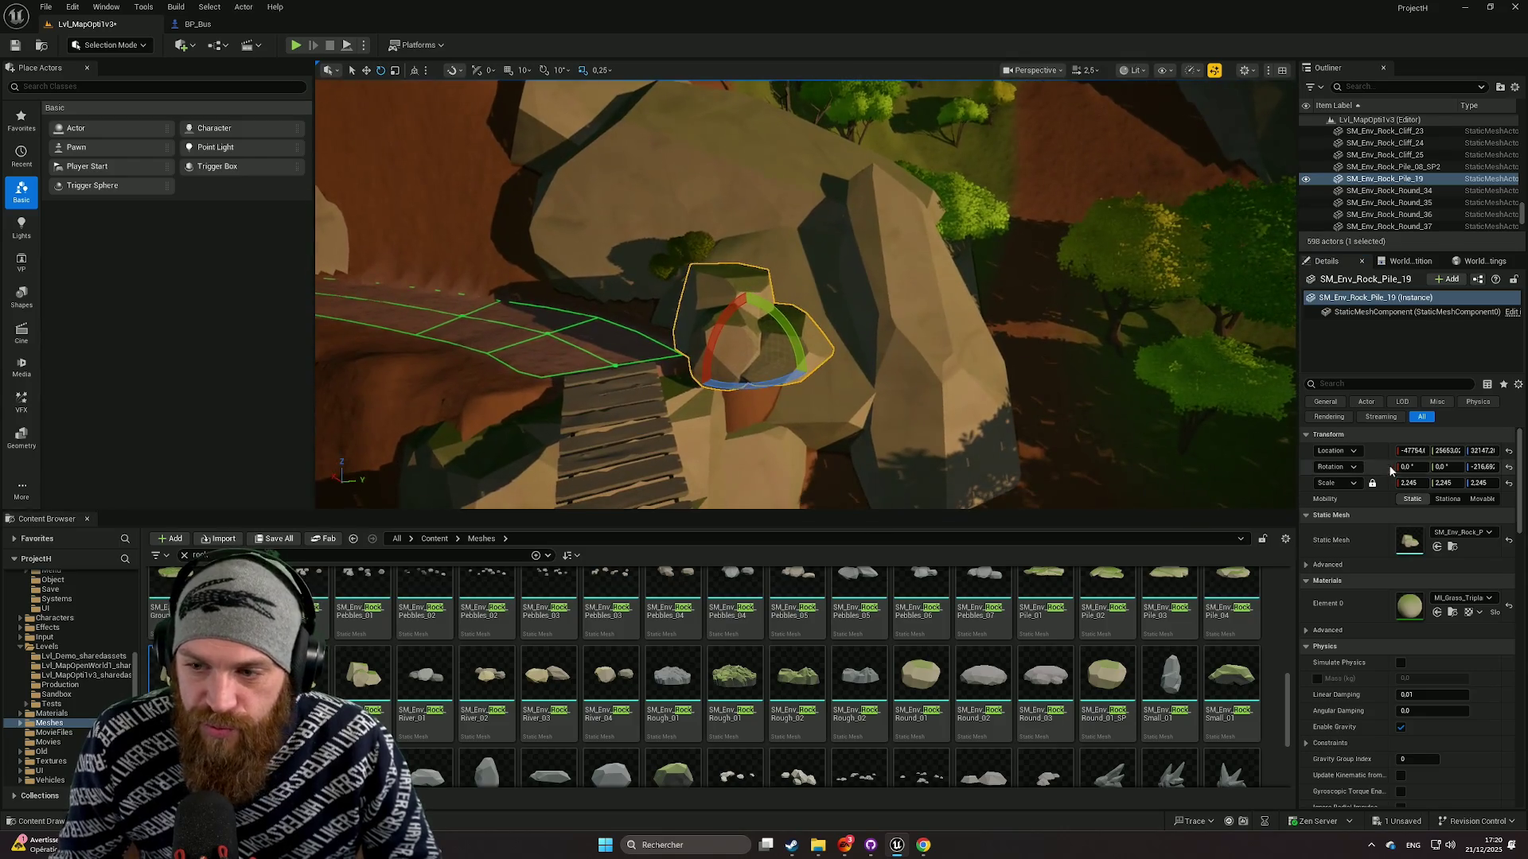
key(r)
drag(748, 356, 825, 355)
mouse_move(750, 325)
mouse_down()
mouse_move(753, 387)
mouse_move(728, 427)
mouse_move(724, 403)
mouse_move(751, 409)
mouse_up()
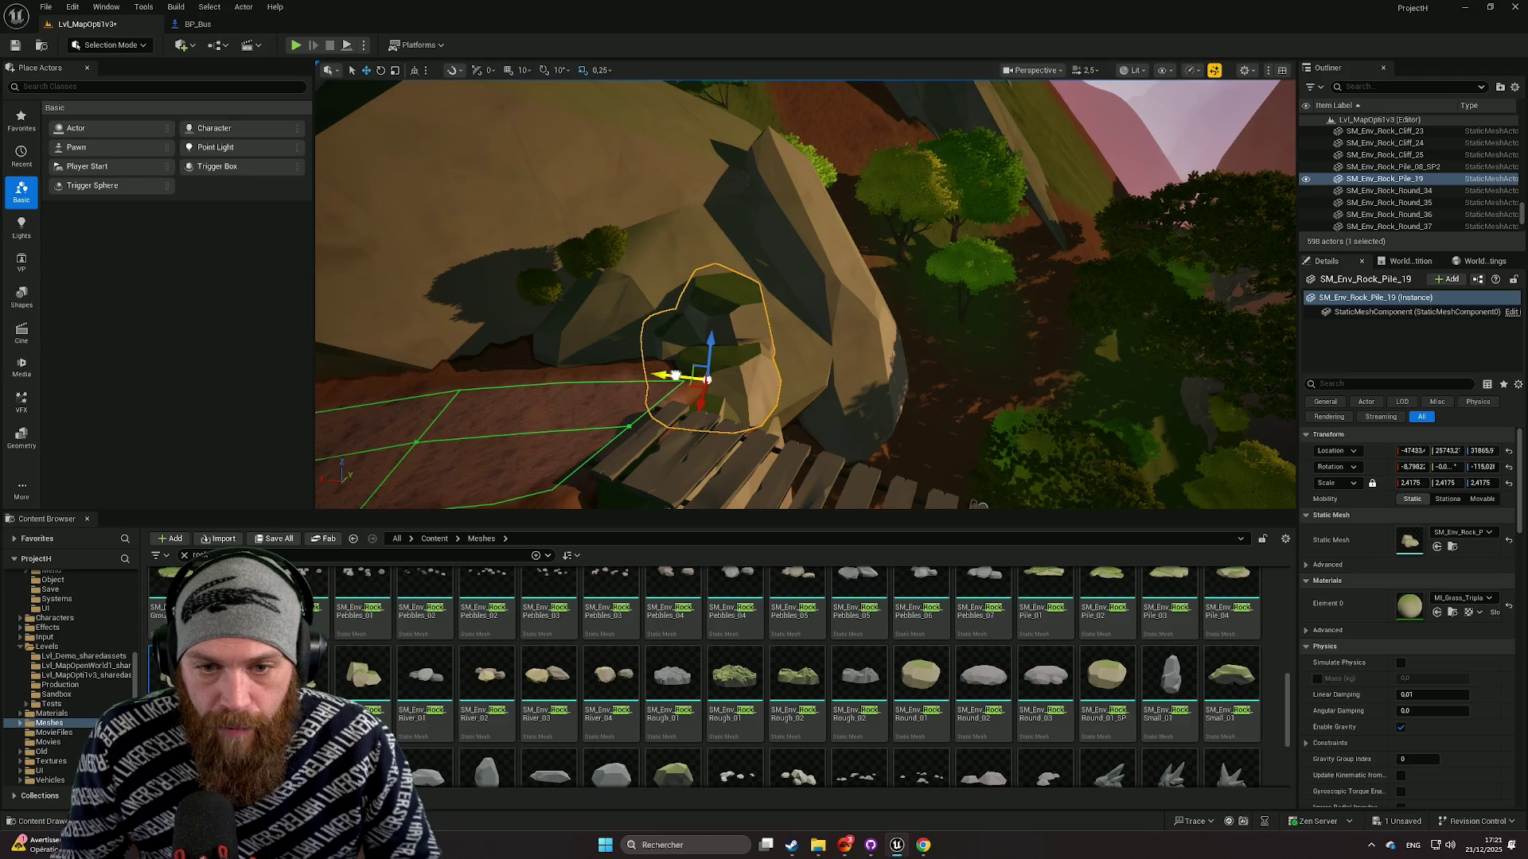
Place round rock SM_Env_Rock_Round_01_SP beside the steps, scaled to about 1.875.
mouse_move(855, 384)
mouse_down()
mouse_move(807, 391)
mouse_move(762, 466)
mouse_up()
drag(1105, 675, 876, 317)
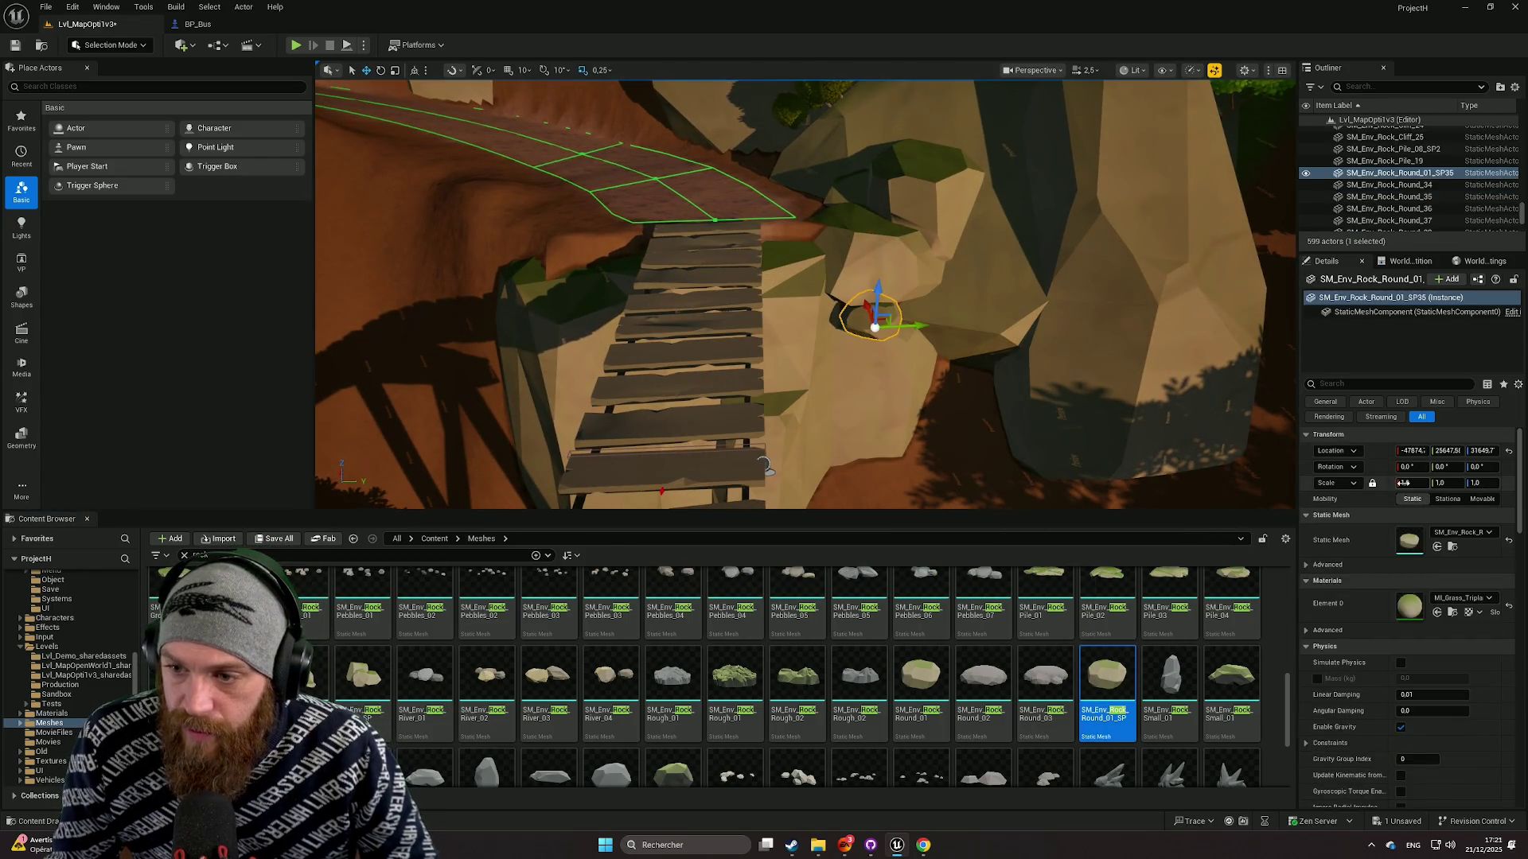
drag(1409, 482, 1401, 482)
drag(853, 326, 620, 288)
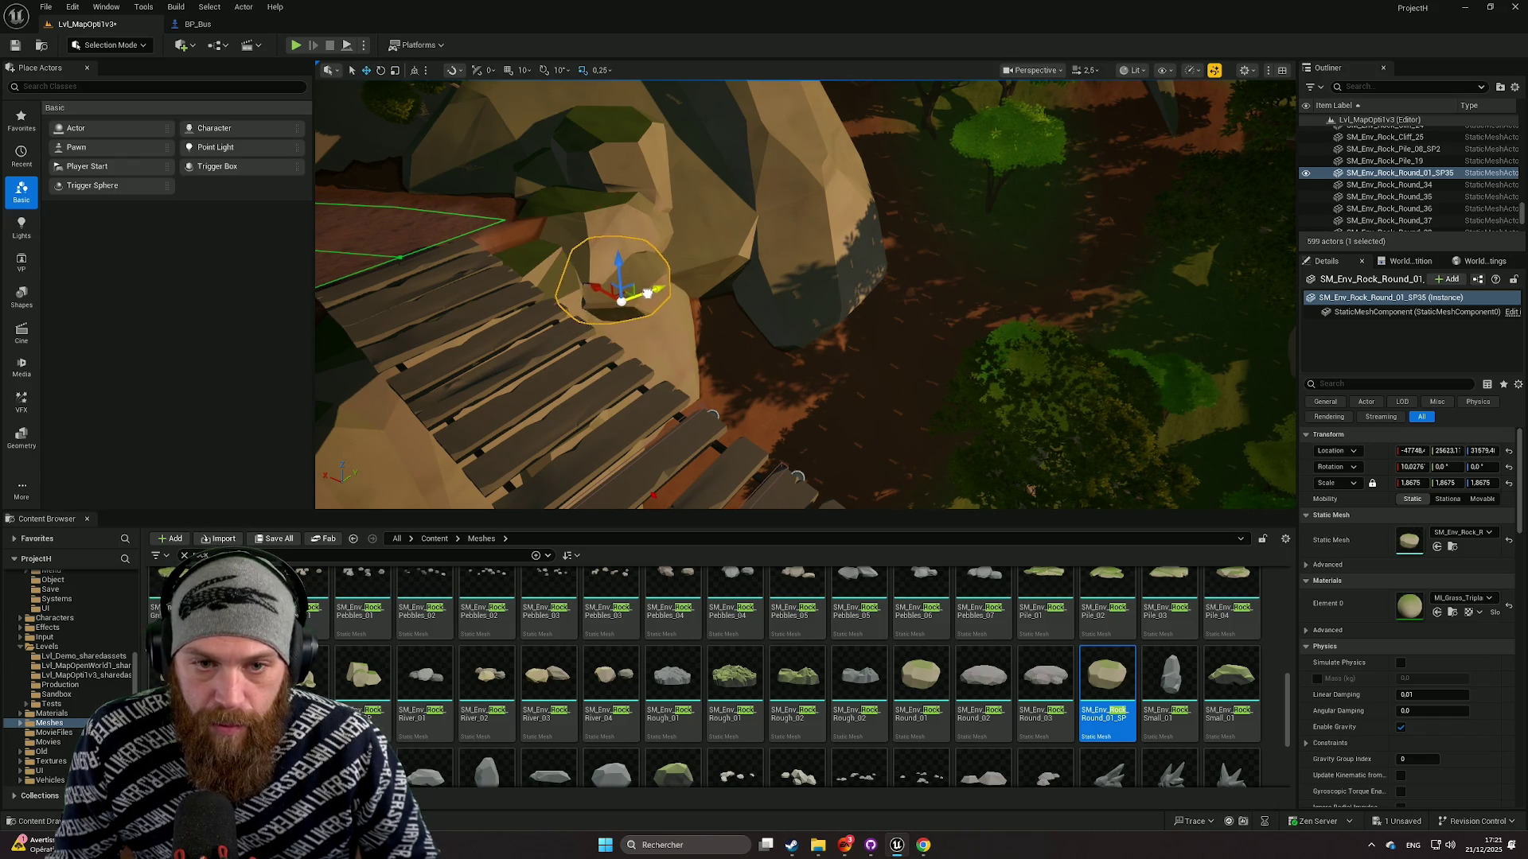
click(731, 359)
drag(731, 359, 348, 219)
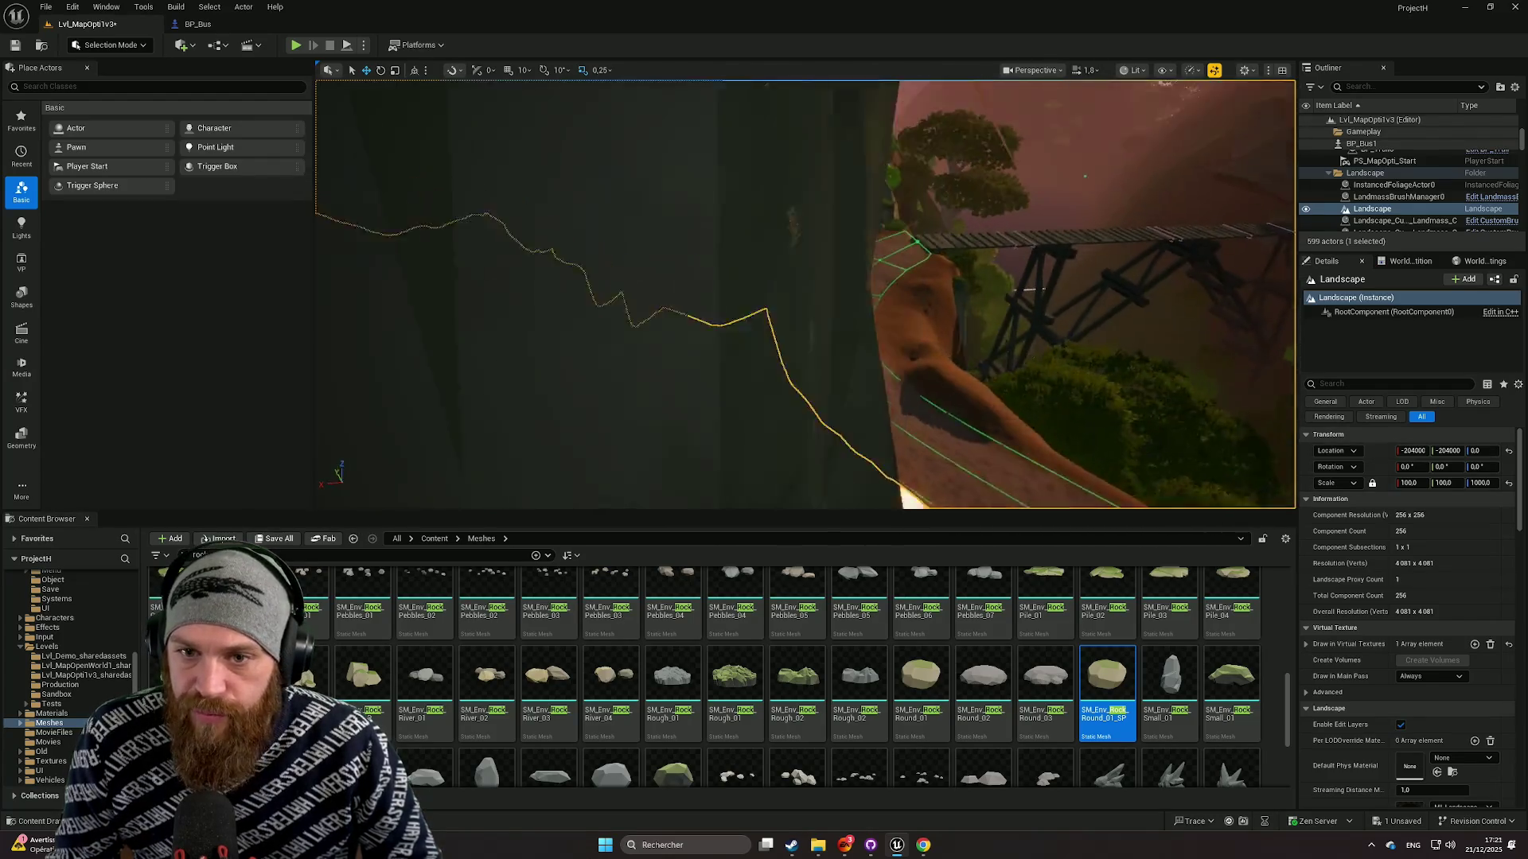
Fly the view to the cliff road path near the bridge and enter Landscape mode.
mouse_move(788, 259)
mouse_down()
mouse_move(607, 323)
mouse_move(613, 402)
mouse_move(605, 358)
mouse_move(620, 346)
mouse_move(628, 374)
mouse_move(637, 350)
mouse_move(734, 374)
mouse_up()
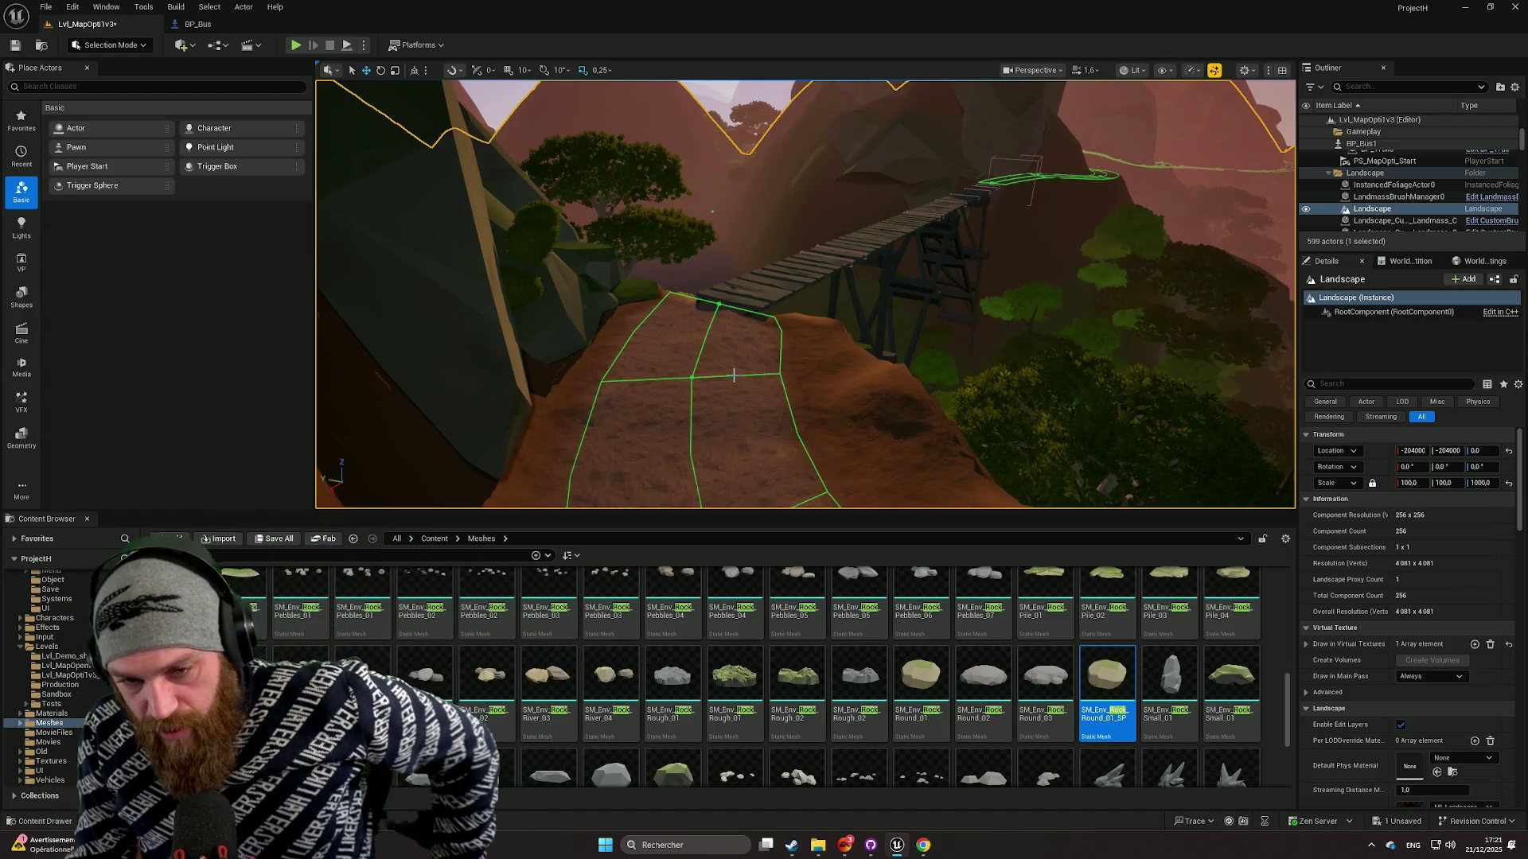
drag(734, 375, 430, 394)
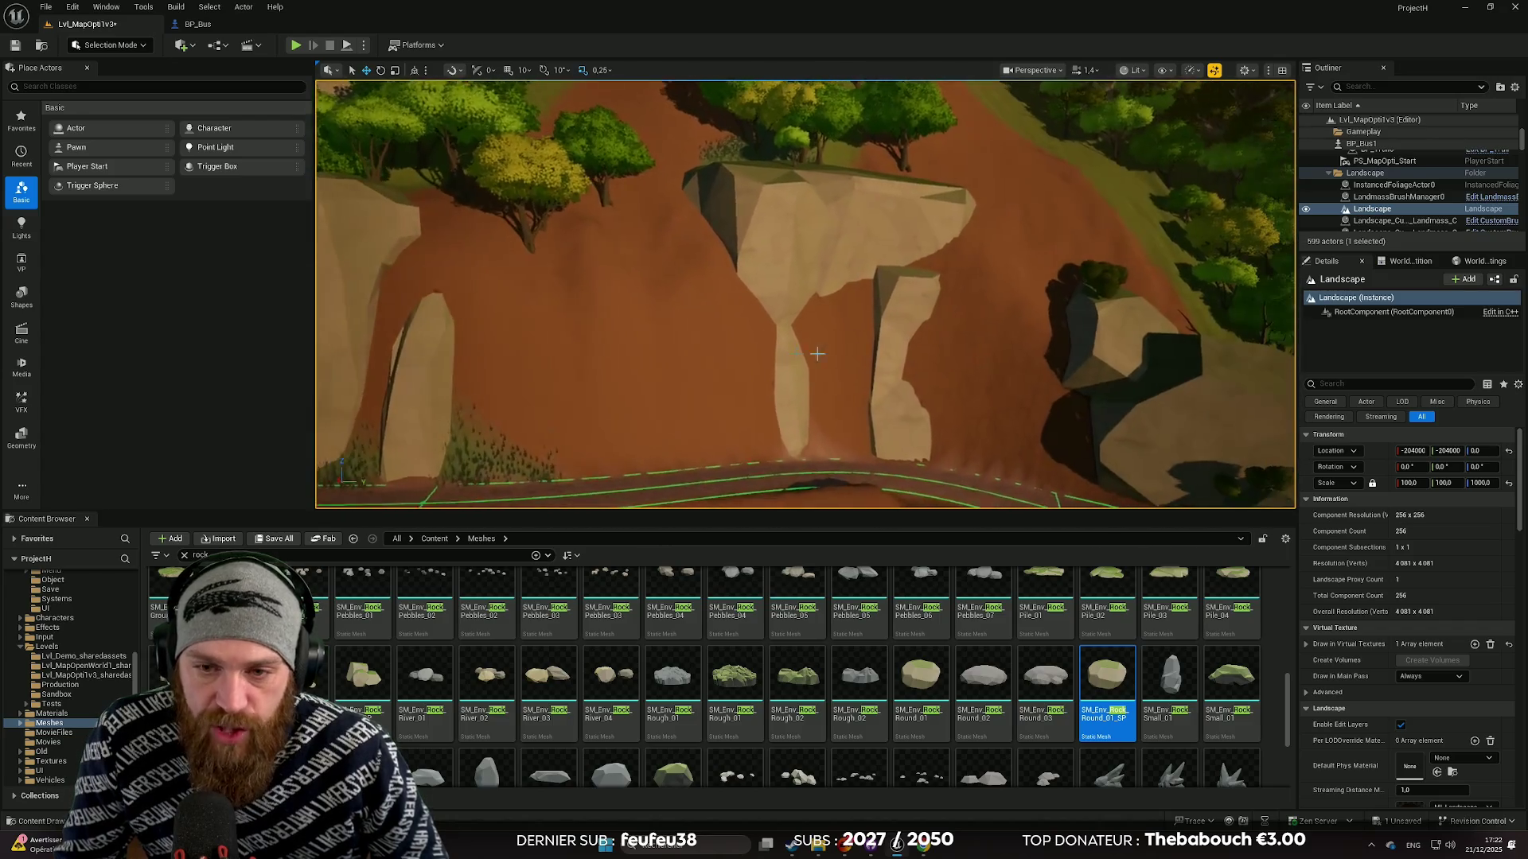
click(762, 362)
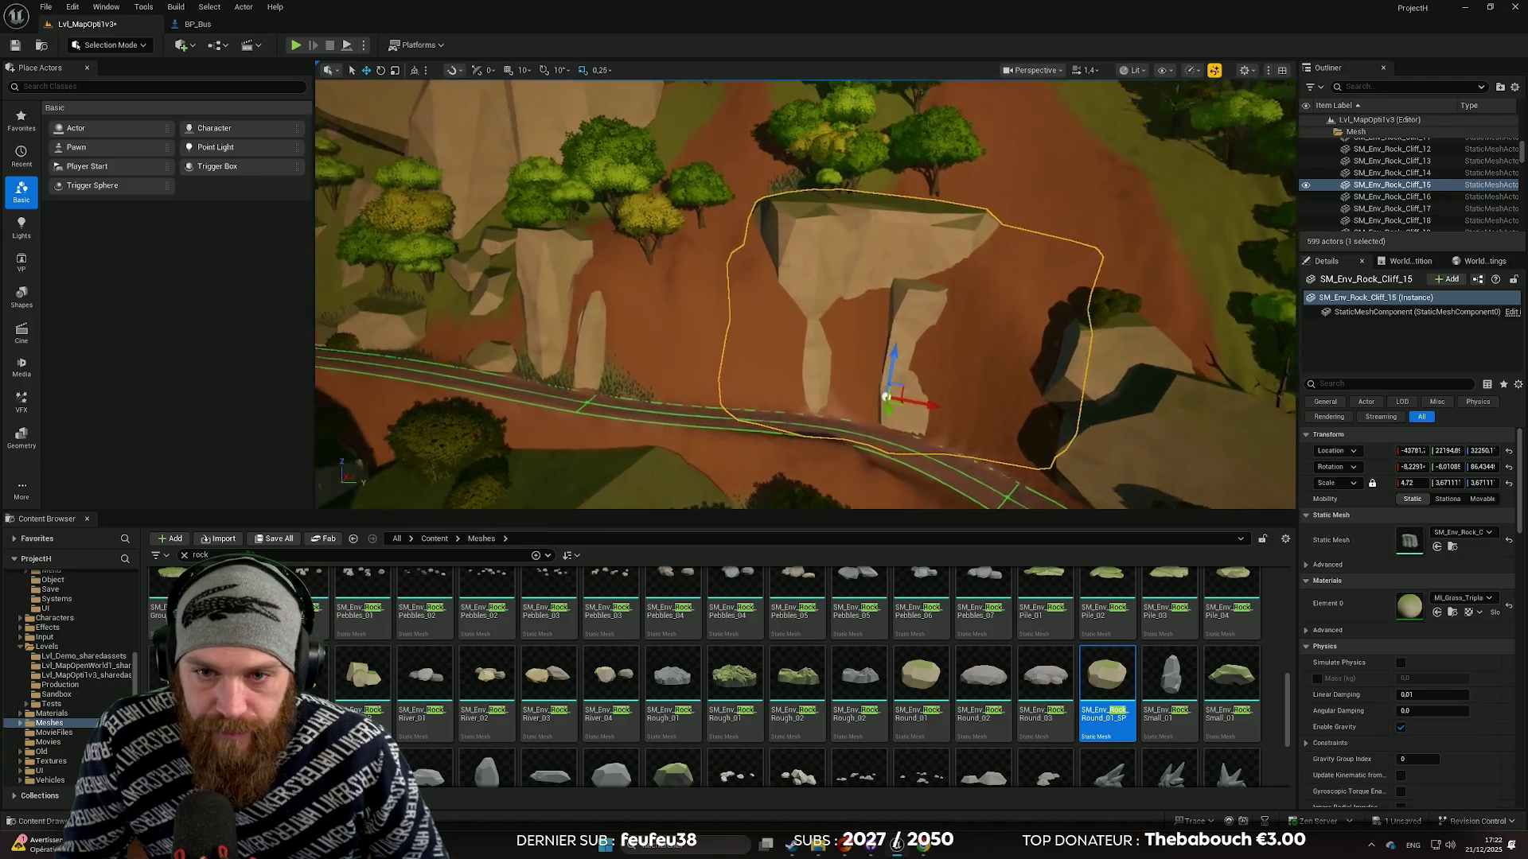
drag(761, 362, 716, 366)
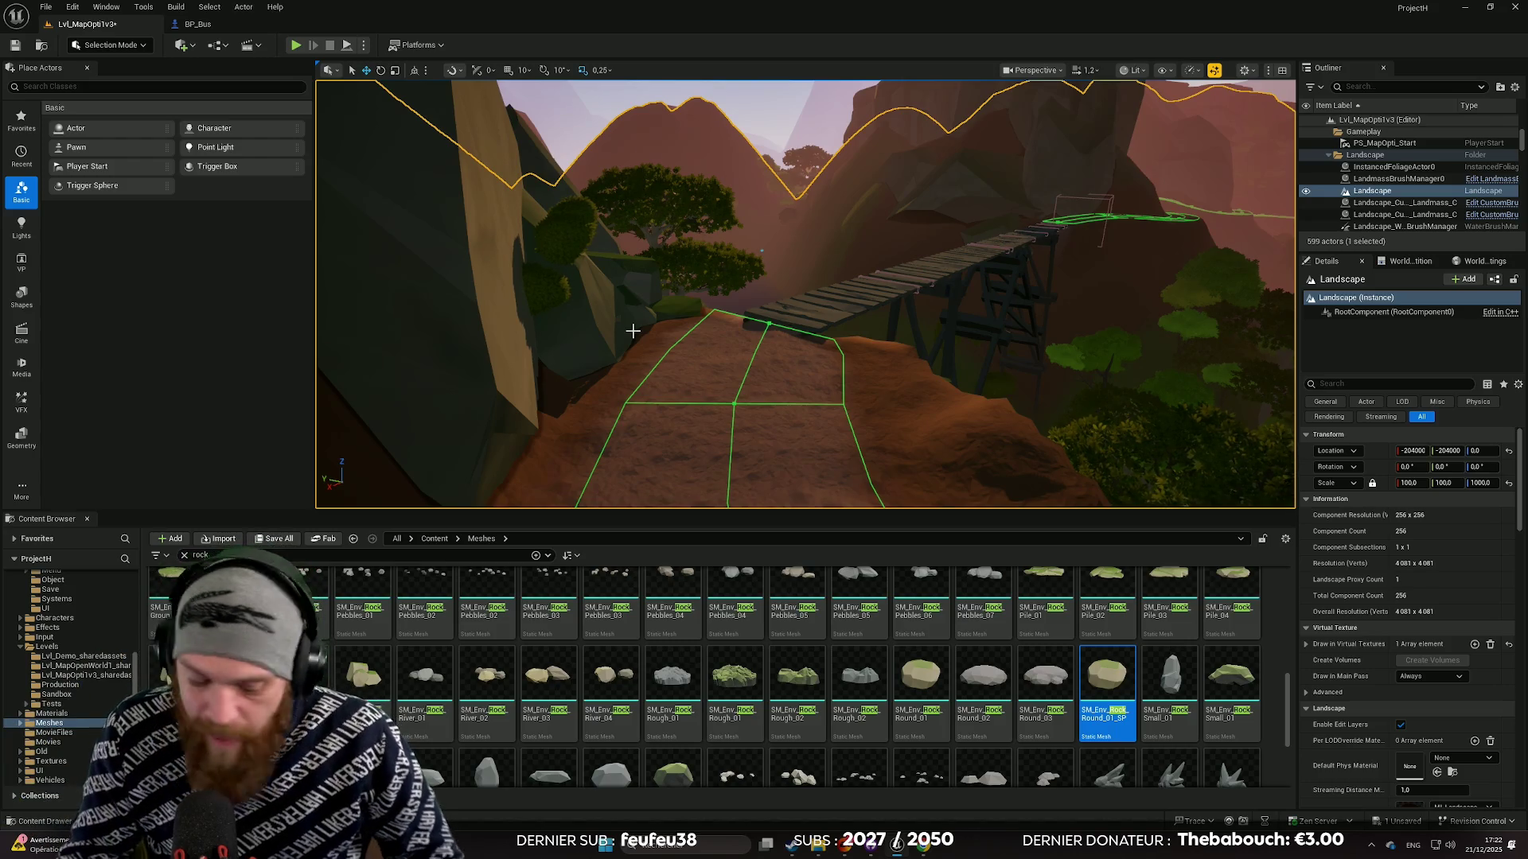
drag(617, 295, 667, 331)
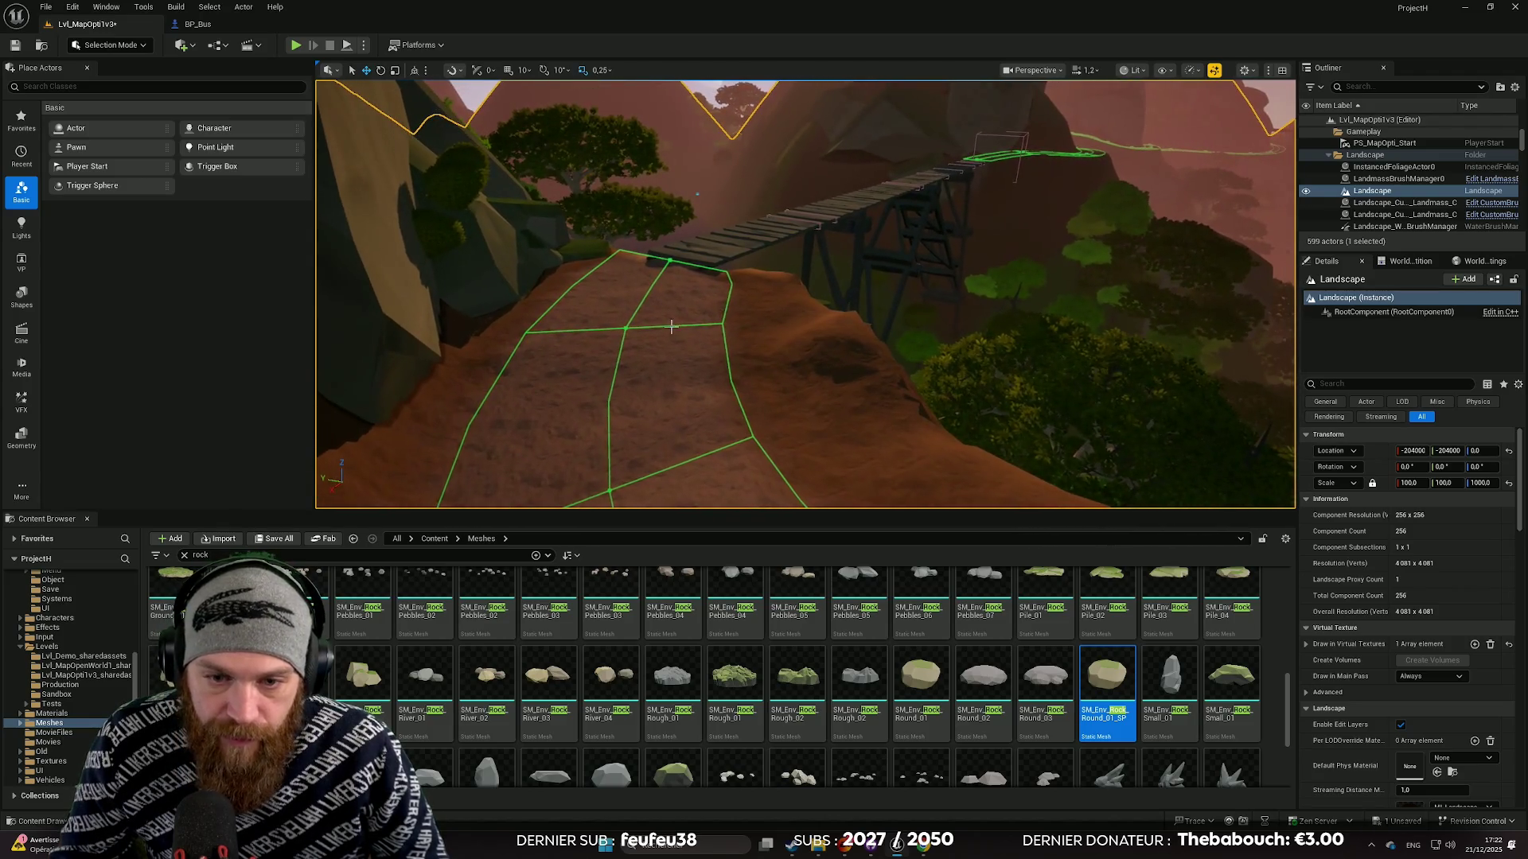
click(110, 44)
click(115, 78)
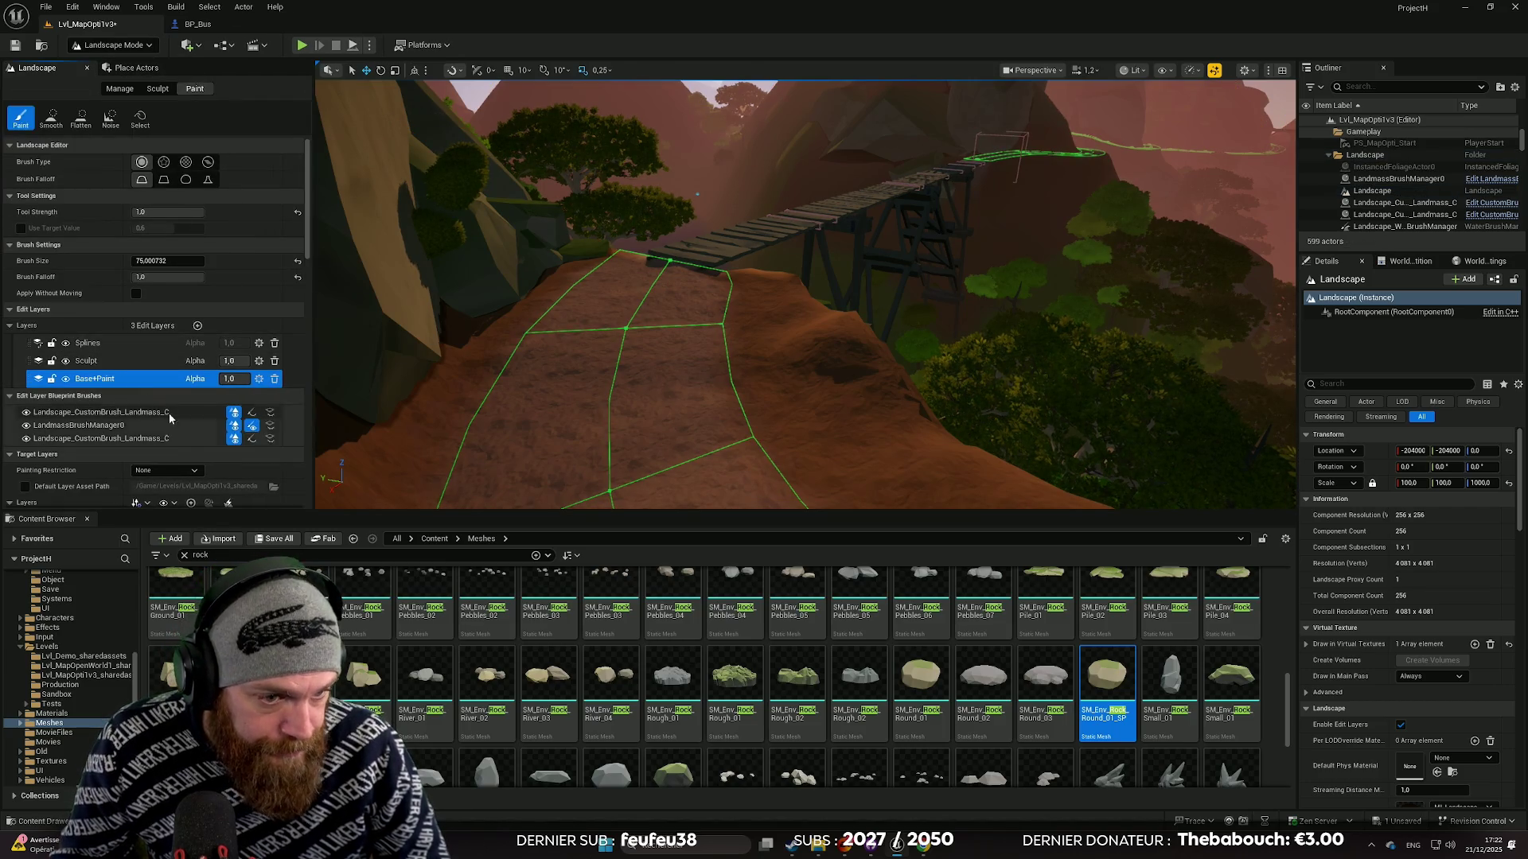
Paint Grass4 onto the steep hillside beside the spline path.
scroll(179, 387, down, 4)
scroll(699, 392, up, 3)
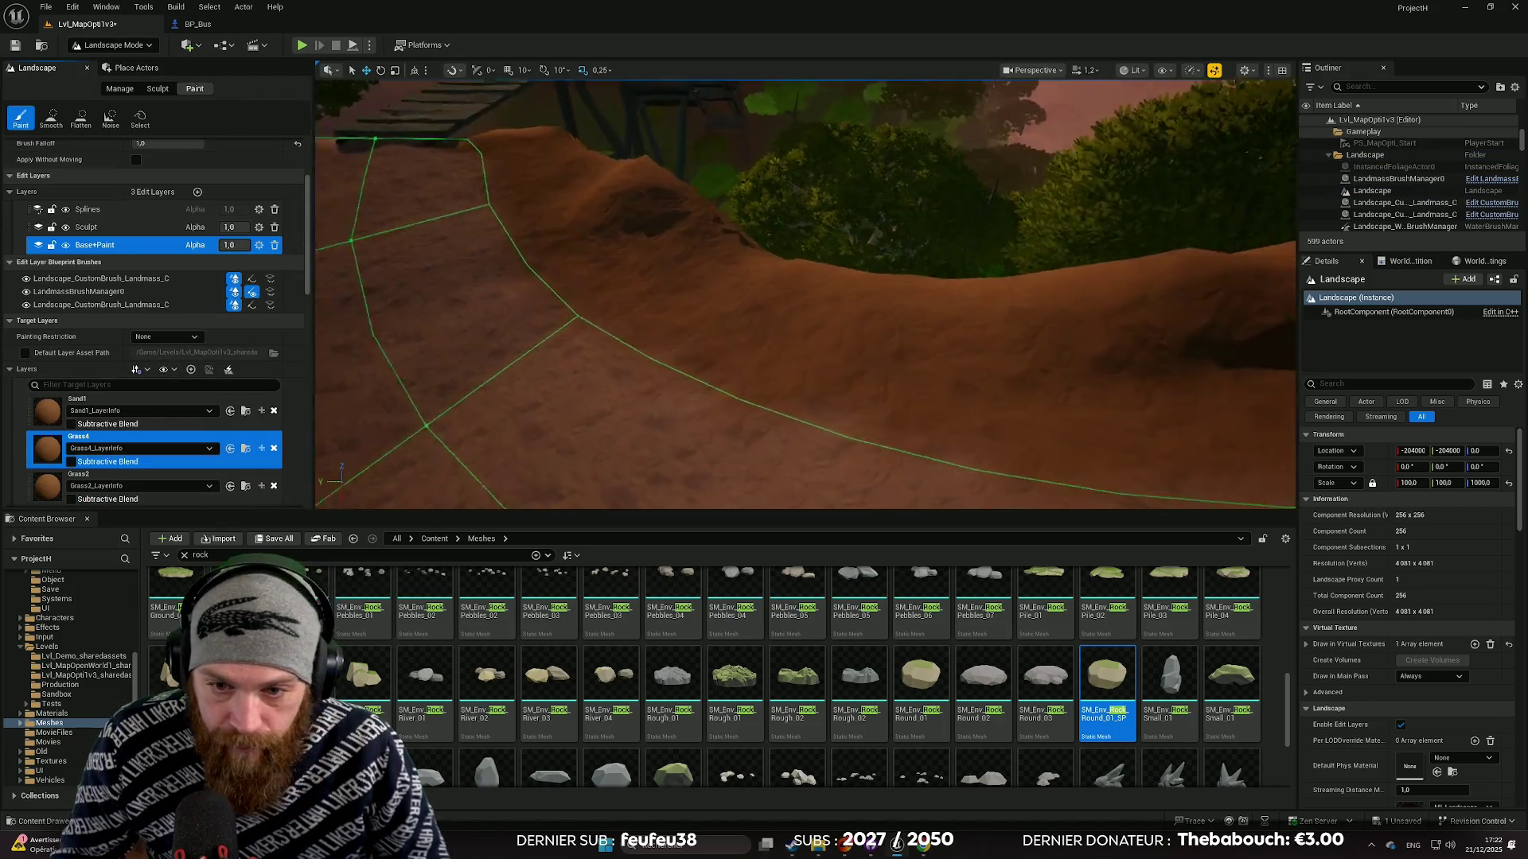
scroll(700, 392, down, 4)
right_click(825, 416)
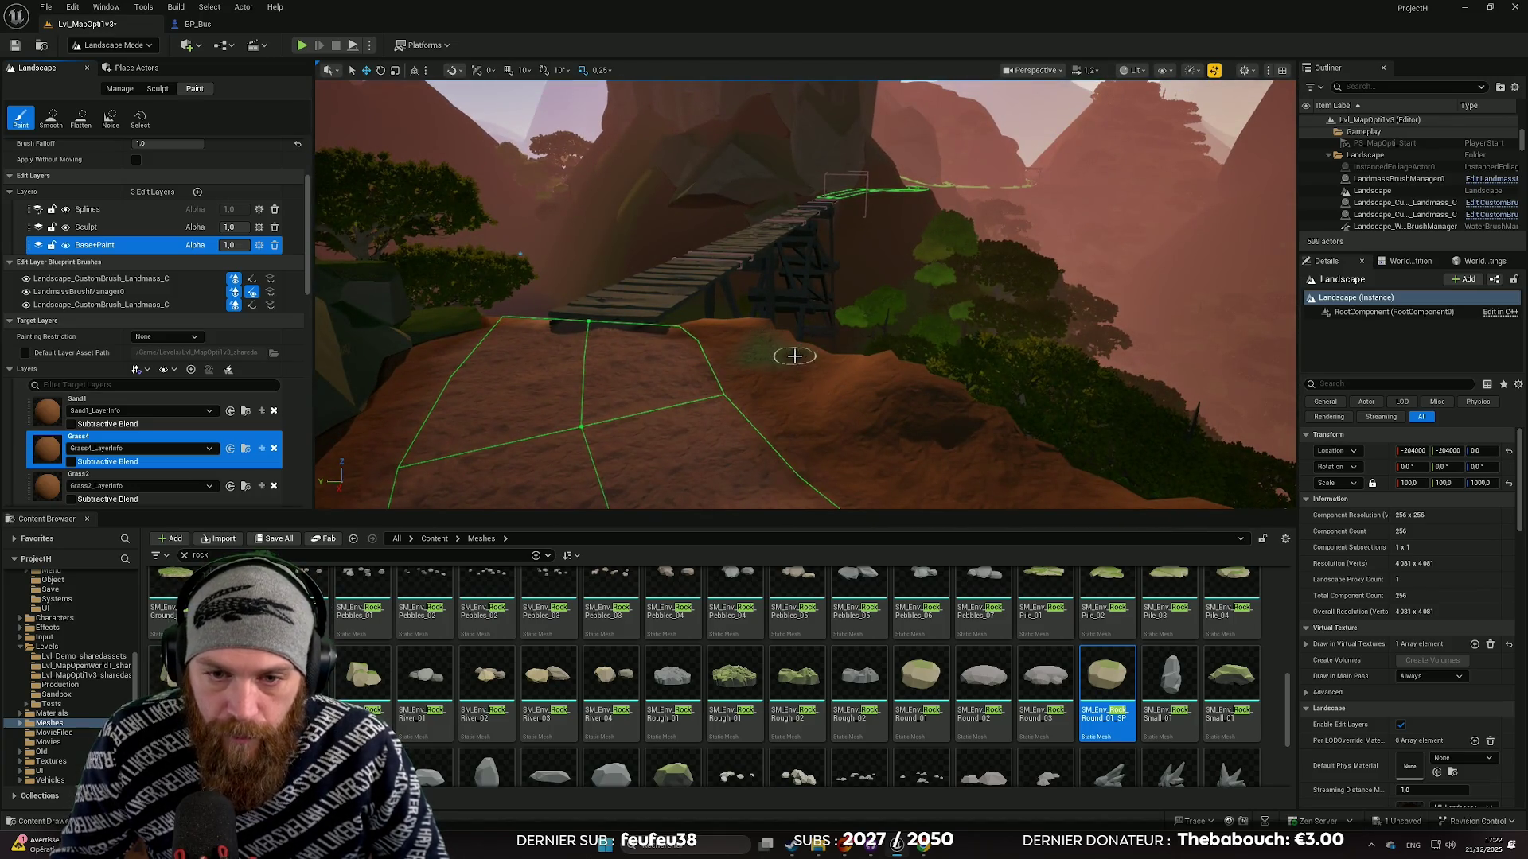
right_click(840, 494)
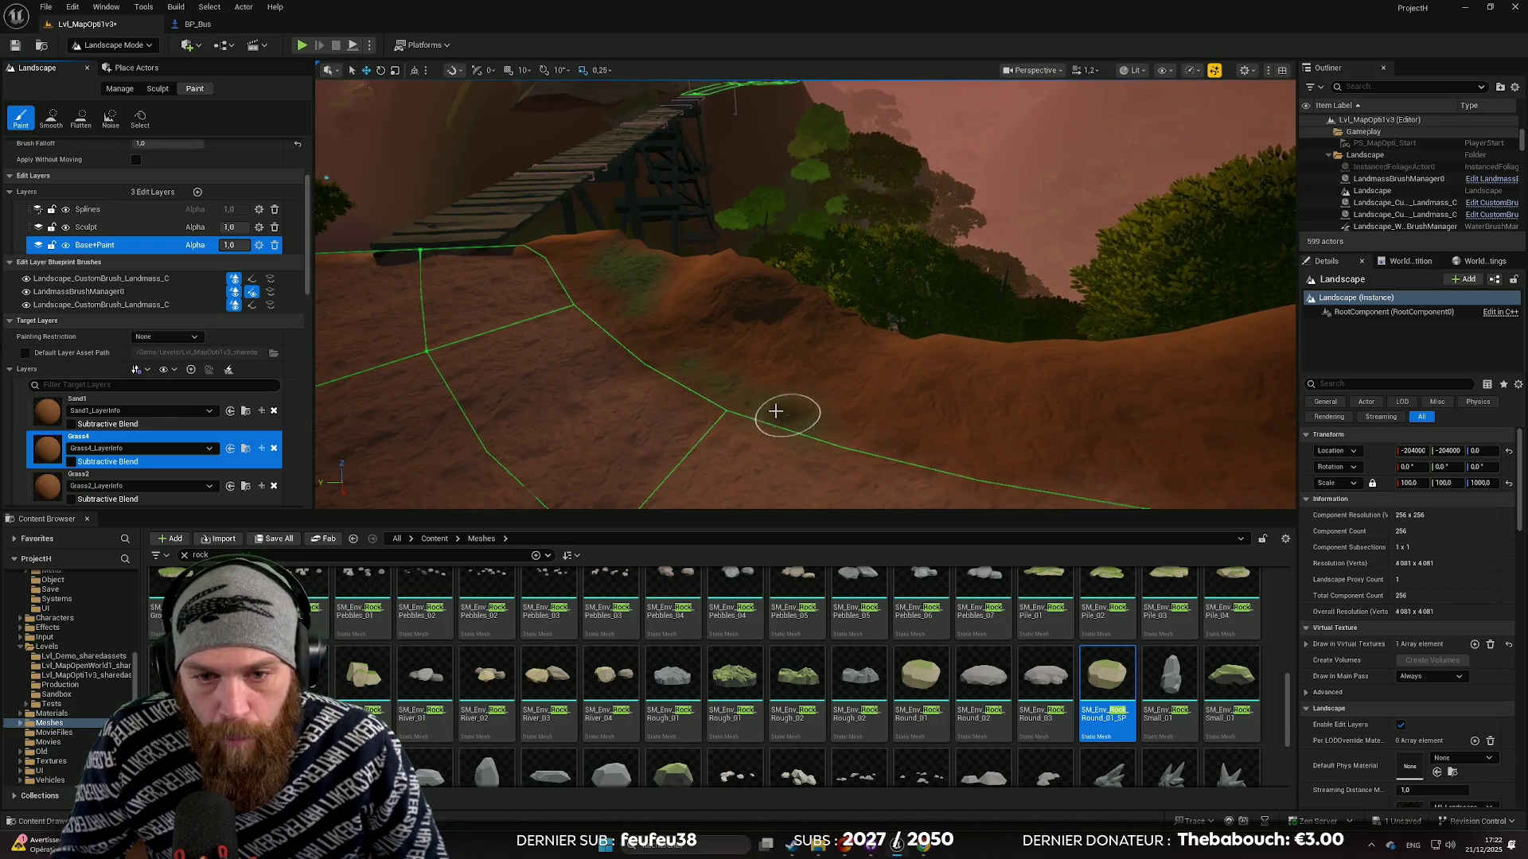
right_click(928, 437)
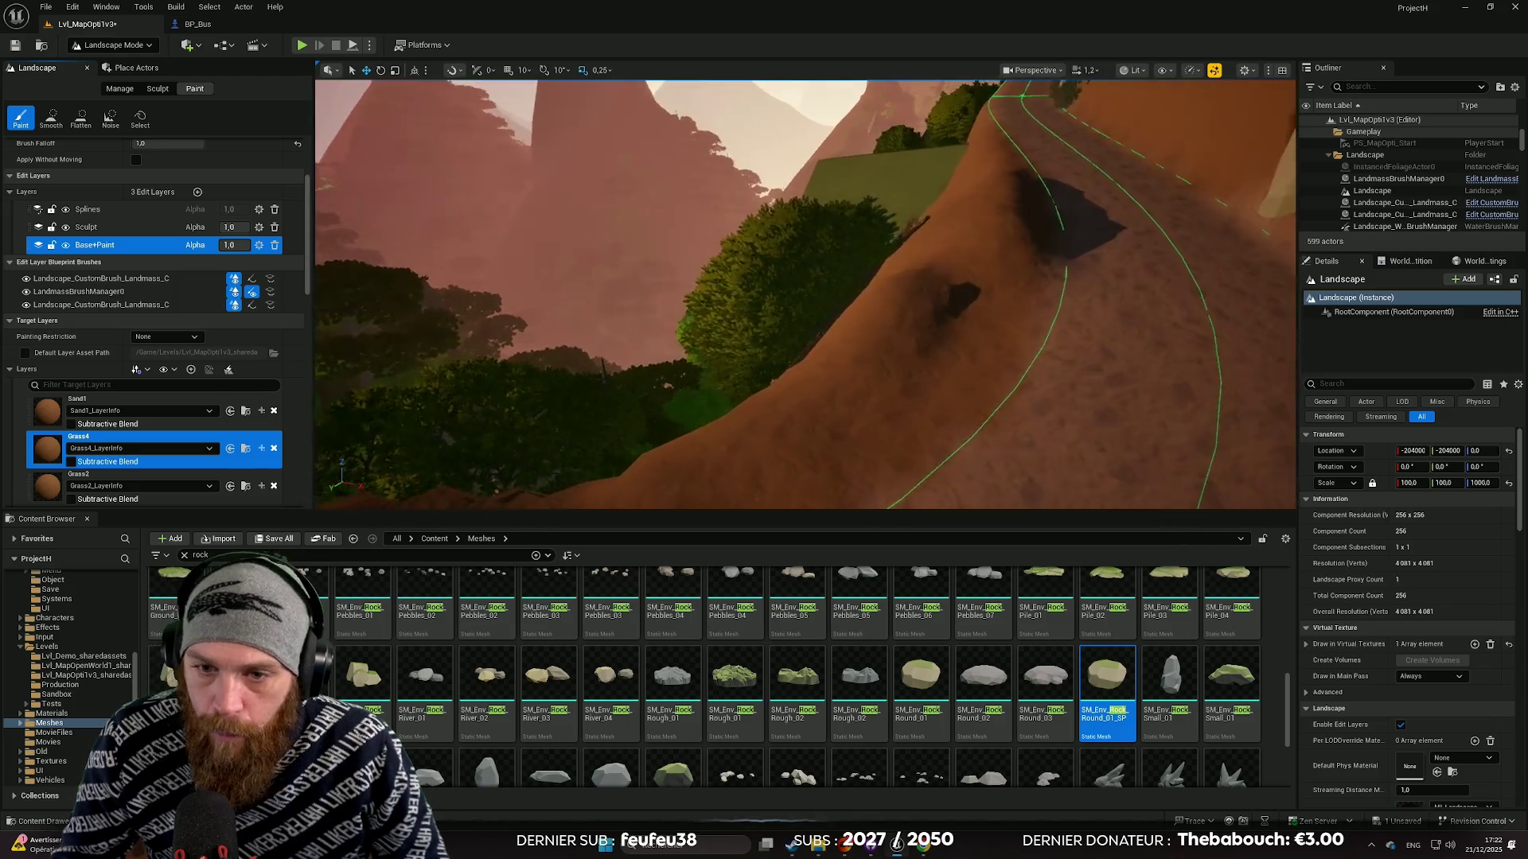
drag(944, 338, 910, 406)
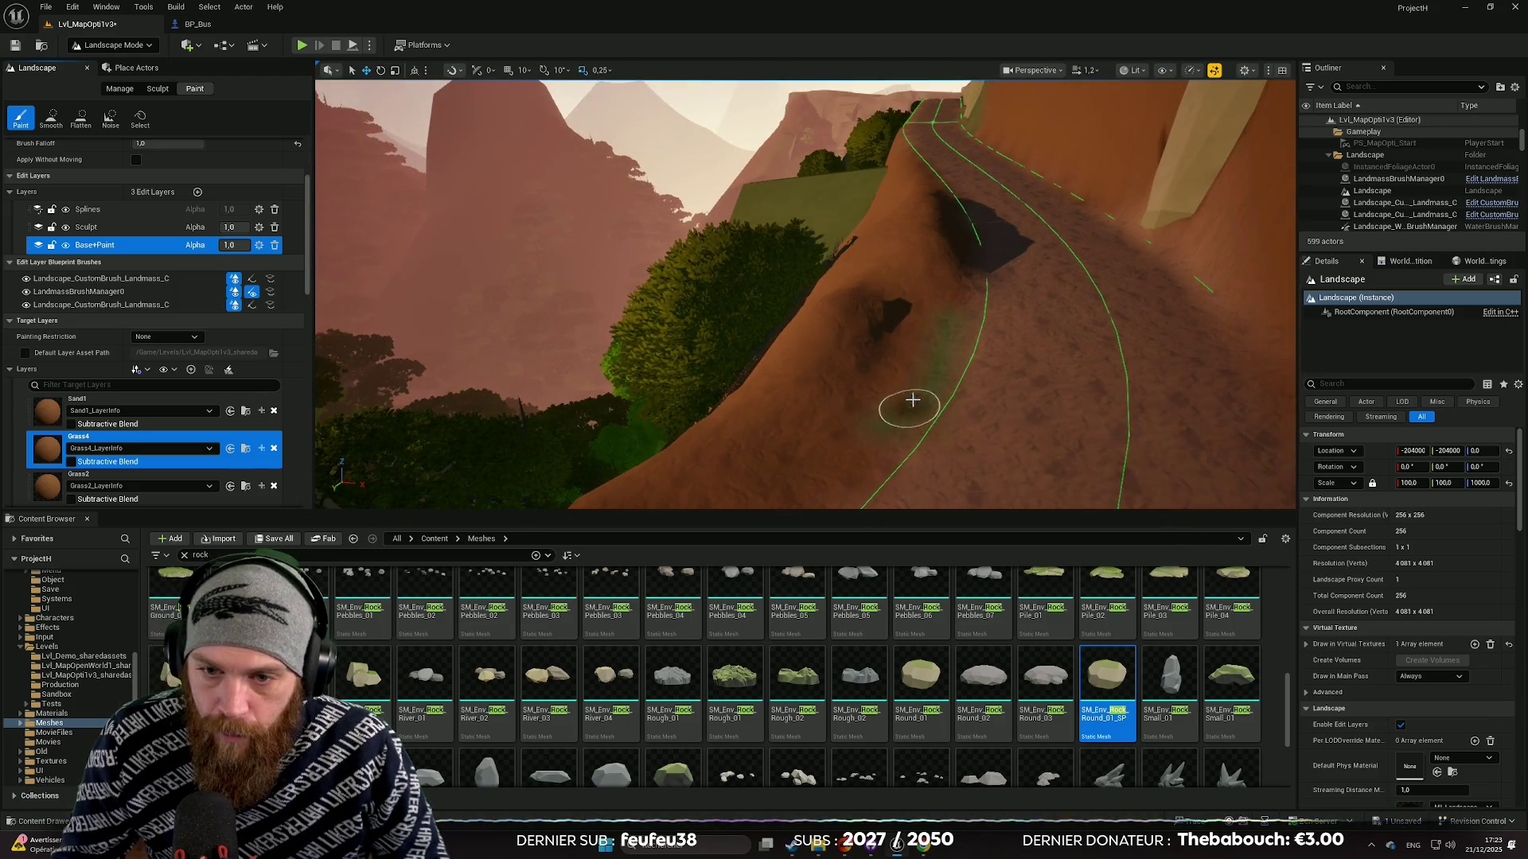
Survey the grassy hillside and bridge, then switch to the Sculpt tools.
right_click(872, 458)
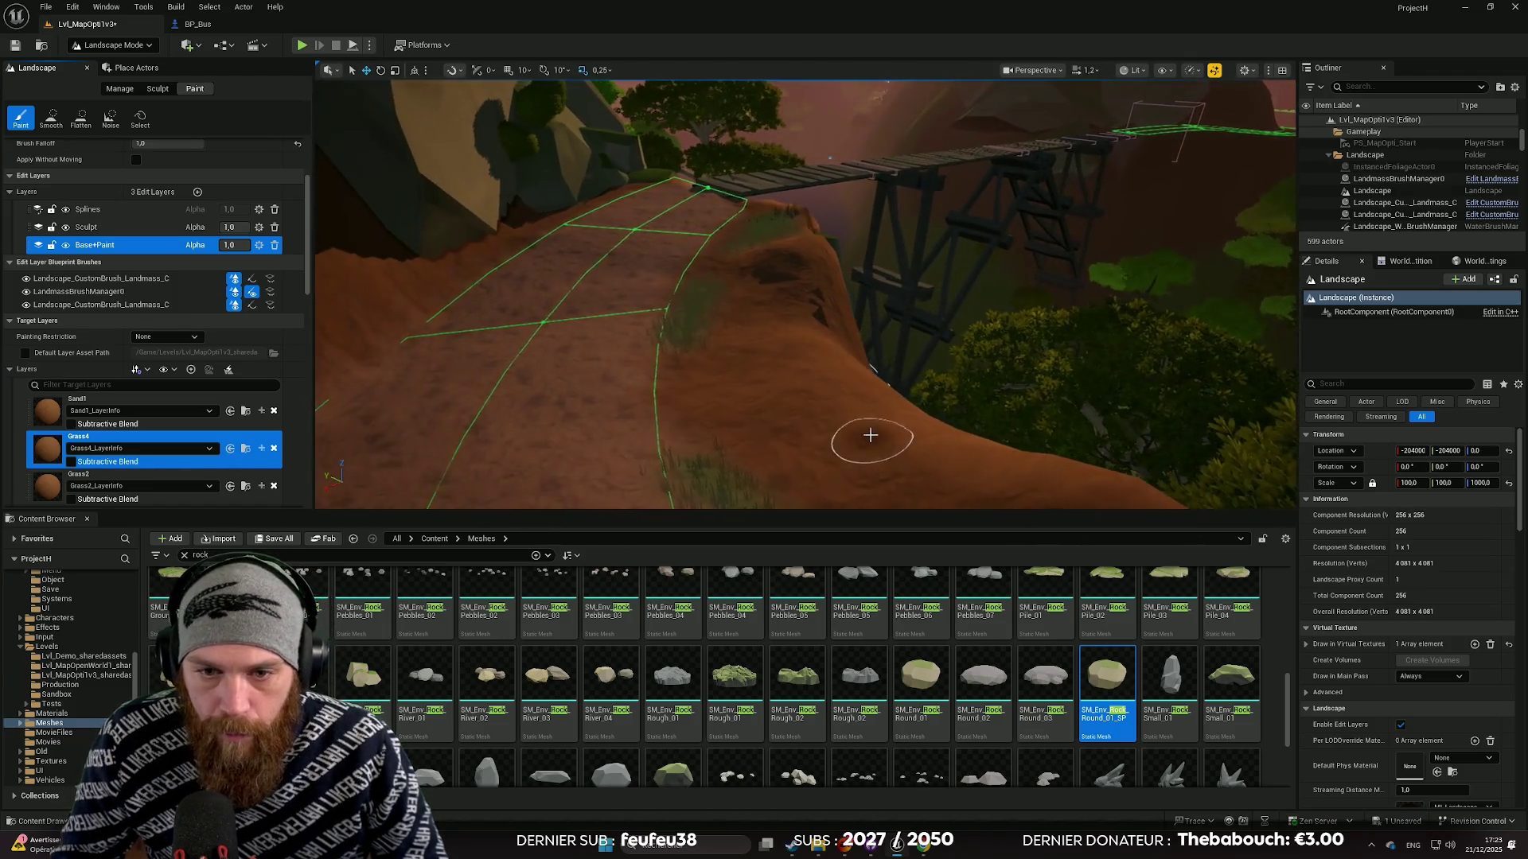
right_click(870, 437)
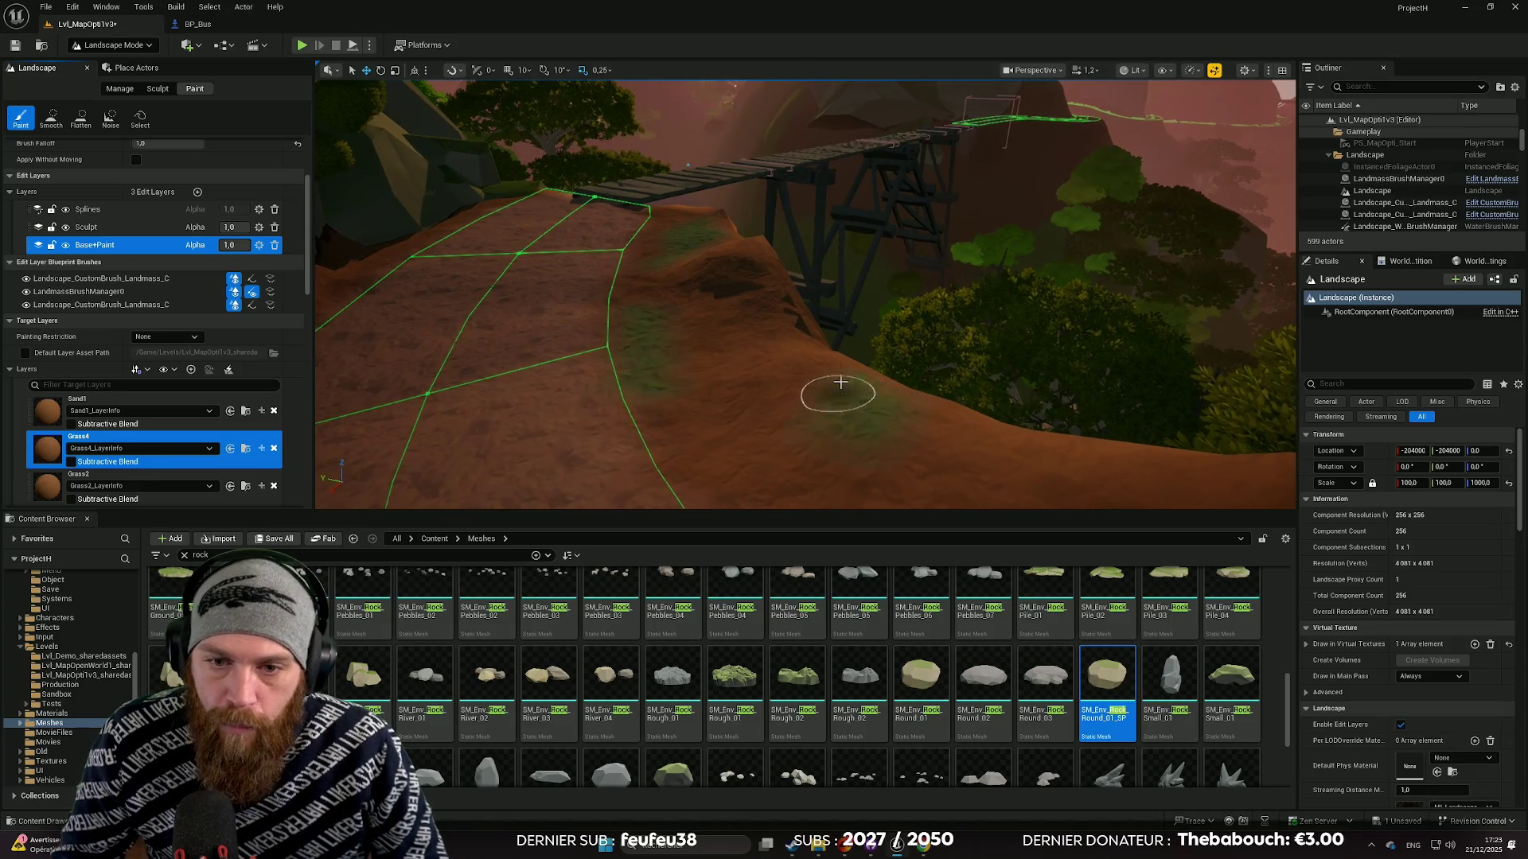
right_click(956, 447)
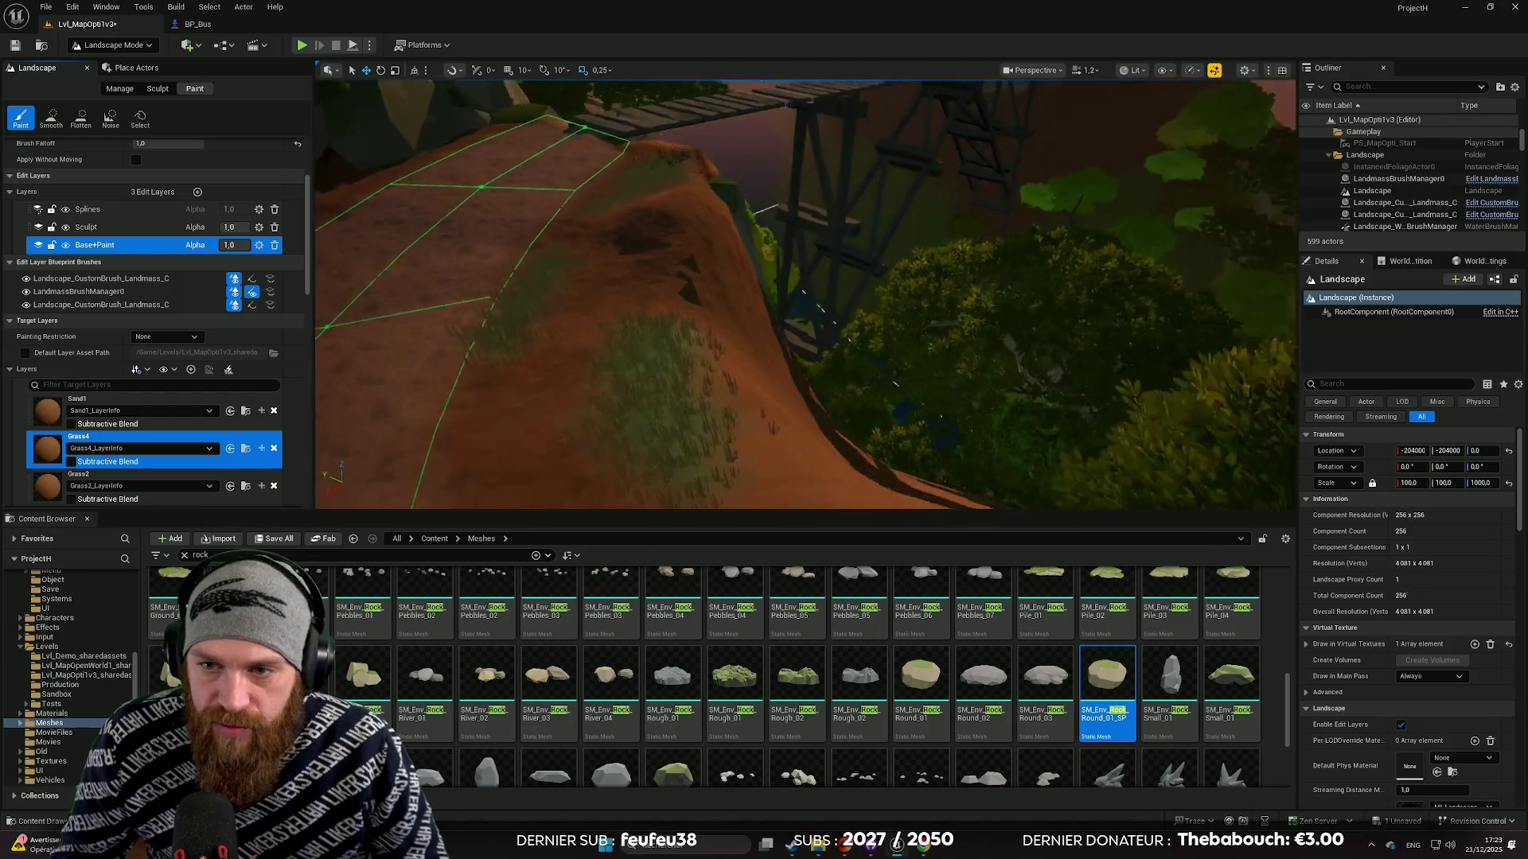
right_click(955, 446)
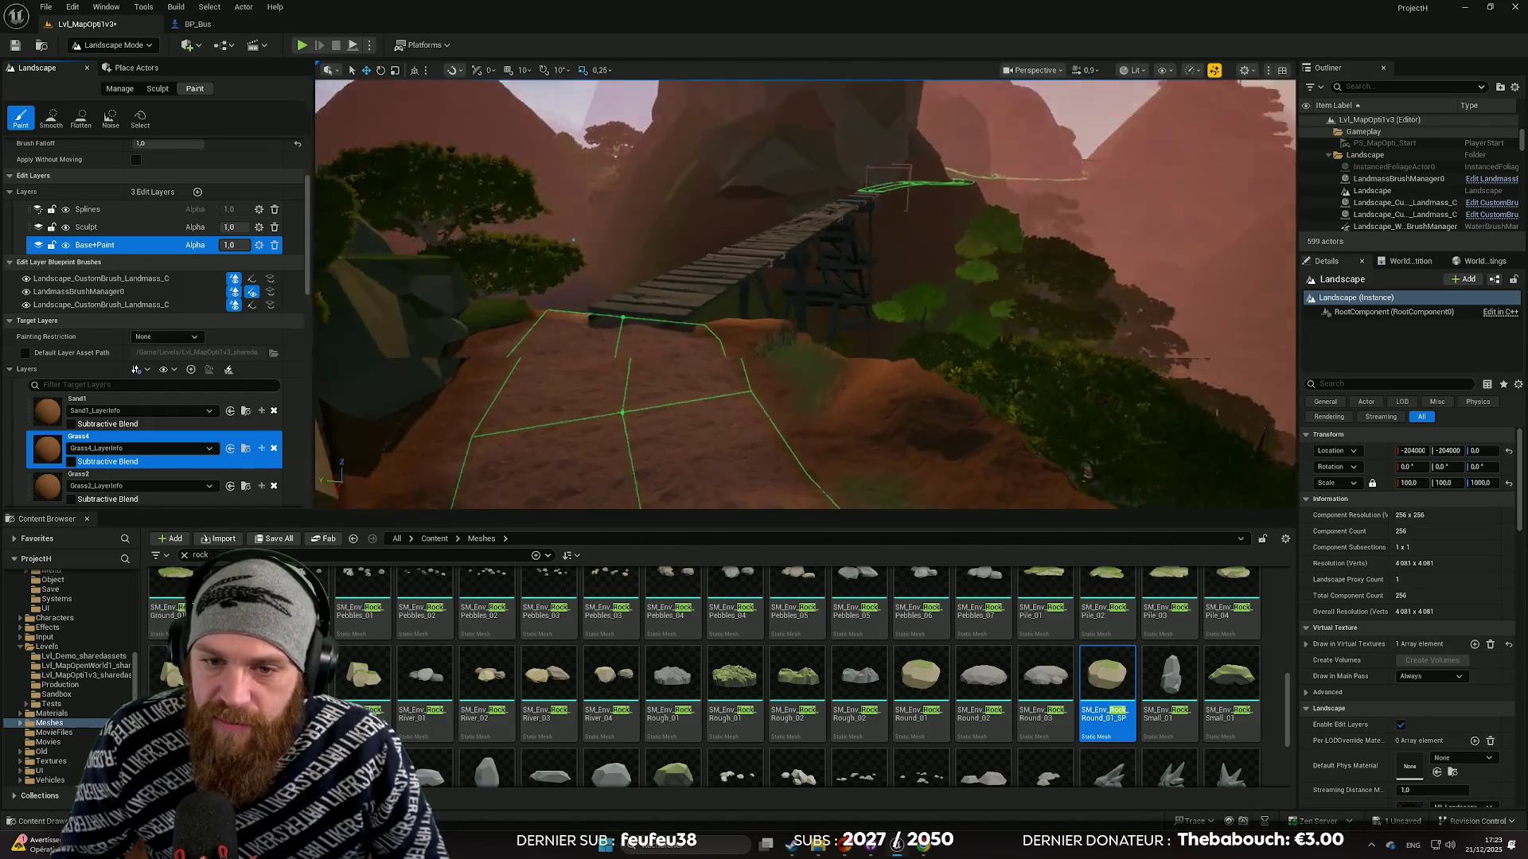
scroll(955, 447, down, 1)
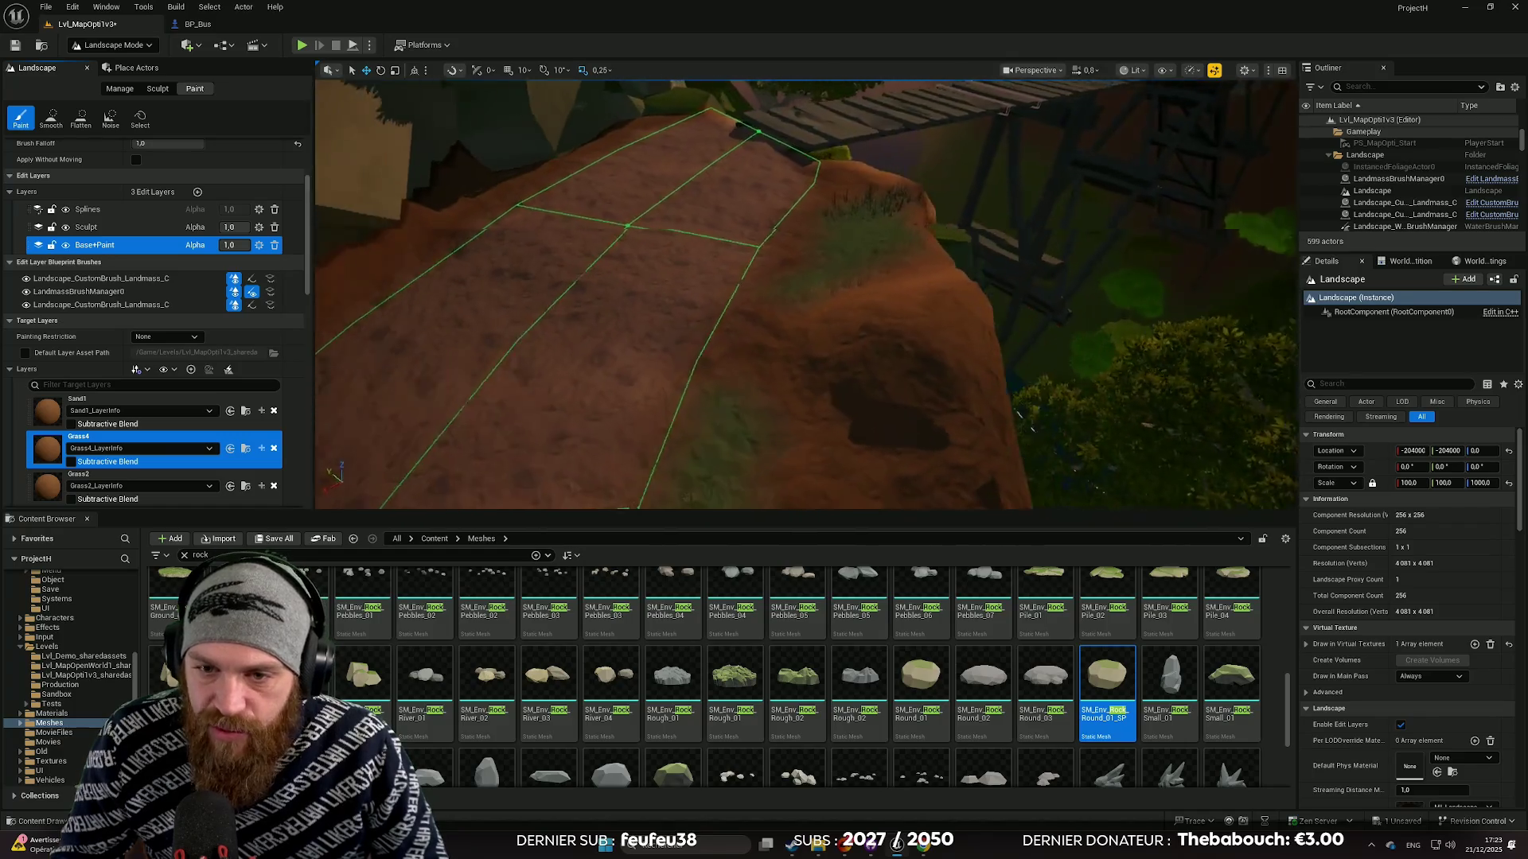
right_click(955, 446)
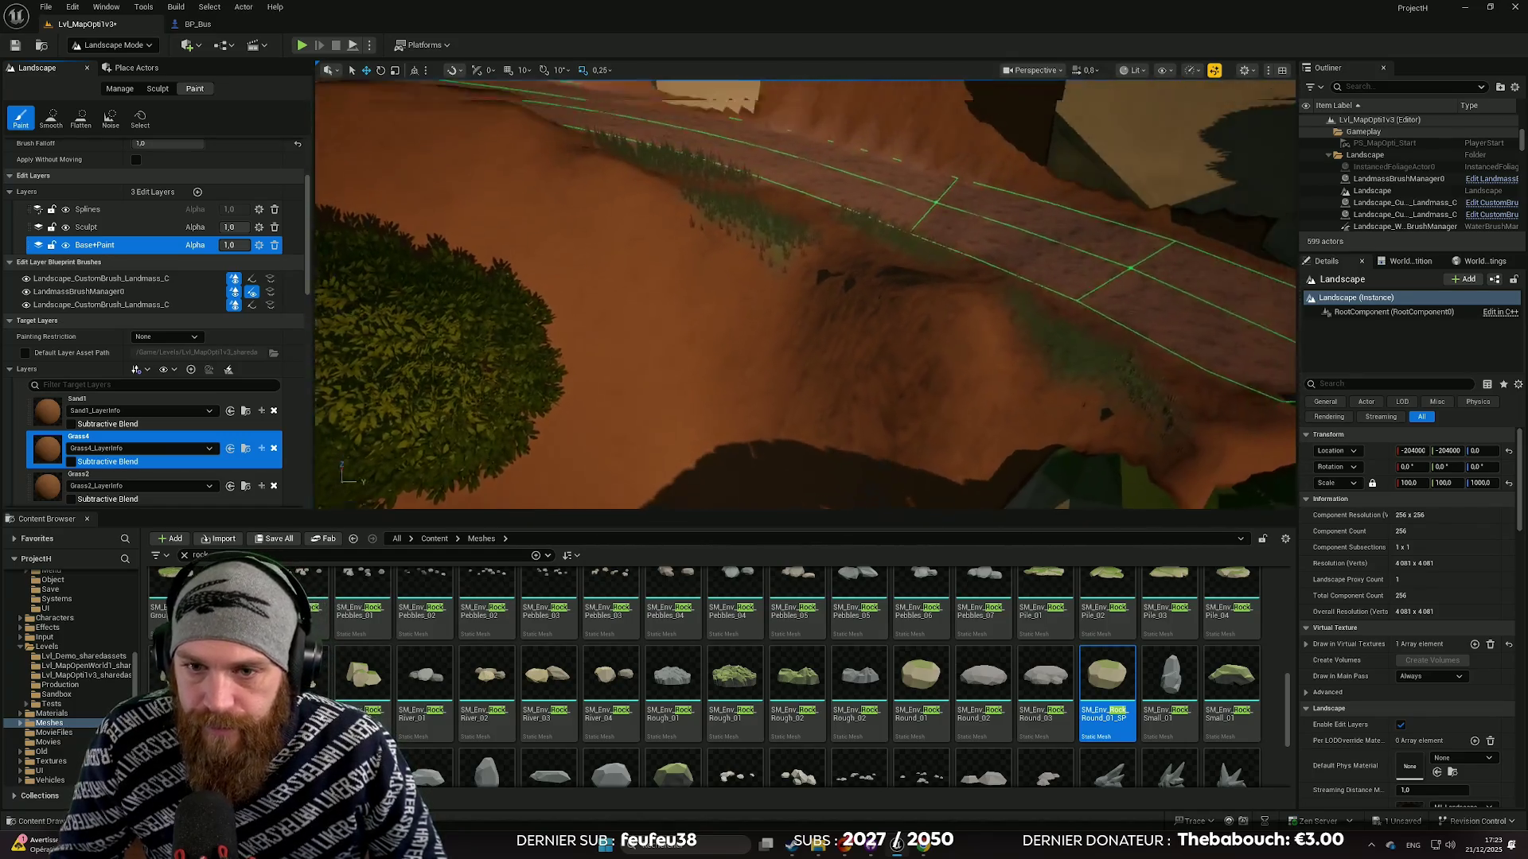
scroll(956, 446, up, 2)
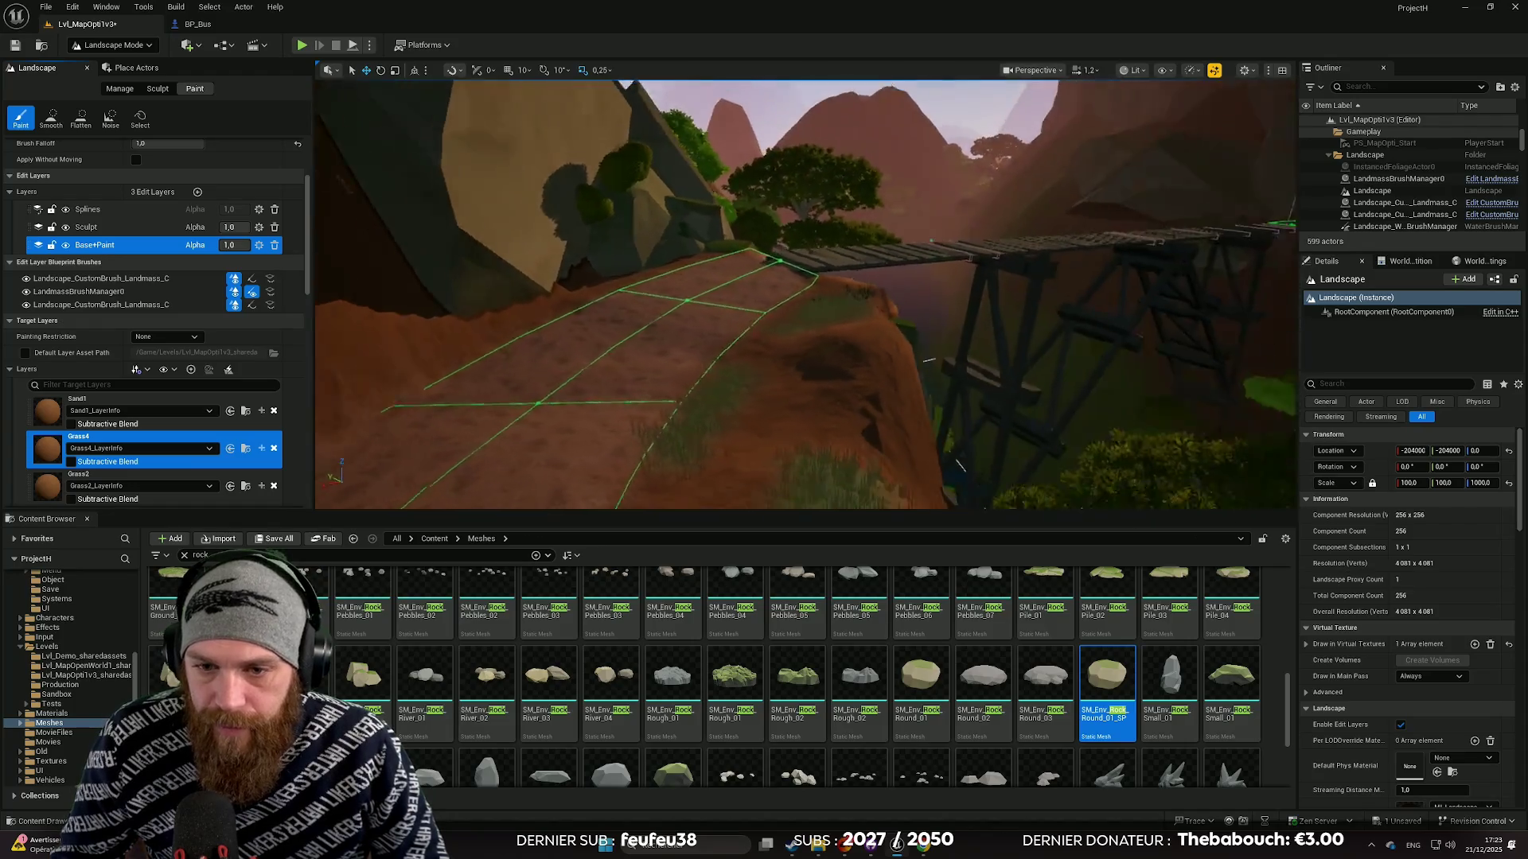
right_click(956, 447)
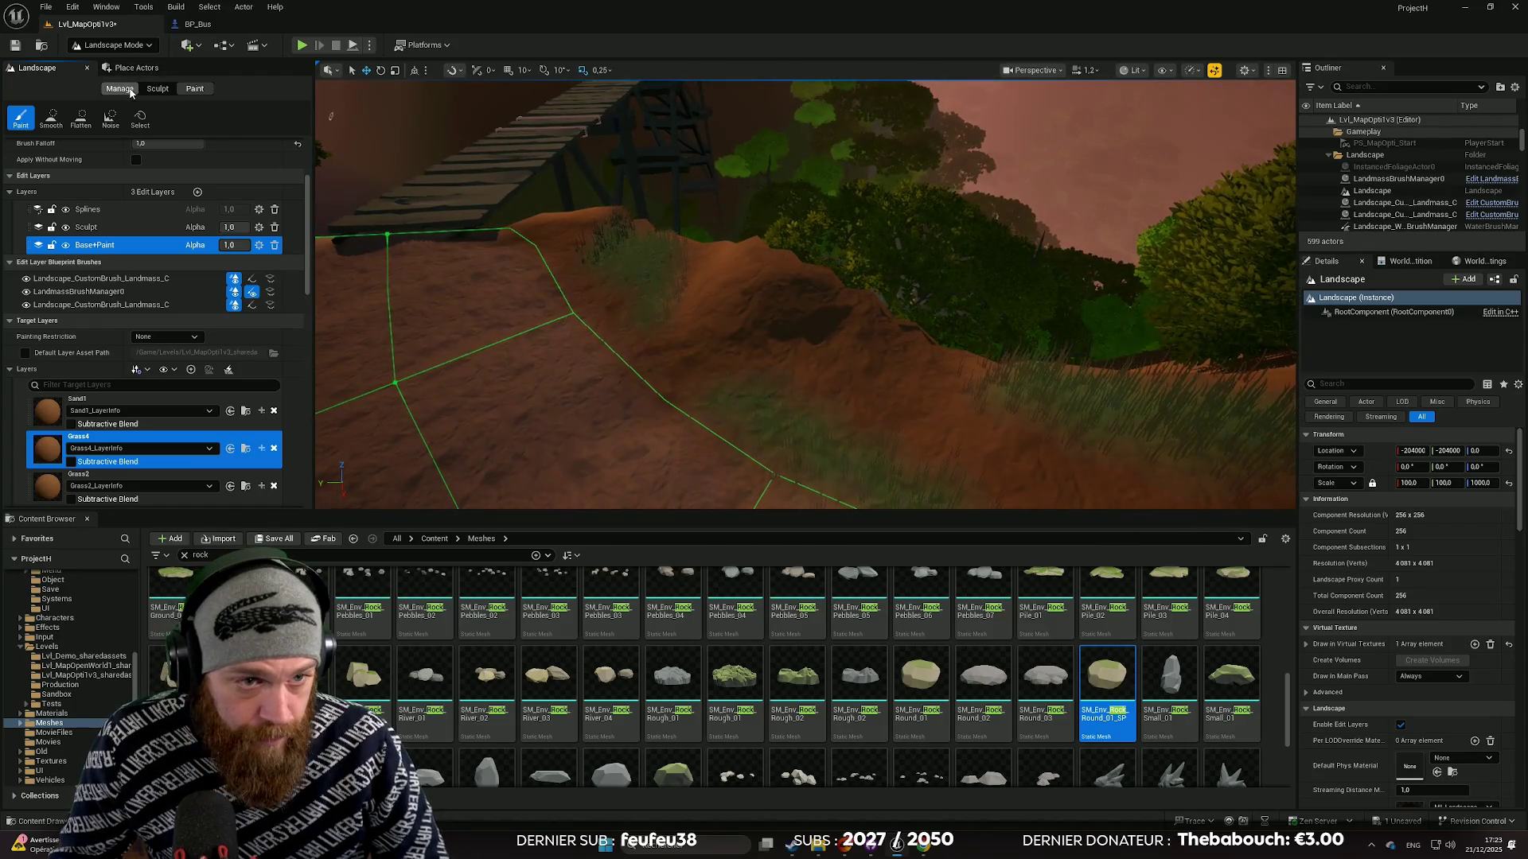
click(157, 89)
scroll(170, 351, up, 1)
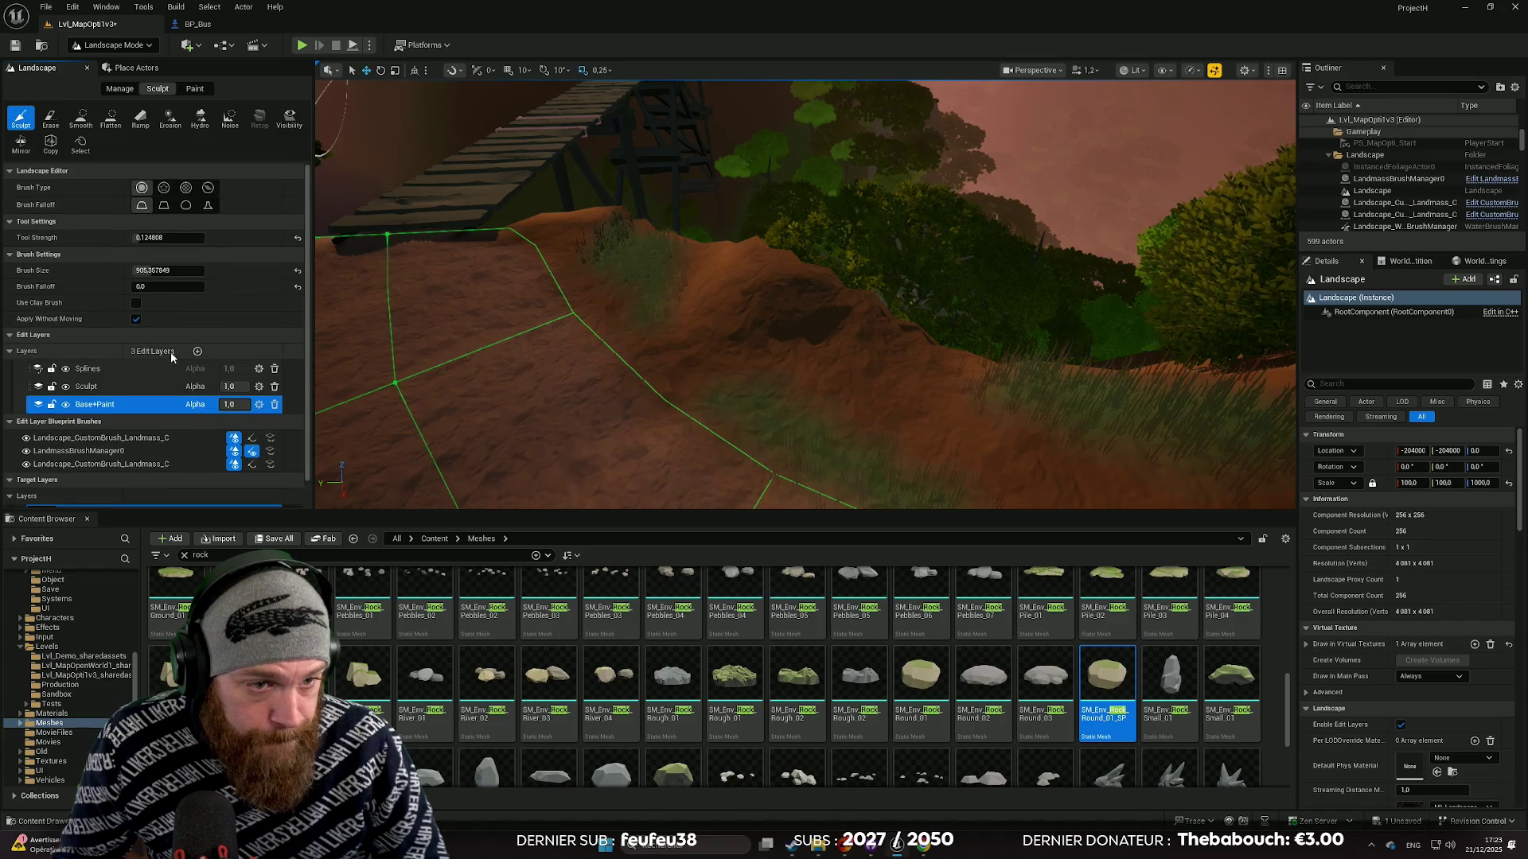
Choose Smooth on the Sculpt edit layer with a smaller brush and strength 0.064808.
scroll(129, 296, down, 1)
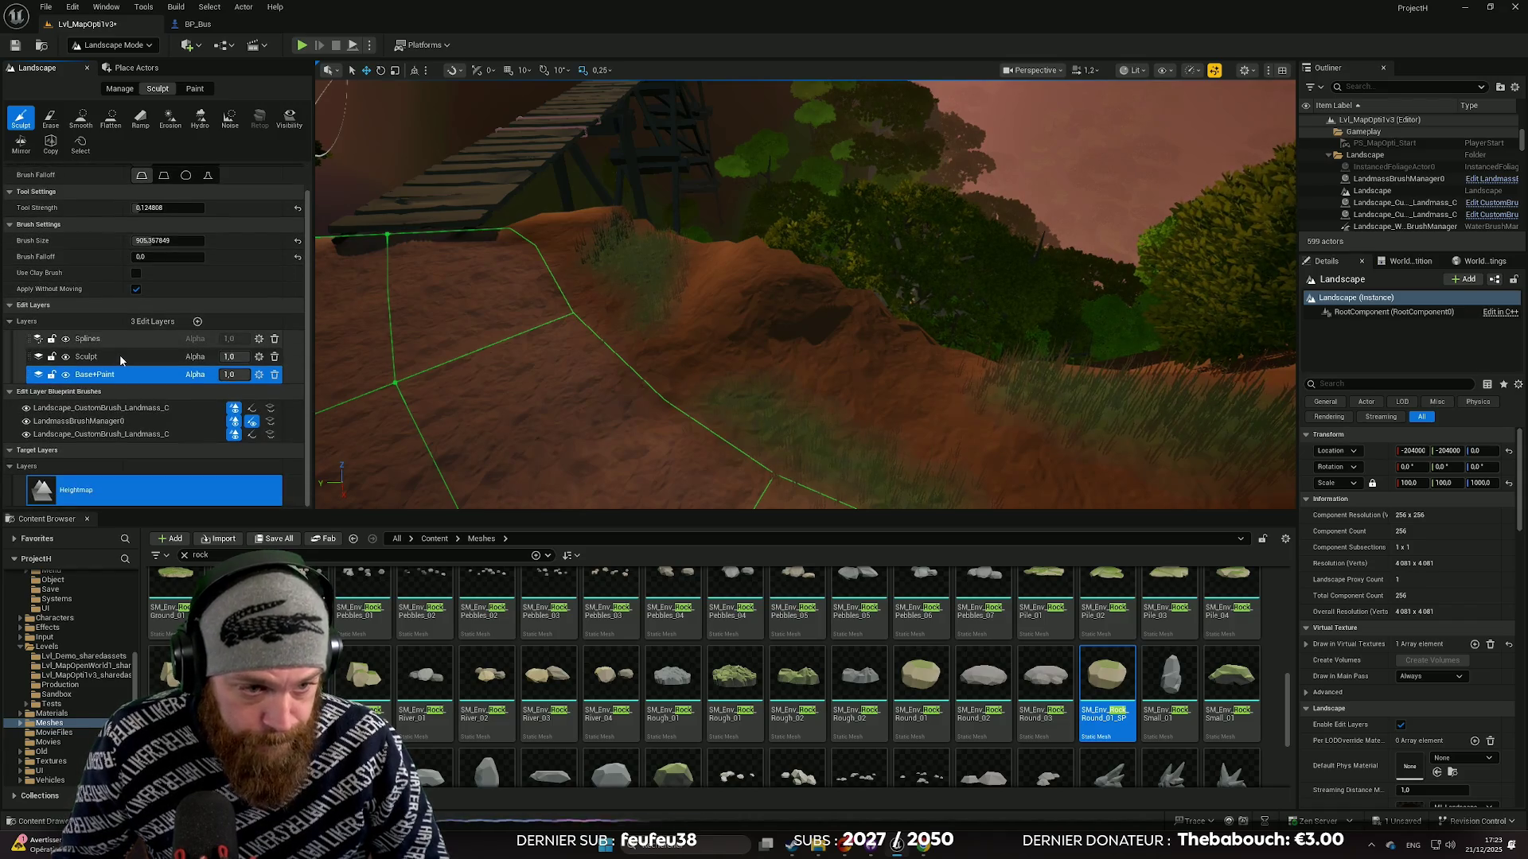
click(119, 357)
click(80, 118)
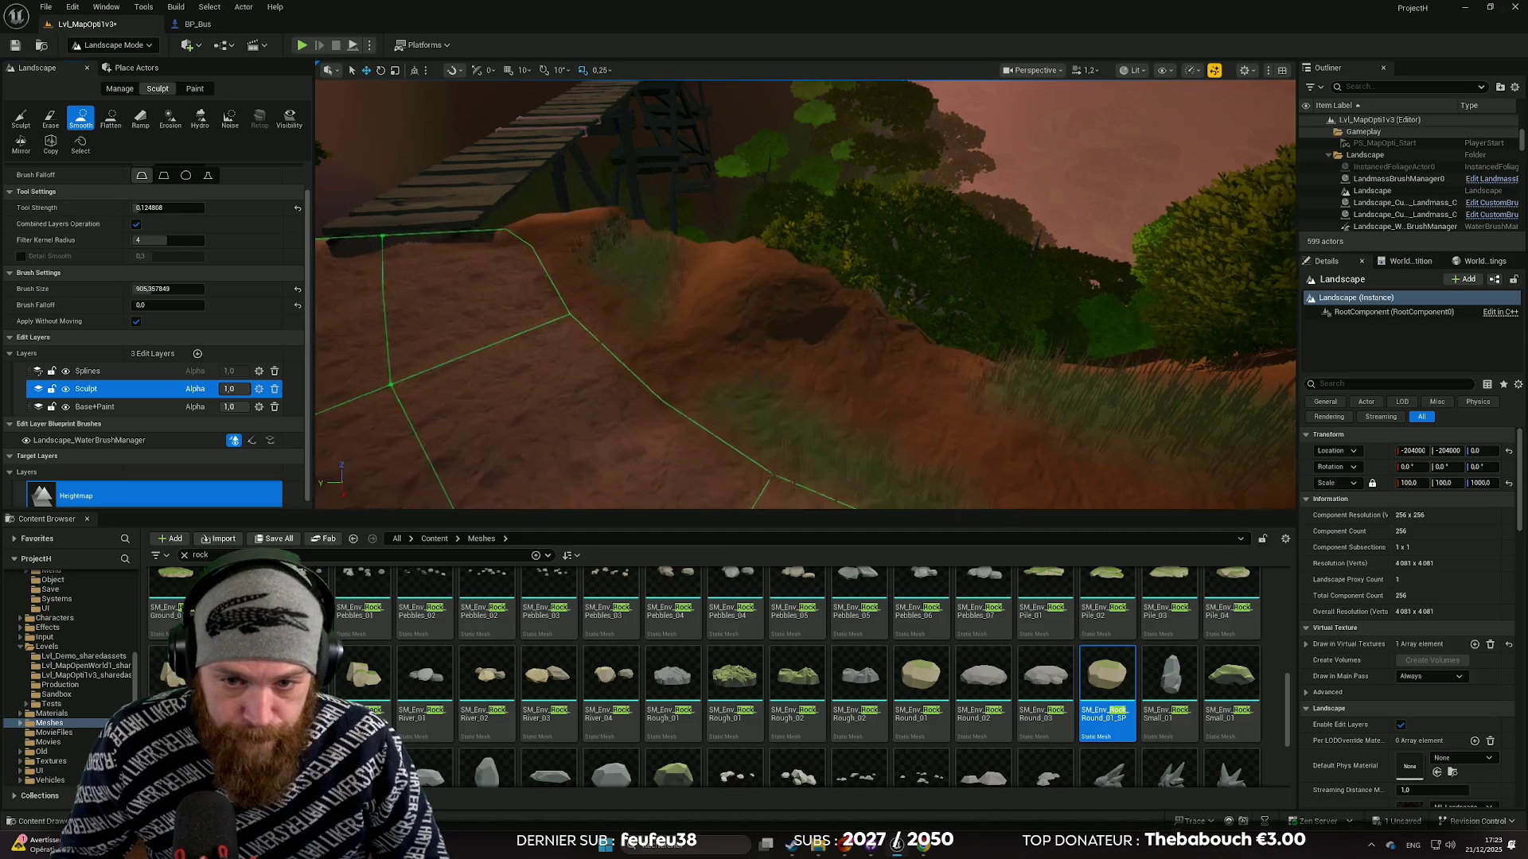
scroll(154, 239, up, 1)
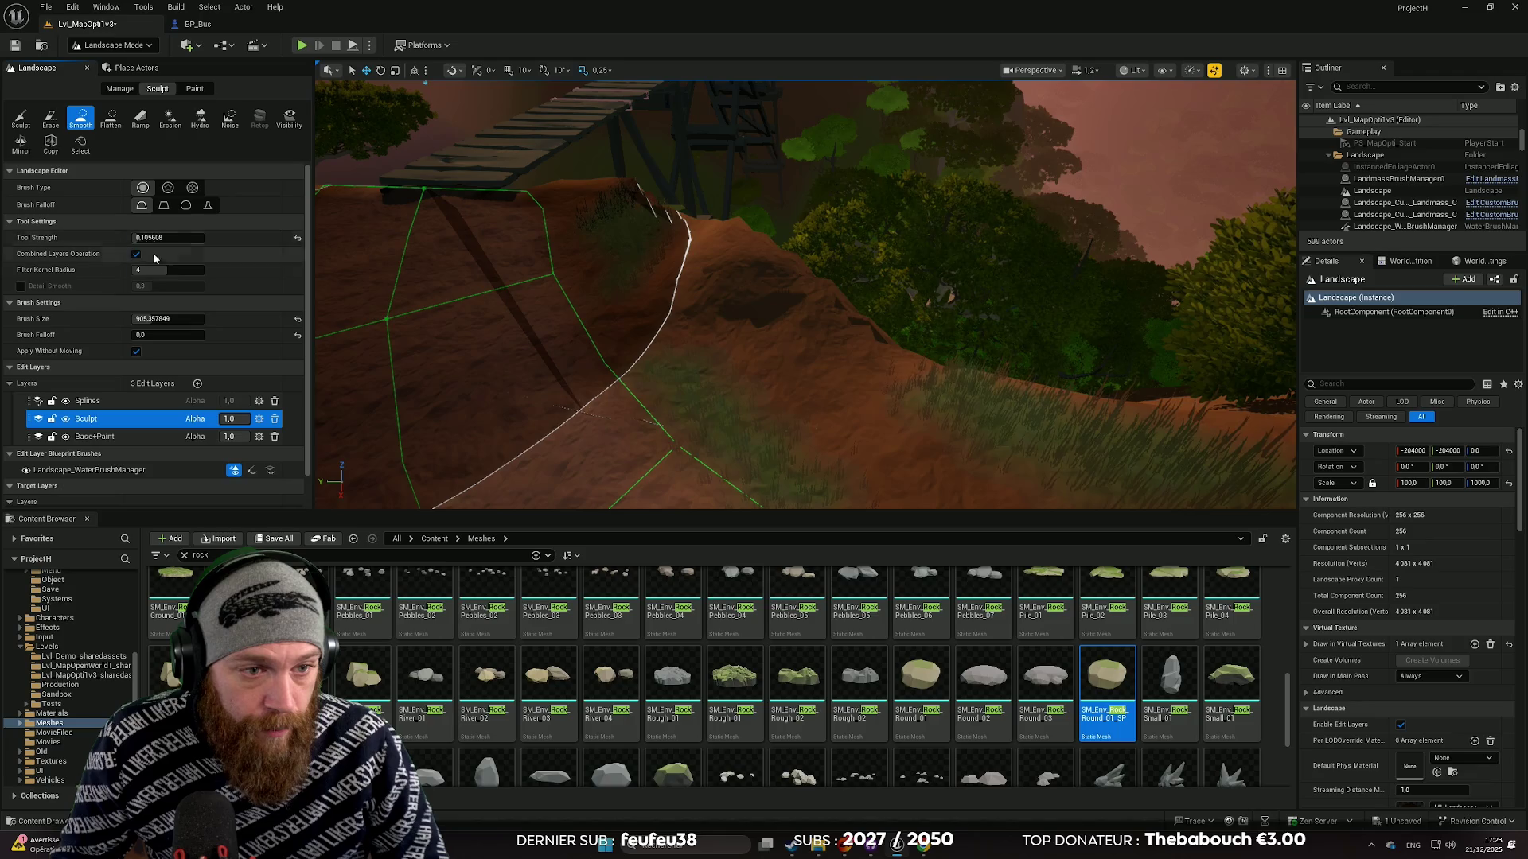
drag(145, 318, 89, 319)
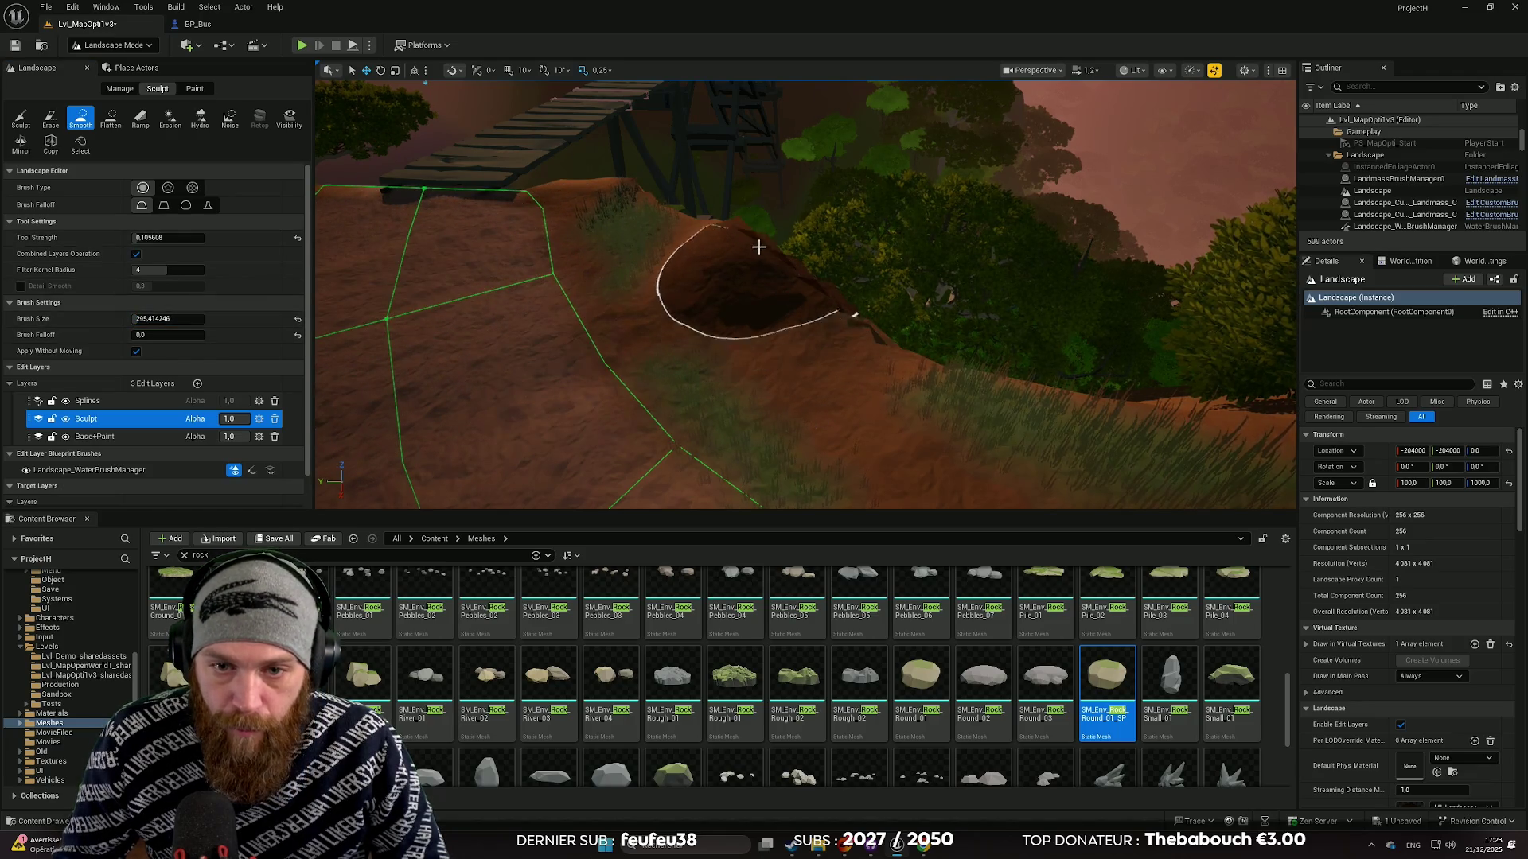
scroll(760, 248, up, 5)
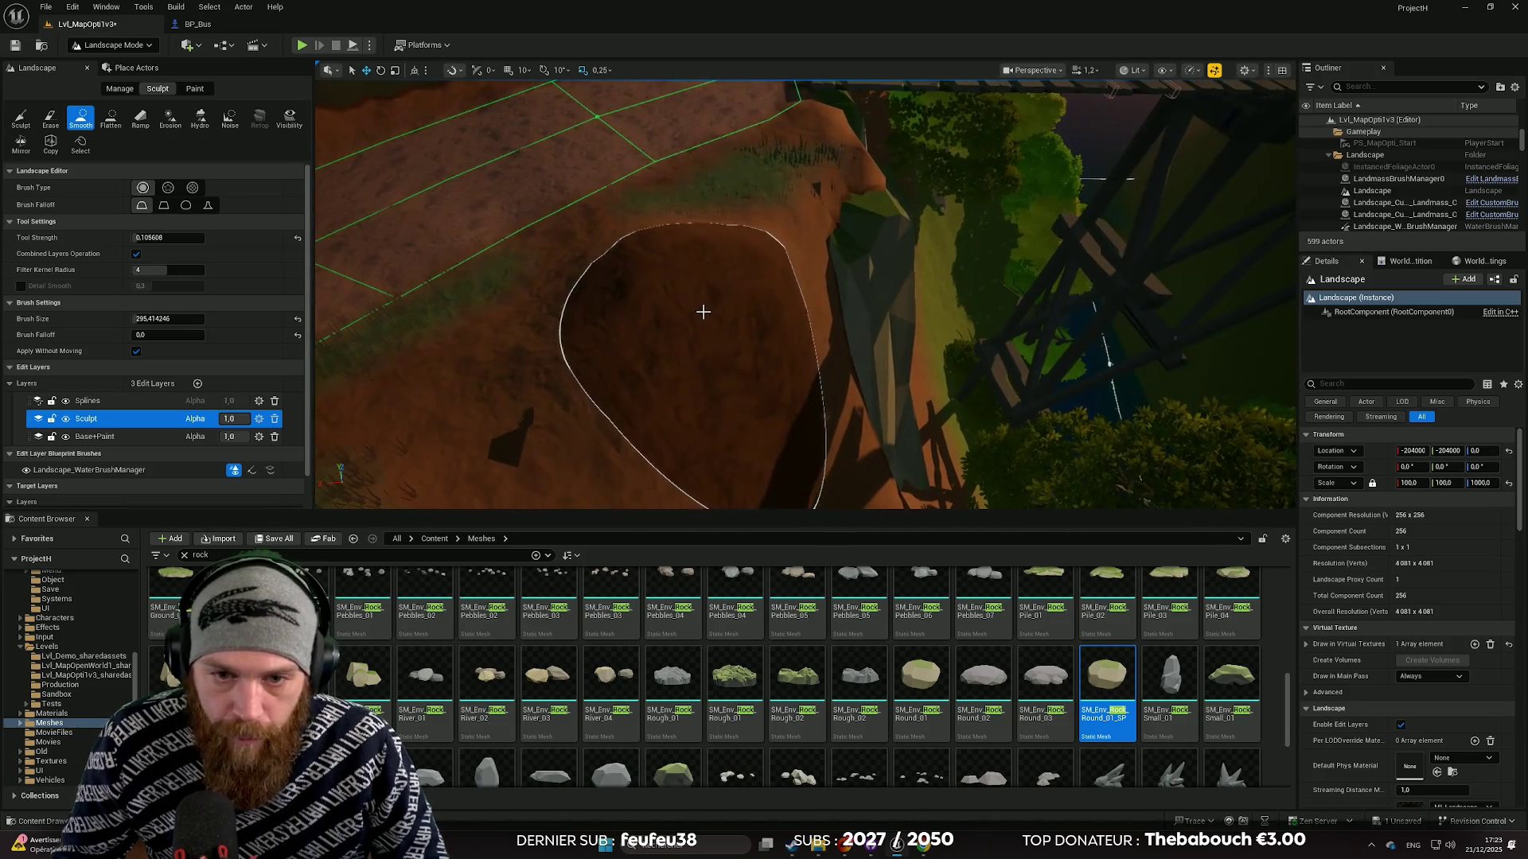
scroll(702, 311, down, 3)
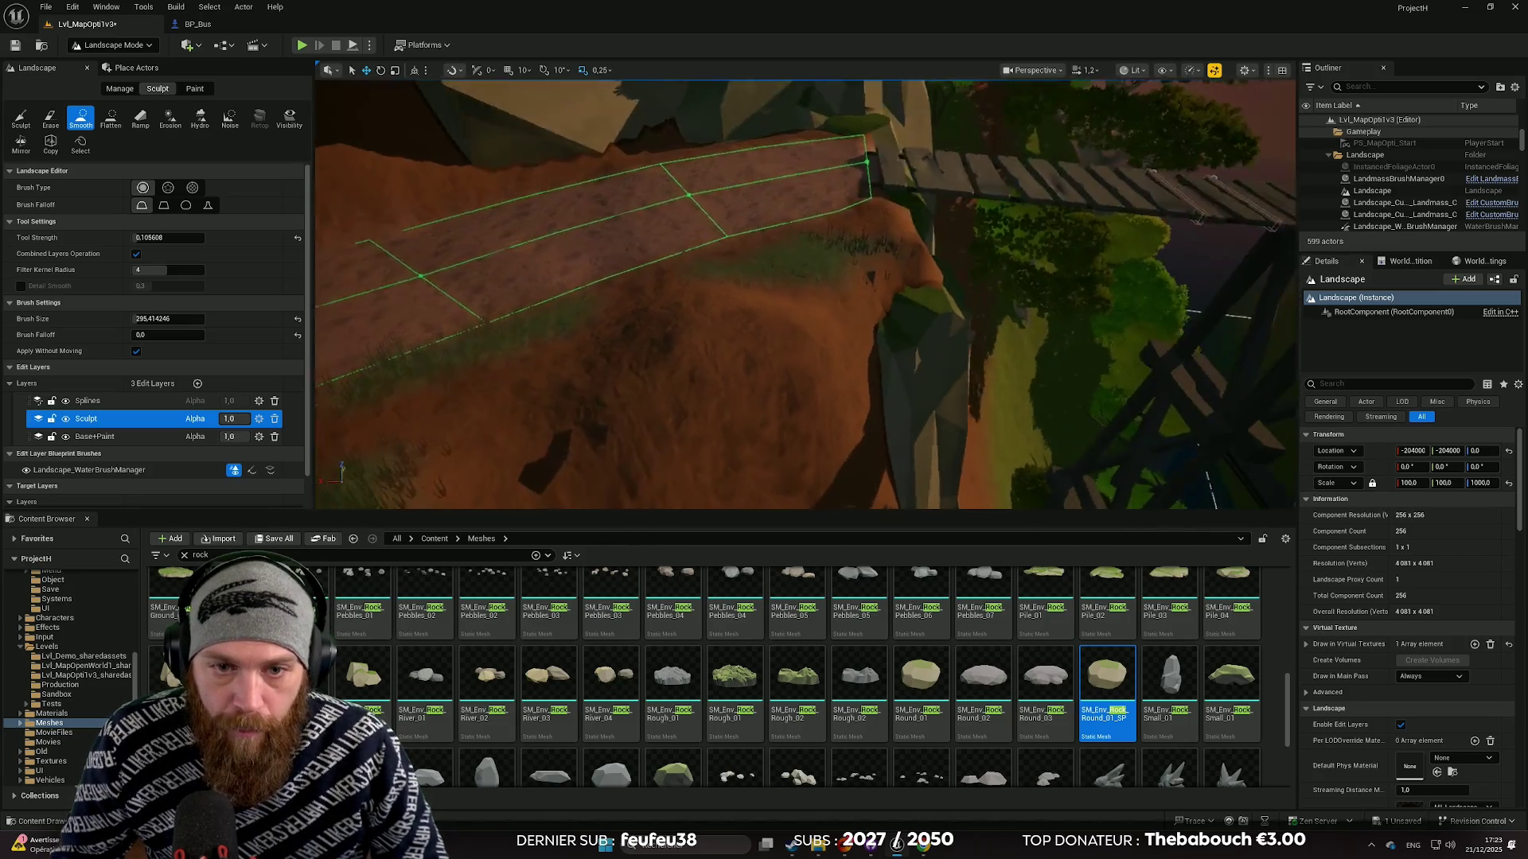
scroll(805, 295, up, 5)
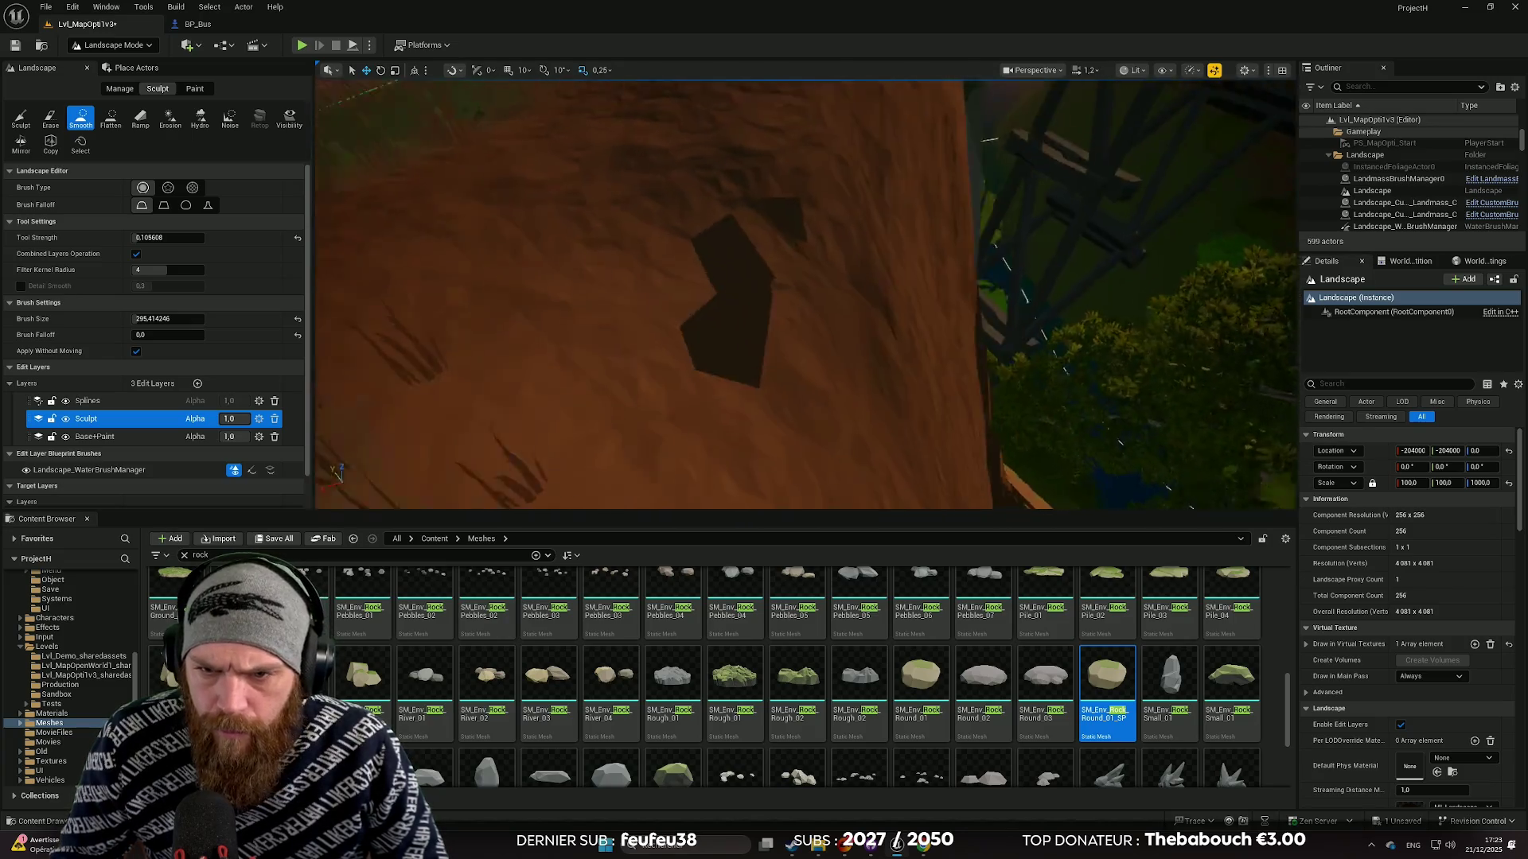
scroll(805, 295, down, 5)
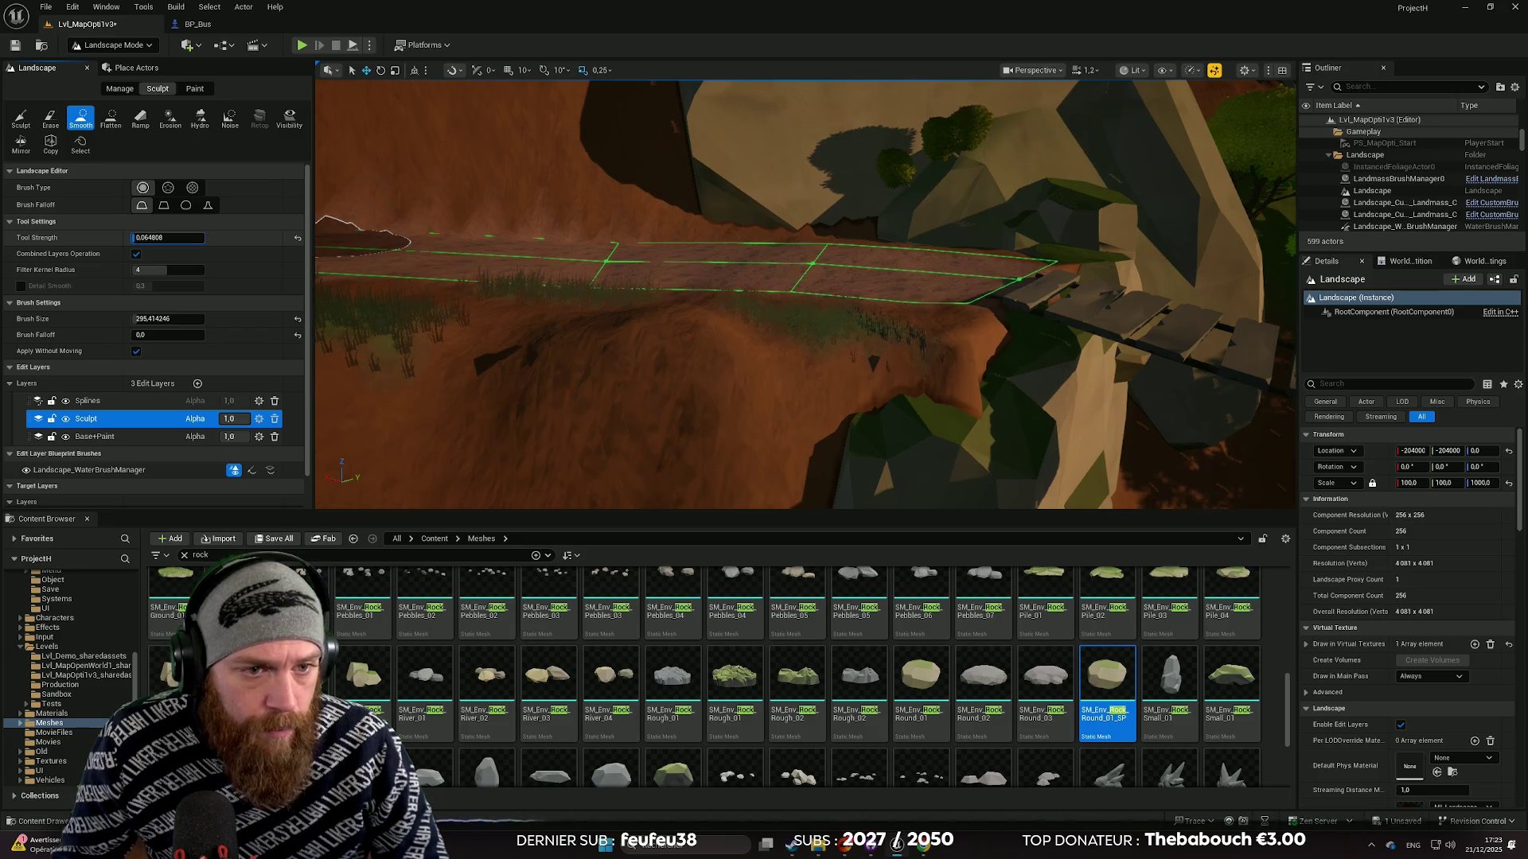
text(0.064808)
key(Return)
Return to Selection Mode with Shift+1, showing the basic actors list.
scroll(784, 339, down, 2)
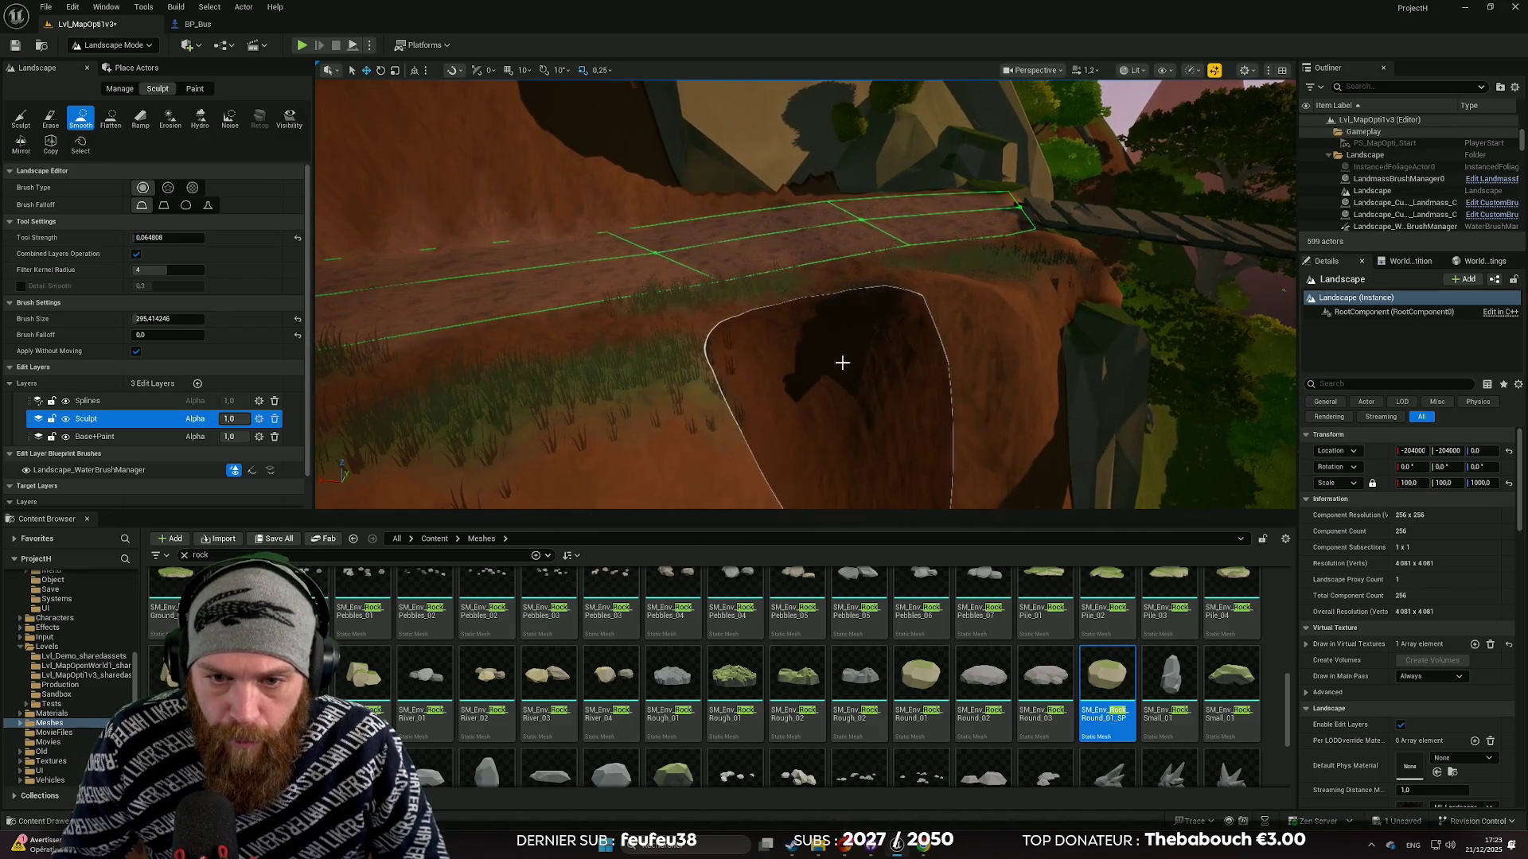
scroll(841, 362, down, 5)
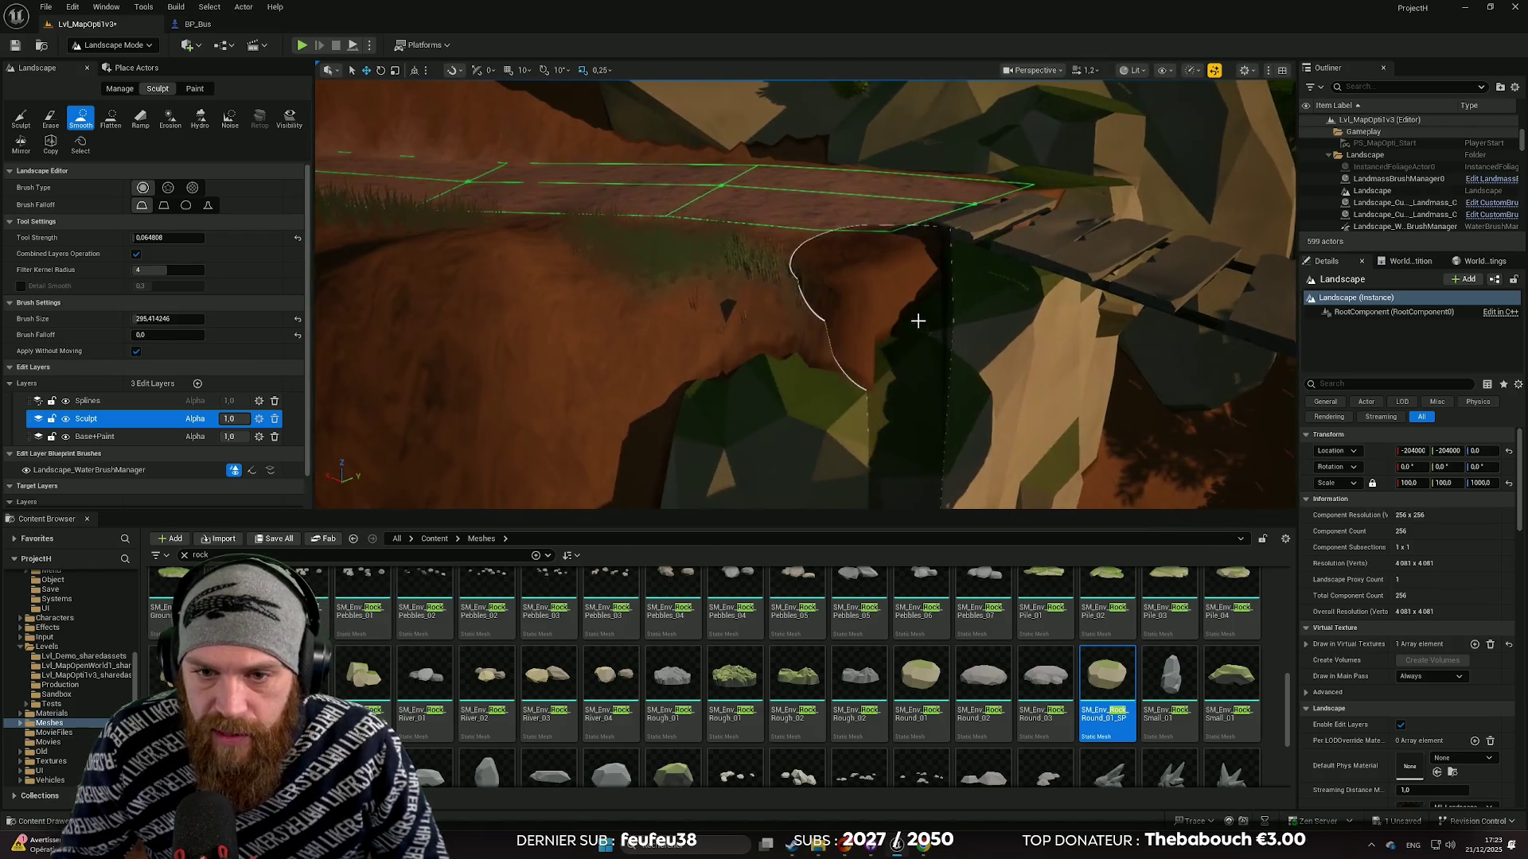
scroll(814, 313, down, 5)
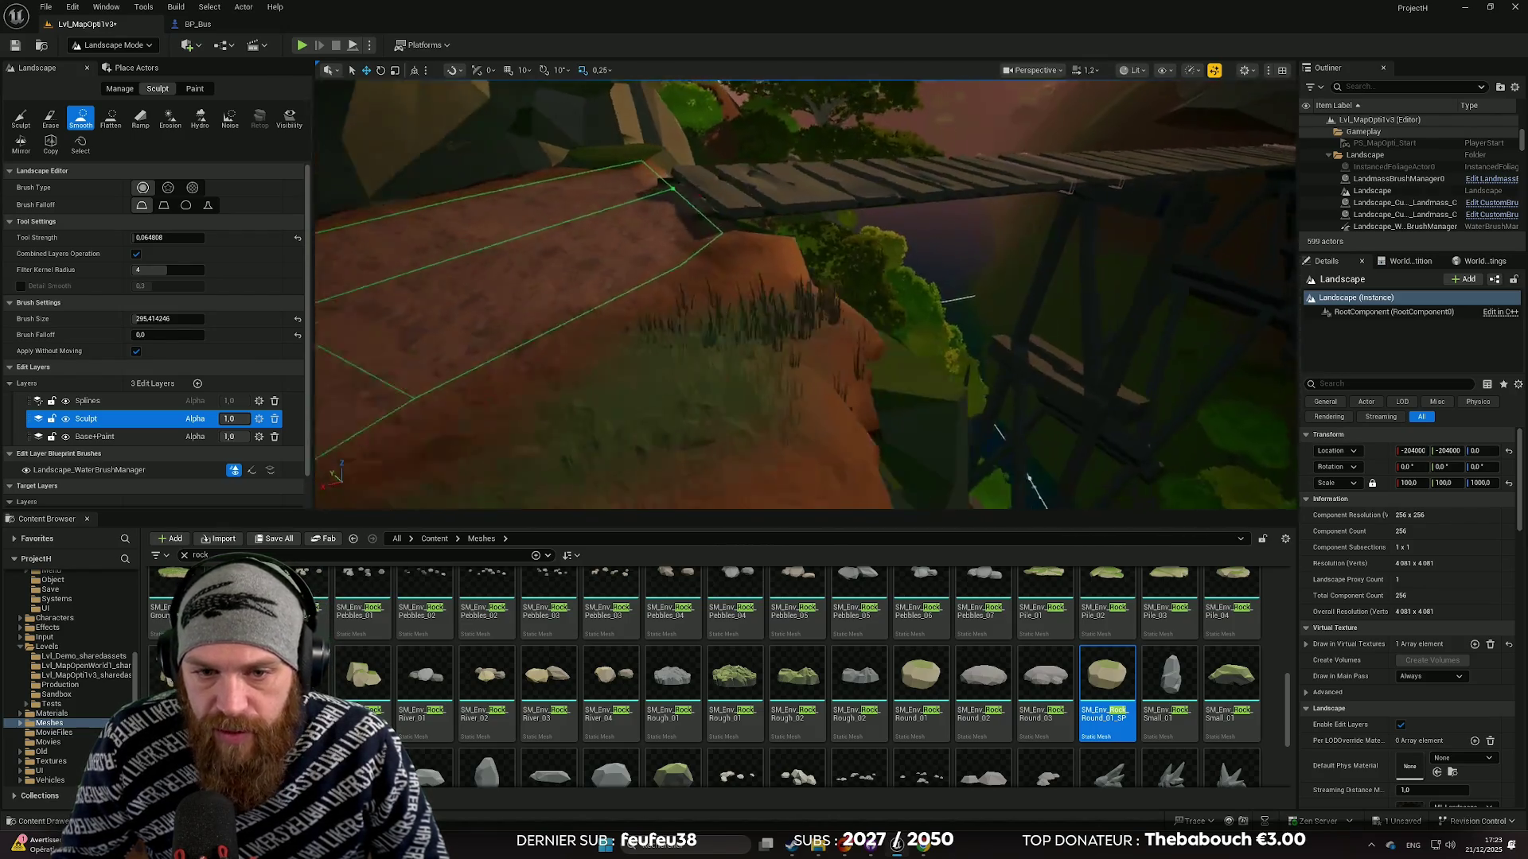
scroll(805, 294, down, 6)
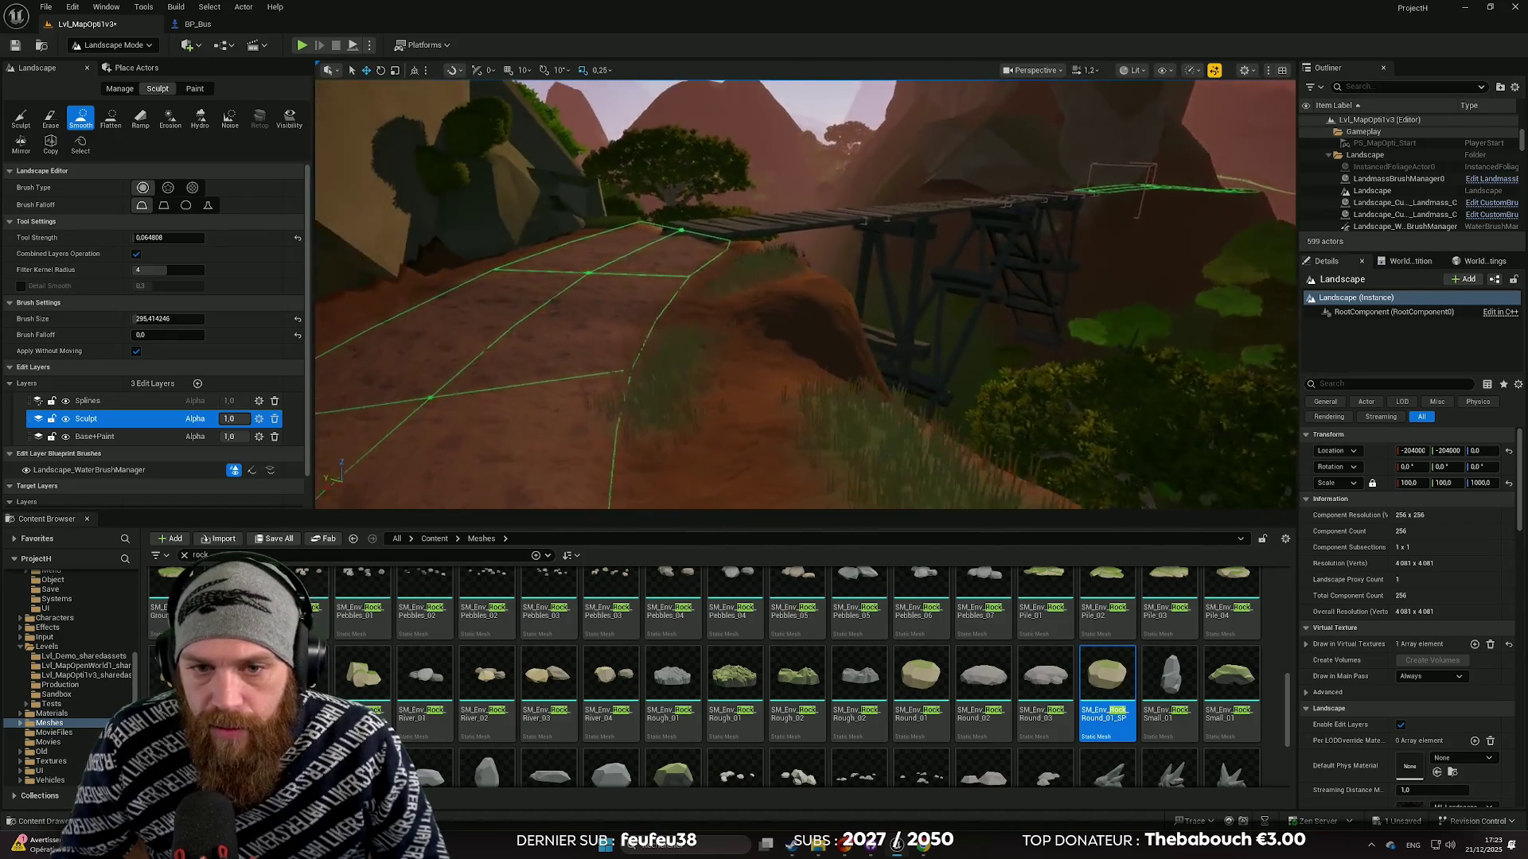
scroll(805, 293, down, 3)
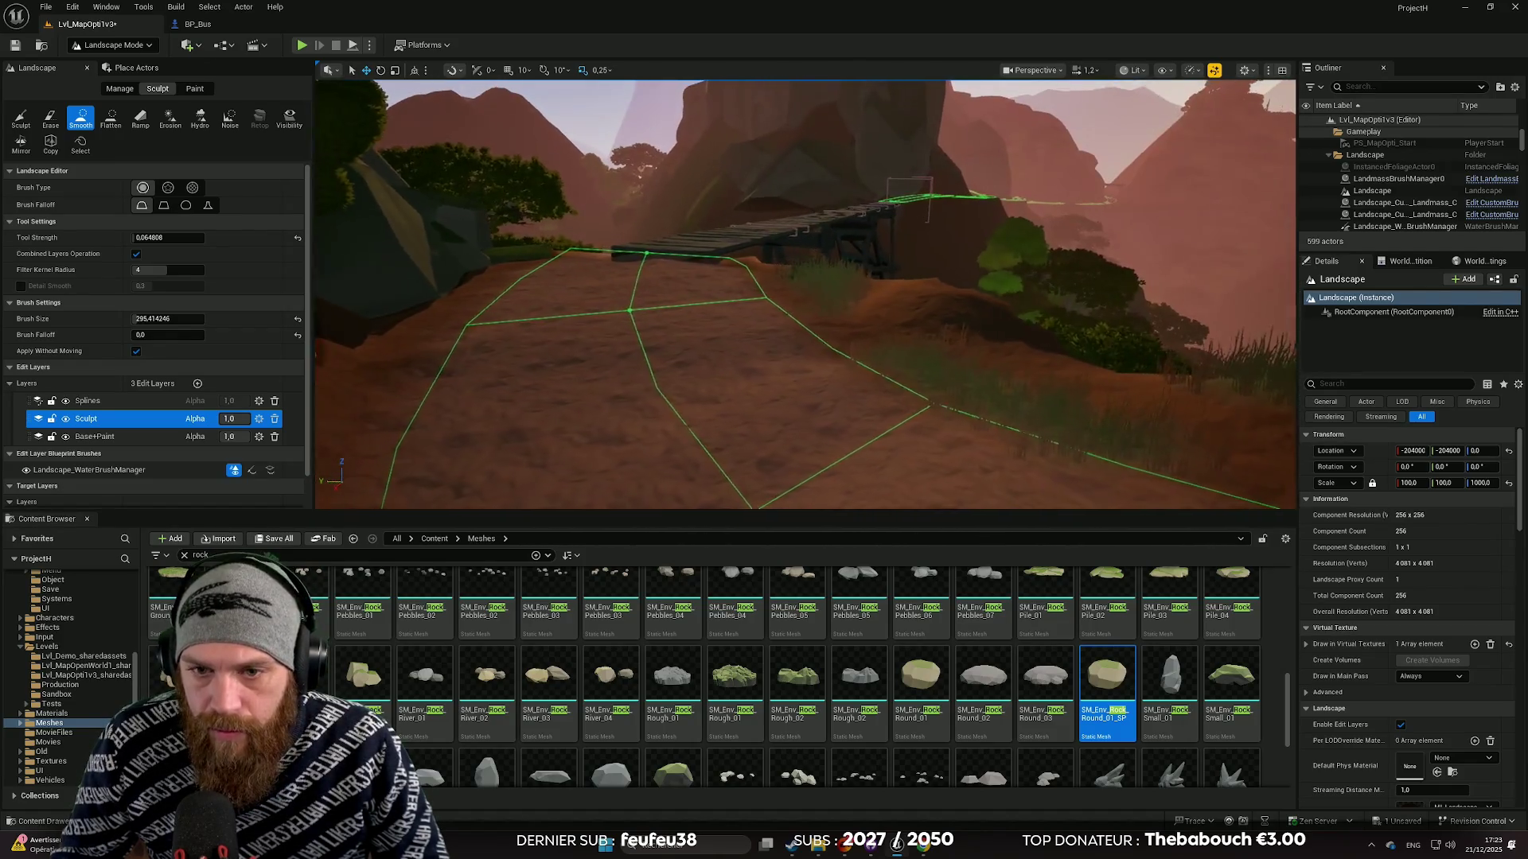
scroll(806, 293, down, 3)
key(shift+1)
scroll(255, 573, up, 1)
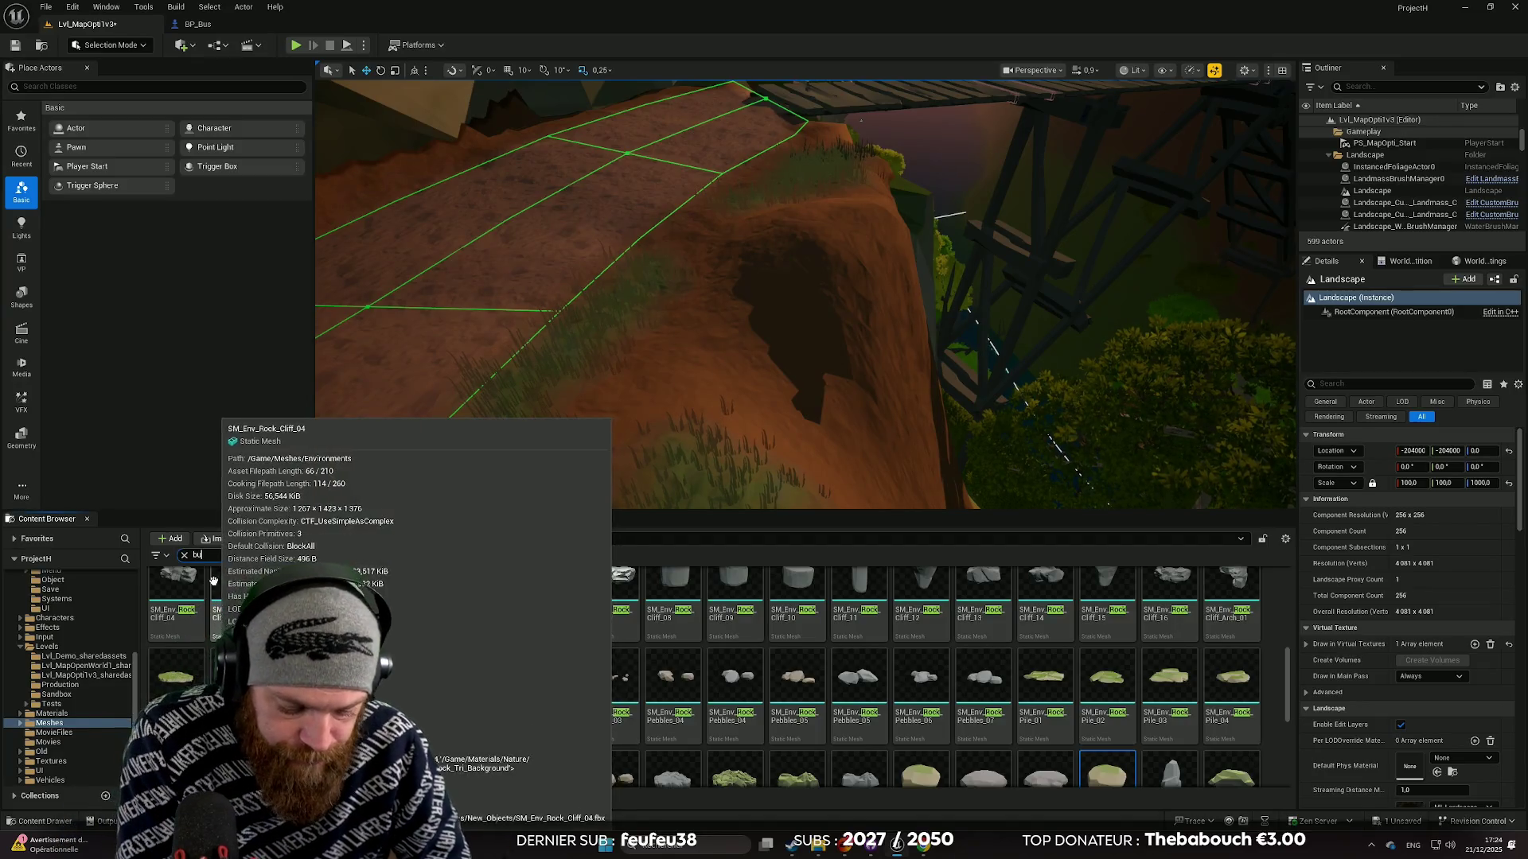
Search for 'bush' and delete the dry SM_Prop_Bush_01 from the hillside.
text(bush)
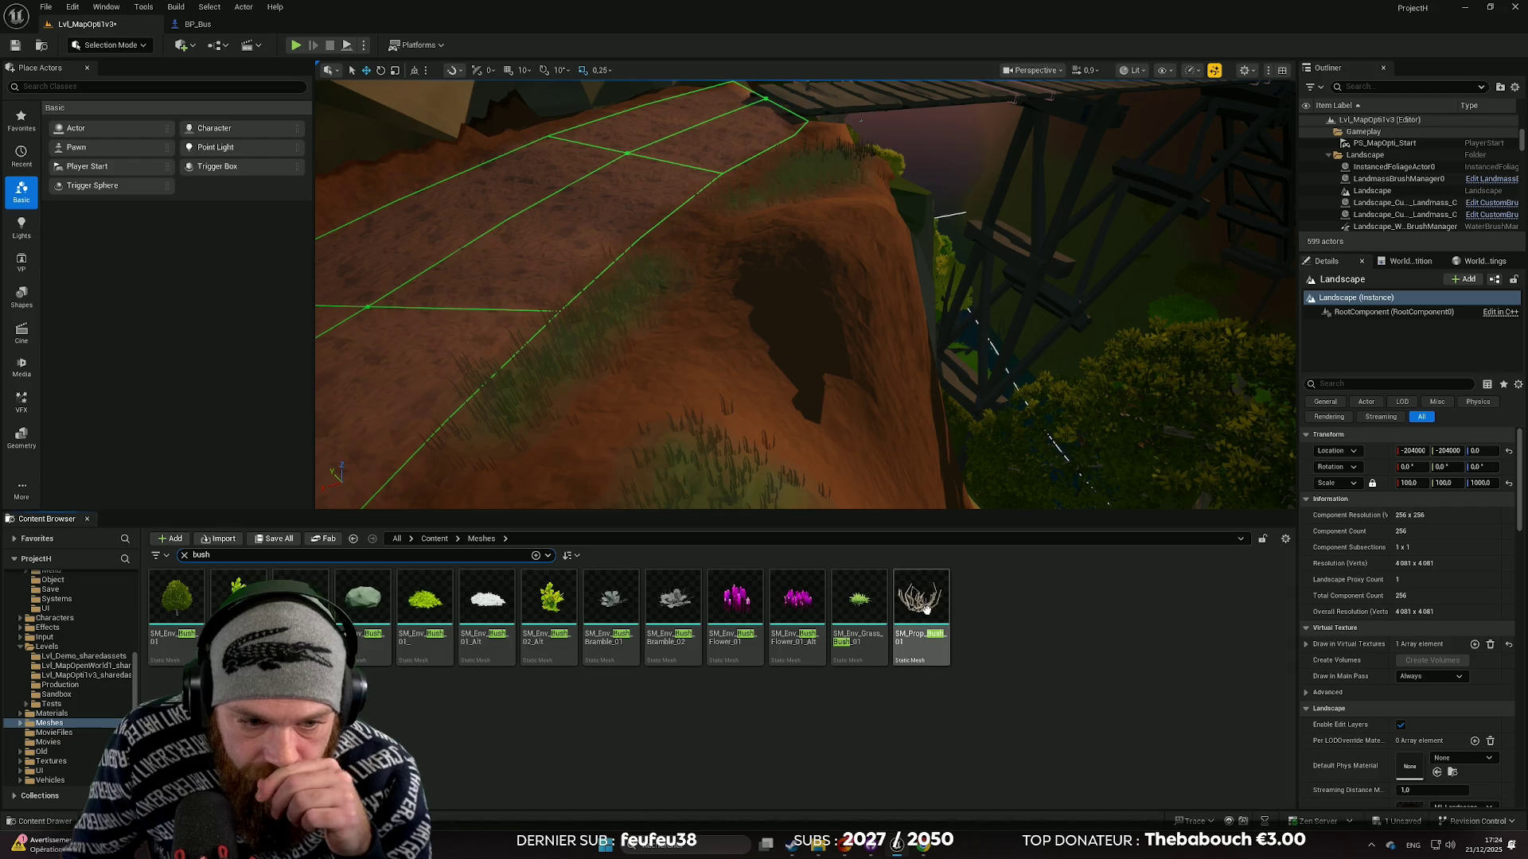
mouse_move(926, 609)
mouse_down()
mouse_move(836, 605)
mouse_move(793, 214)
mouse_up()
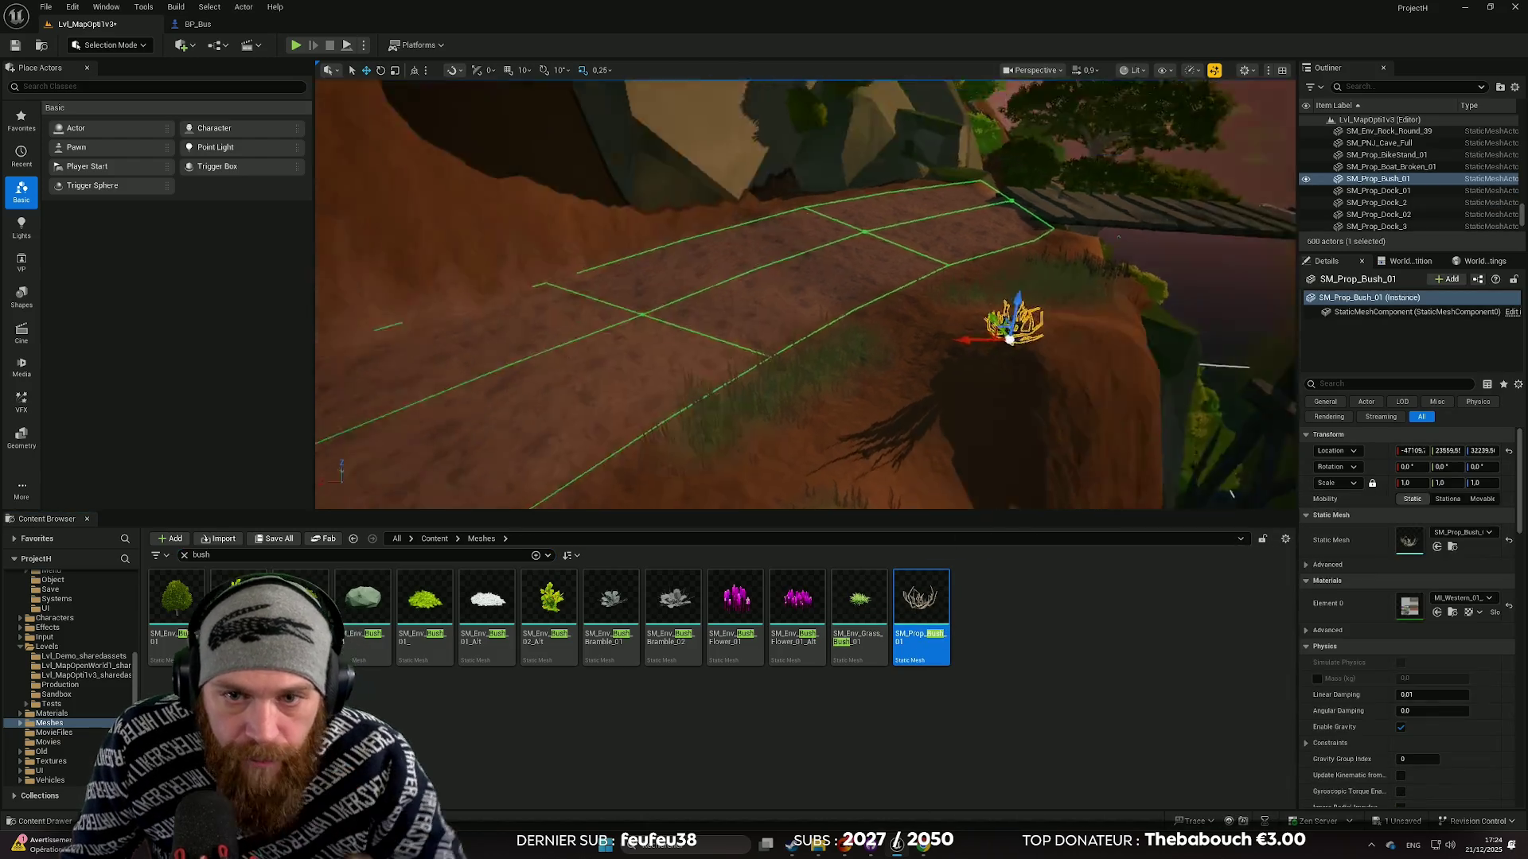
click(833, 349)
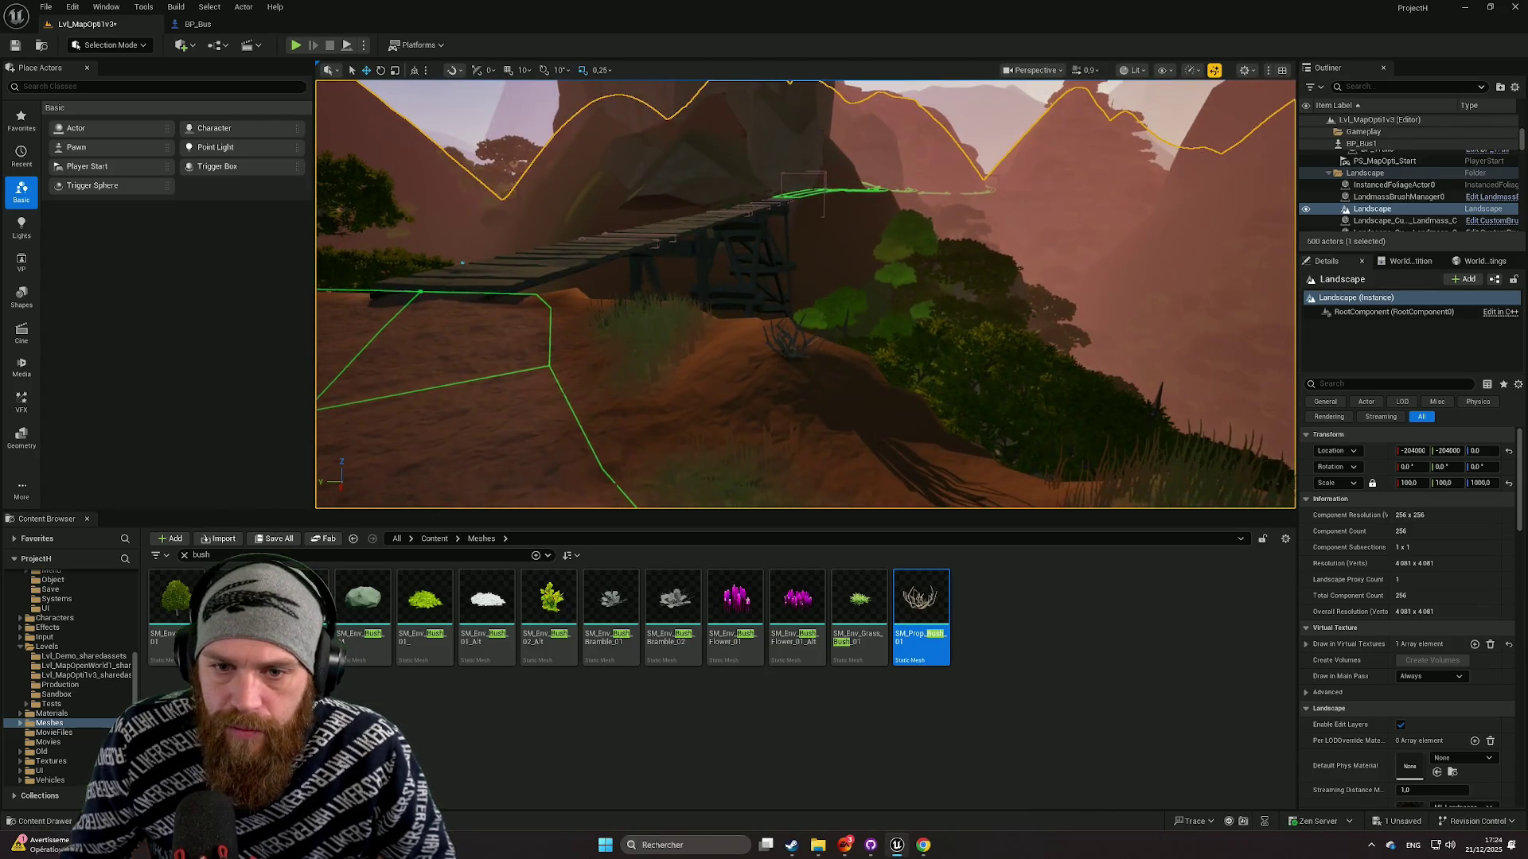
click(791, 350)
key(Delete)
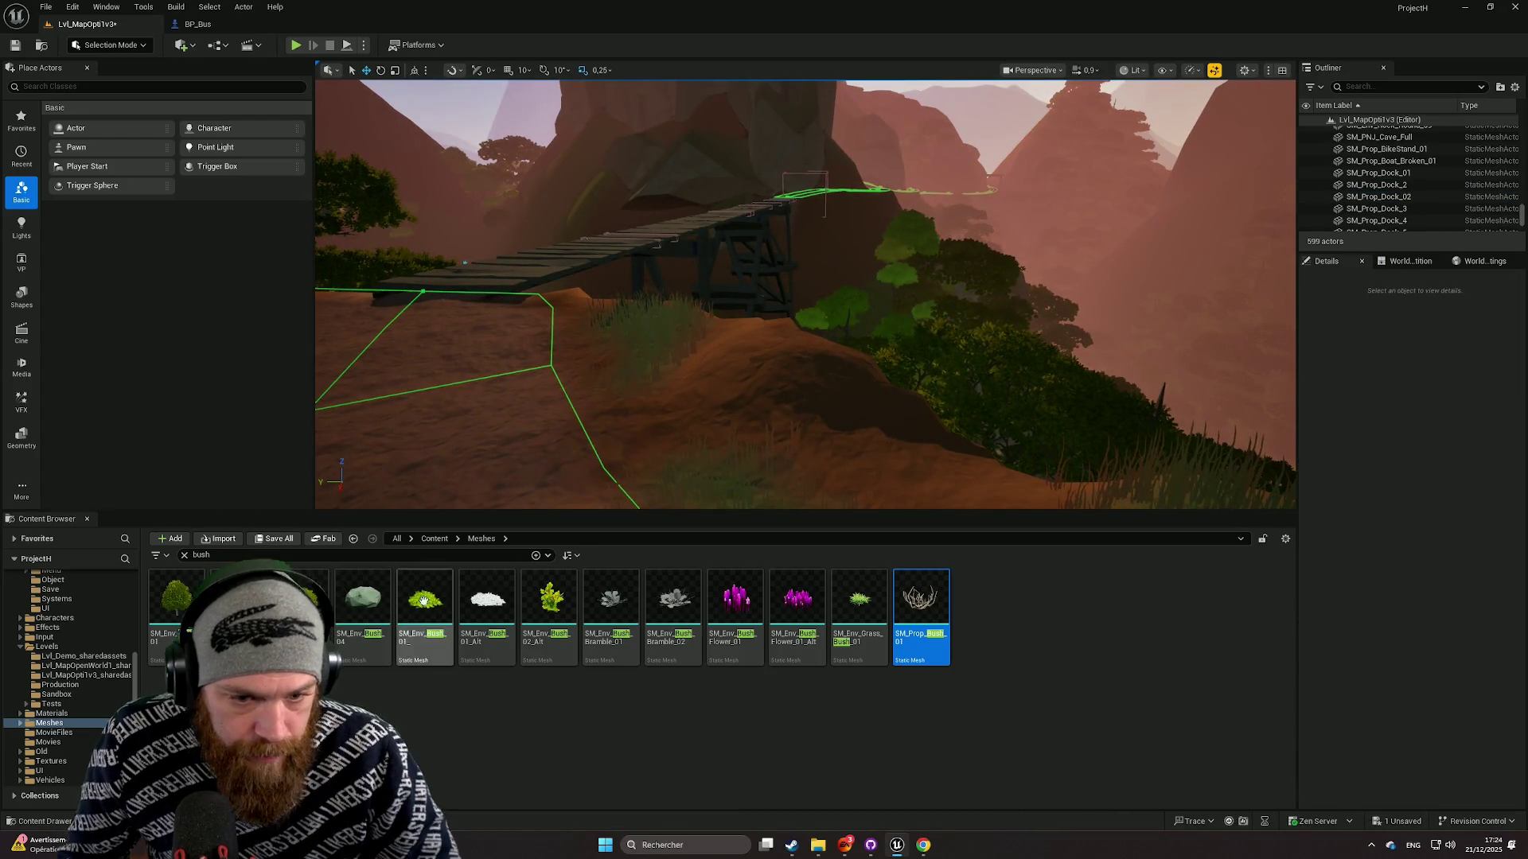
mouse_move(424, 604)
mouse_down()
mouse_move(778, 331)
mouse_move(775, 370)
mouse_up()
key(Delete)
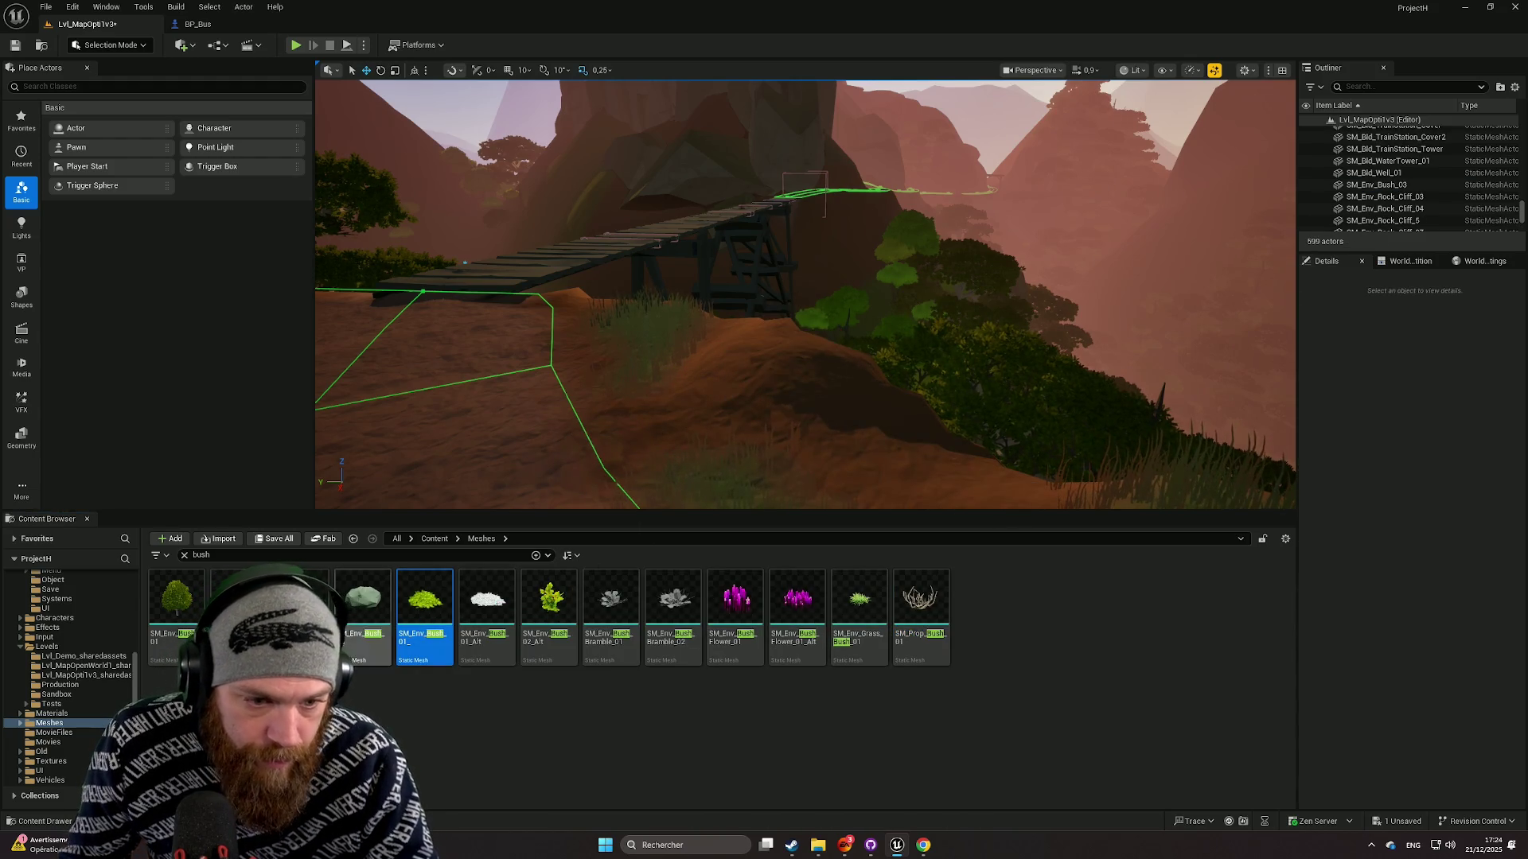
Place green bush SM_Env_Bush_4, rotate it about 49° and sink it into the ground.
drag(270, 605, 859, 375)
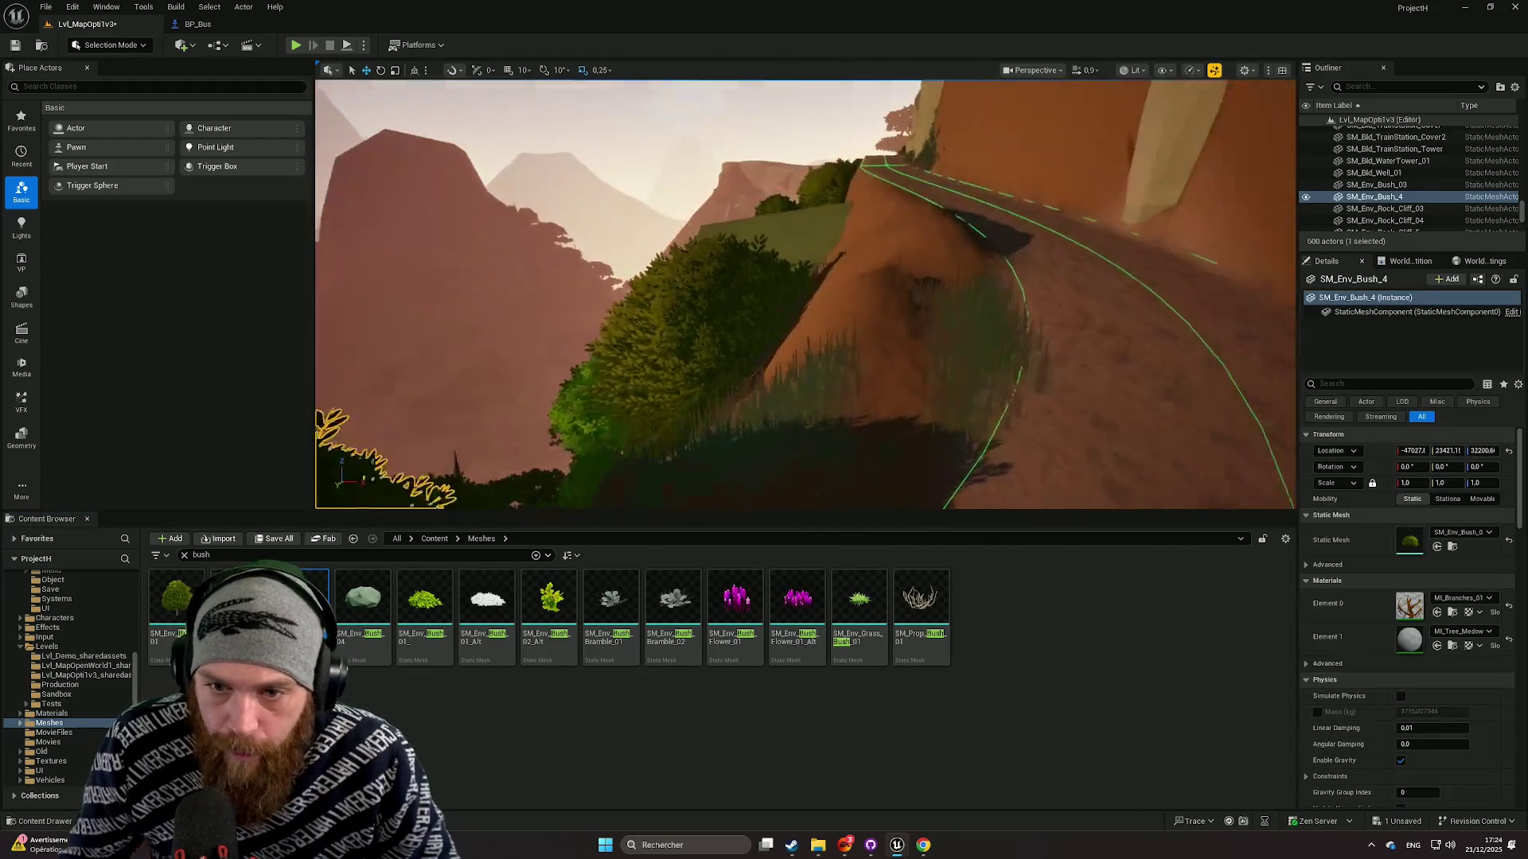
key(e)
drag(685, 394, 736, 372)
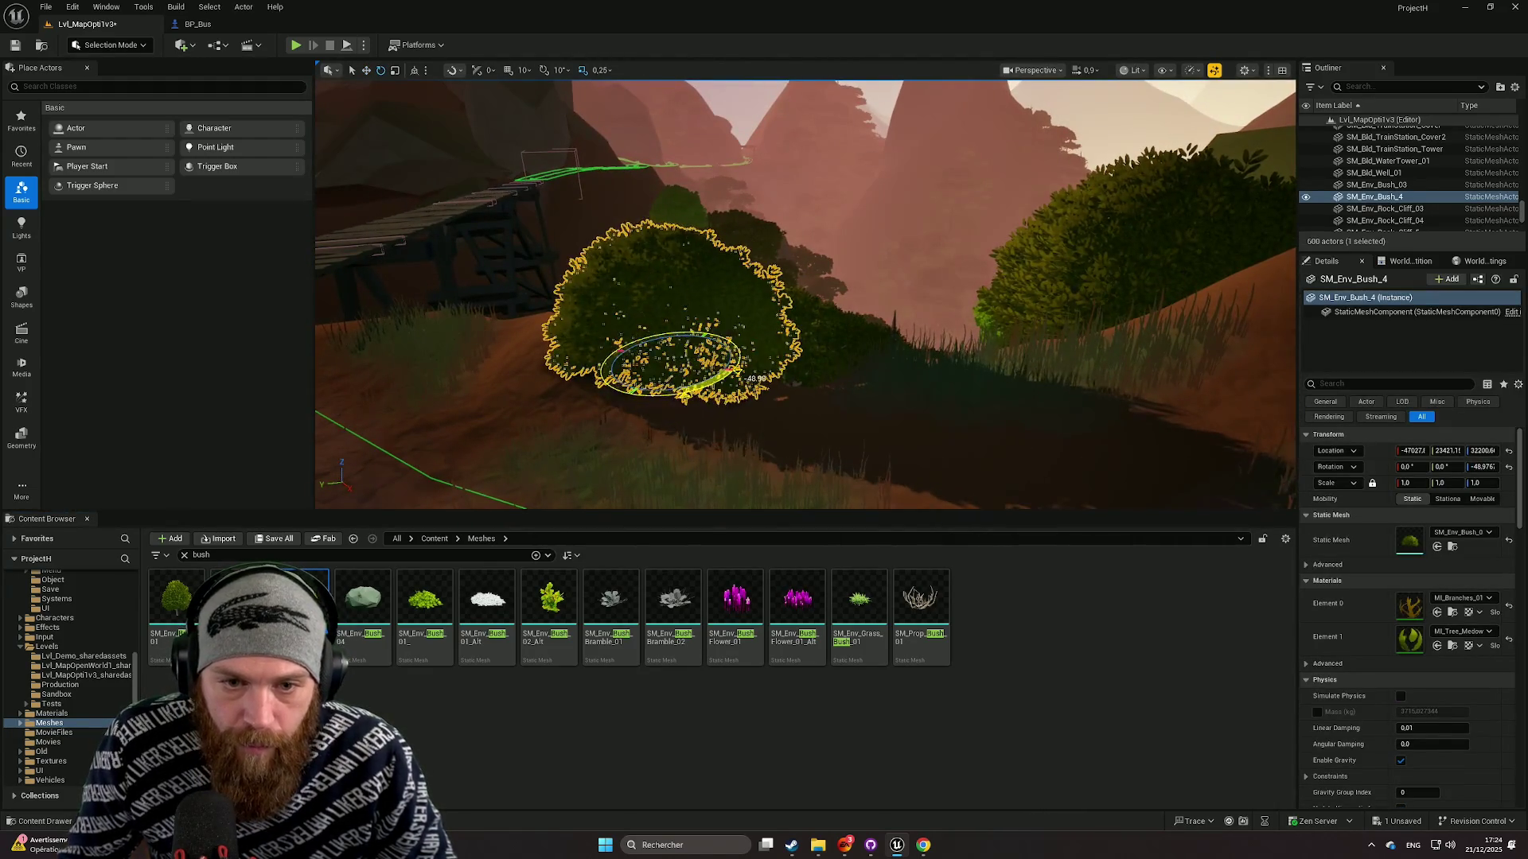
drag(667, 333, 693, 367)
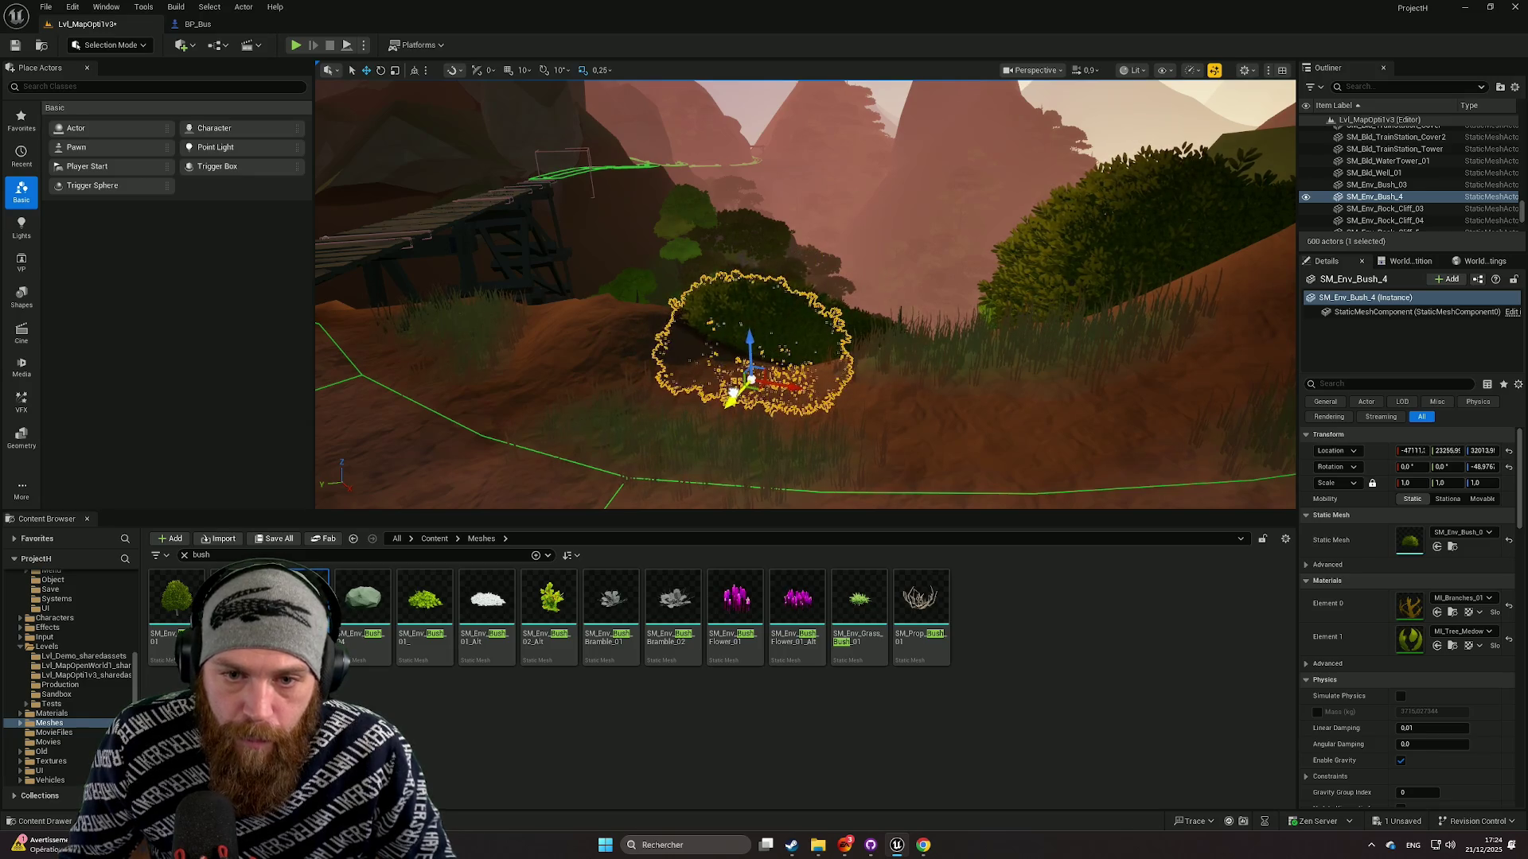
click(872, 422)
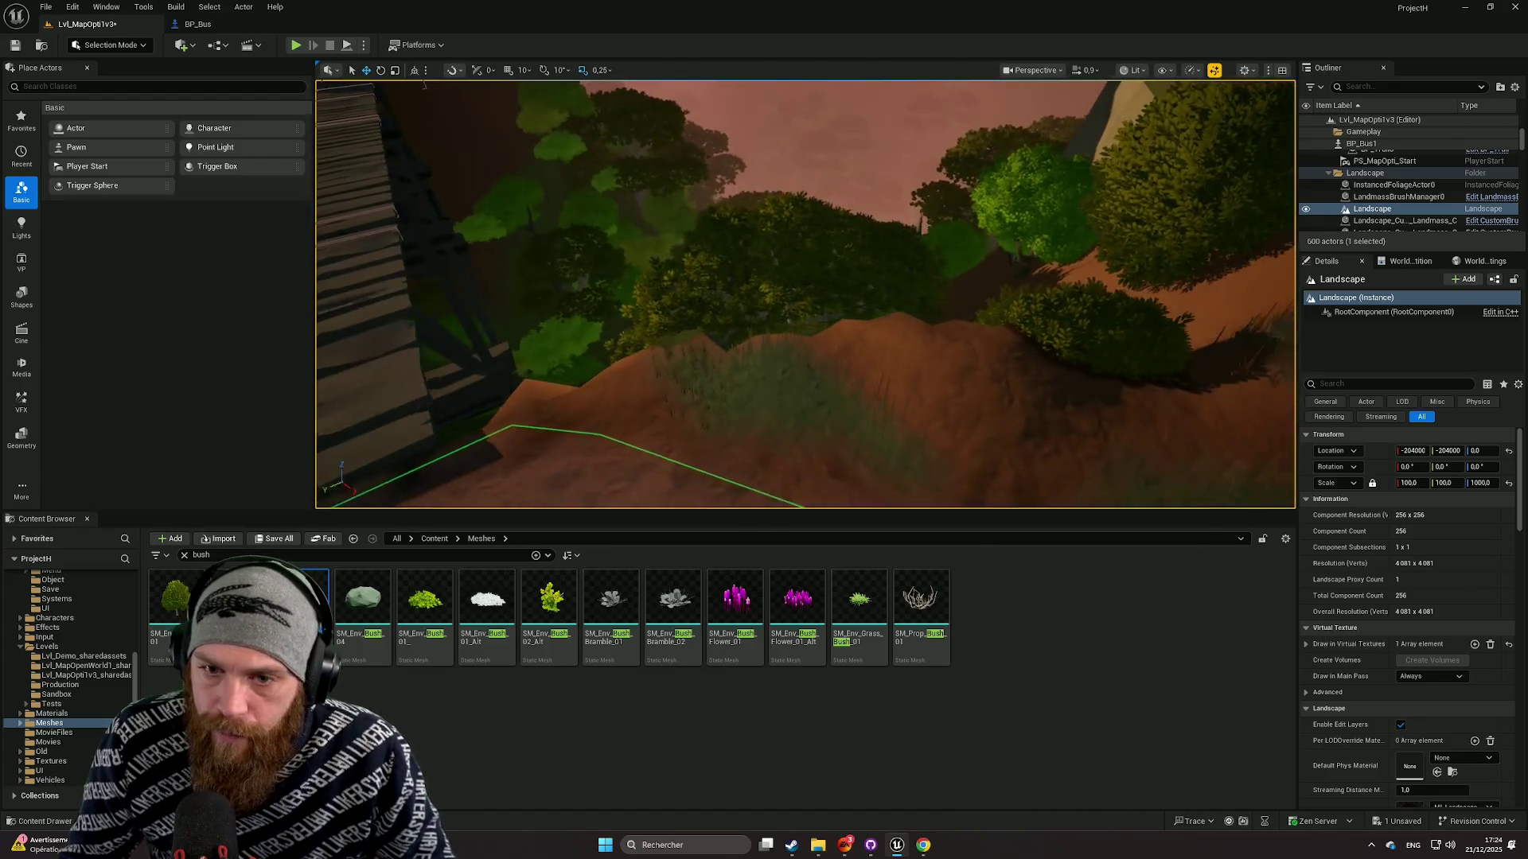
Duplicate the green bush beside the original, rotate the copy and scale it to 0.56.
click(1013, 361)
drag(1023, 394, 745, 387)
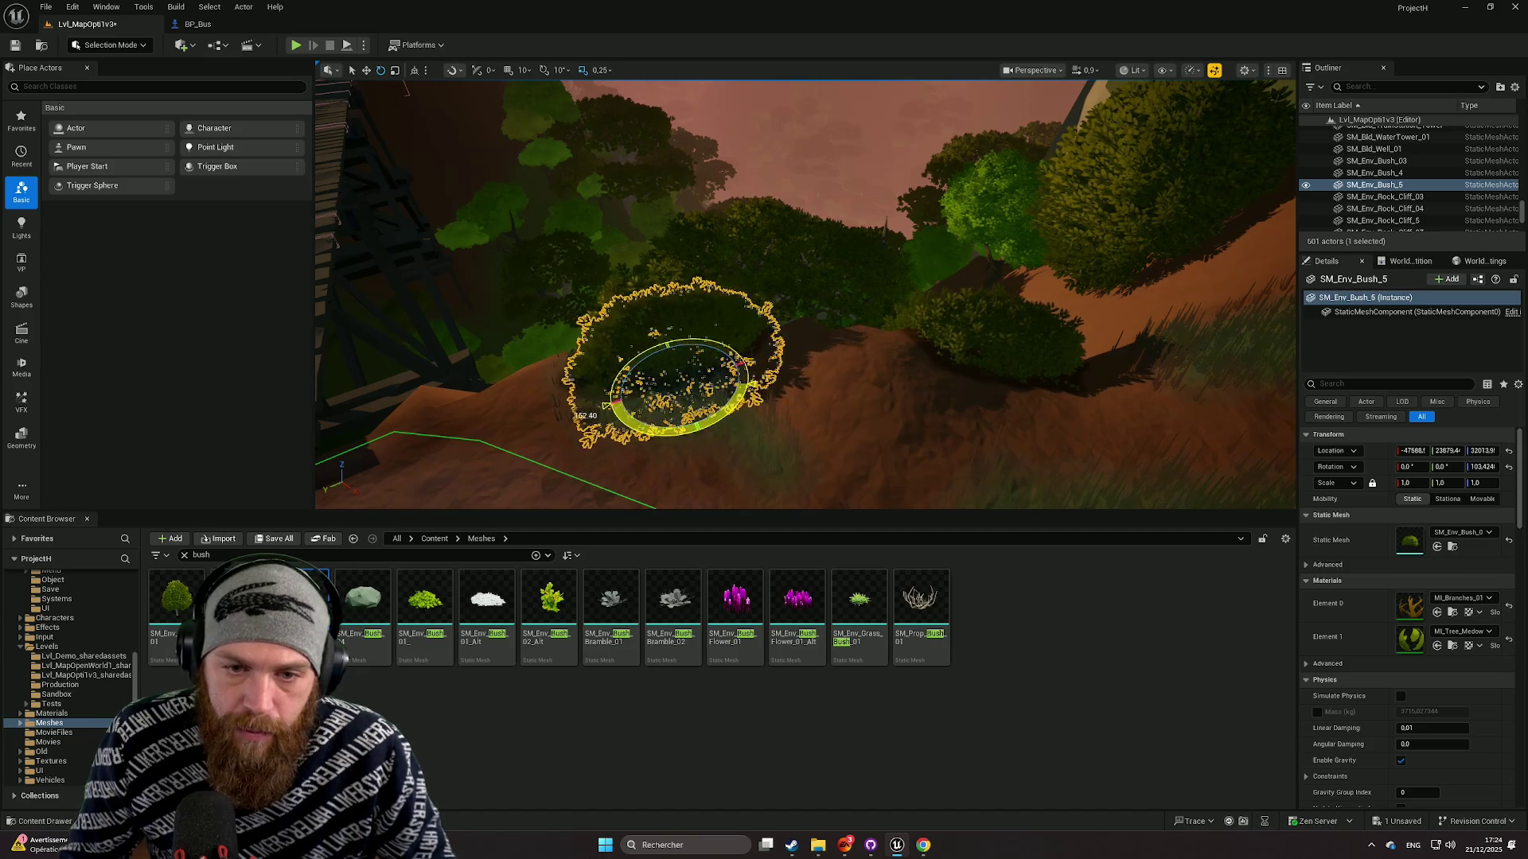
drag(607, 404, 613, 407)
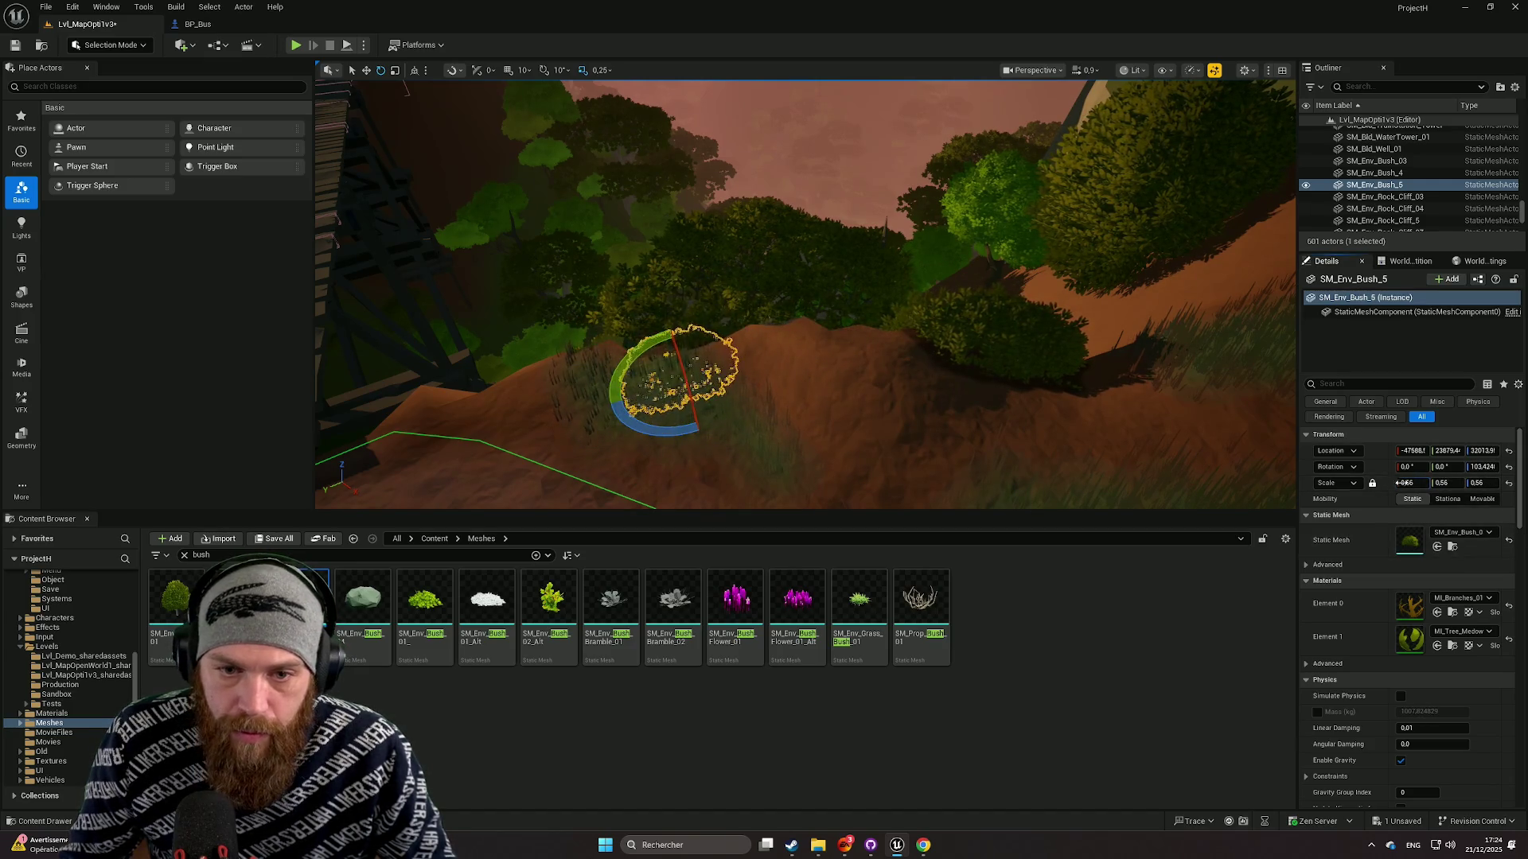
mouse_move(805, 294)
mouse_down()
mouse_move(796, 287)
mouse_move(780, 318)
mouse_move(1102, 419)
mouse_up()
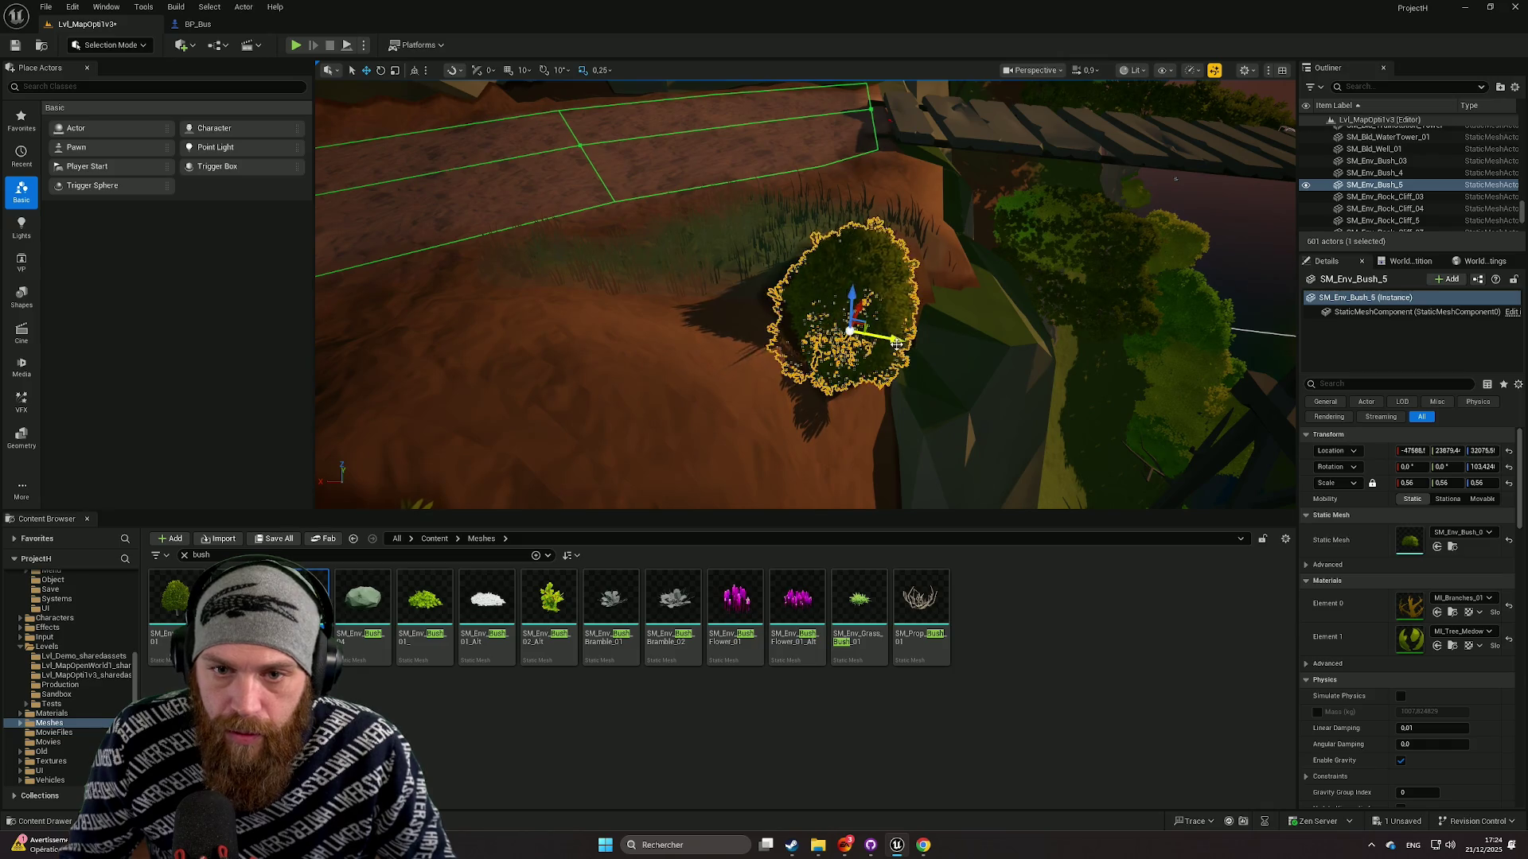
drag(897, 344, 836, 279)
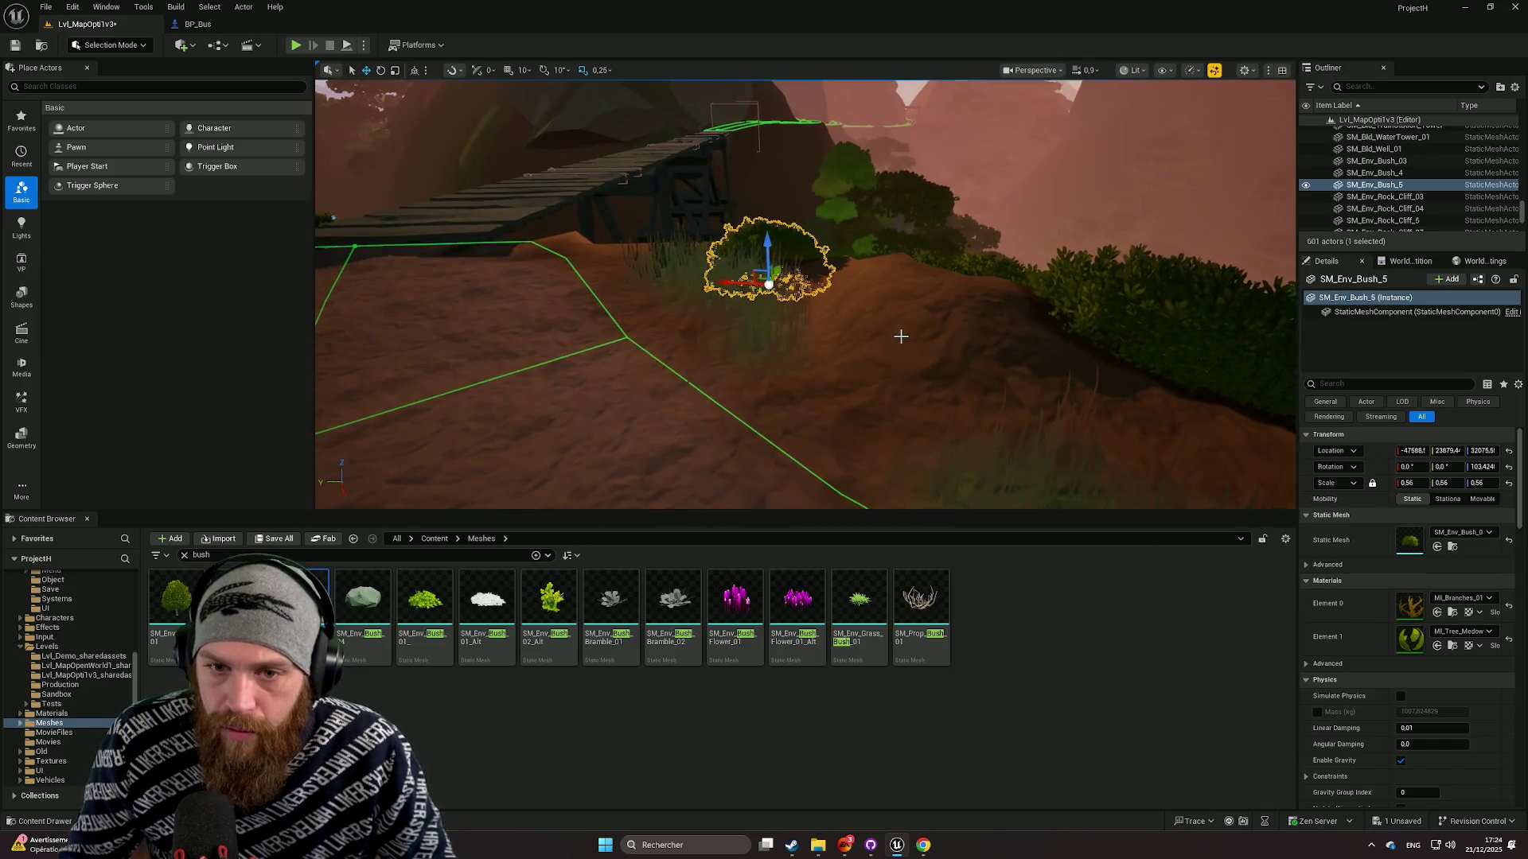
click(900, 337)
drag(901, 336, 819, 311)
Place SM_Env_Grass_Bush_01 on the slope beneath the bridge after removing a trial purple flower bush.
mouse_move(797, 605)
mouse_down()
mouse_move(971, 402)
mouse_move(1001, 398)
mouse_up()
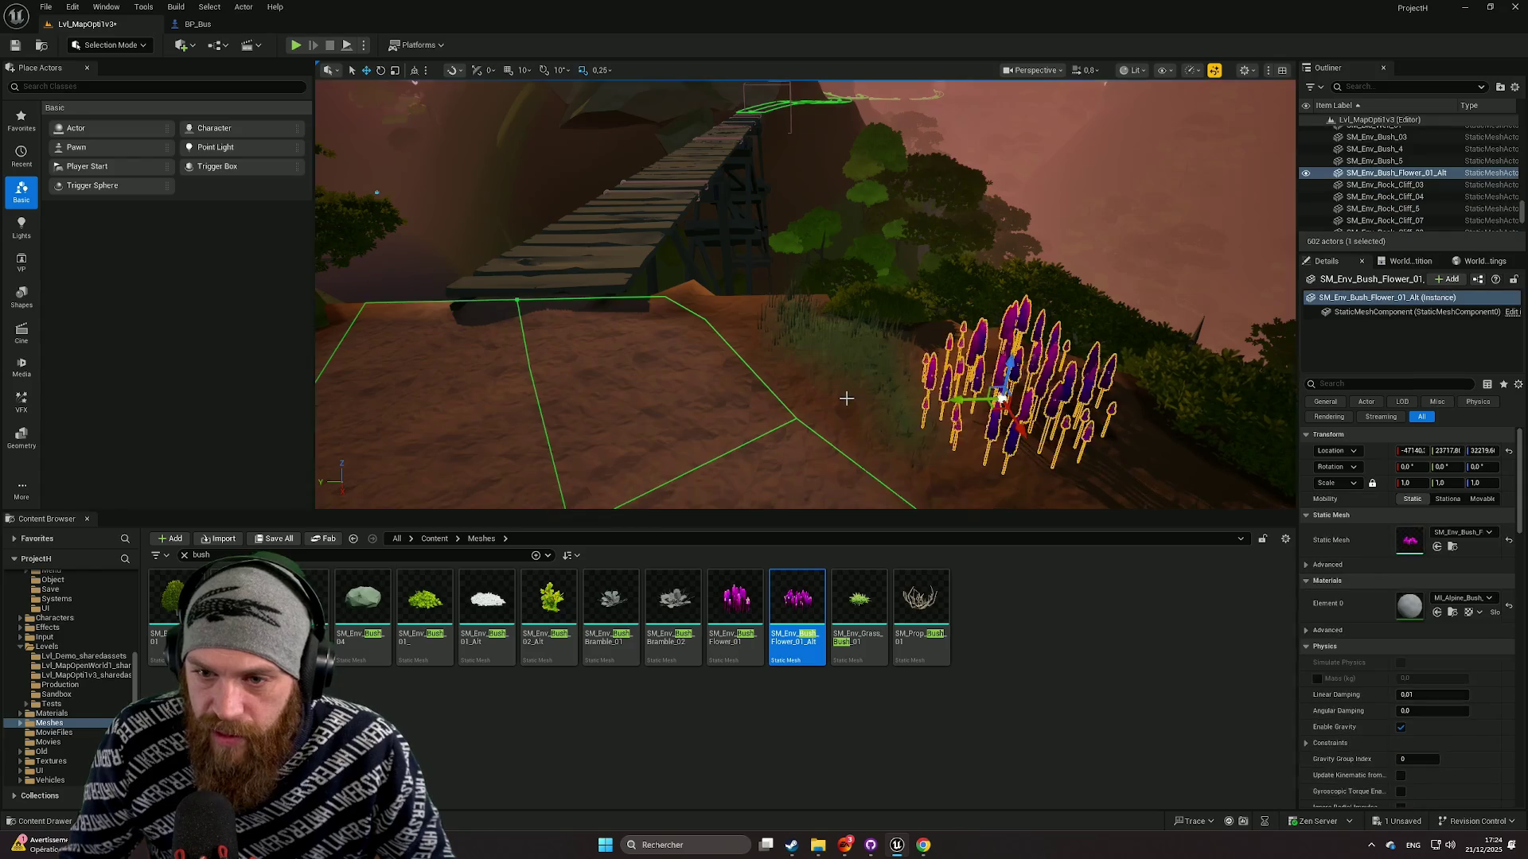
mouse_move(846, 398)
mouse_down()
mouse_move(861, 350)
mouse_move(847, 397)
mouse_up()
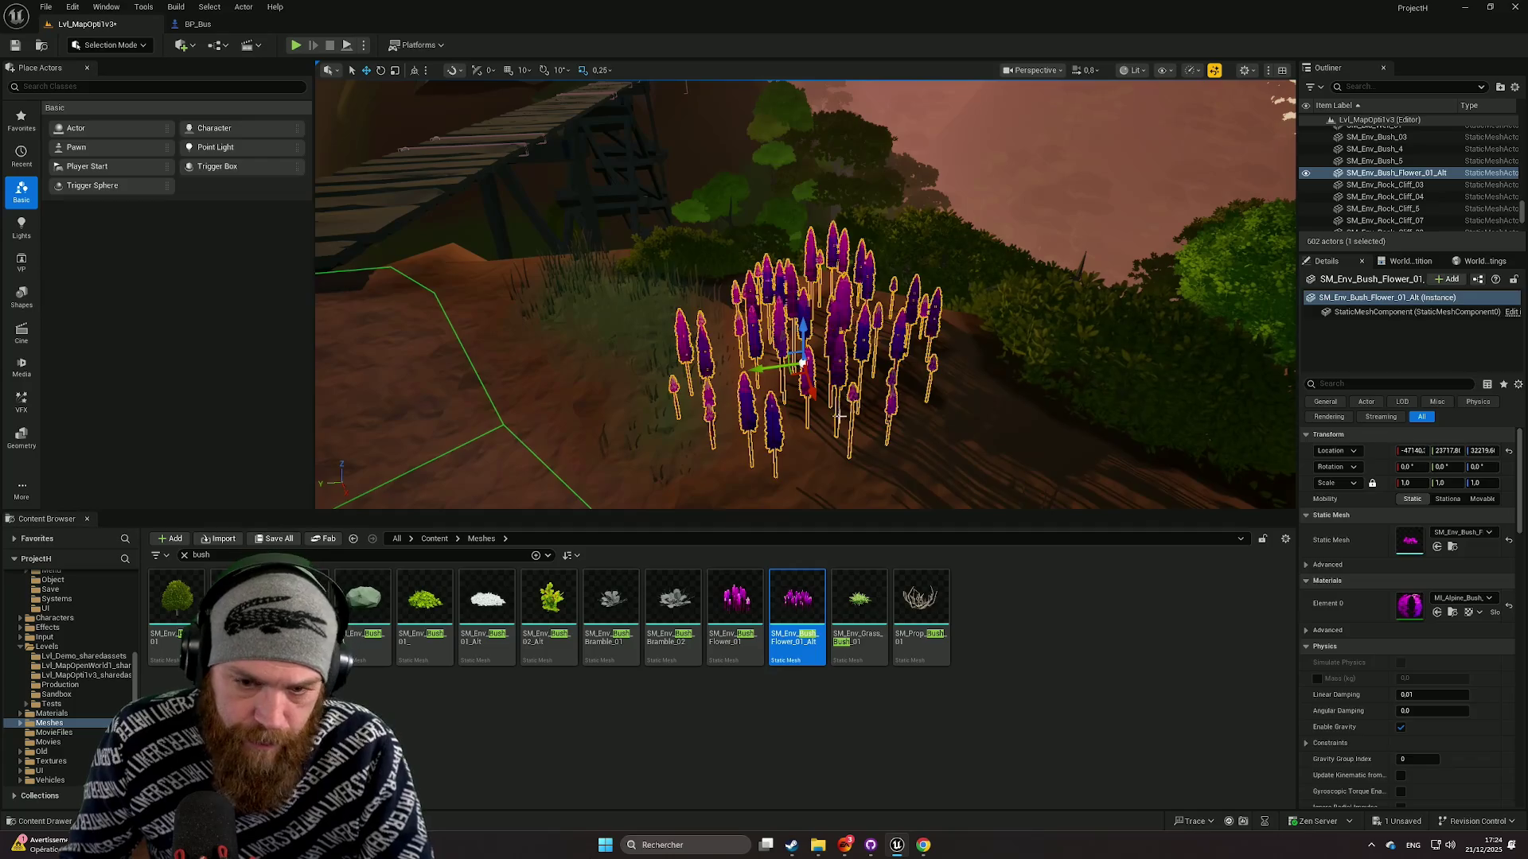
key(Delete)
mouse_move(859, 605)
mouse_down()
mouse_move(867, 302)
mouse_move(837, 366)
mouse_up()
drag(775, 410, 783, 350)
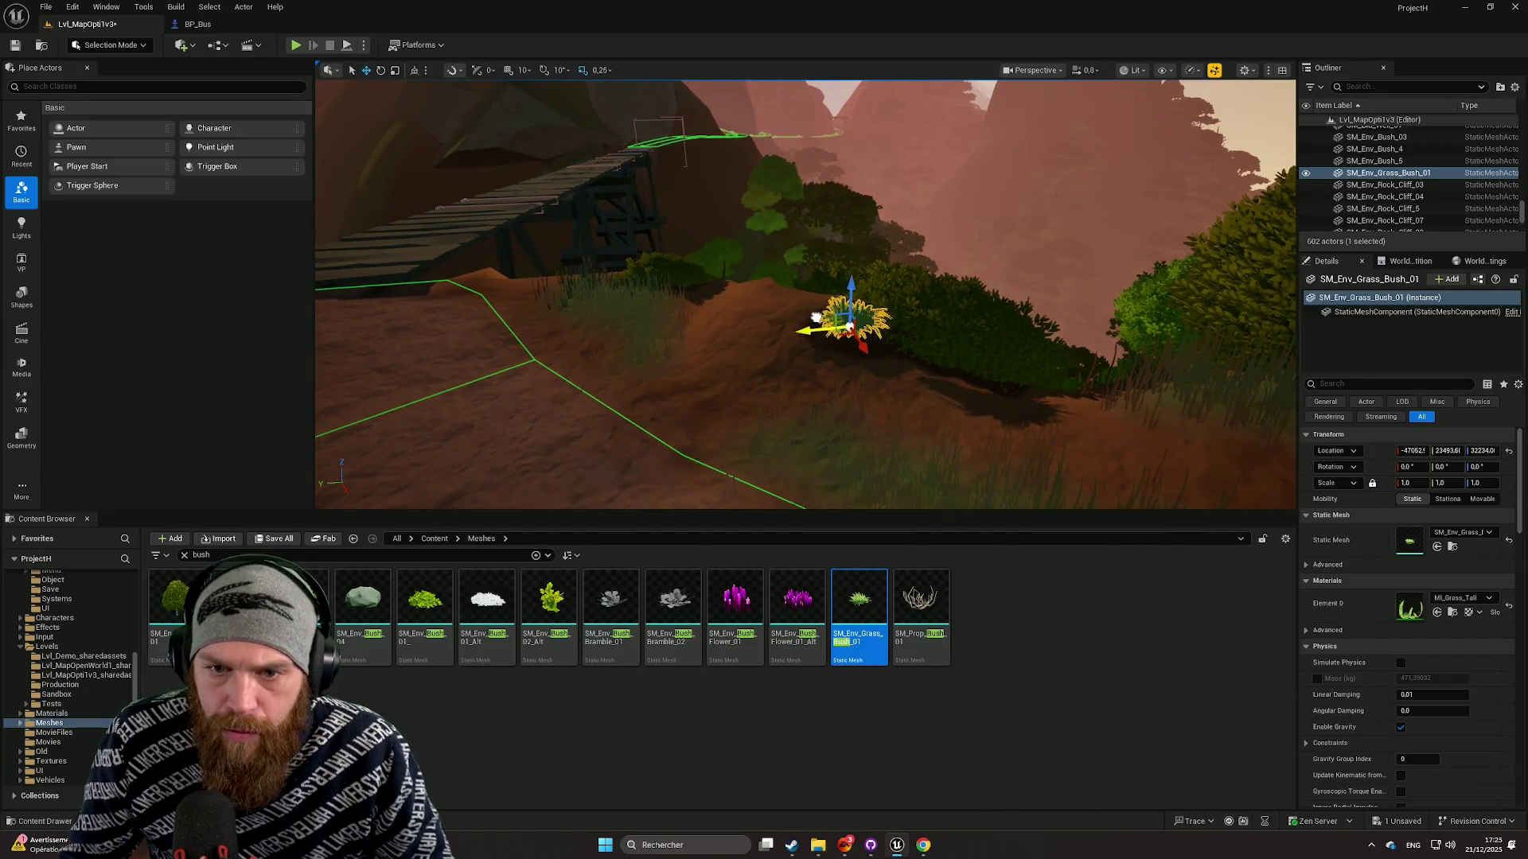
drag(877, 365, 1026, 360)
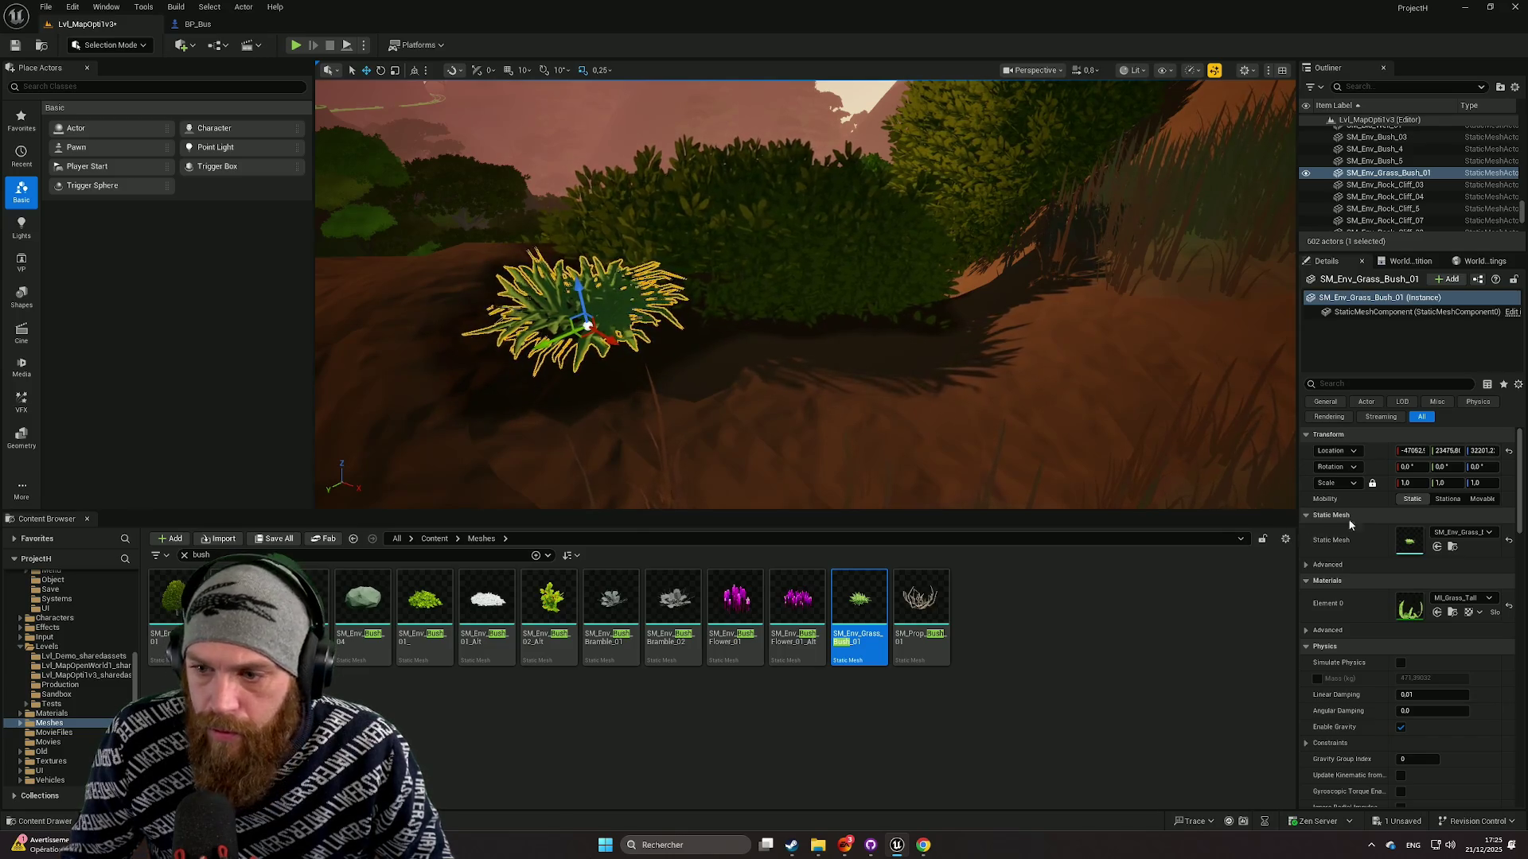
click(855, 398)
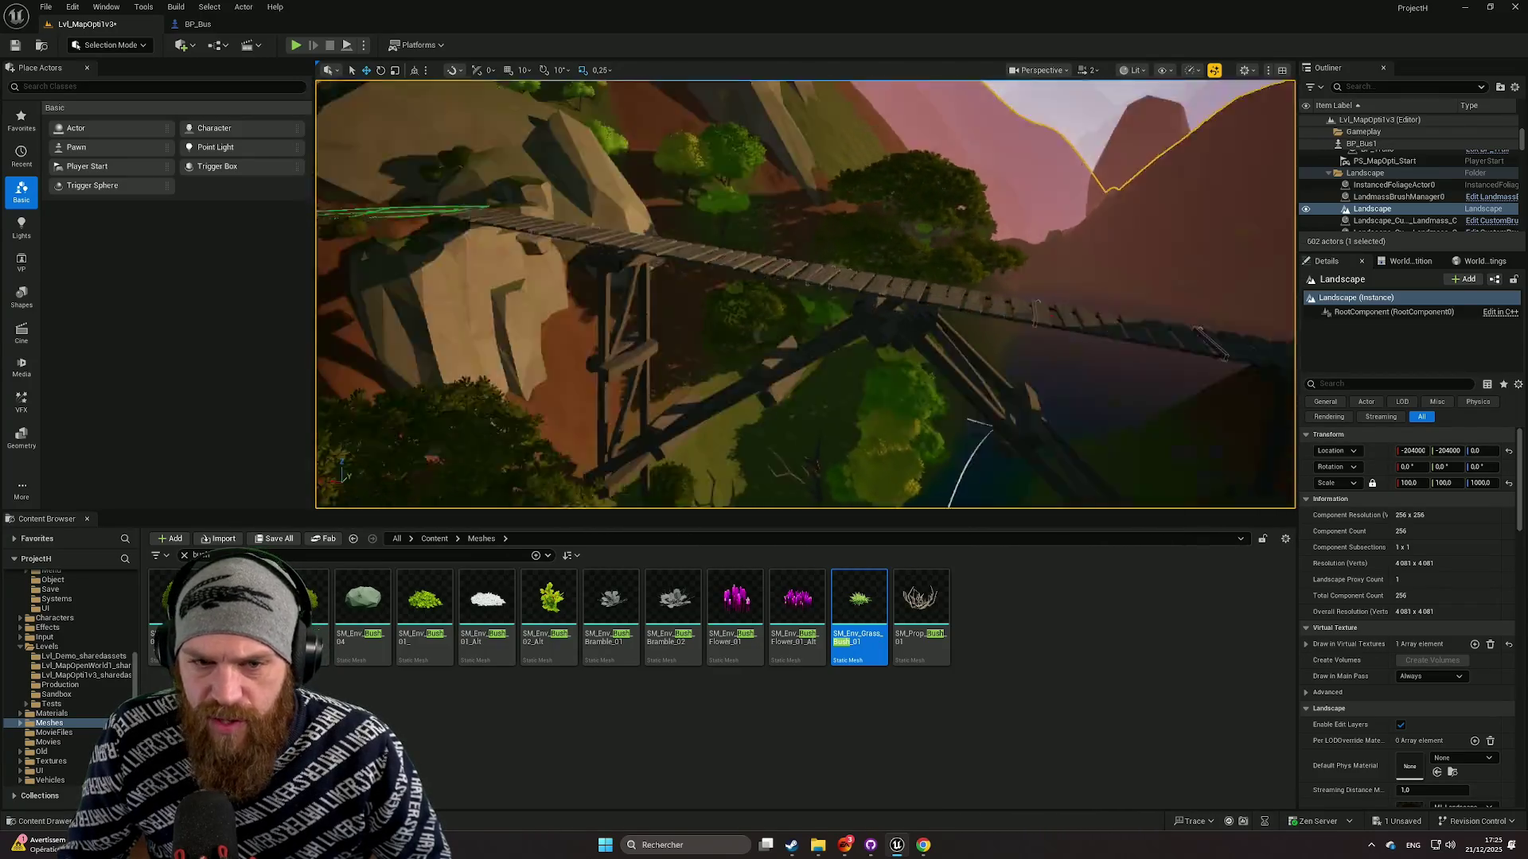
click(692, 338)
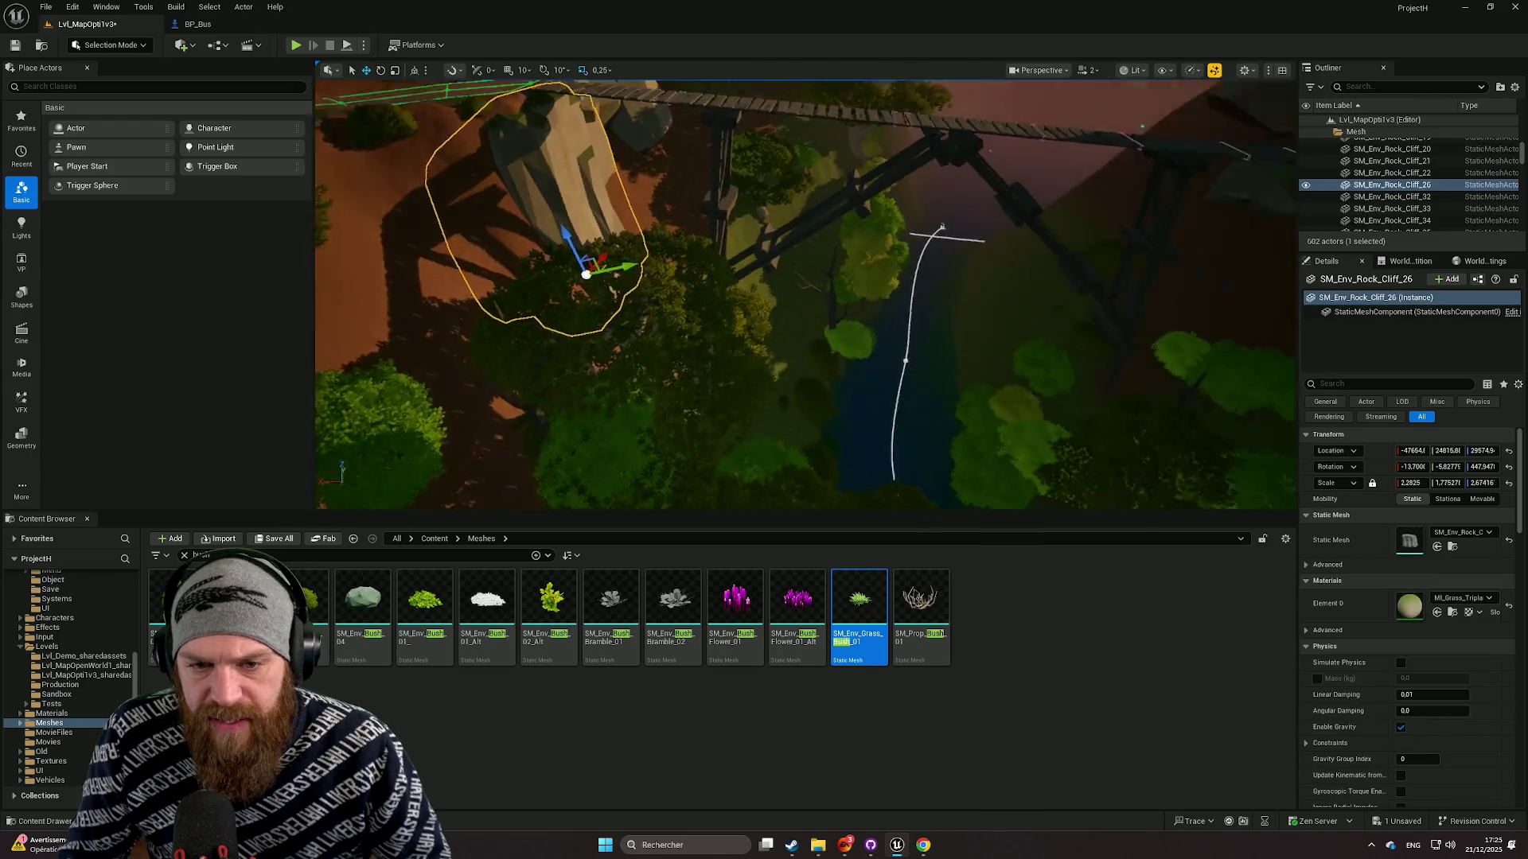
alt+drag(496, 318, 577, 292)
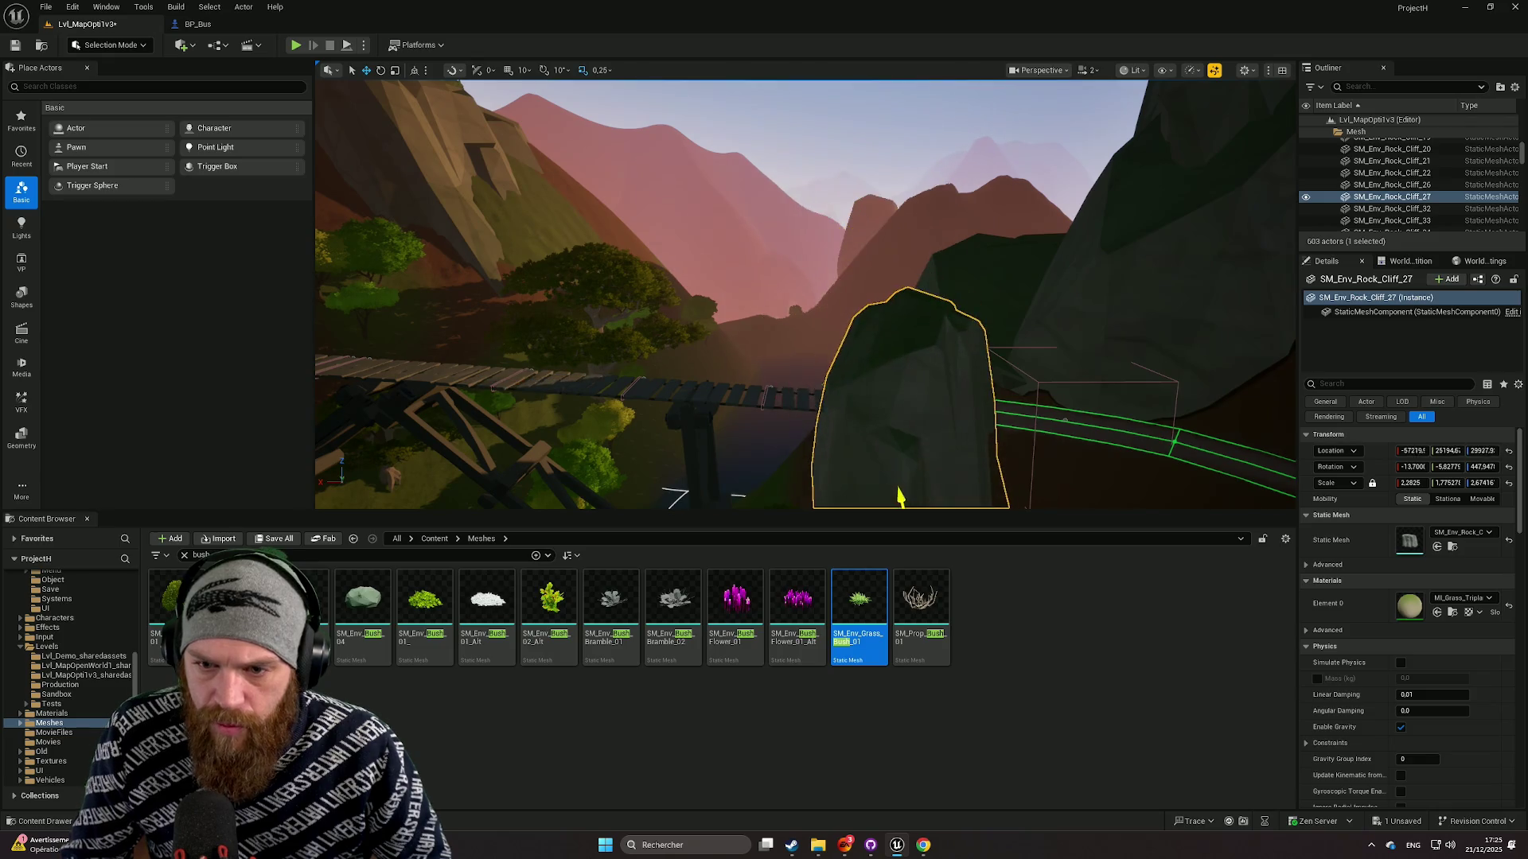
key(f)
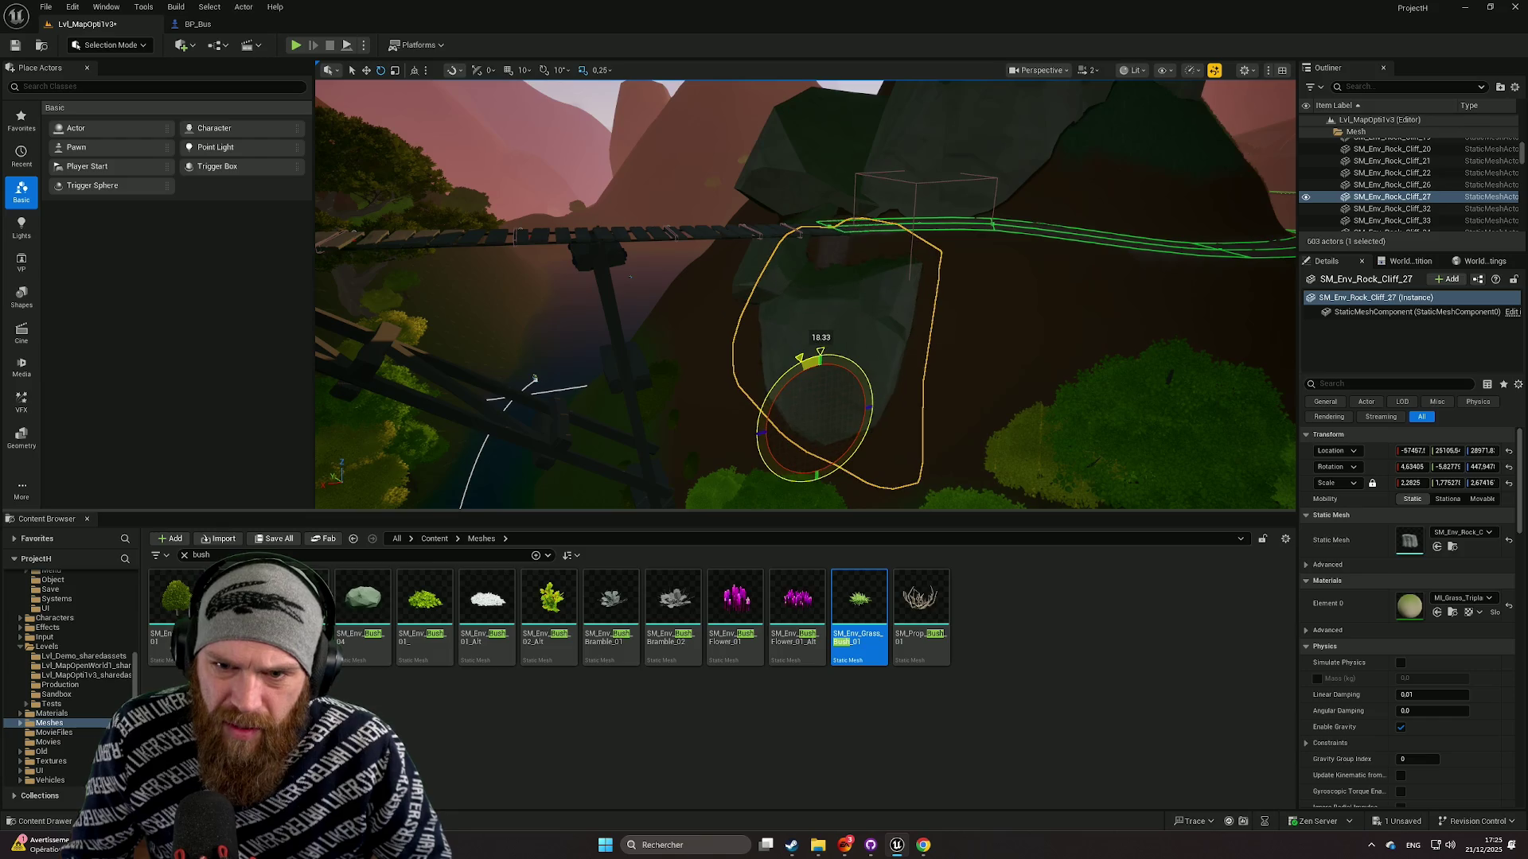
key(w)
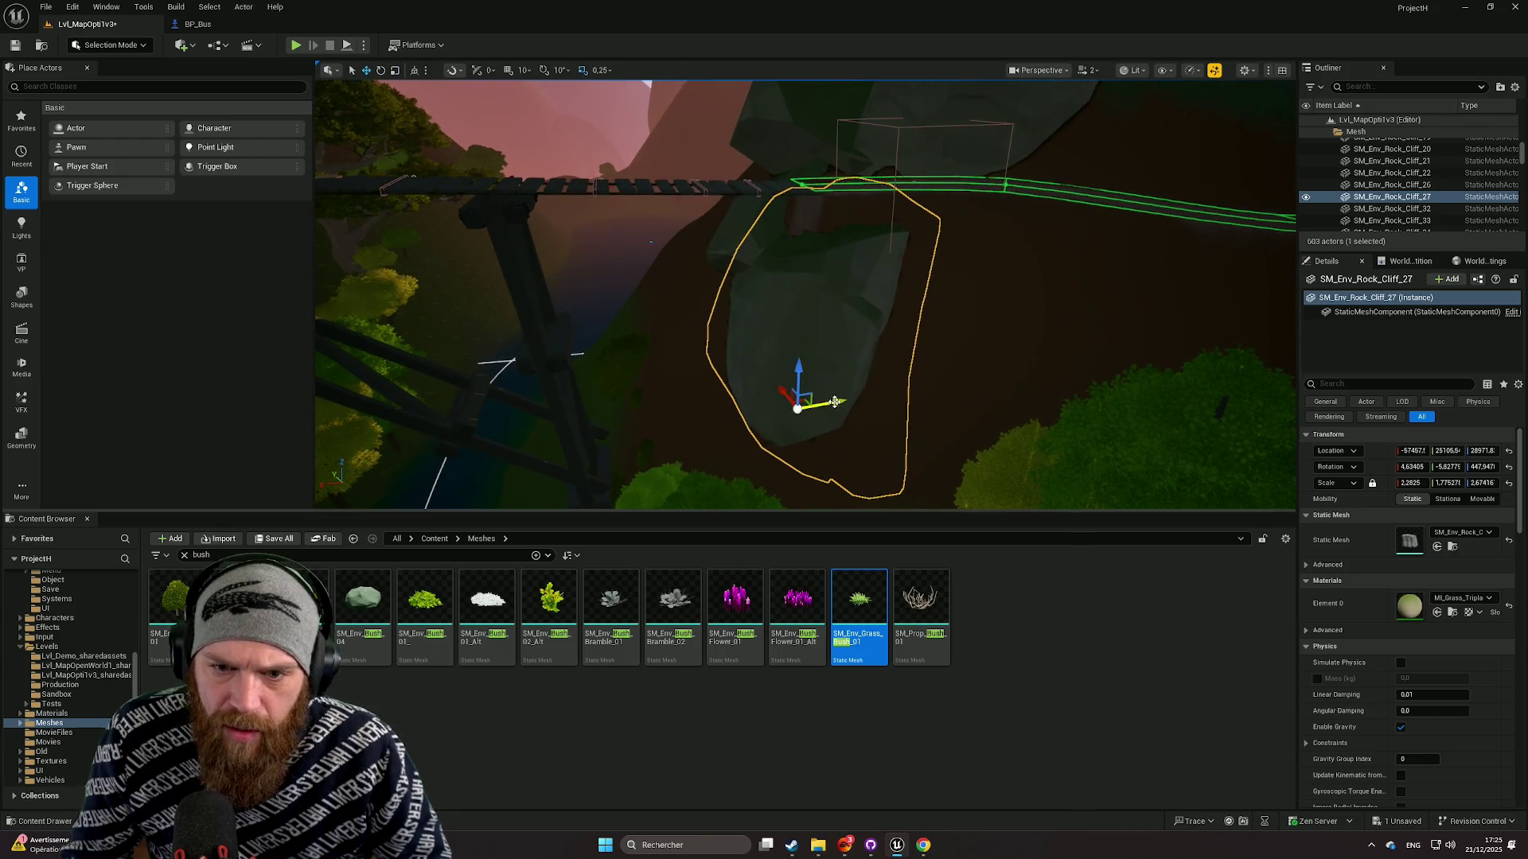
mouse_move(806, 408)
mouse_down()
mouse_move(796, 334)
mouse_move(740, 374)
mouse_move(677, 342)
mouse_move(668, 362)
mouse_up()
click(796, 334)
mouse_move(796, 334)
mouse_down()
mouse_move(764, 318)
mouse_move(740, 342)
mouse_move(716, 334)
mouse_move(796, 334)
mouse_up()
click(782, 340)
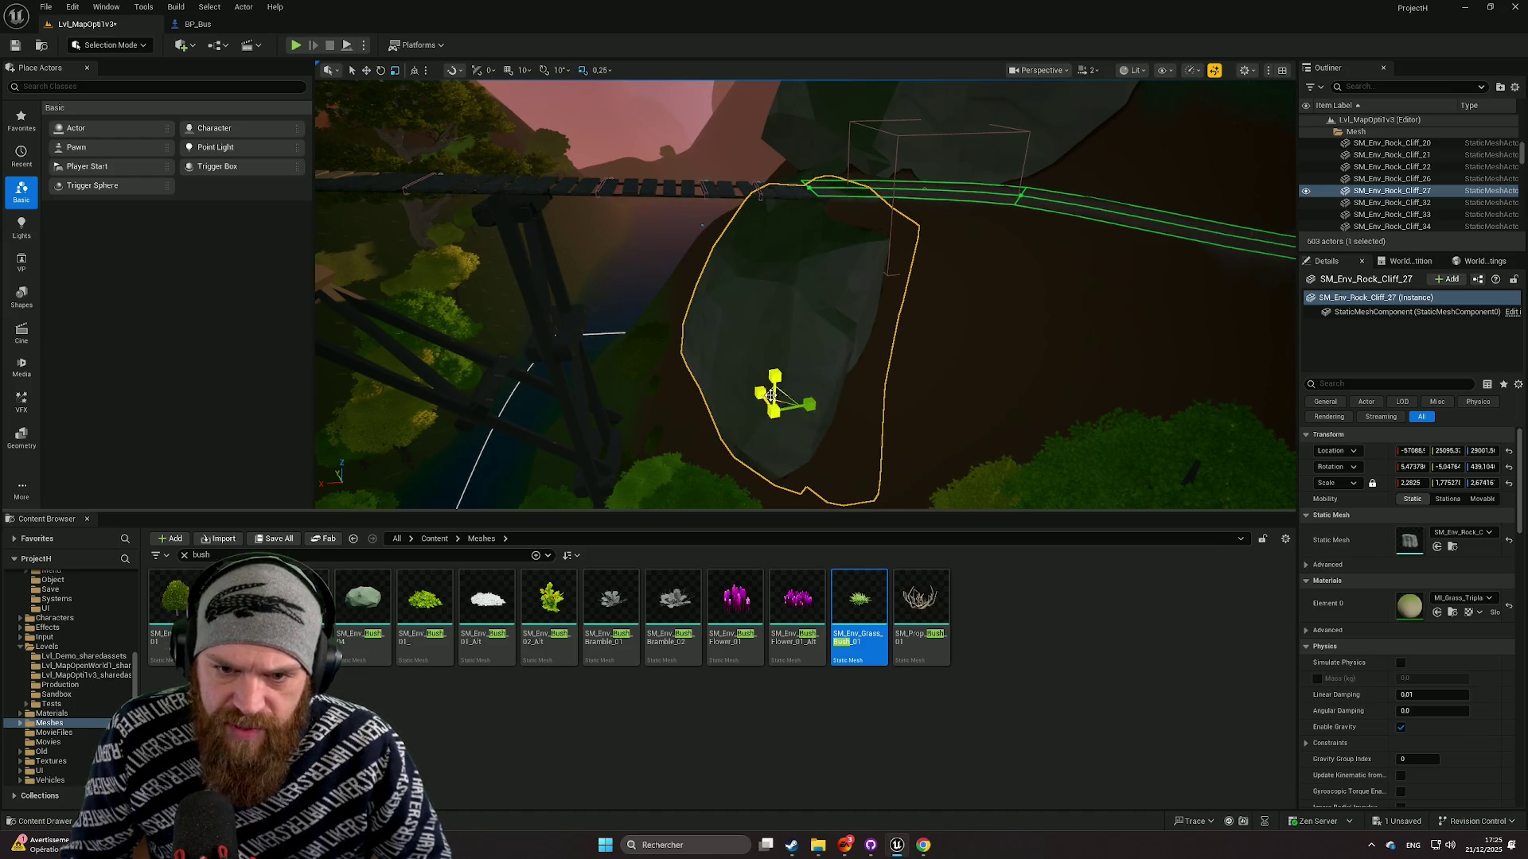
mouse_move(769, 395)
mouse_down()
mouse_move(809, 422)
mouse_move(772, 406)
mouse_up()
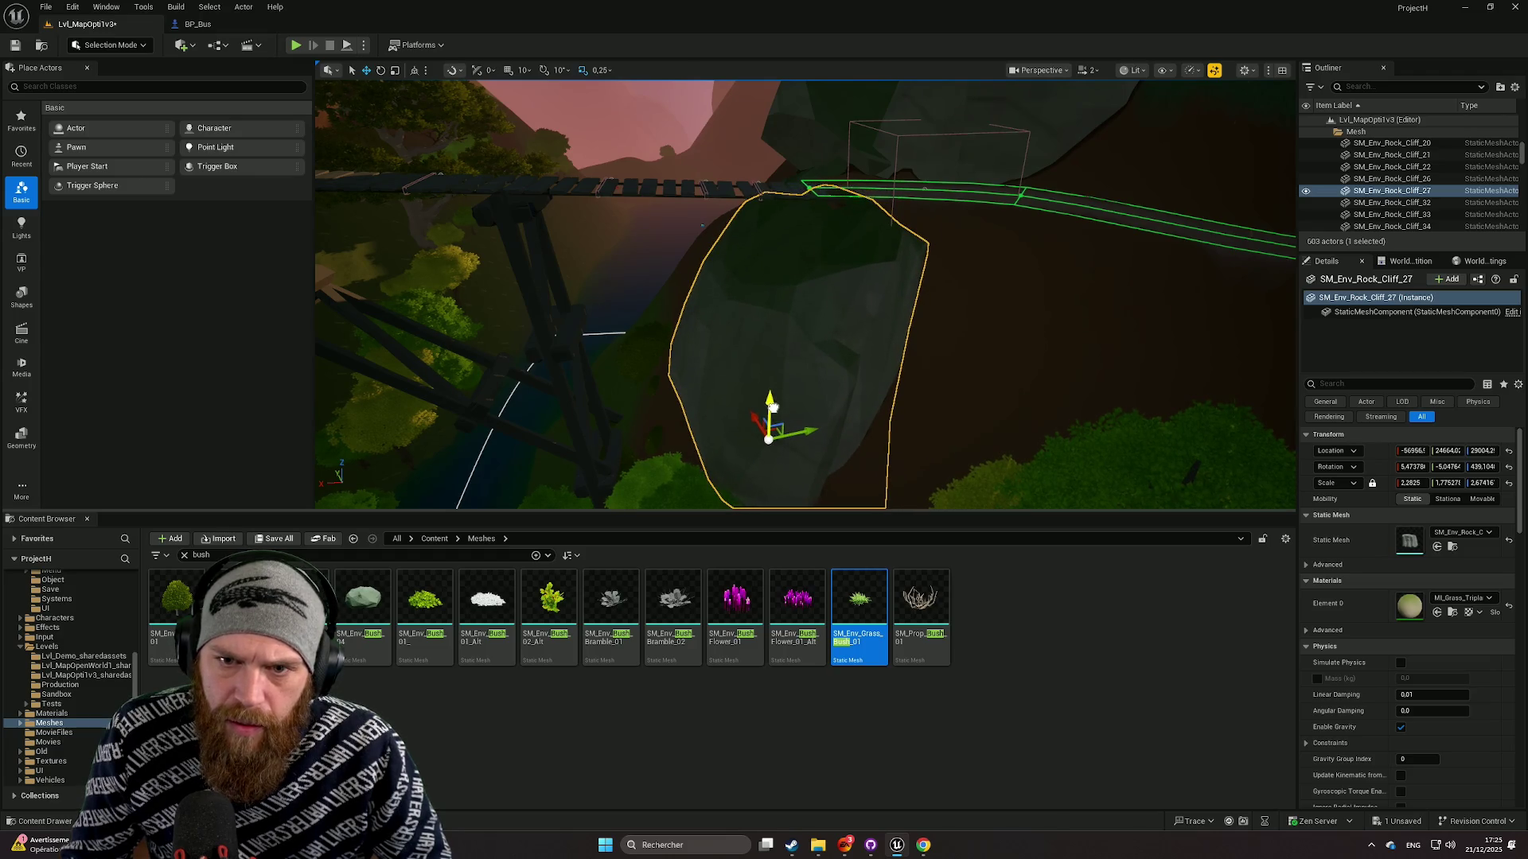
scroll(768, 261, down, 1)
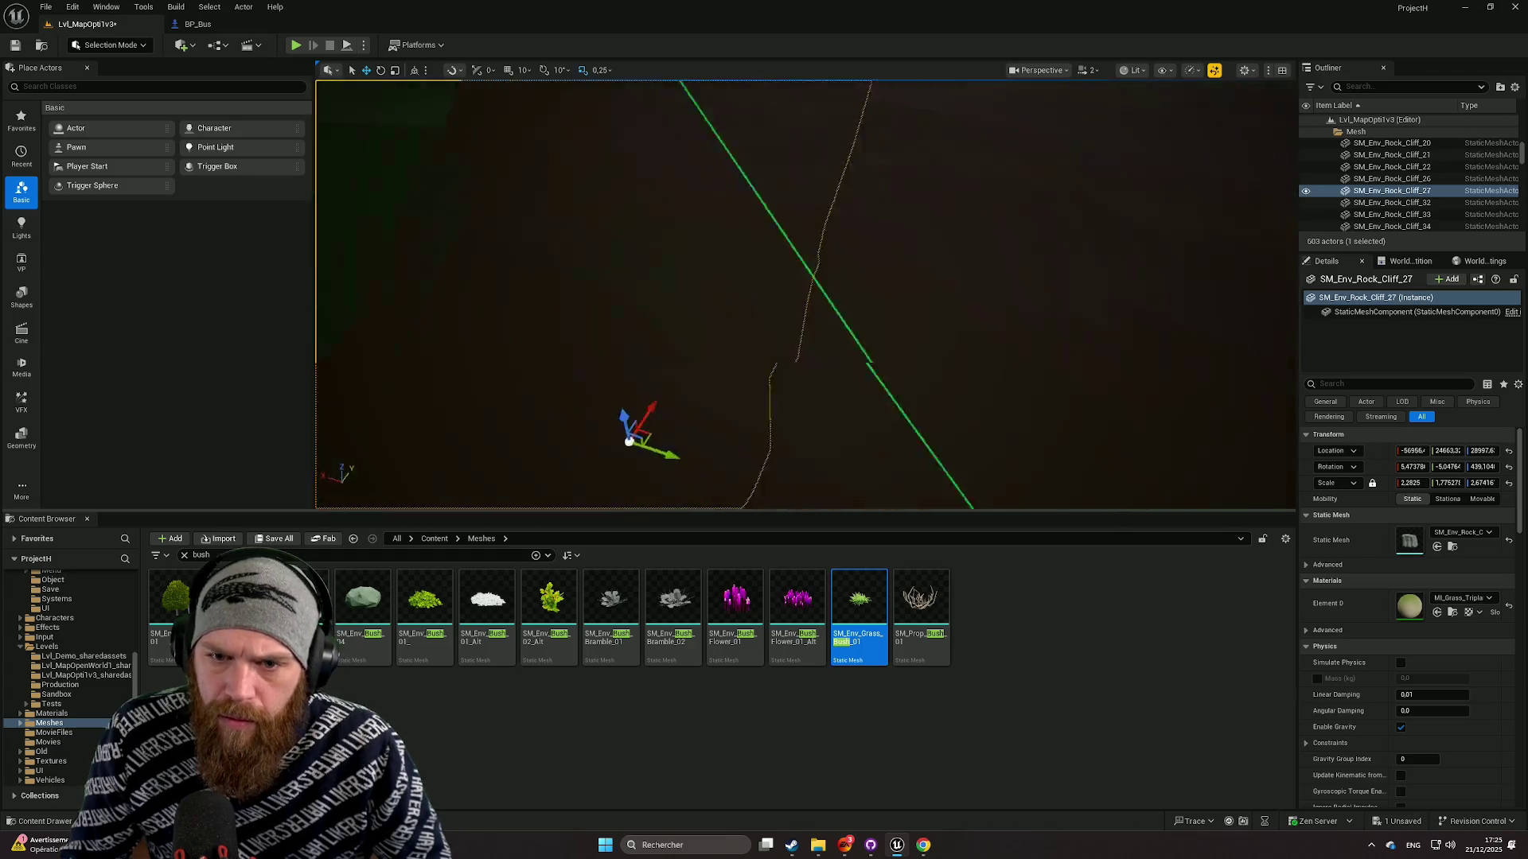
mouse_move(769, 261)
mouse_down()
mouse_move(866, 368)
mouse_move(797, 357)
mouse_move(839, 322)
mouse_up()
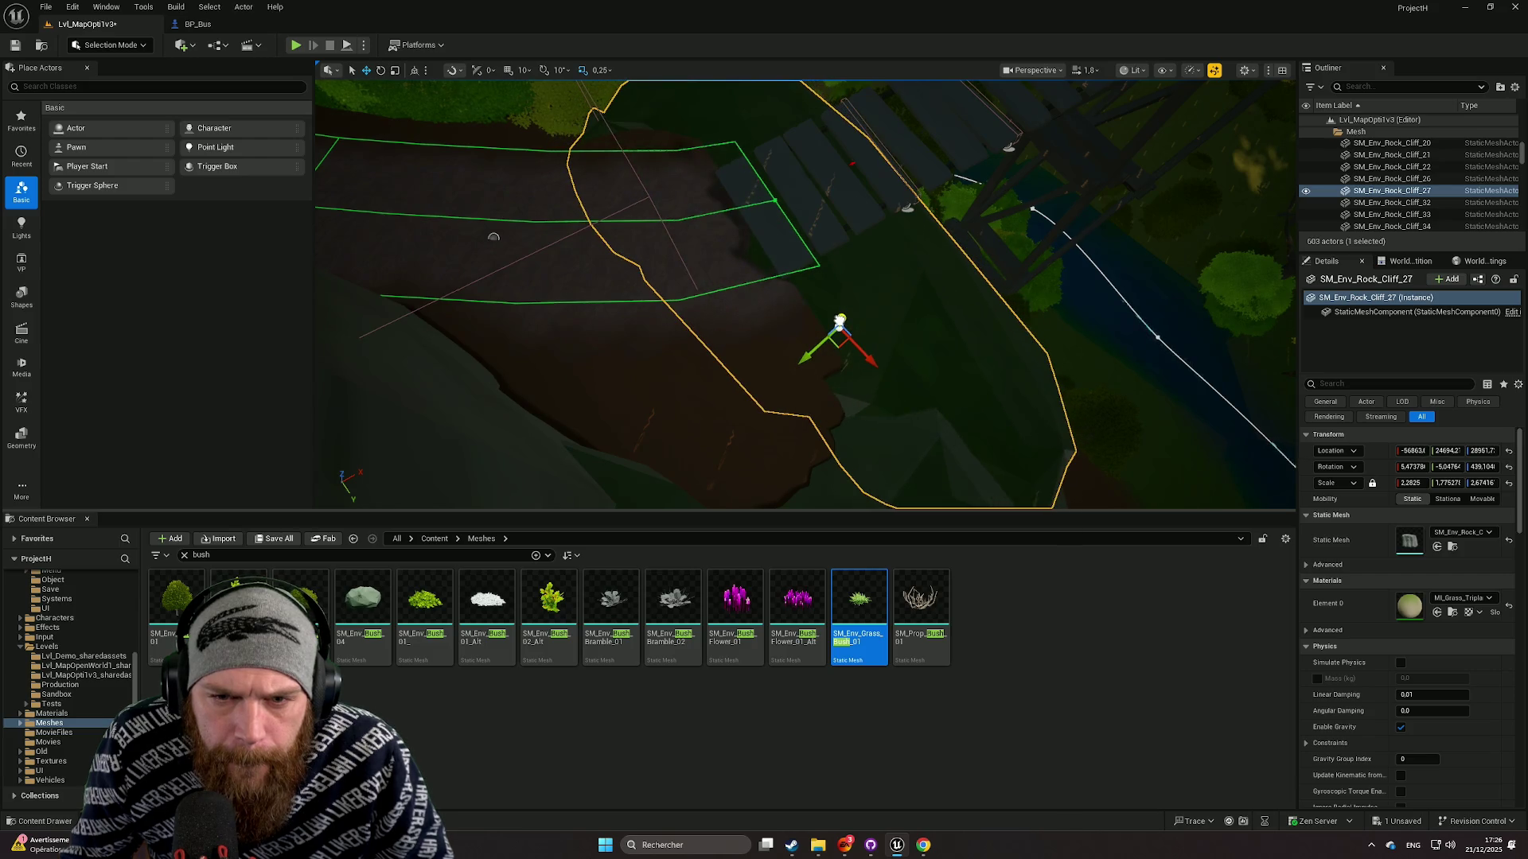
click(707, 301)
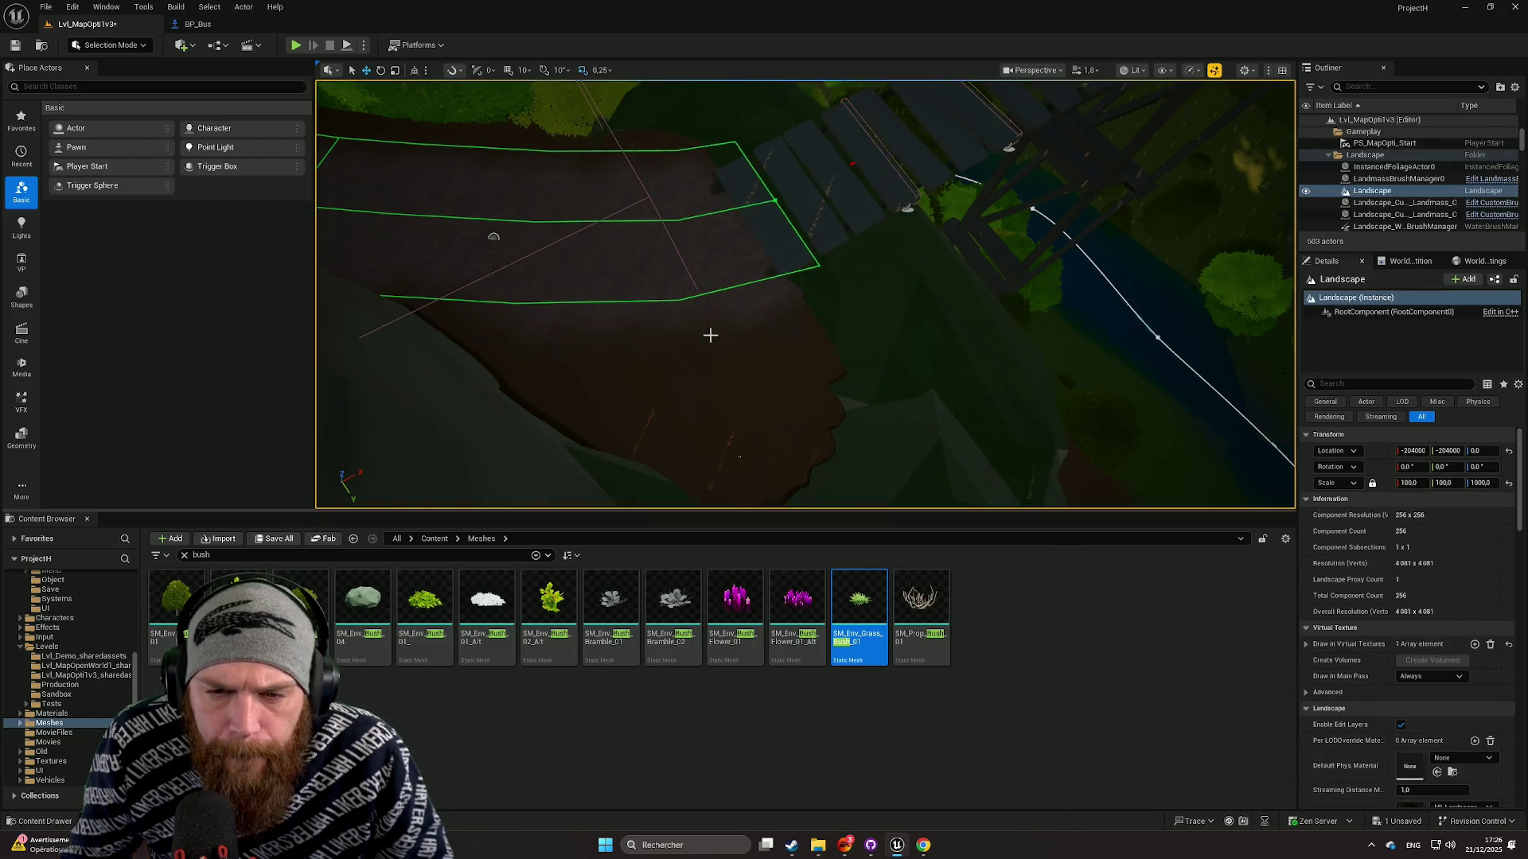
drag(751, 325, 751, 325)
drag(852, 331, 811, 293)
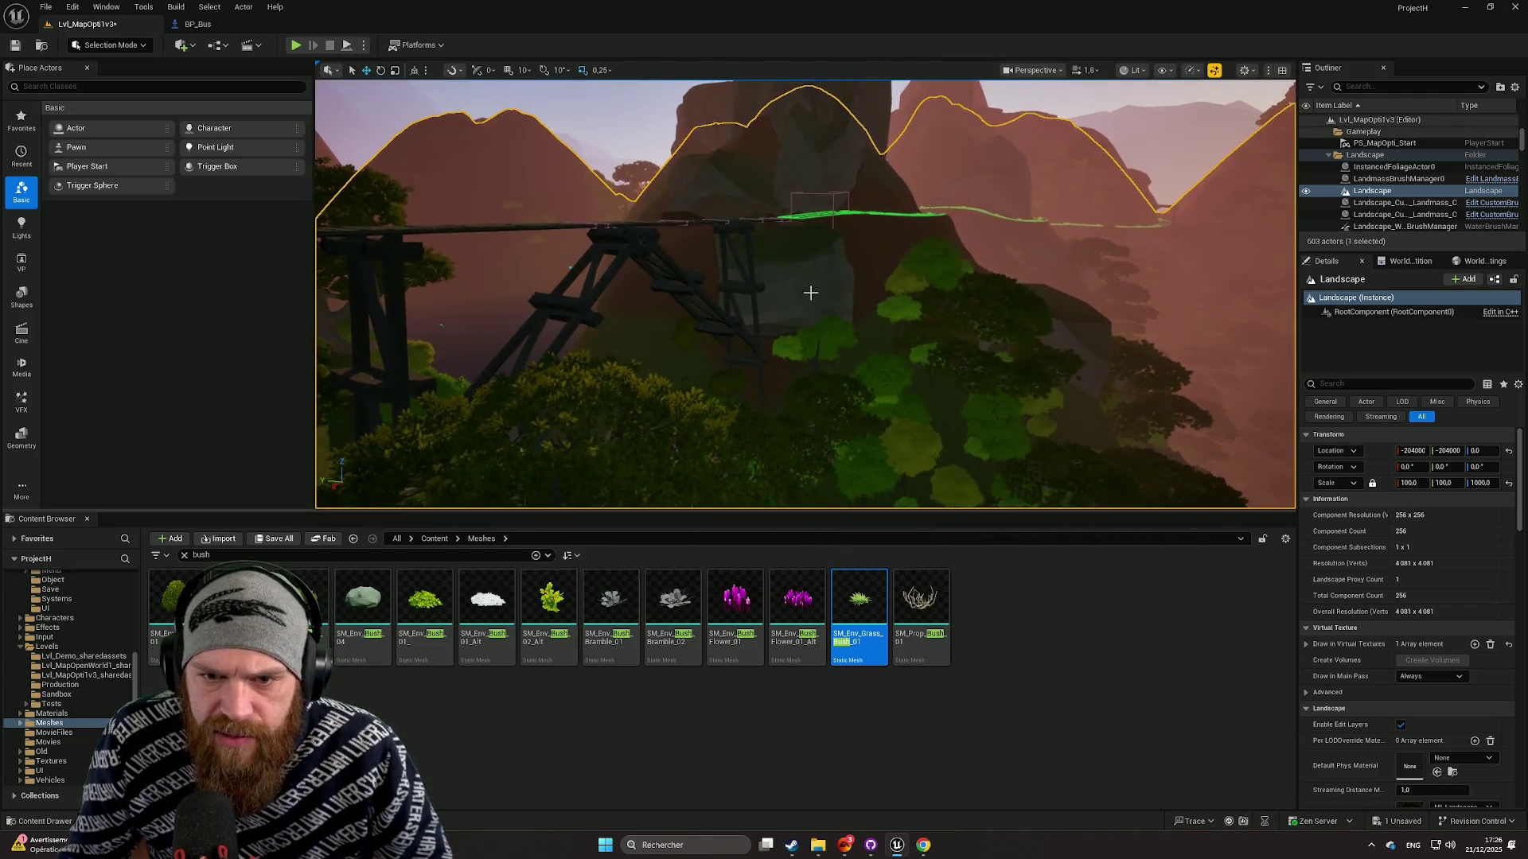
click(806, 283)
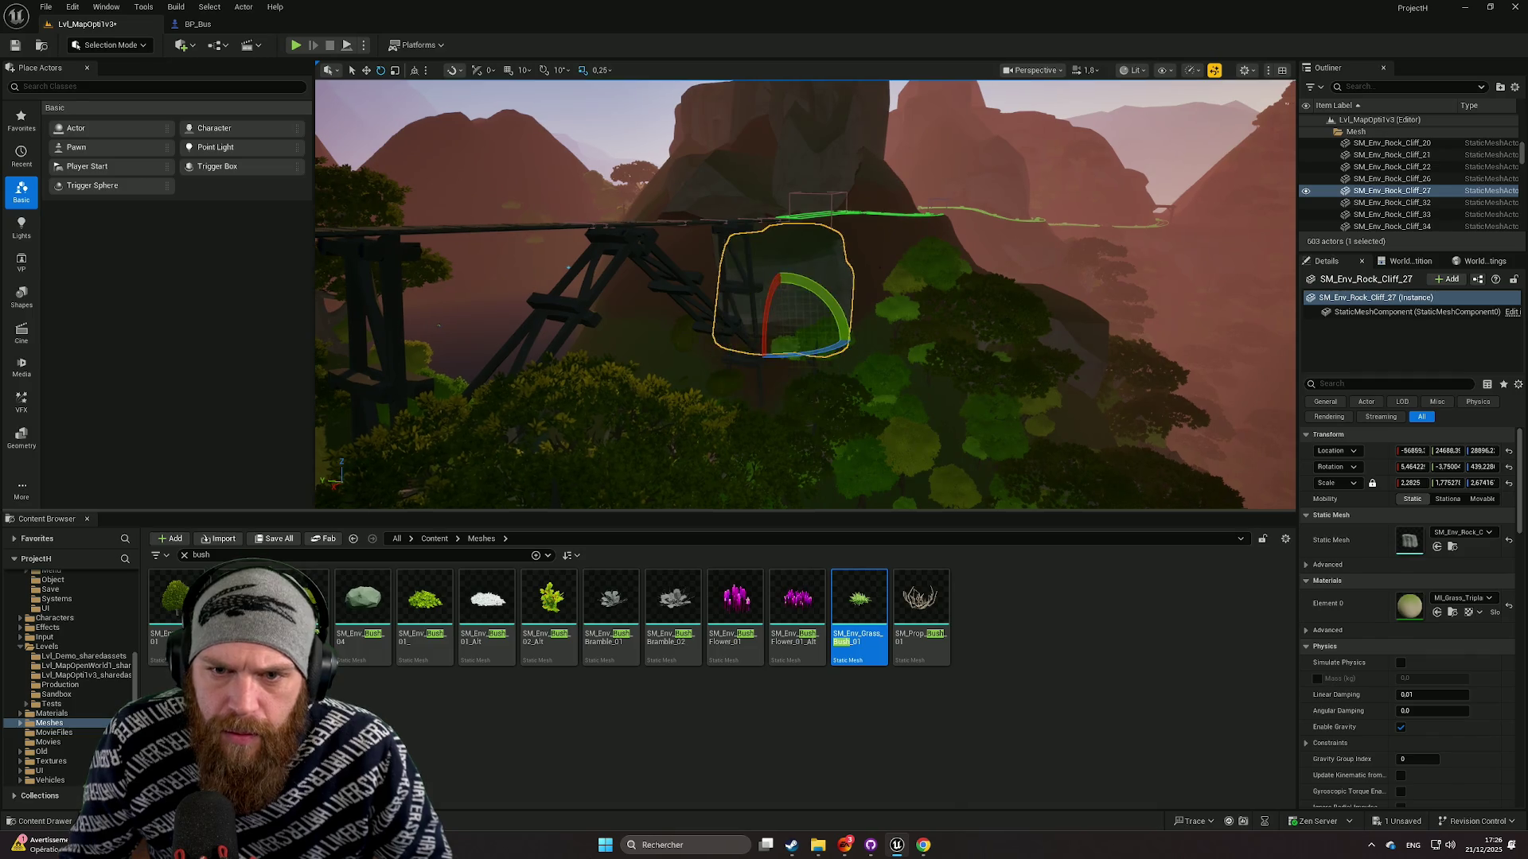
click(718, 341)
drag(719, 340, 719, 340)
drag(910, 297, 911, 297)
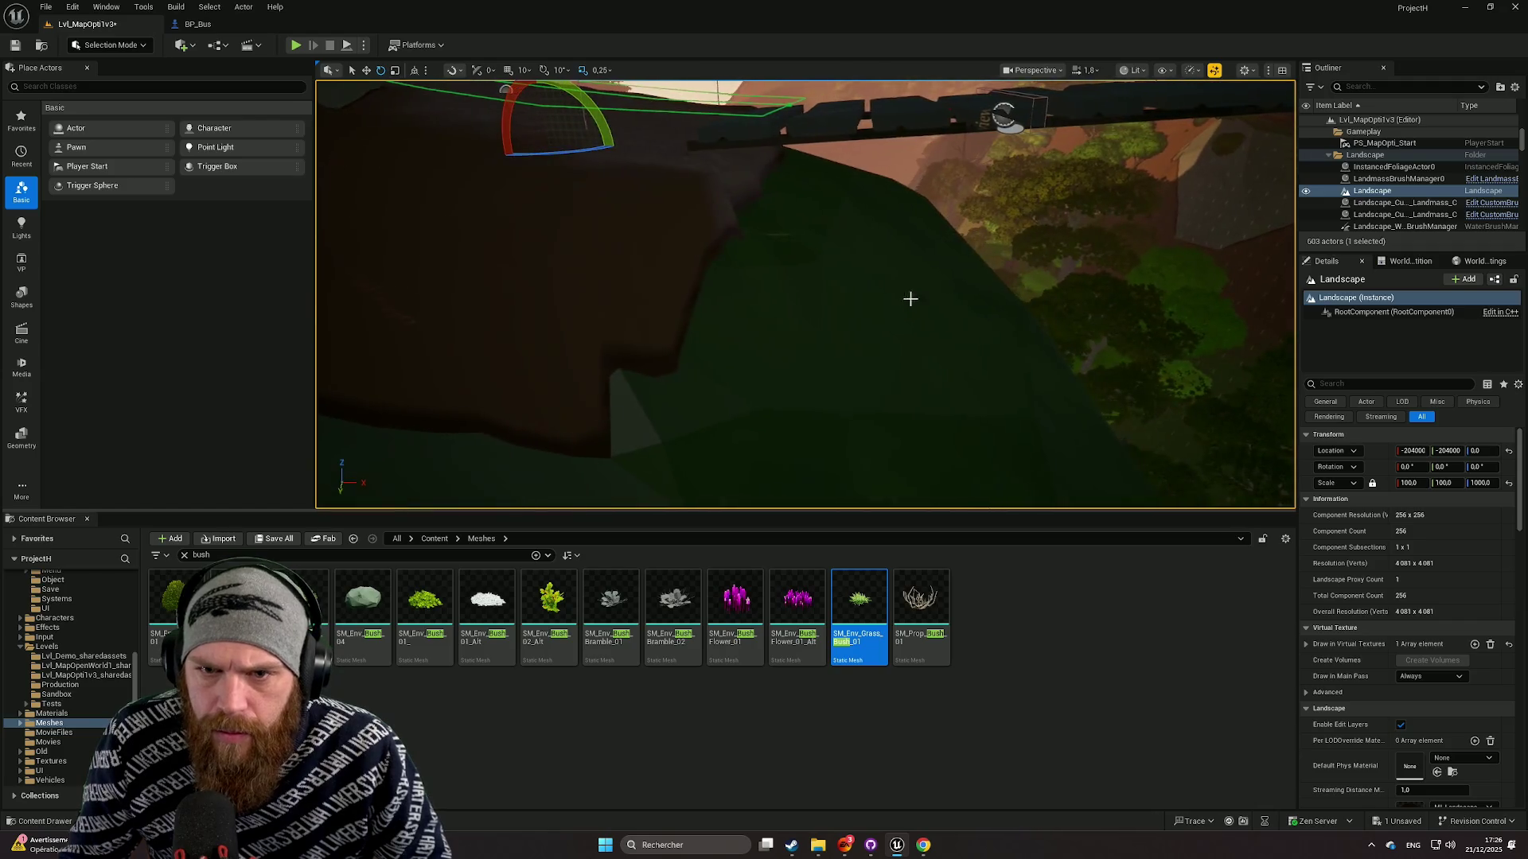
click(837, 319)
drag(826, 349, 825, 350)
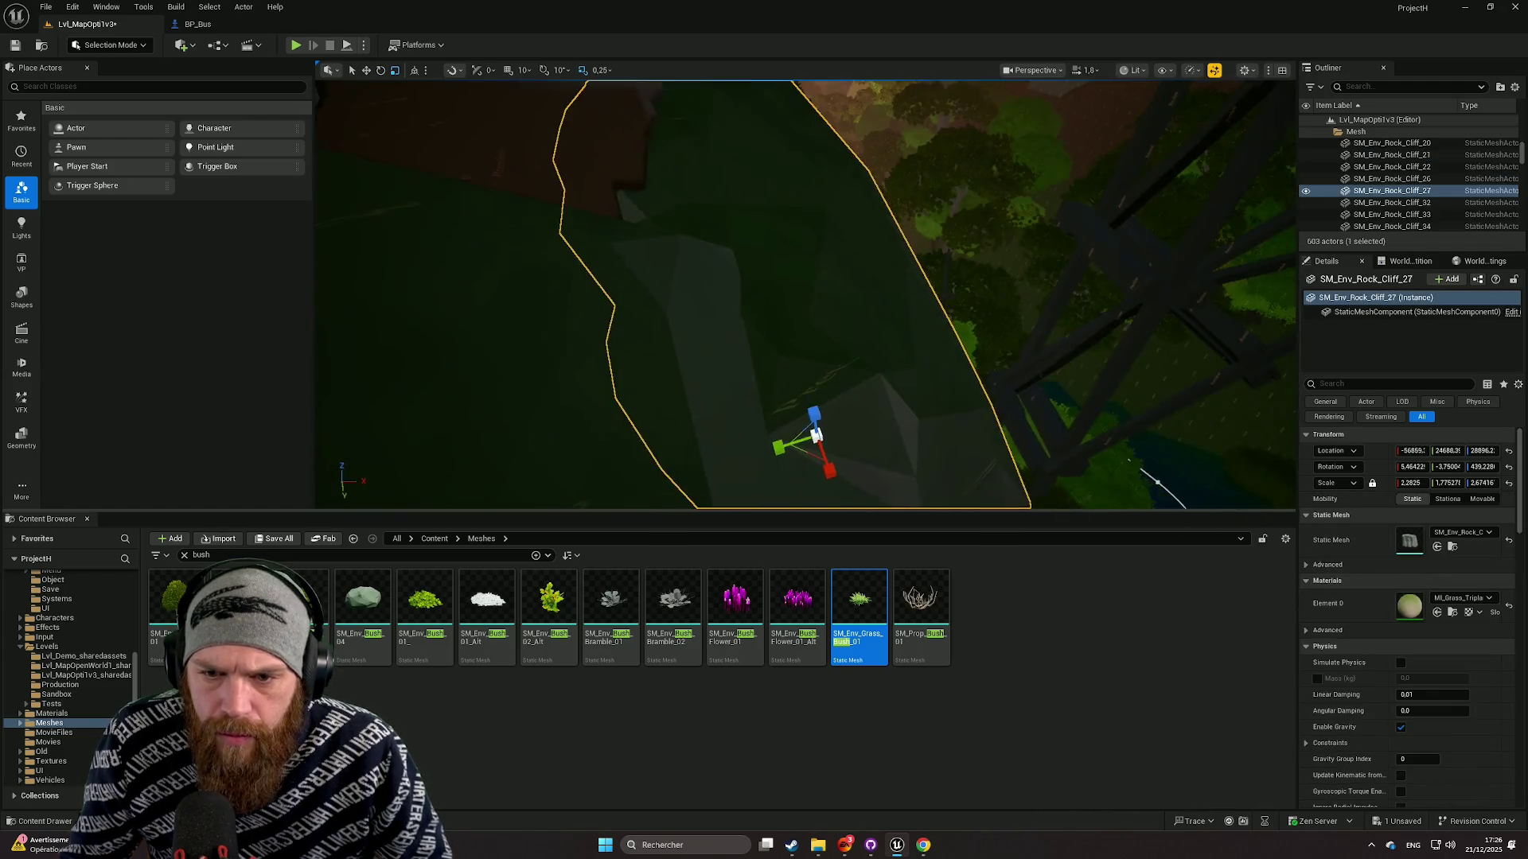
scroll(820, 415, down, 5)
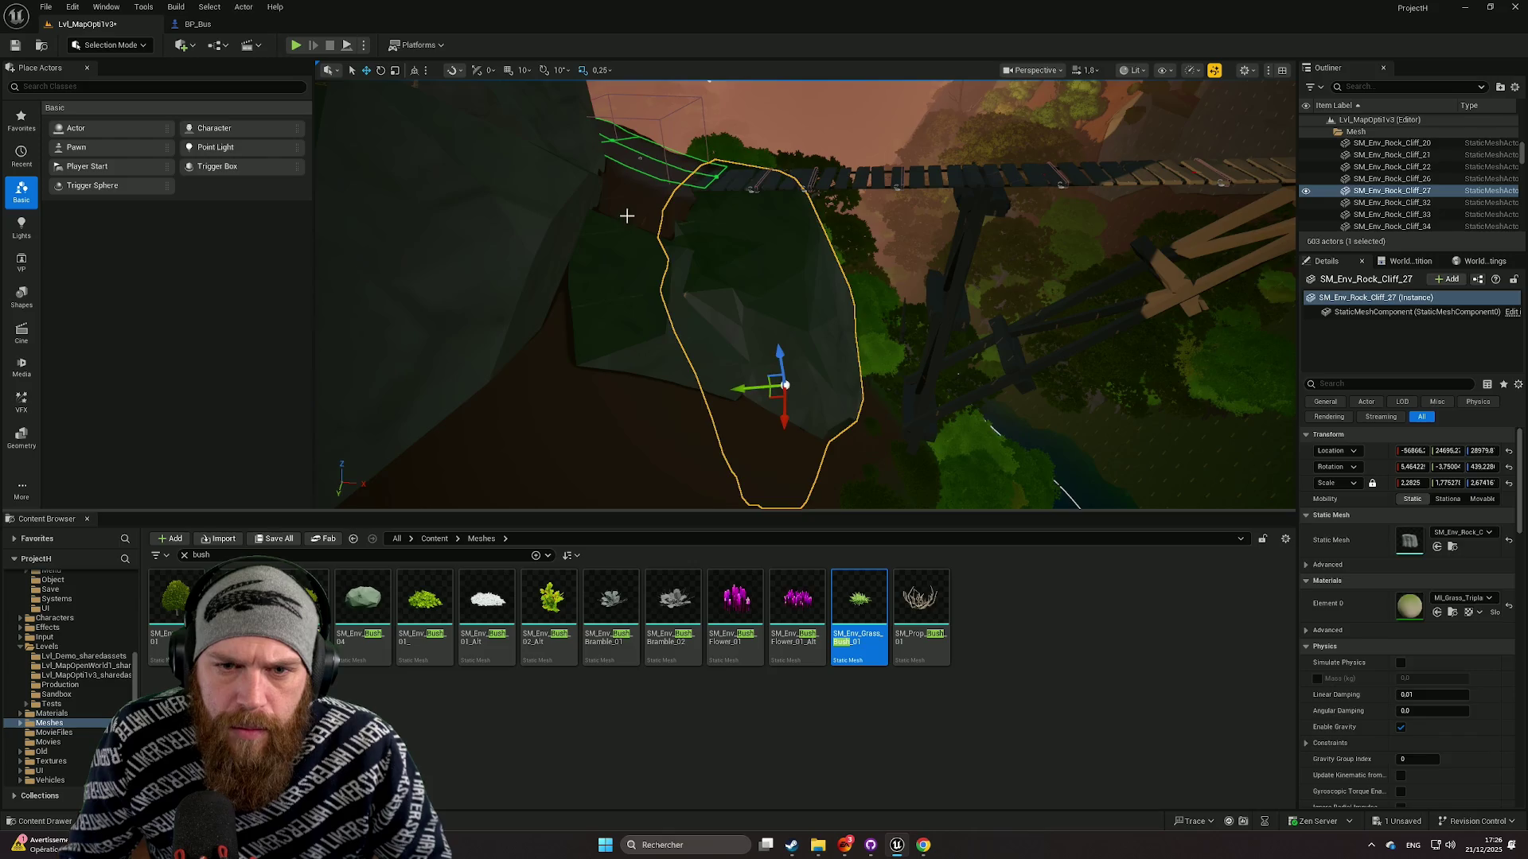
mouse_move(626, 215)
mouse_down()
mouse_move(543, 191)
mouse_move(1144, 346)
mouse_move(835, 258)
mouse_move(982, 297)
mouse_up()
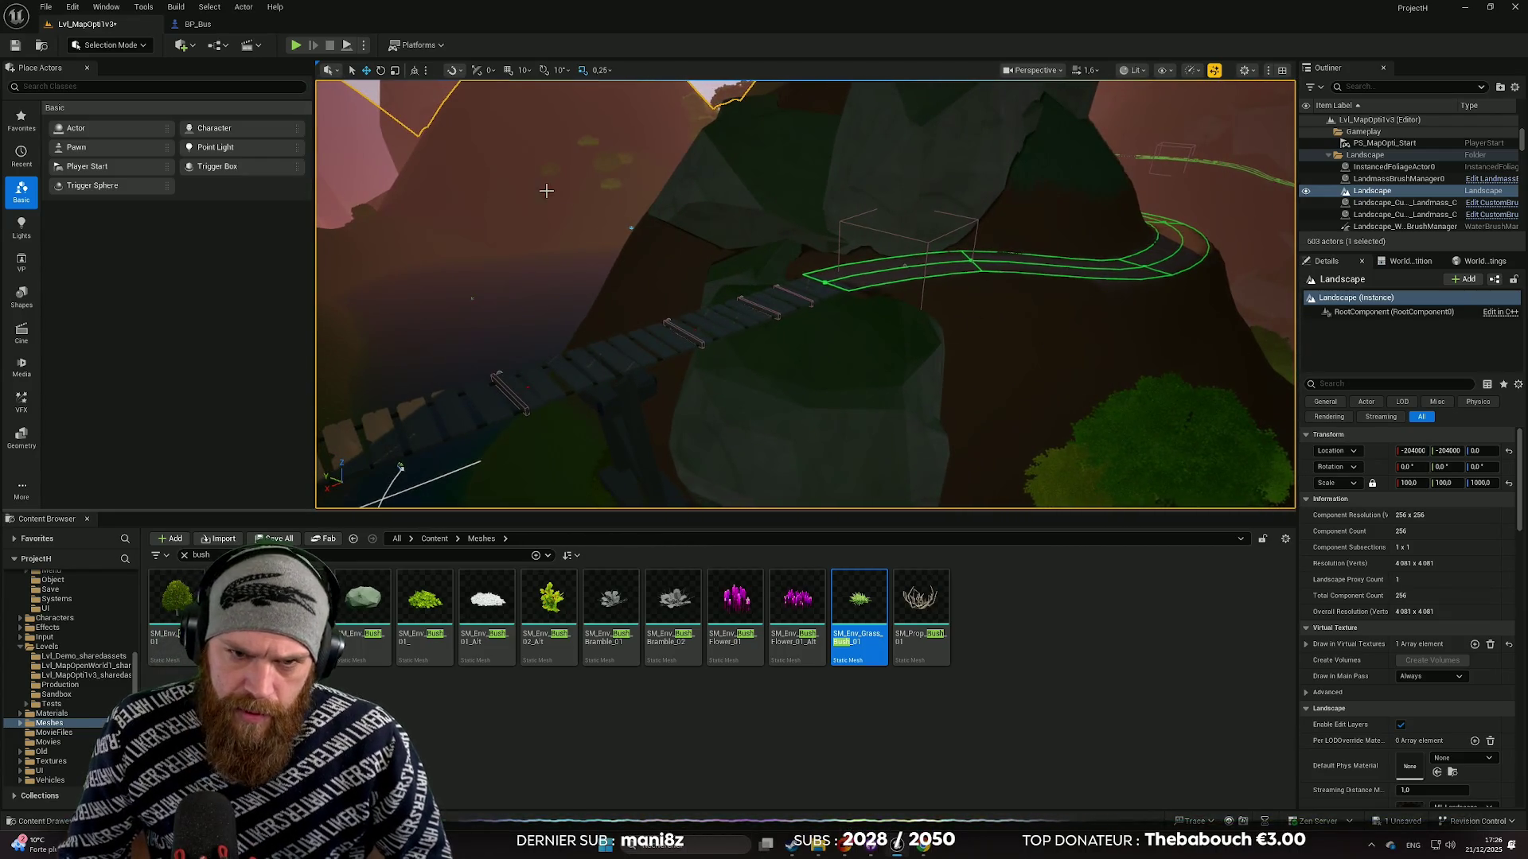
Enlarge the viewport and fly the camera down close to the dirt at the bridge's end.
mouse_move(546, 191)
mouse_down()
mouse_move(567, 170)
mouse_move(573, 207)
mouse_up()
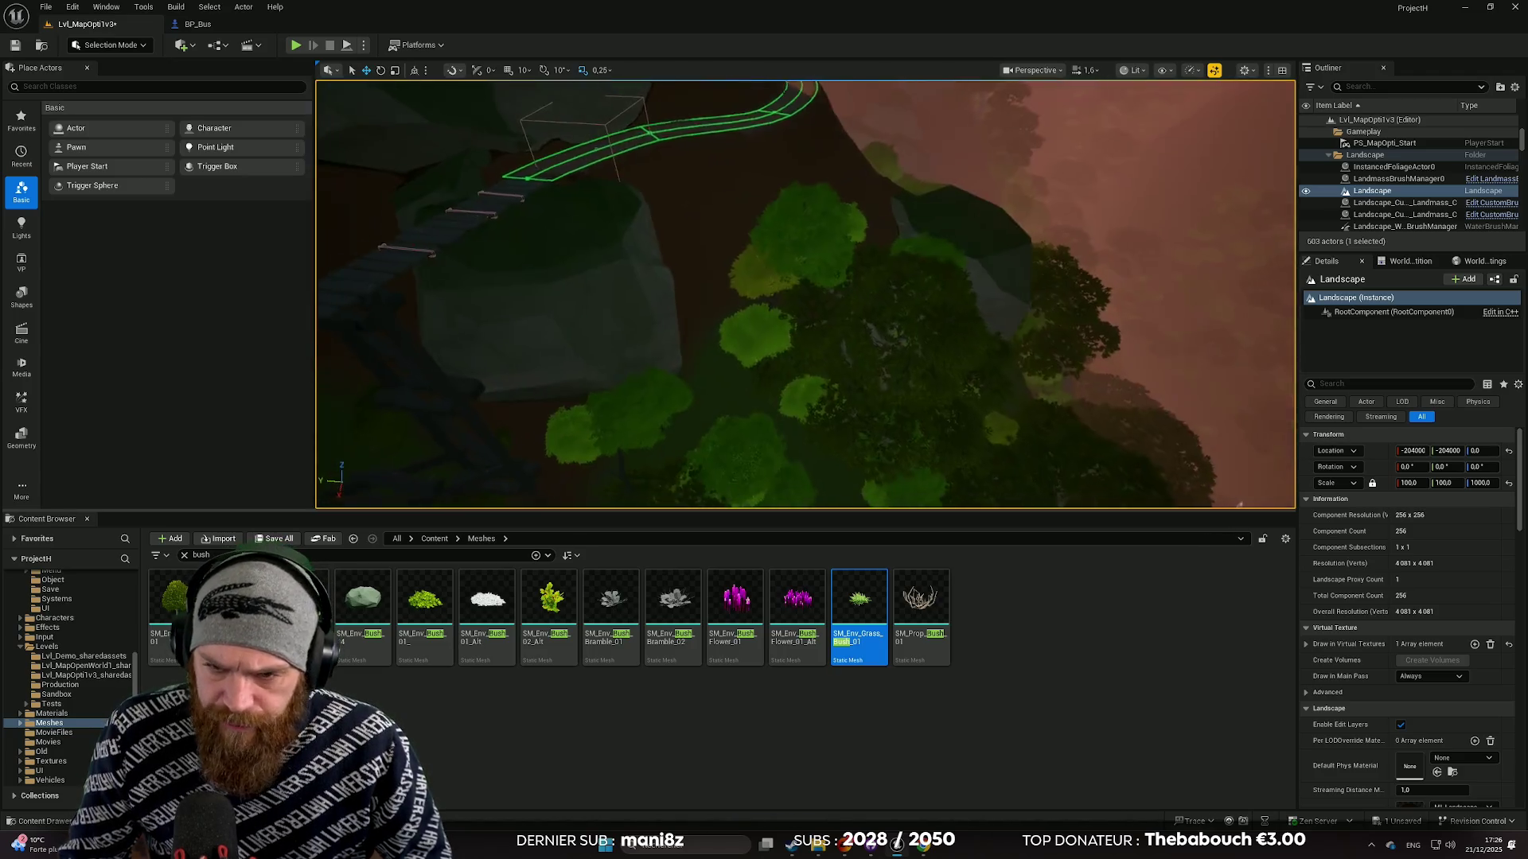
drag(1040, 493, 1039, 493)
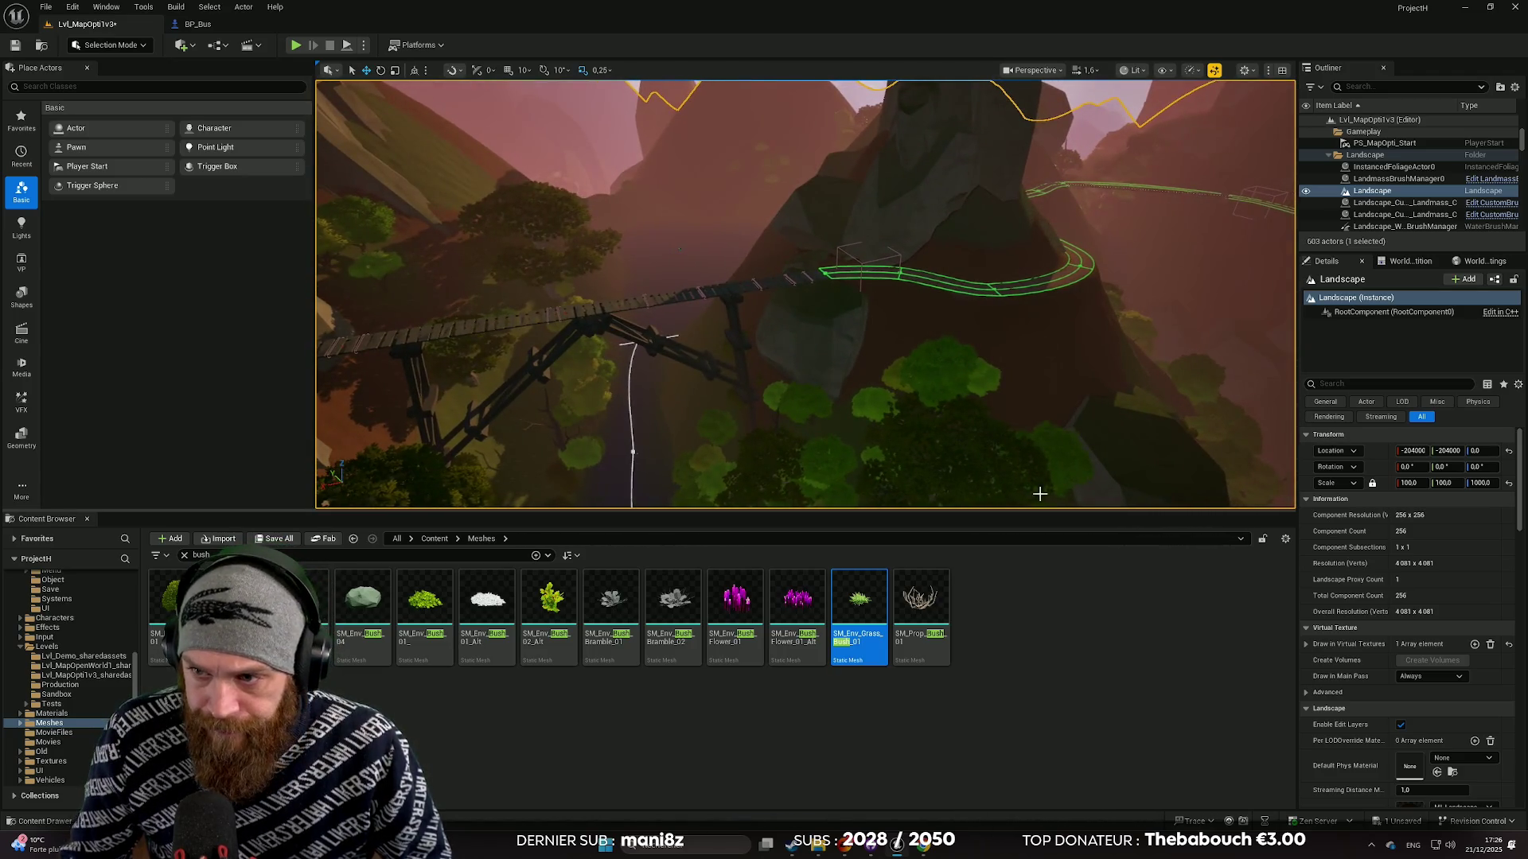
drag(894, 510, 900, 538)
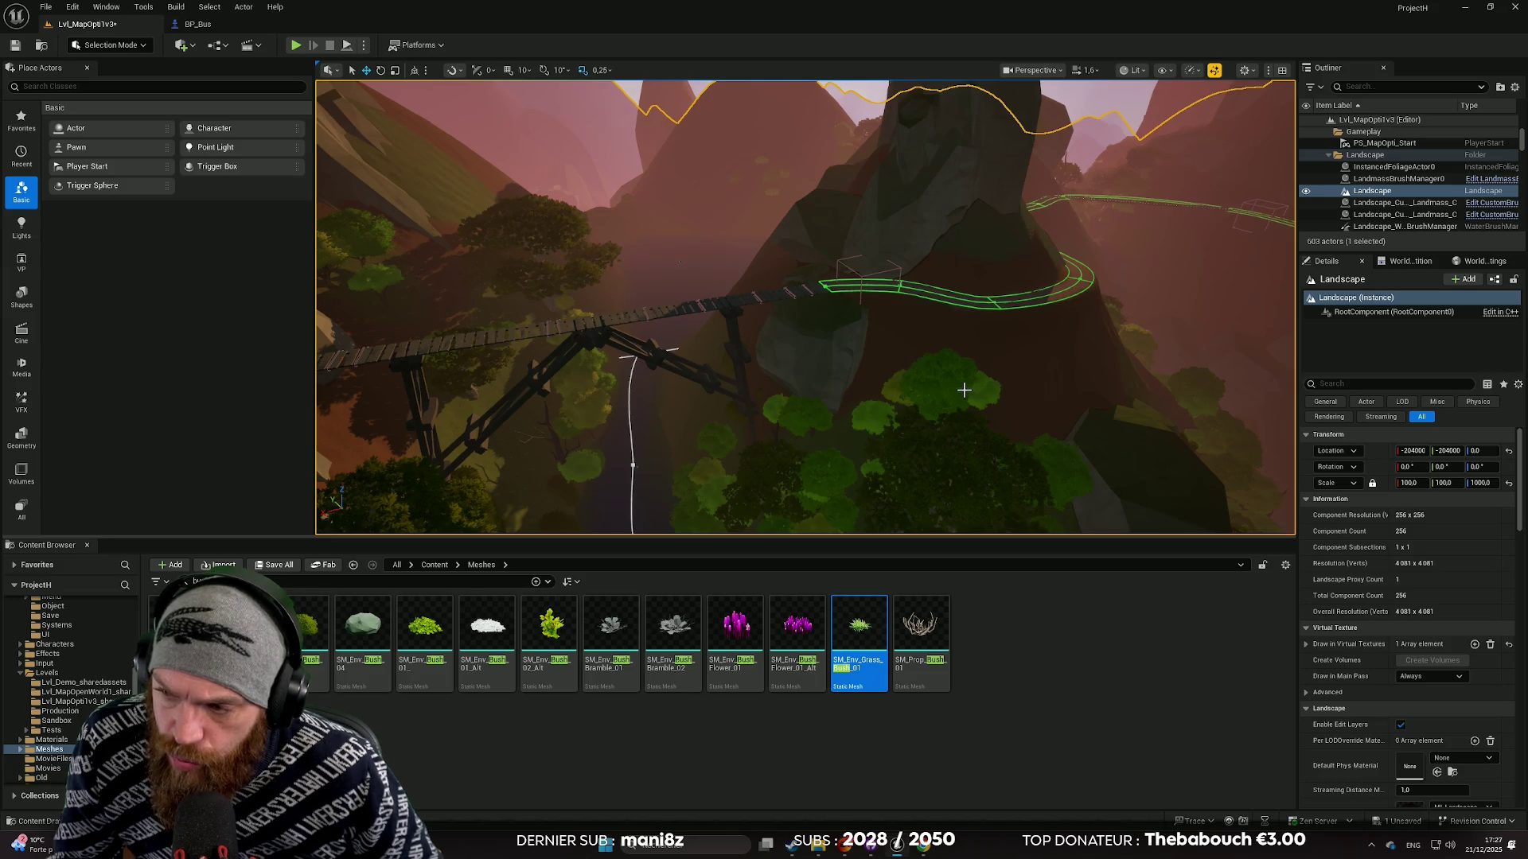
drag(964, 390, 964, 389)
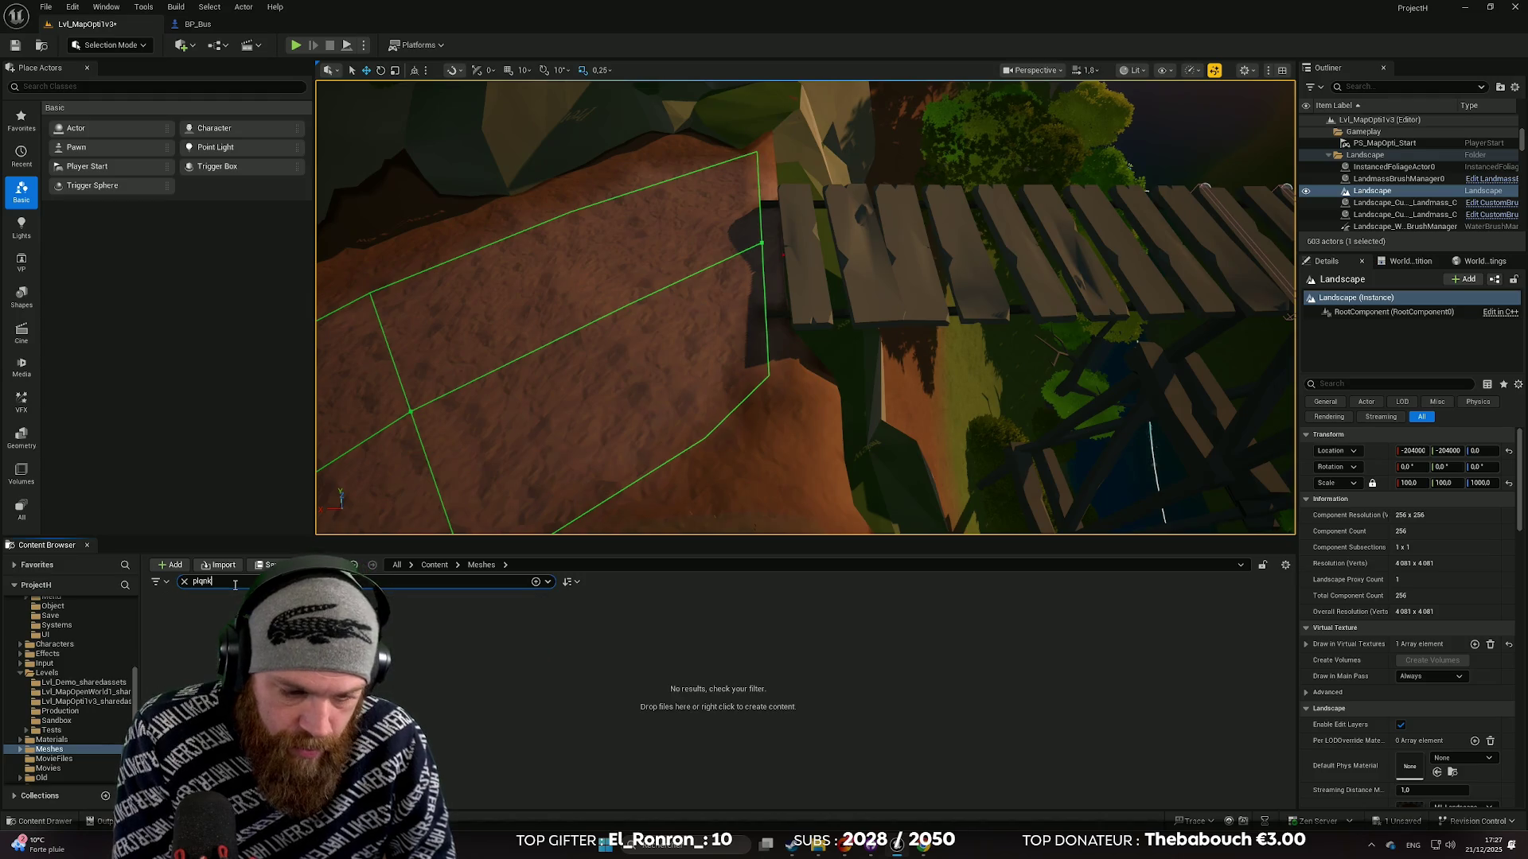
Search the Content Browser for 'plank' and test-place several plank meshes by the bridge, deleting each.
key(BackSpace)
text(ank)
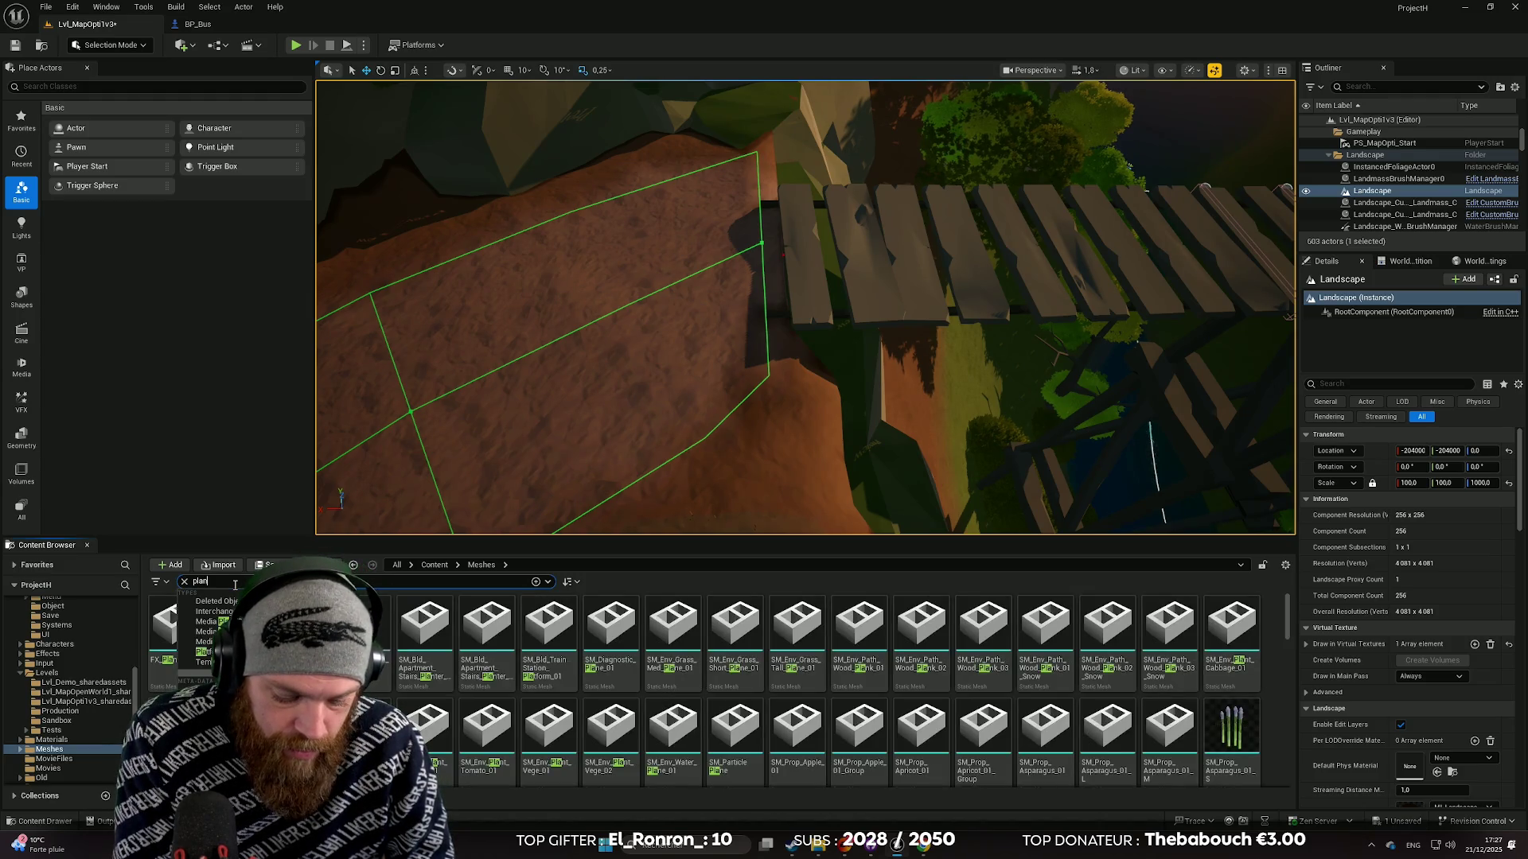
mouse_move(300, 628)
mouse_down()
mouse_move(747, 245)
mouse_move(726, 253)
mouse_up()
key(Delete)
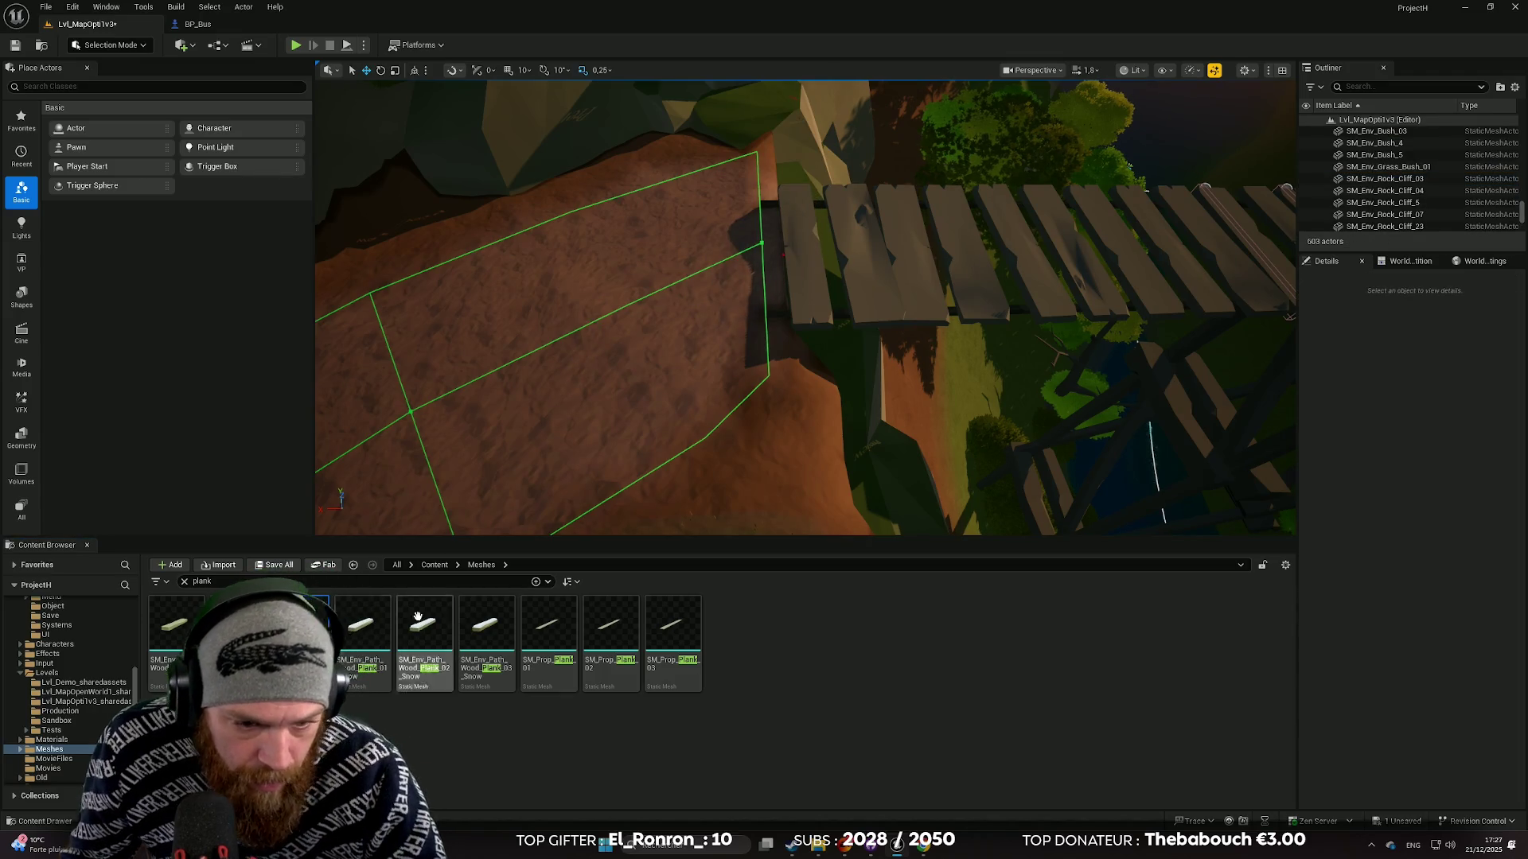
mouse_move(549, 629)
mouse_down()
mouse_move(613, 382)
mouse_move(692, 332)
mouse_up()
key(Delete)
drag(673, 624, 716, 351)
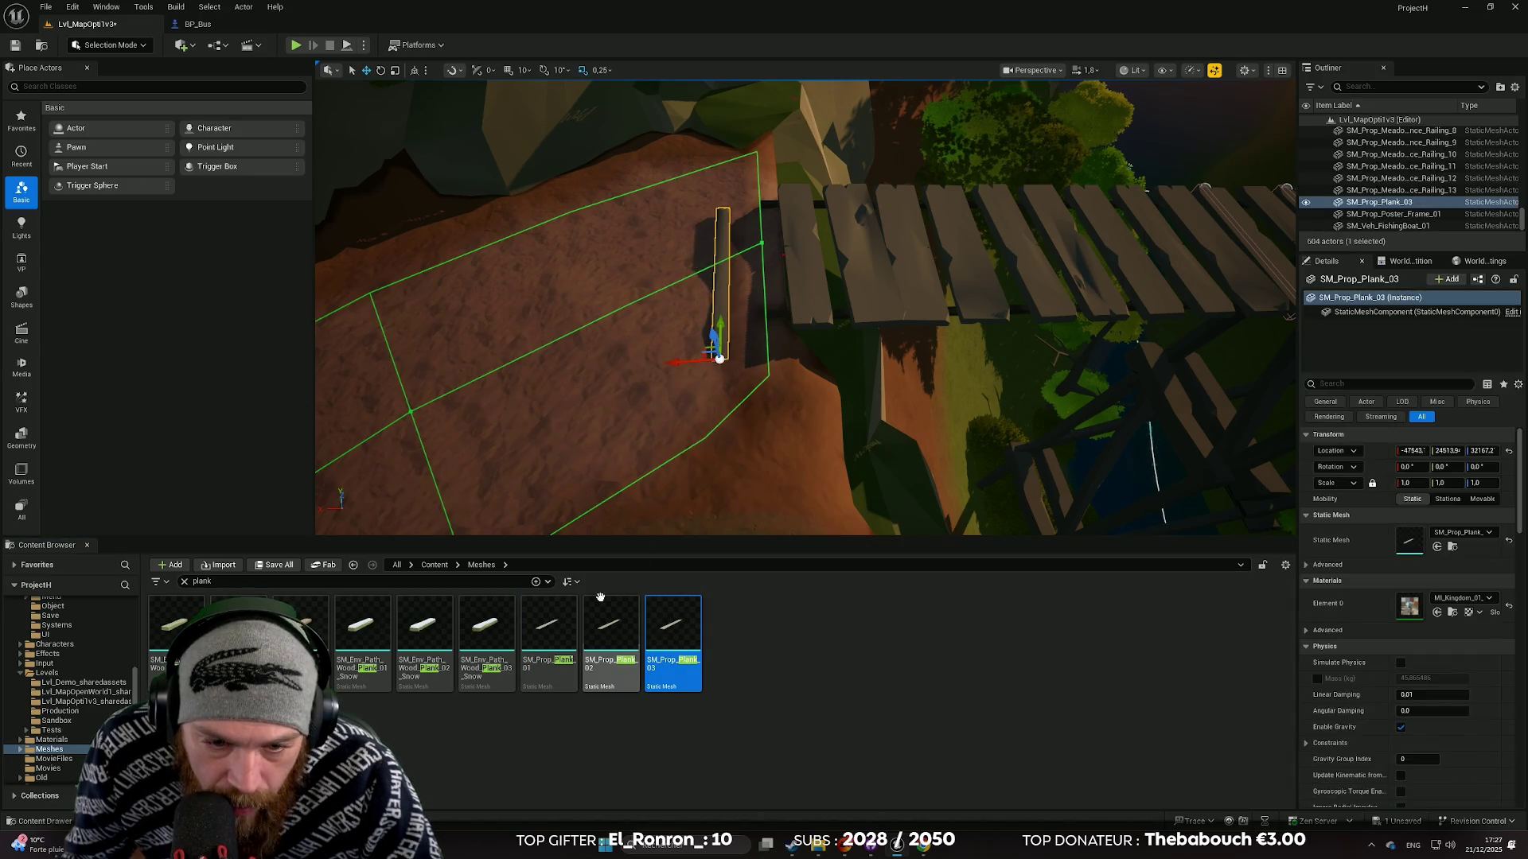
key(Delete)
mouse_move(611, 632)
mouse_down()
mouse_move(713, 345)
mouse_move(723, 355)
mouse_up()
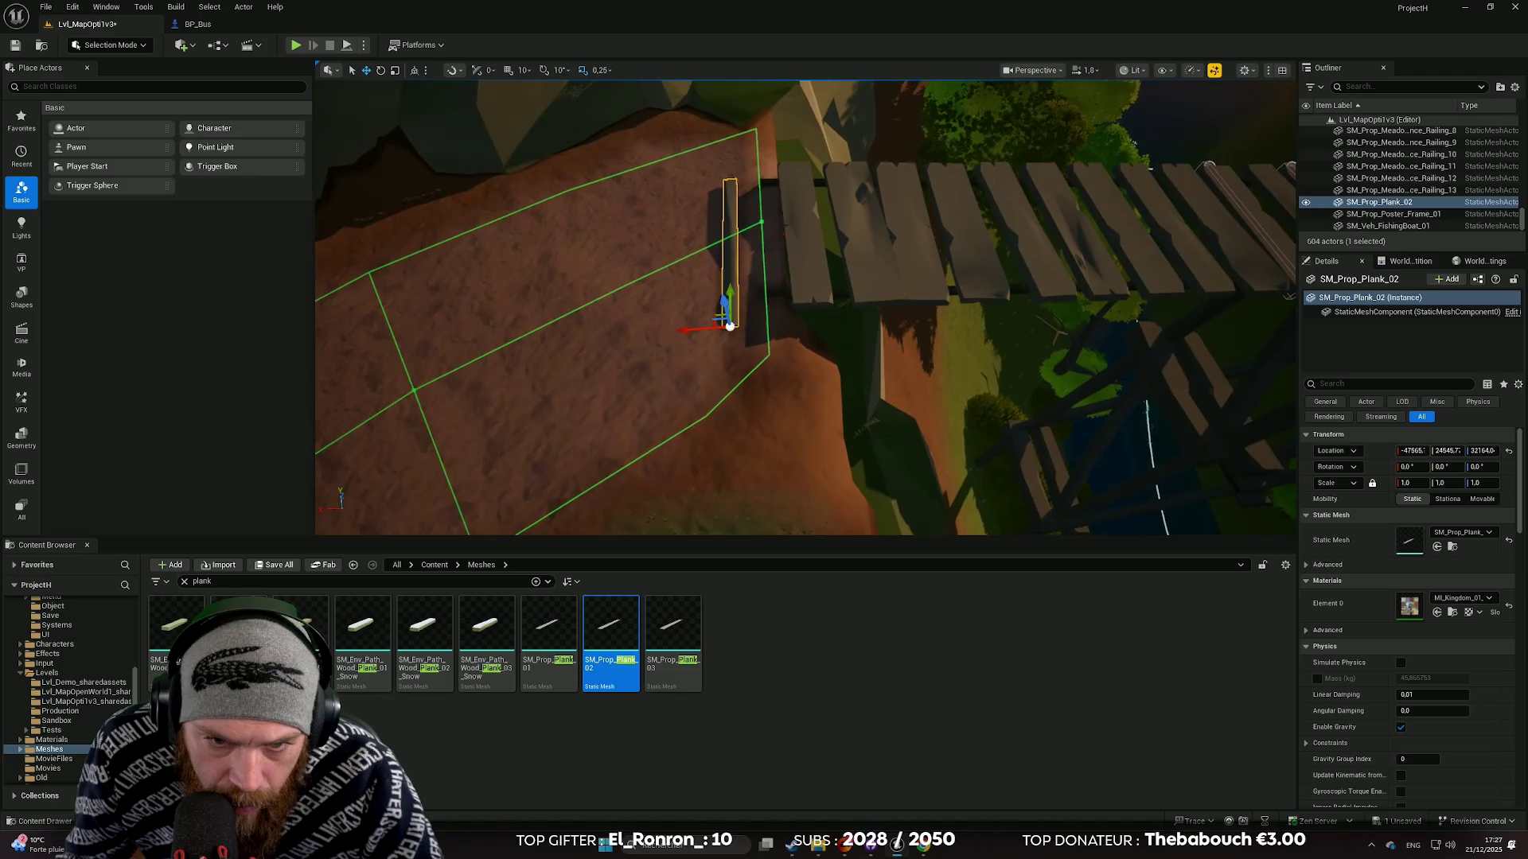
key(Delete)
mouse_move(362, 629)
mouse_down()
mouse_move(614, 443)
mouse_move(625, 409)
mouse_up()
key(Delete)
Place SM_Env_Path_Wood_Plank_02 on the dirt beside the bridge's end.
mouse_move(315, 600)
mouse_down()
mouse_move(573, 436)
mouse_move(727, 311)
mouse_move(866, 301)
mouse_move(851, 314)
mouse_up()
key(ctrl+z)
mouse_move(239, 628)
mouse_down()
mouse_move(631, 460)
mouse_move(887, 292)
mouse_move(726, 392)
mouse_move(239, 628)
mouse_move(903, 325)
mouse_move(775, 327)
mouse_move(700, 365)
mouse_up()
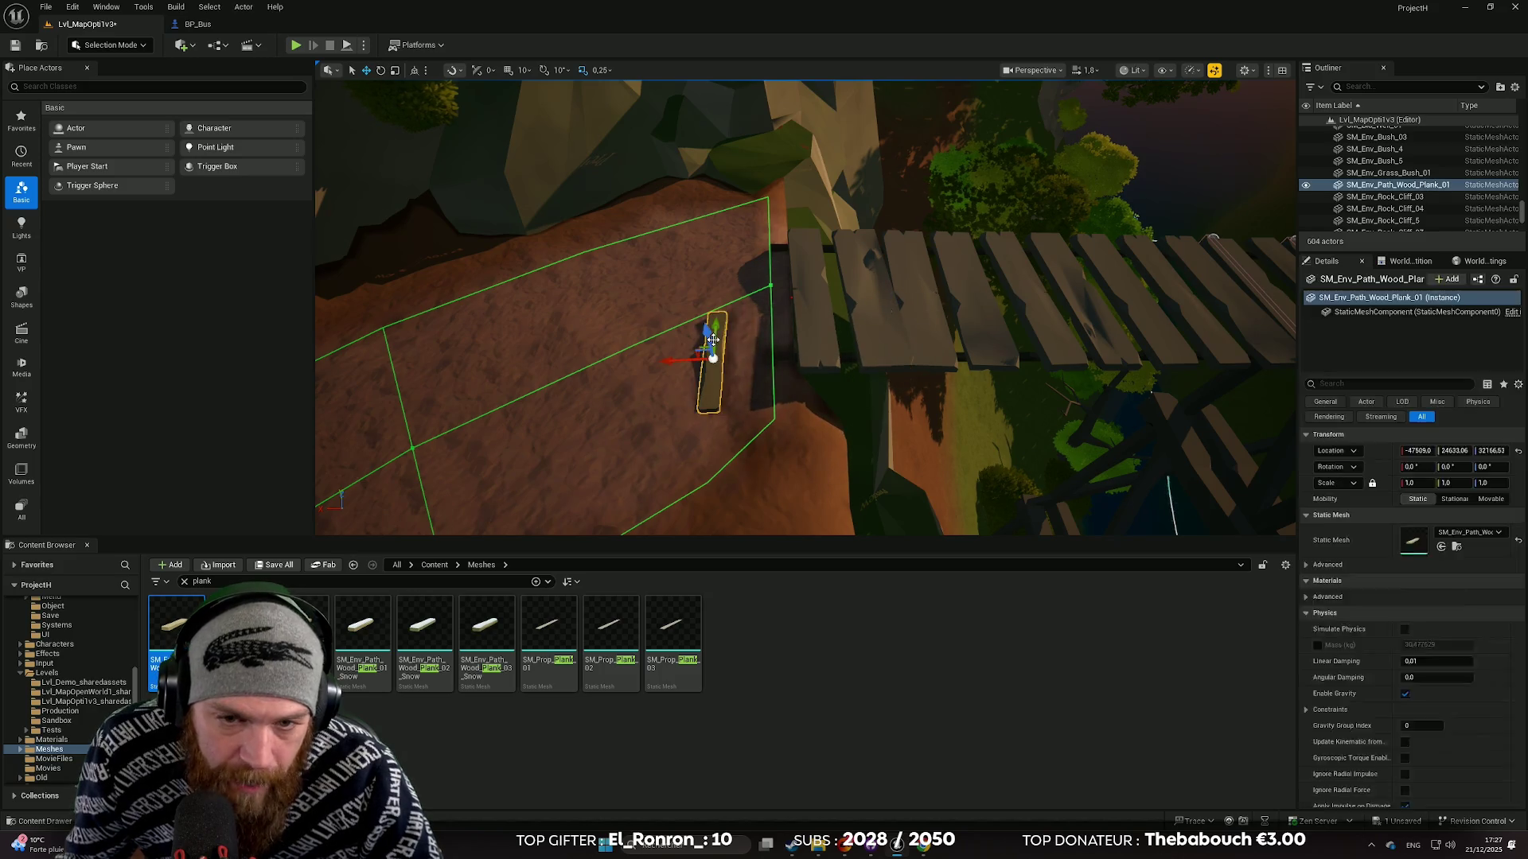
key(ctrl+z)
mouse_move(239, 629)
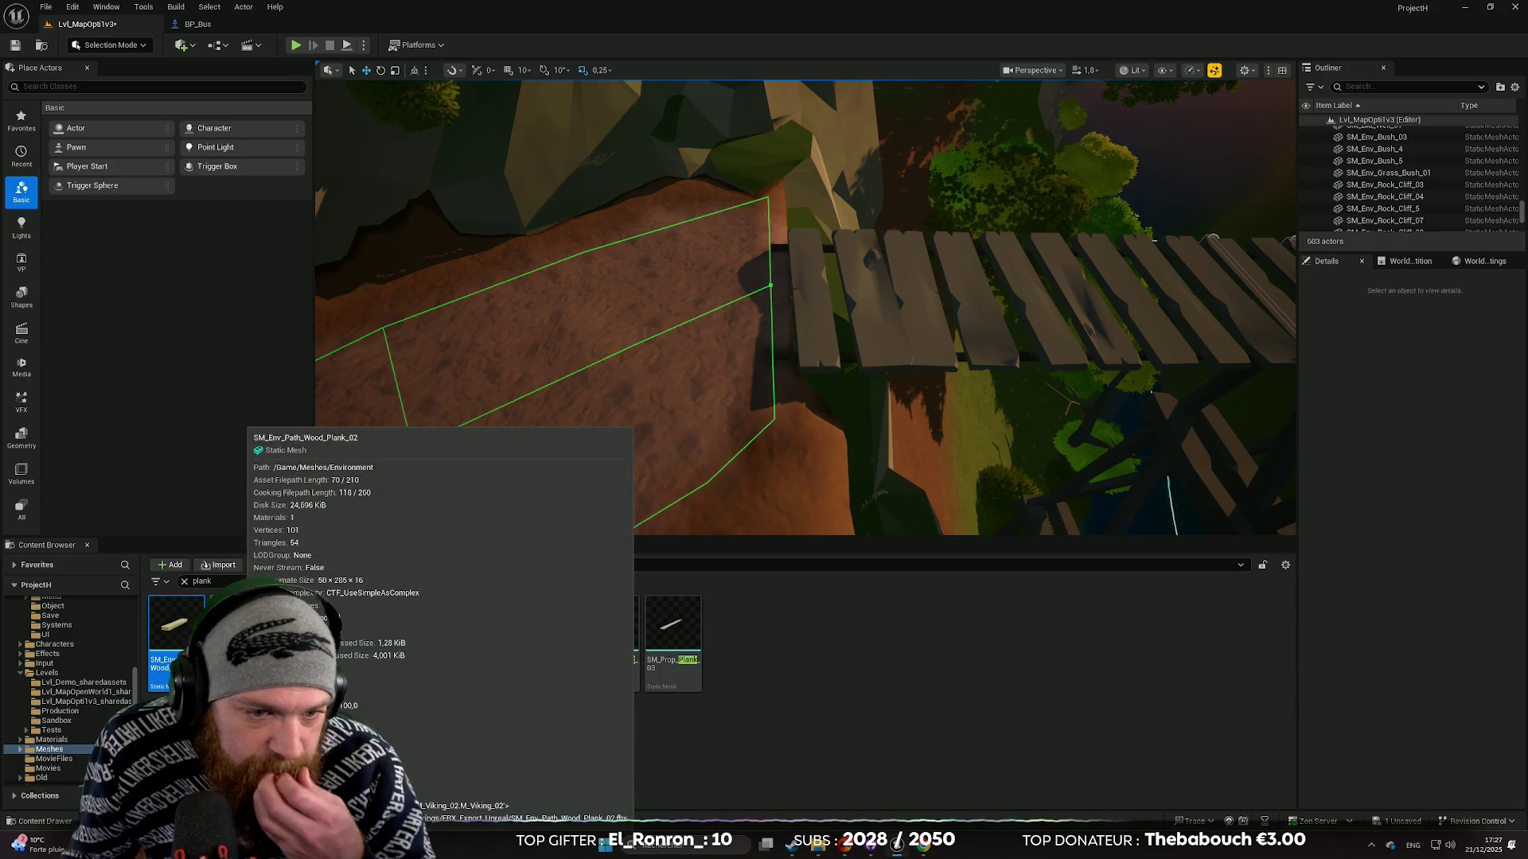
mouse_move(239, 629)
mouse_down()
mouse_move(495, 518)
mouse_move(757, 306)
mouse_move(611, 395)
mouse_move(692, 331)
mouse_move(707, 387)
mouse_up()
scroll(708, 387, up, 6)
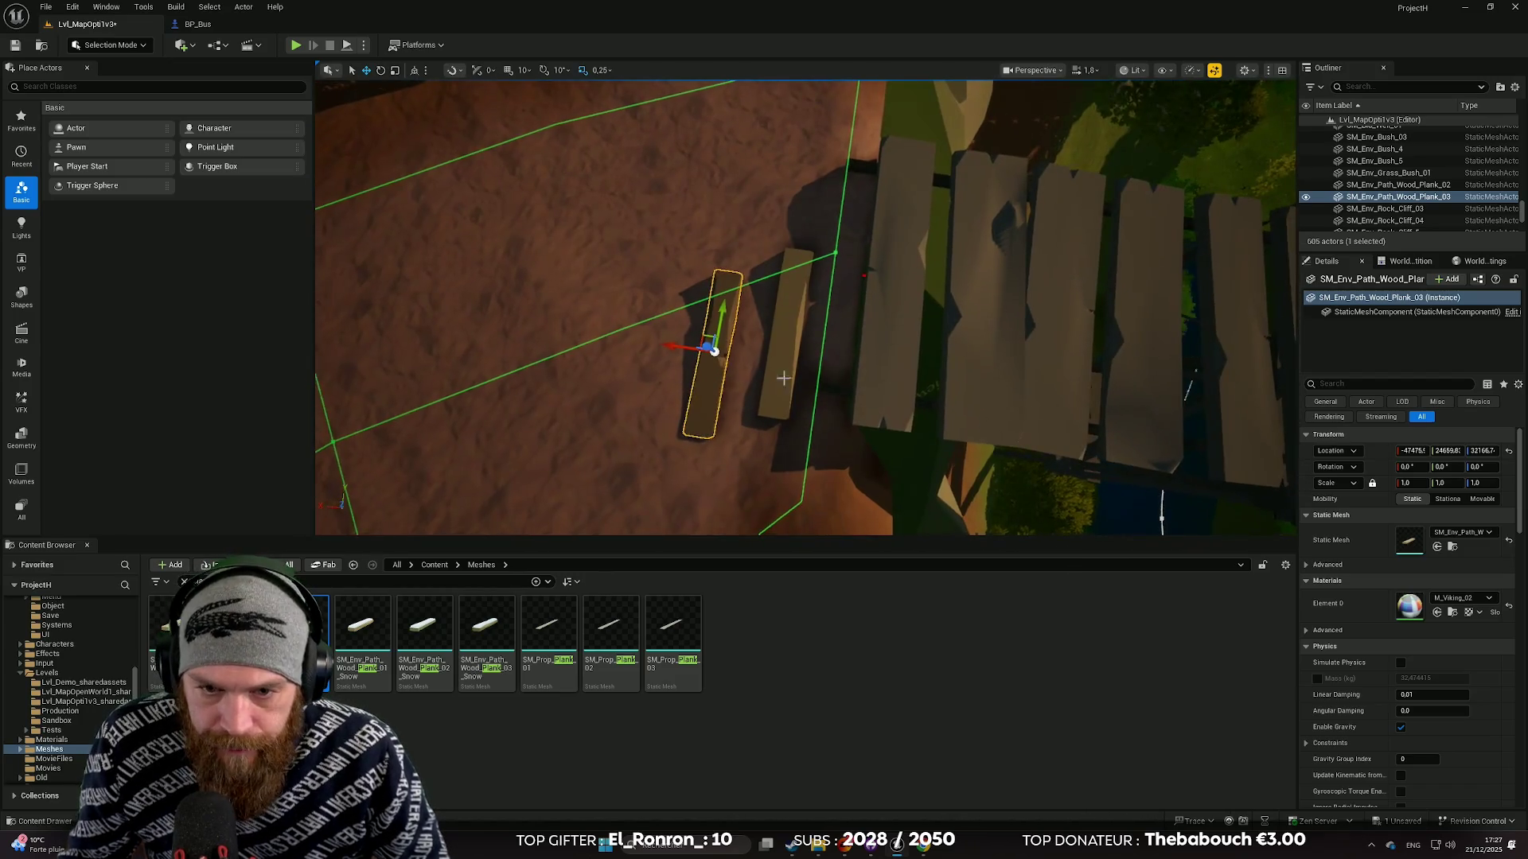
Scale Wood_Plank_02 to about 1.77 and slide it along Y against the bridge's last board.
click(773, 374)
click(772, 374)
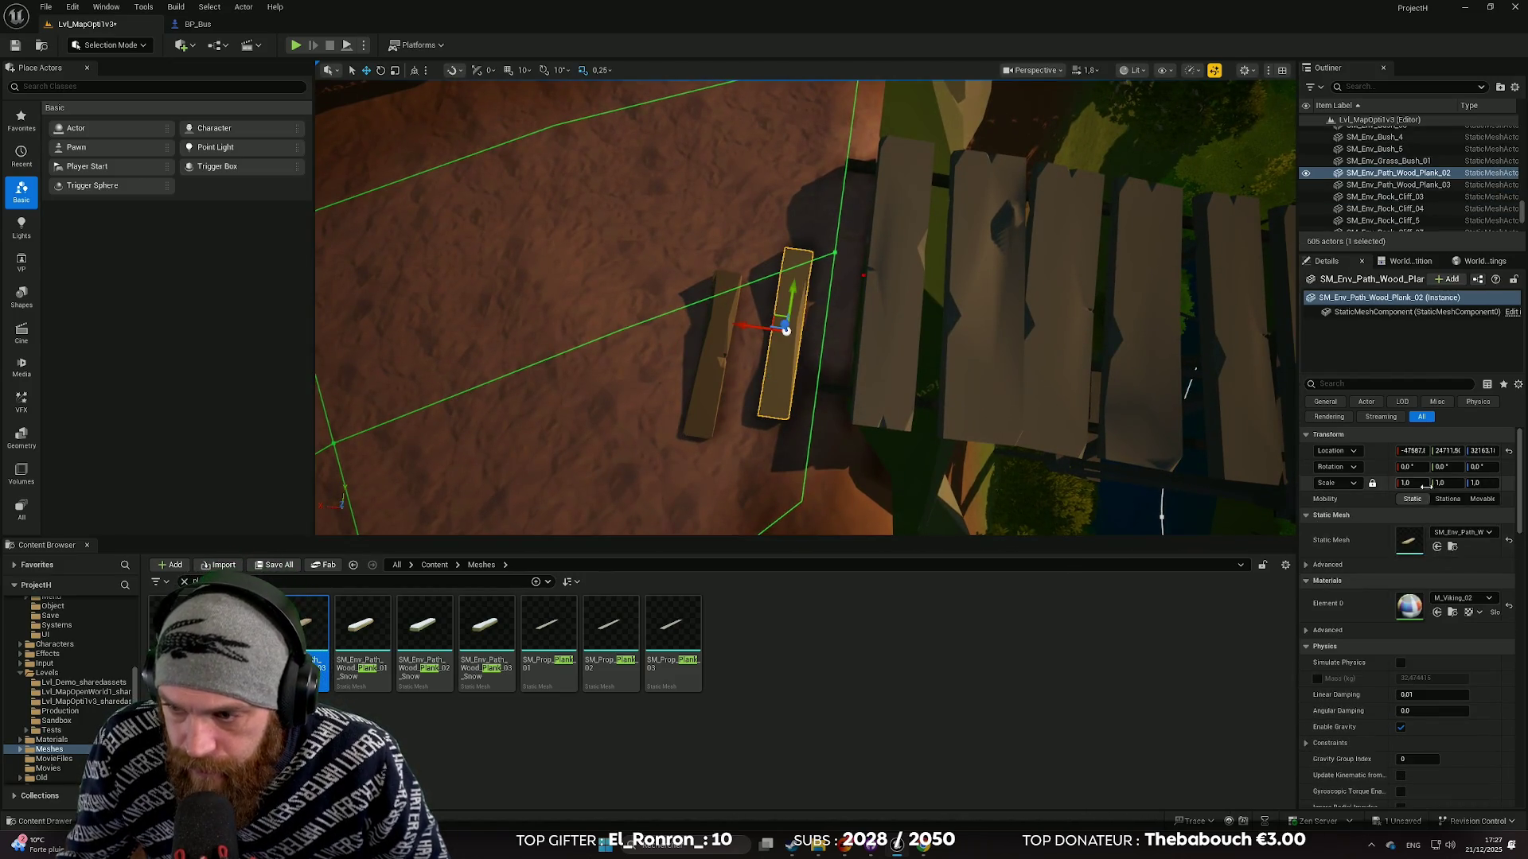
drag(1407, 483, 1456, 483)
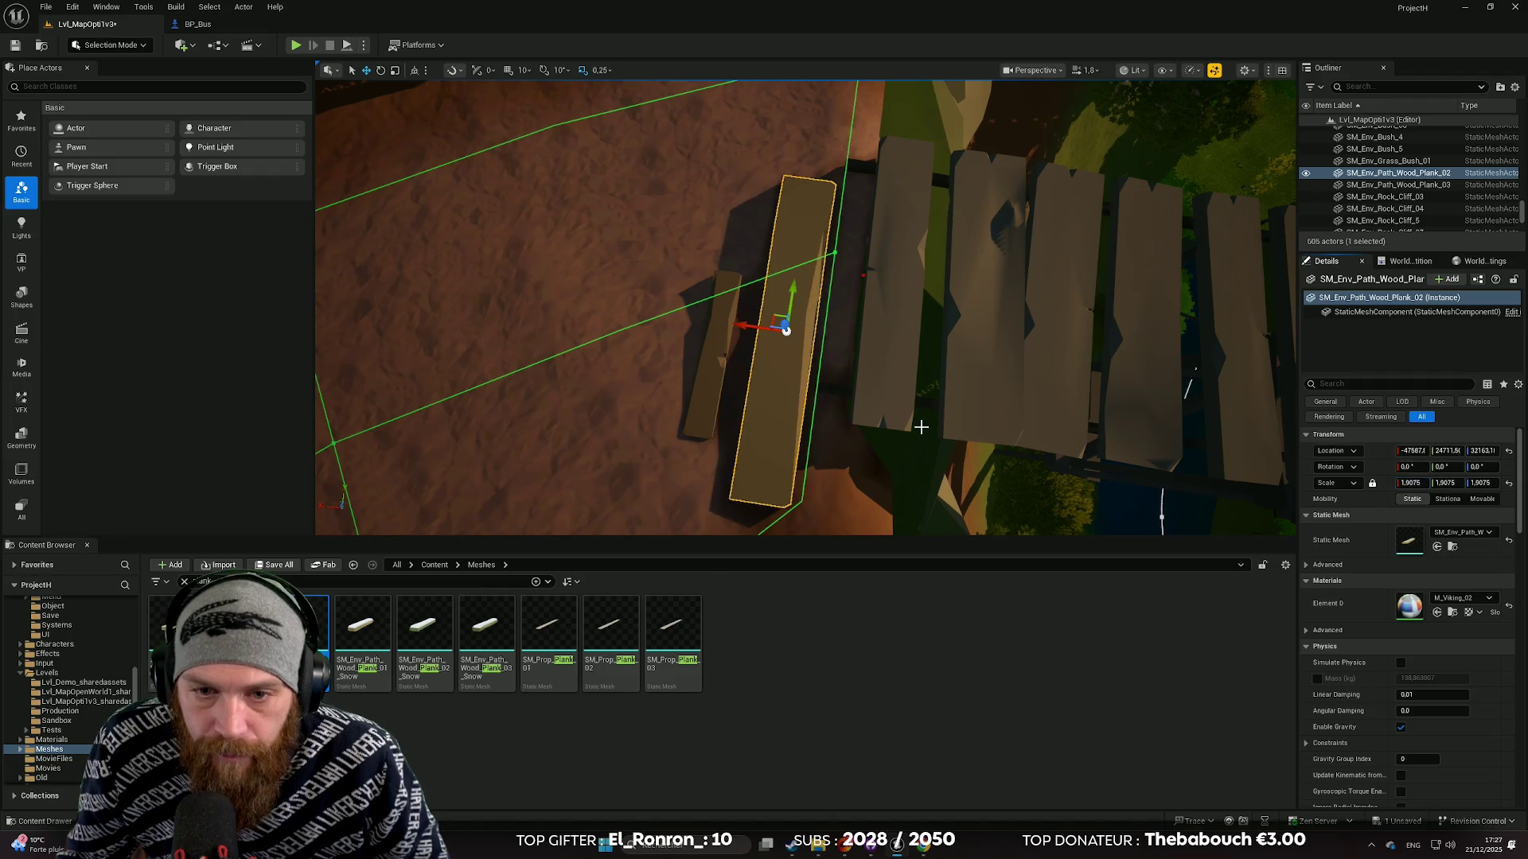
drag(921, 427, 864, 342)
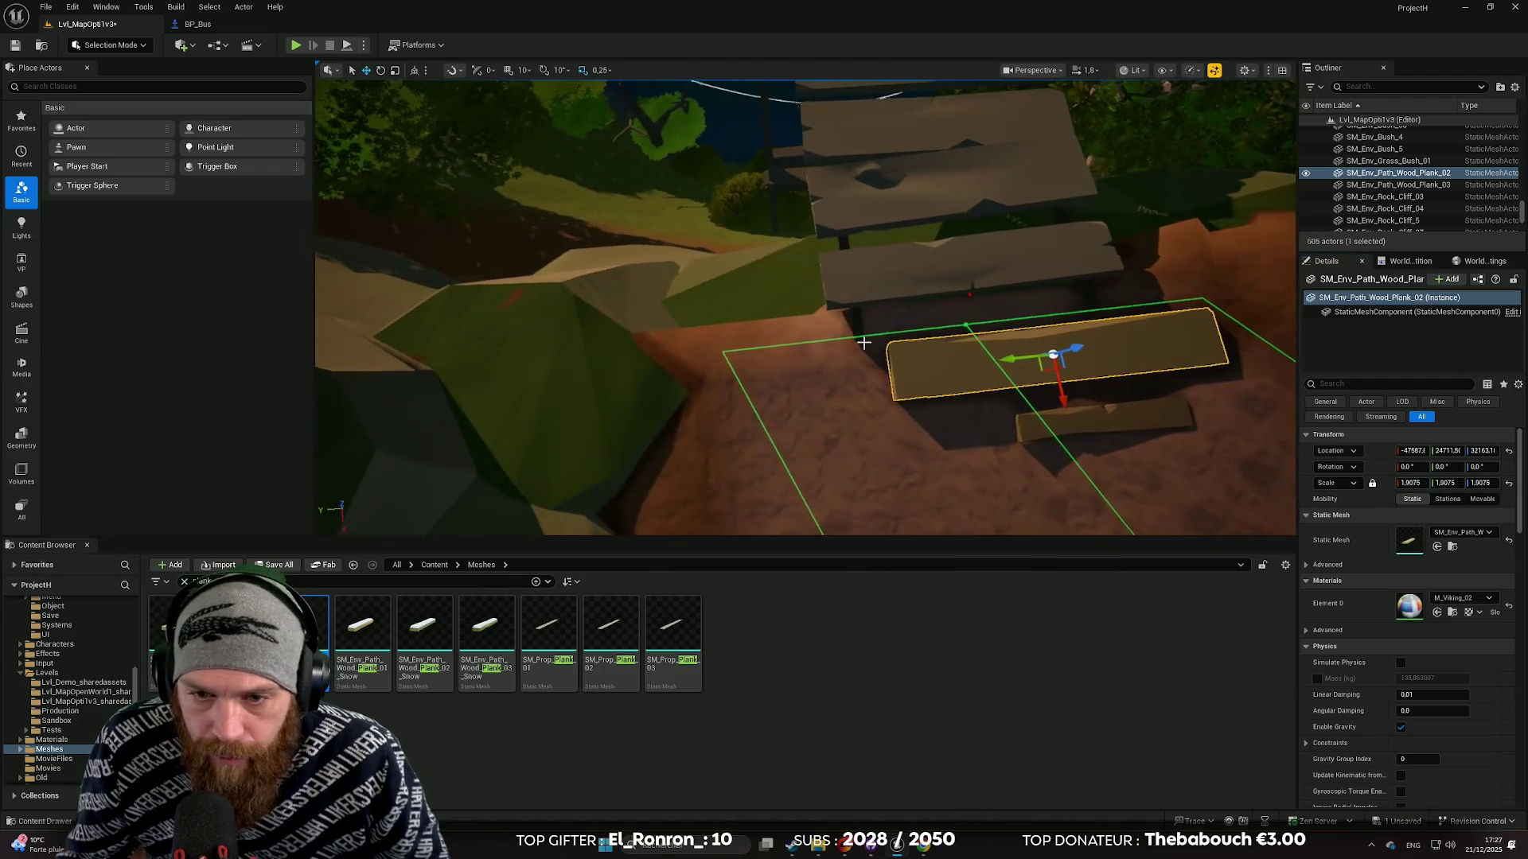
drag(1009, 360, 949, 363)
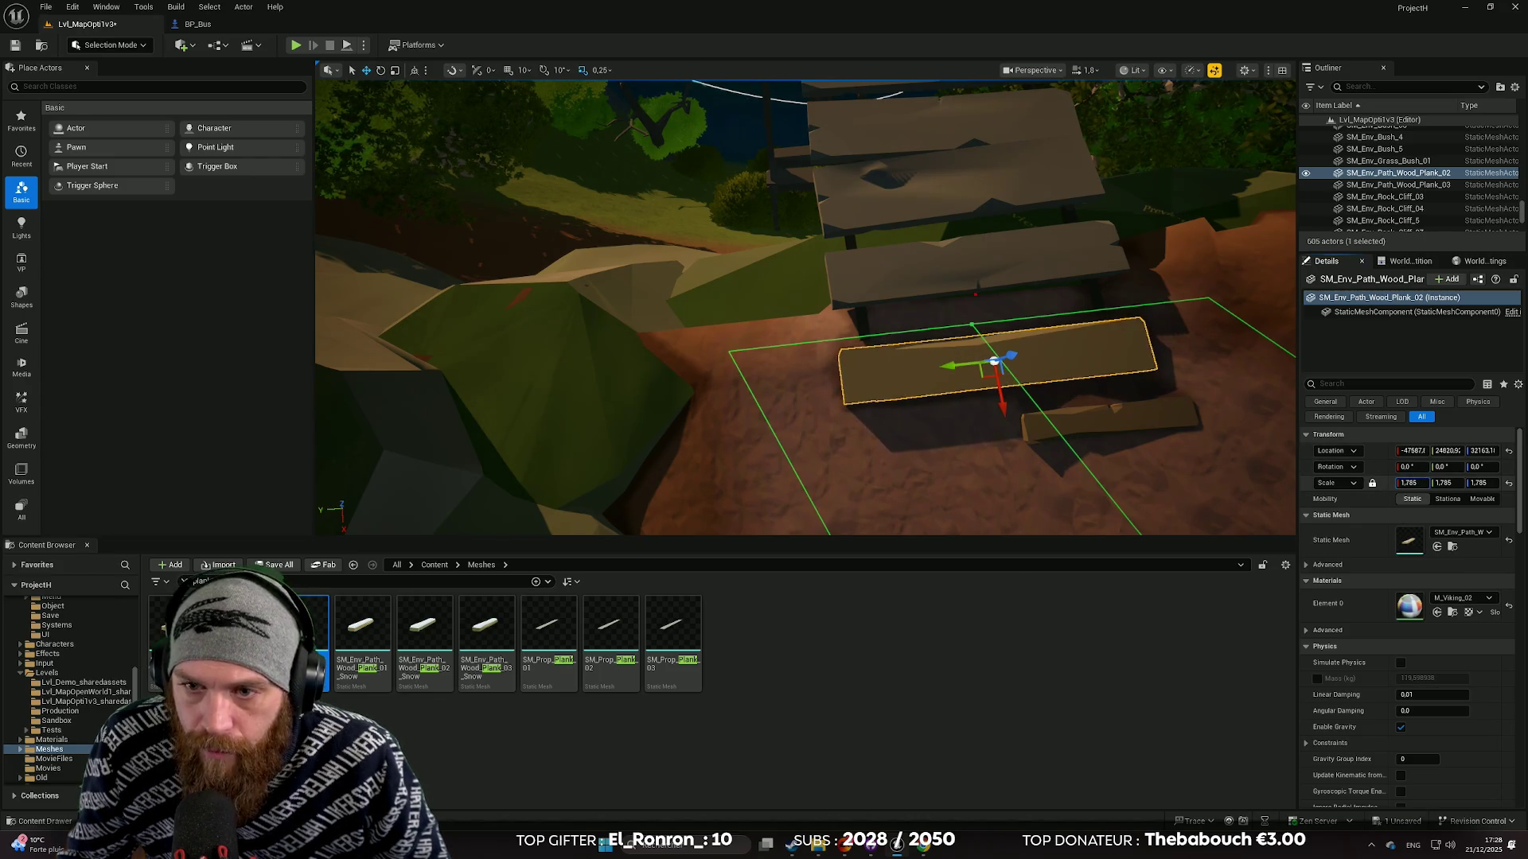
drag(1410, 483, 1397, 483)
key(f)
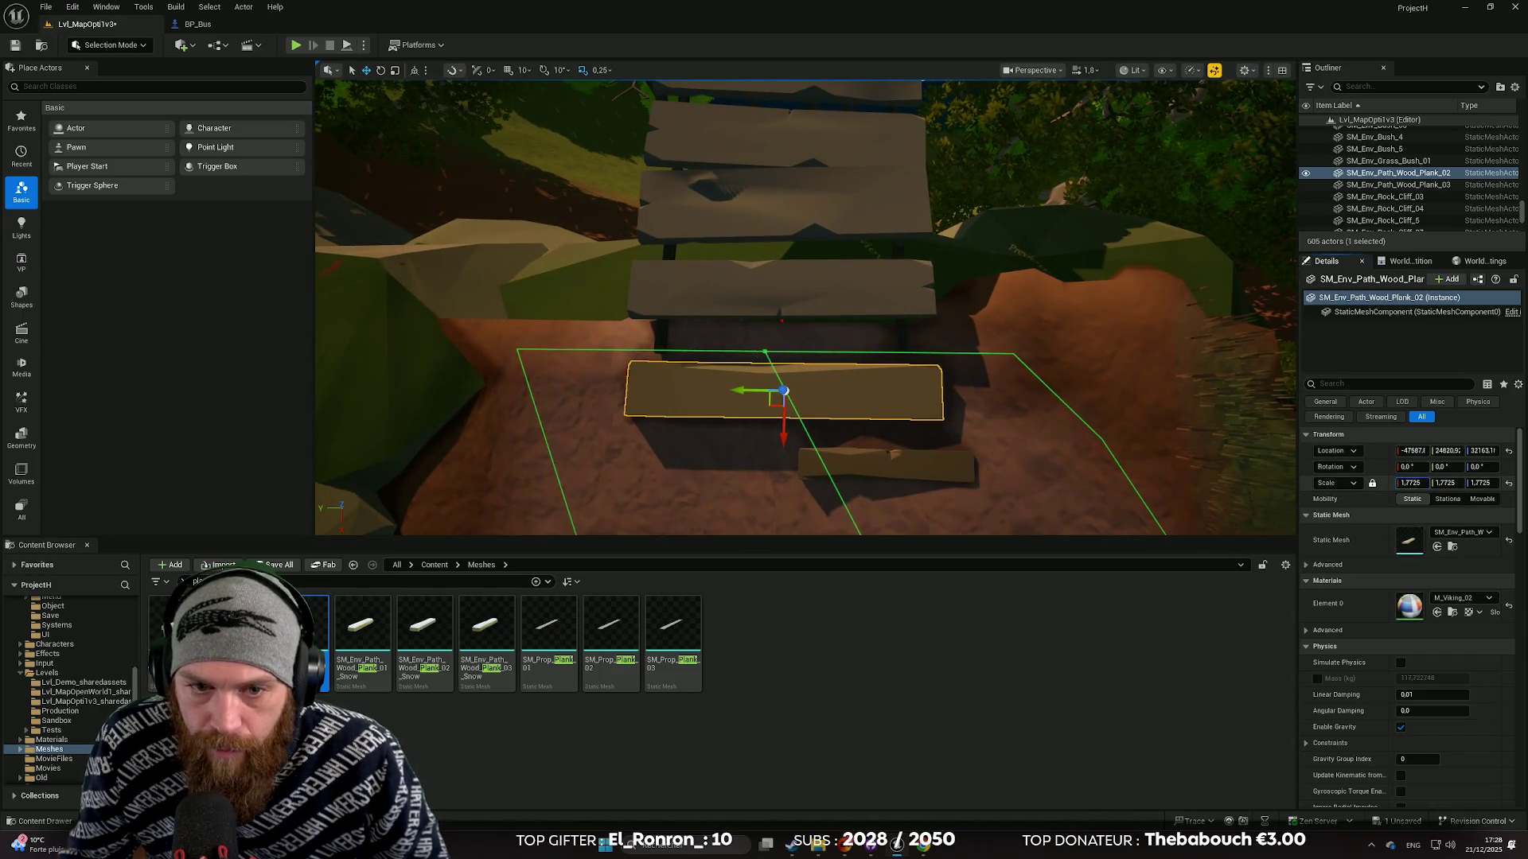
mouse_move(765, 431)
mouse_down()
mouse_move(843, 342)
mouse_move(713, 309)
mouse_move(689, 211)
mouse_up()
click(713, 309)
click(651, 338)
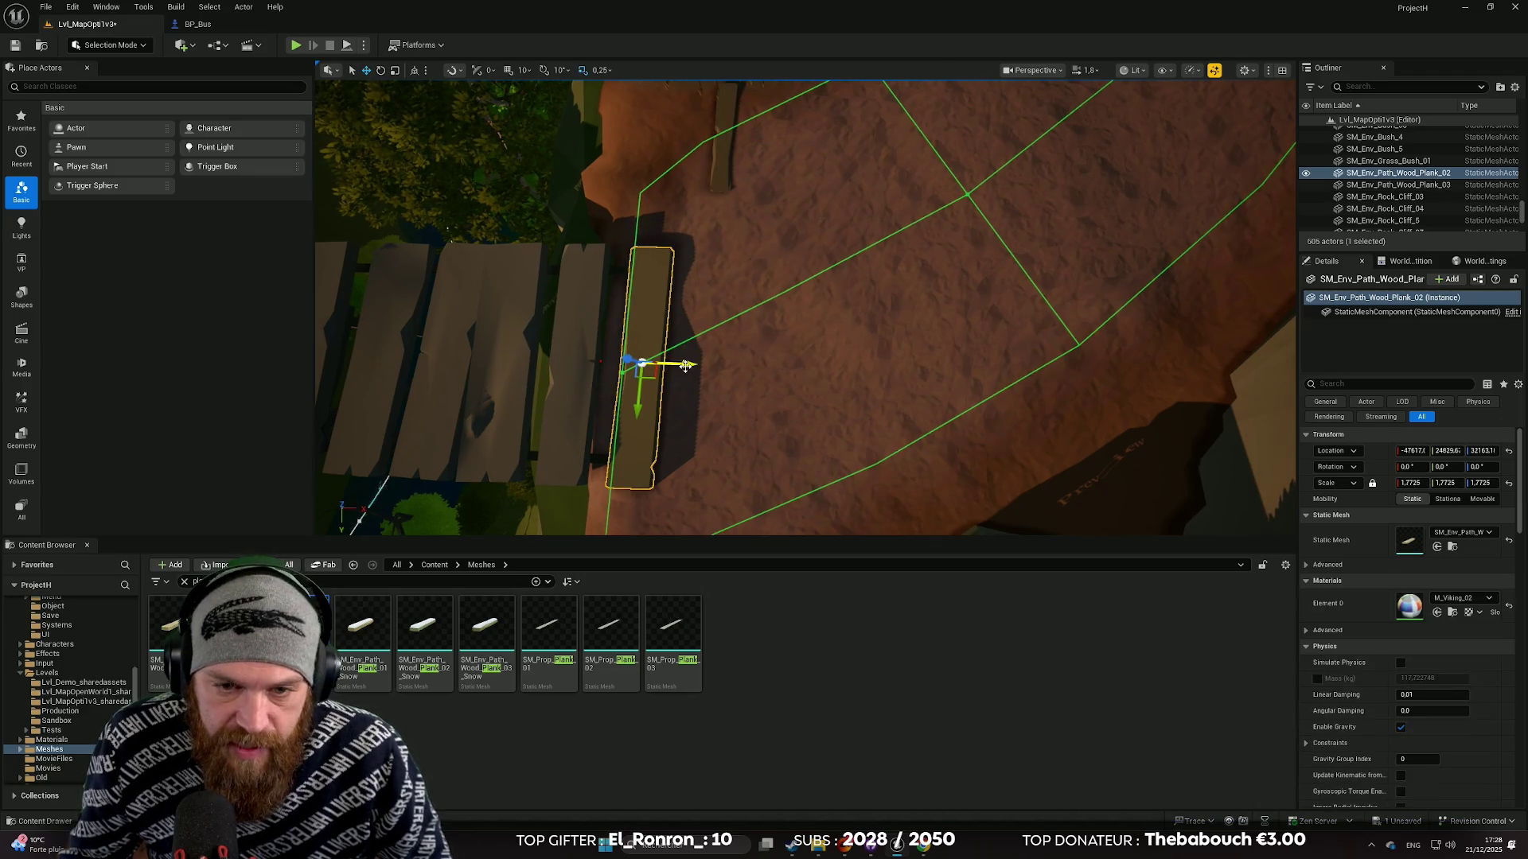
Duplicate the plank as the next step, tilting it and sliding it along X to line up.
alt+drag(685, 365, 762, 362)
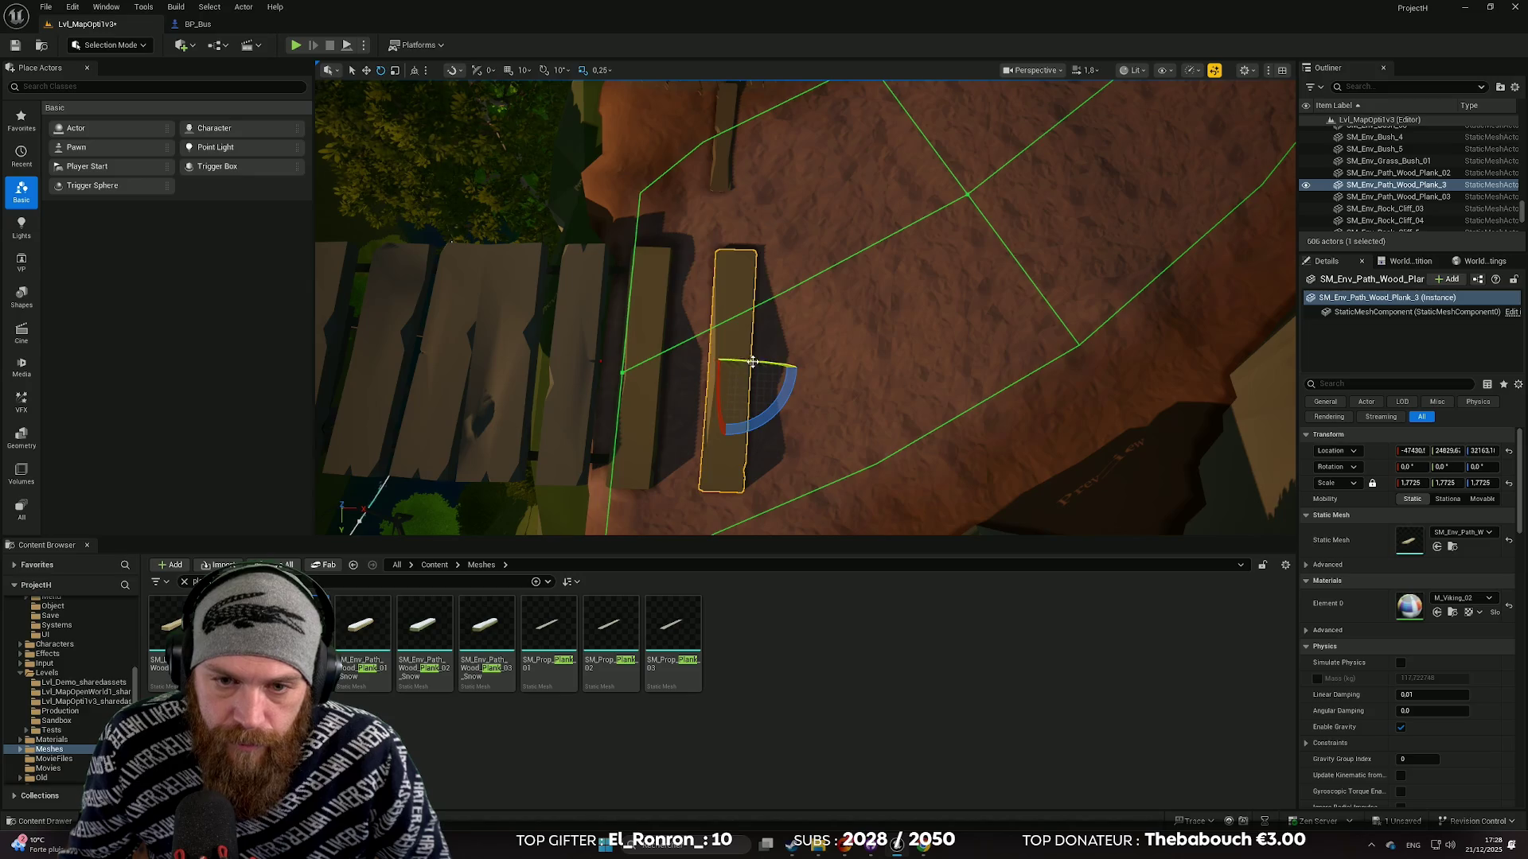
mouse_move(799, 367)
mouse_down()
mouse_move(857, 390)
mouse_move(827, 398)
mouse_move(867, 343)
mouse_move(814, 408)
mouse_up()
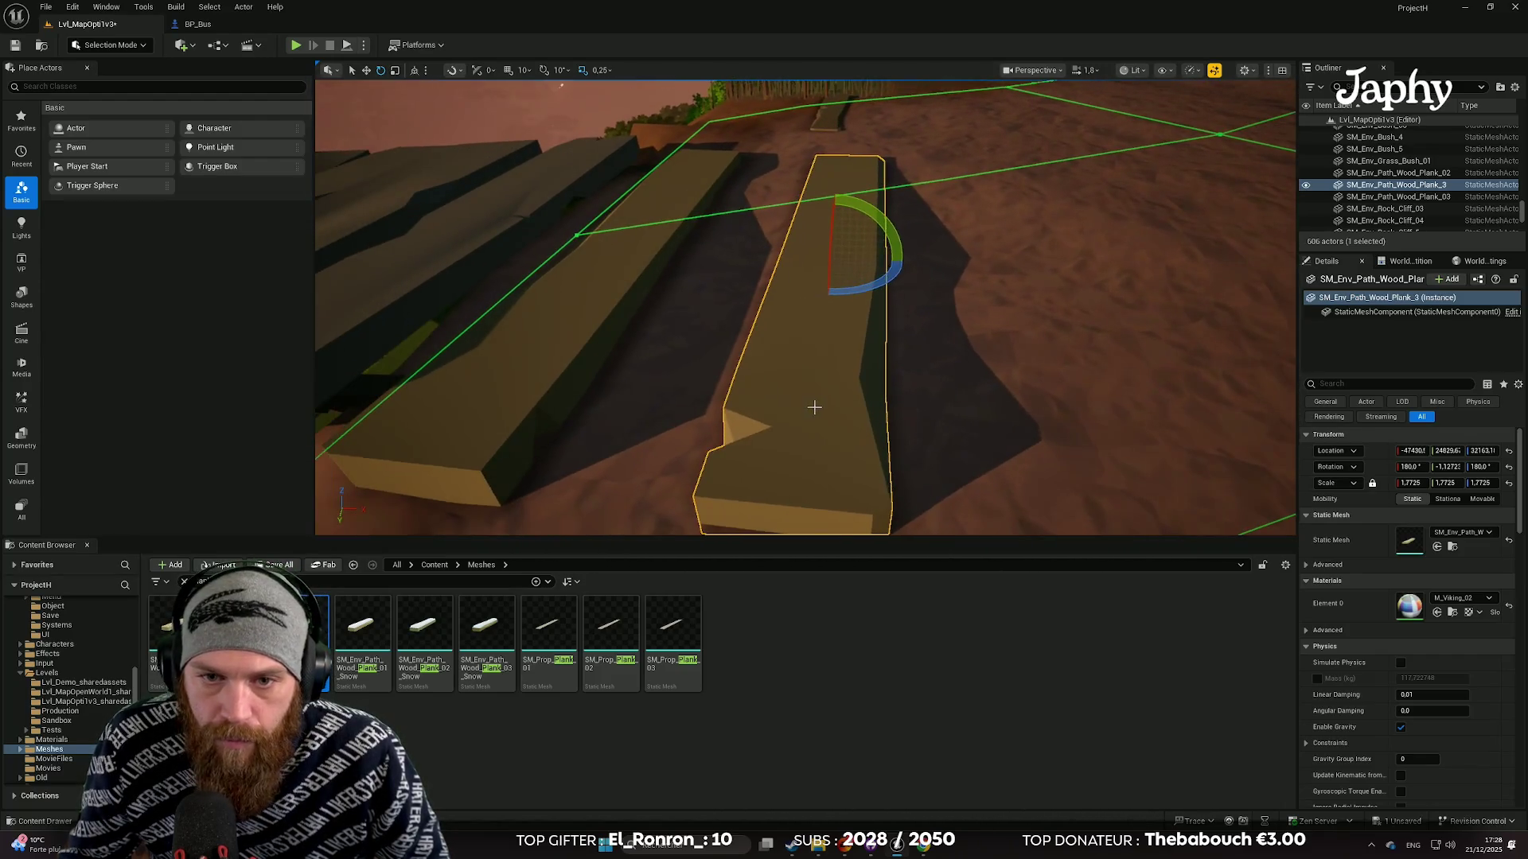
mouse_move(804, 257)
mouse_down()
mouse_move(749, 256)
mouse_move(788, 291)
mouse_move(788, 239)
mouse_up()
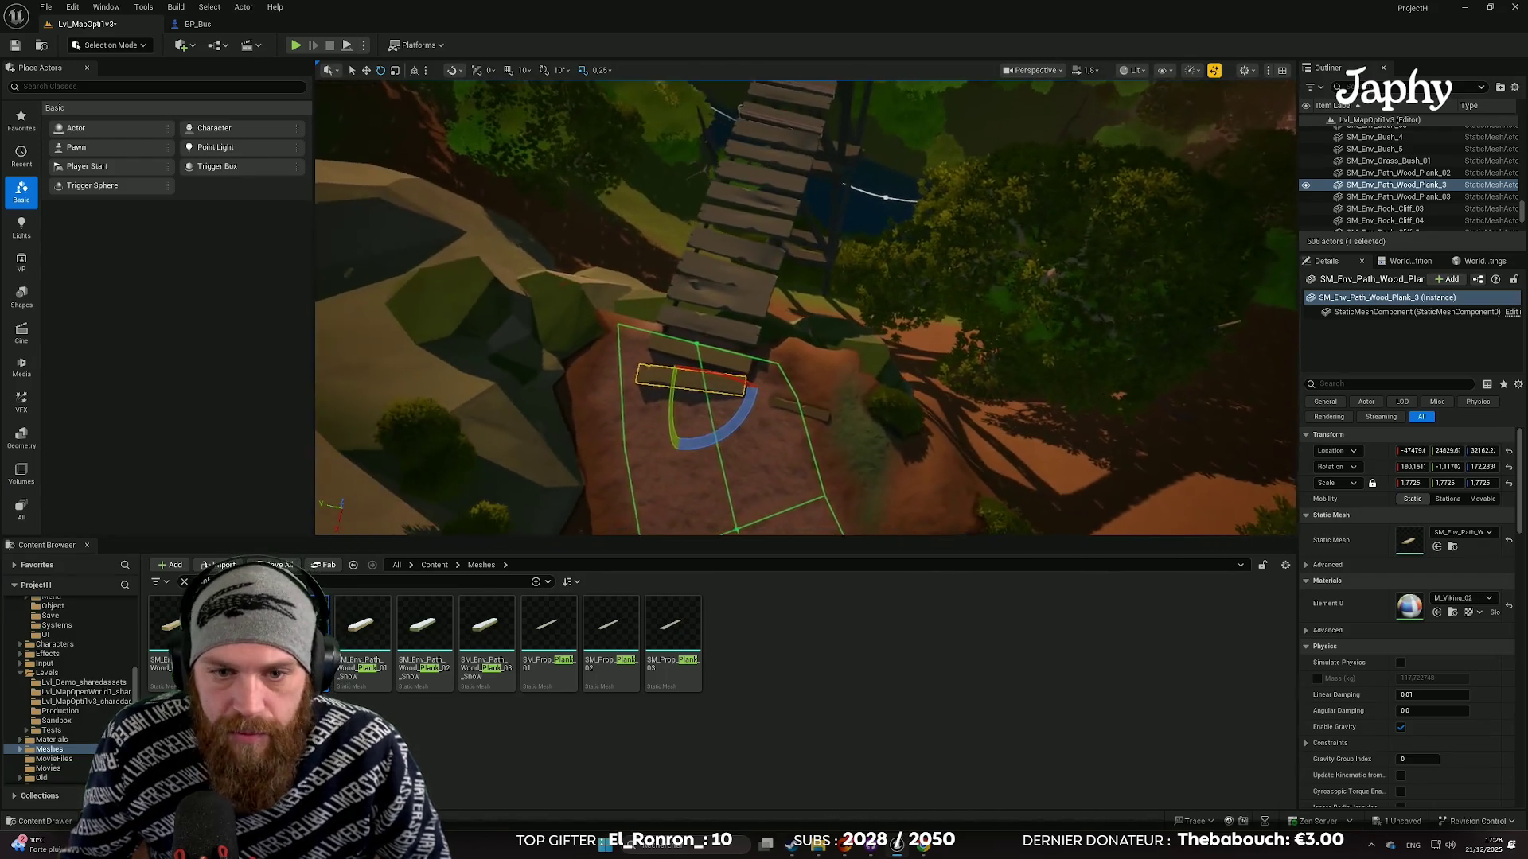
scroll(805, 308, down, 5)
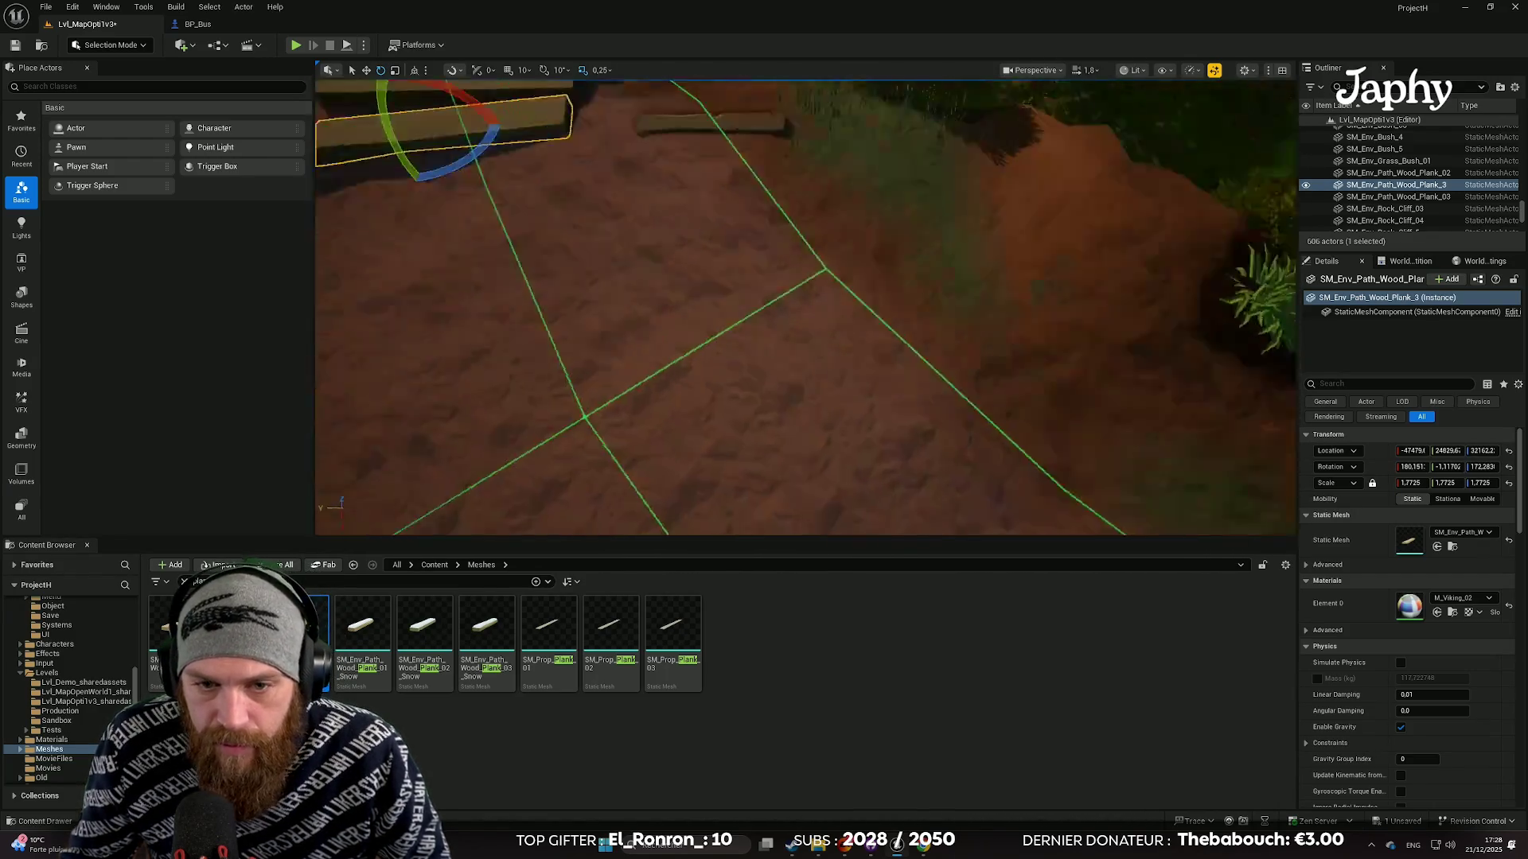
mouse_move(805, 308)
alt+mouse_down()
mouse_move(806, 253)
mouse_move(832, 312)
mouse_move(824, 345)
mouse_move(845, 347)
alt+mouse_up()
key(r)
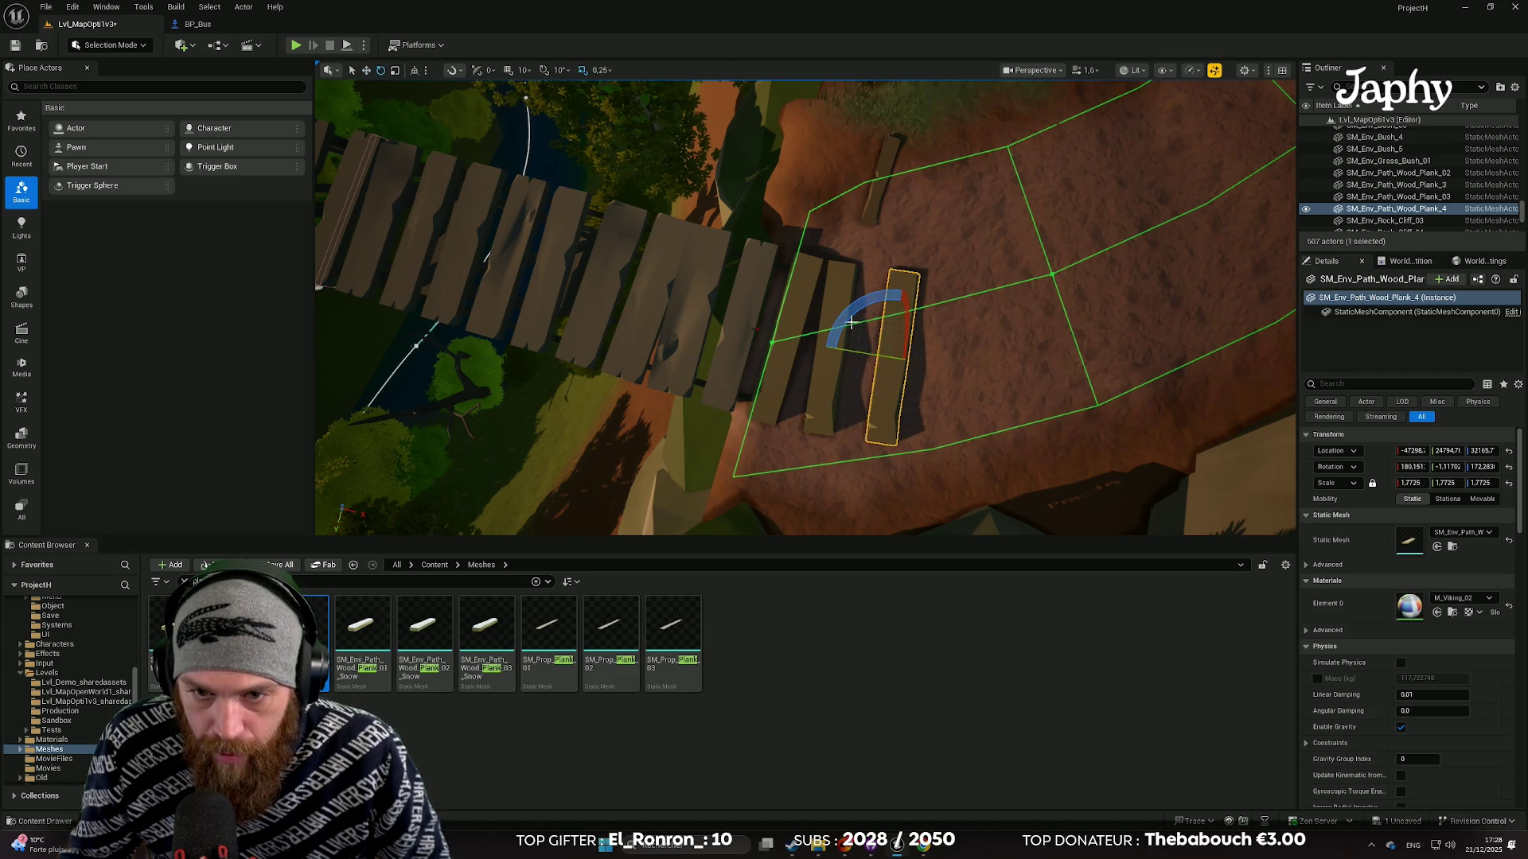
drag(955, 322, 962, 372)
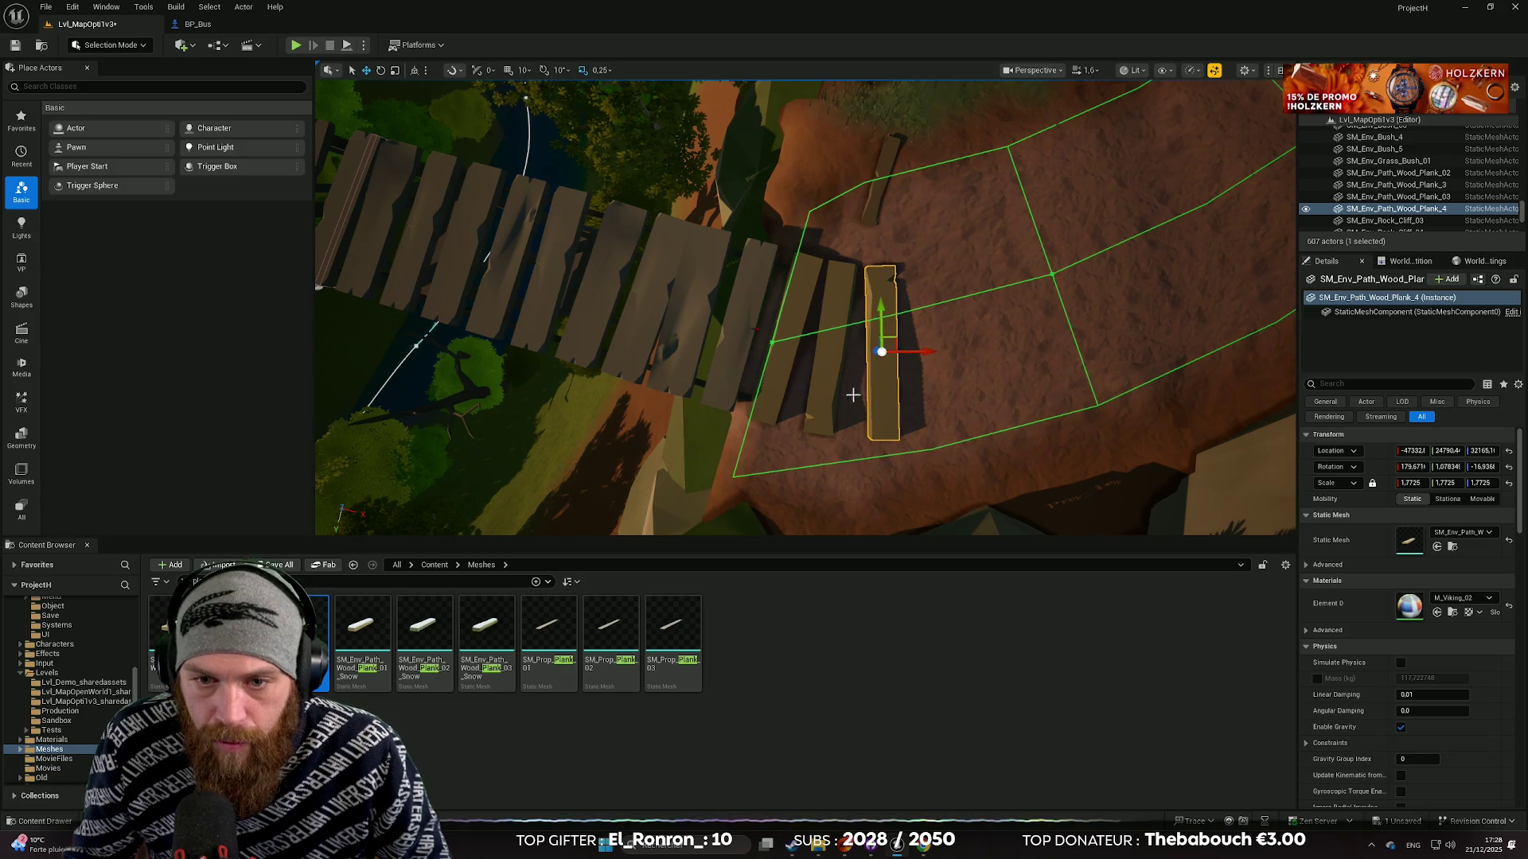
click(910, 243)
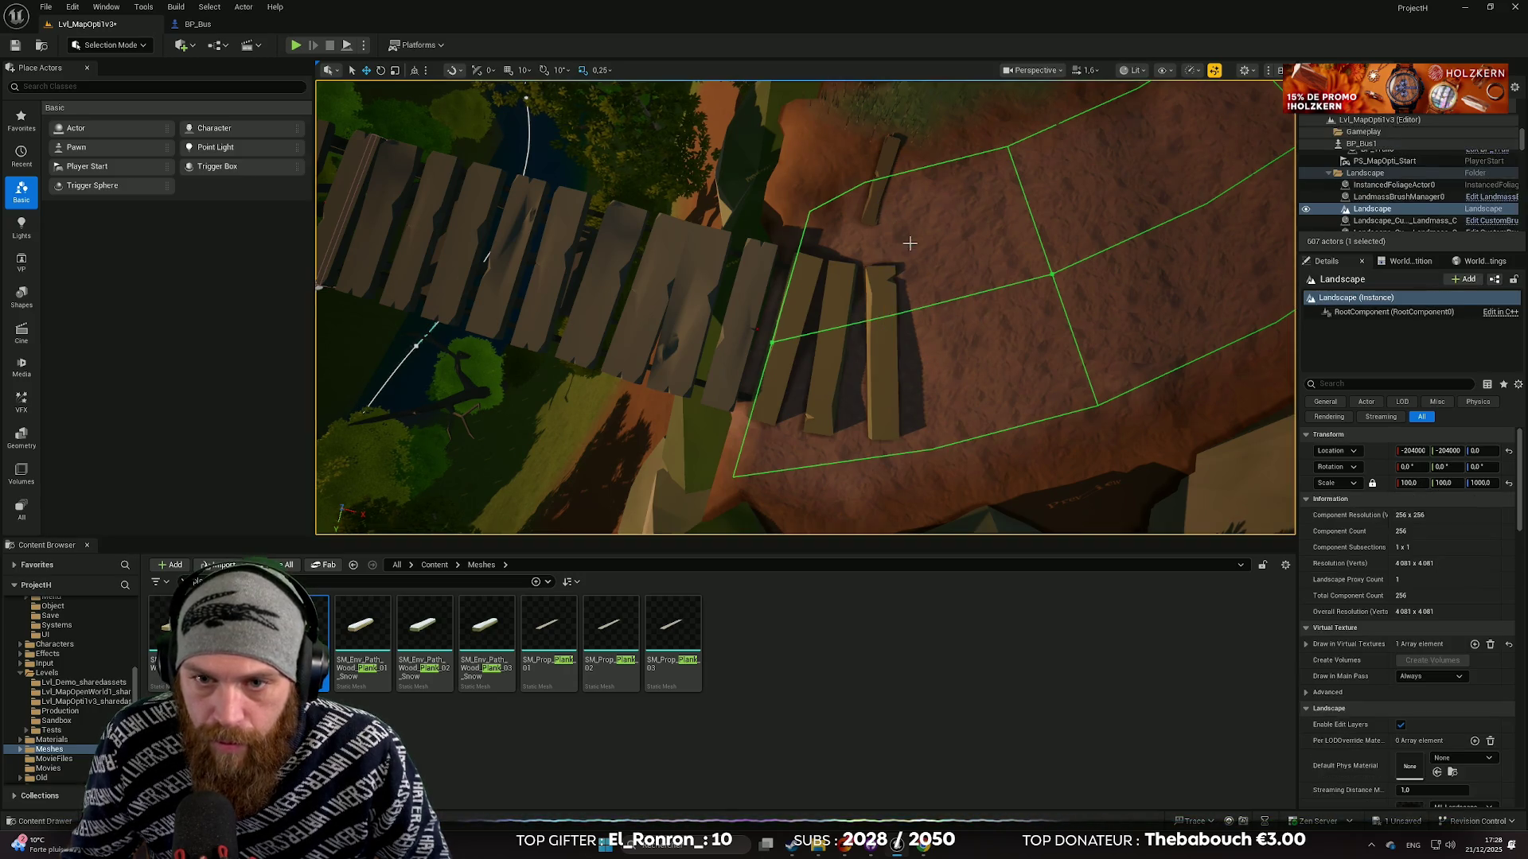
Duplicate Wood_Plank_4 into a further step, nudging it slightly left of the previous one.
click(883, 334)
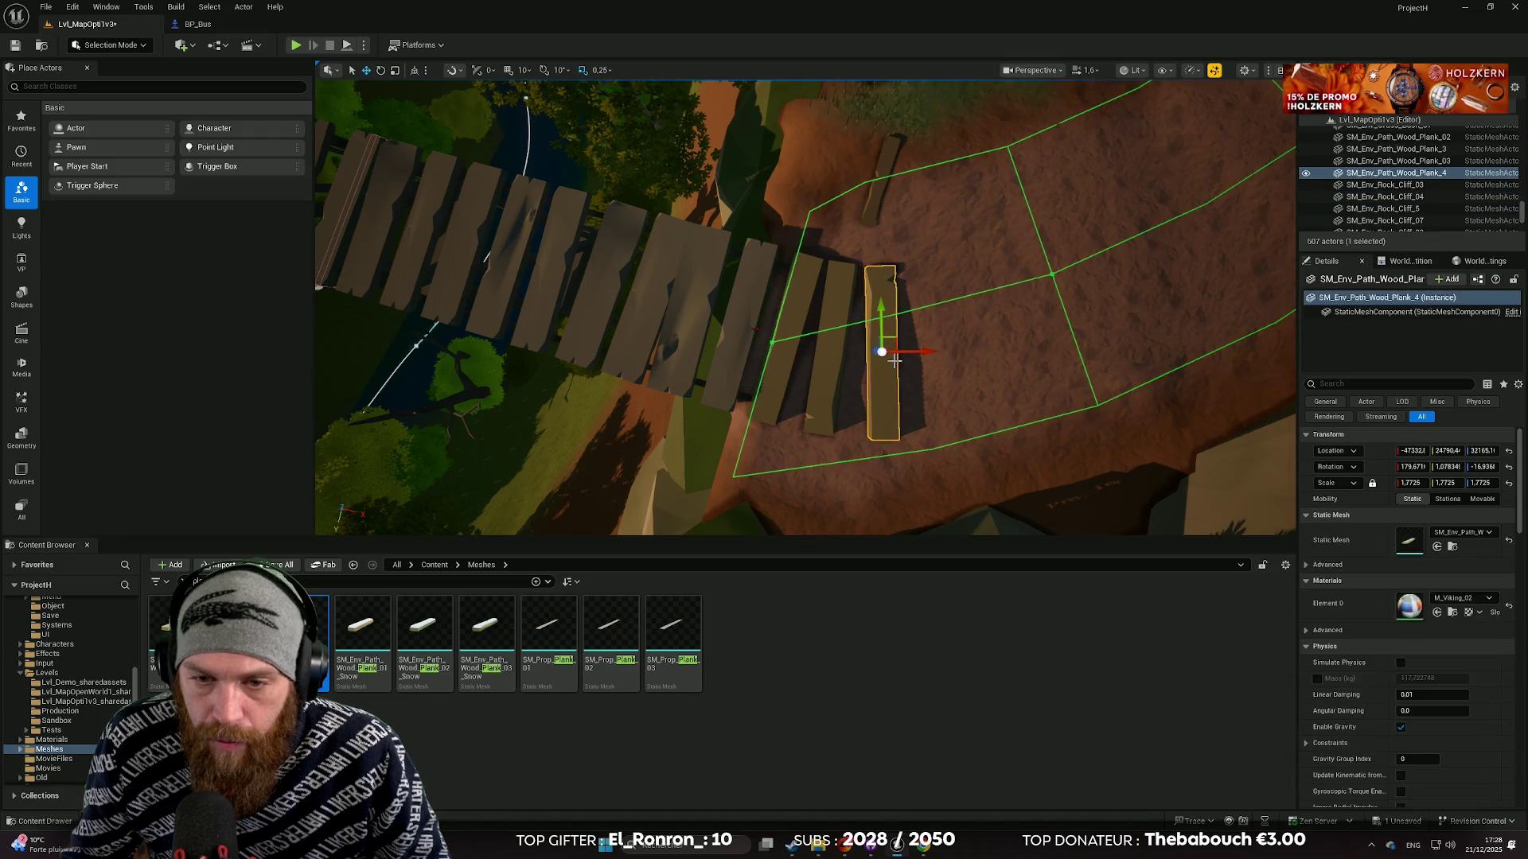
alt+drag(928, 355, 993, 343)
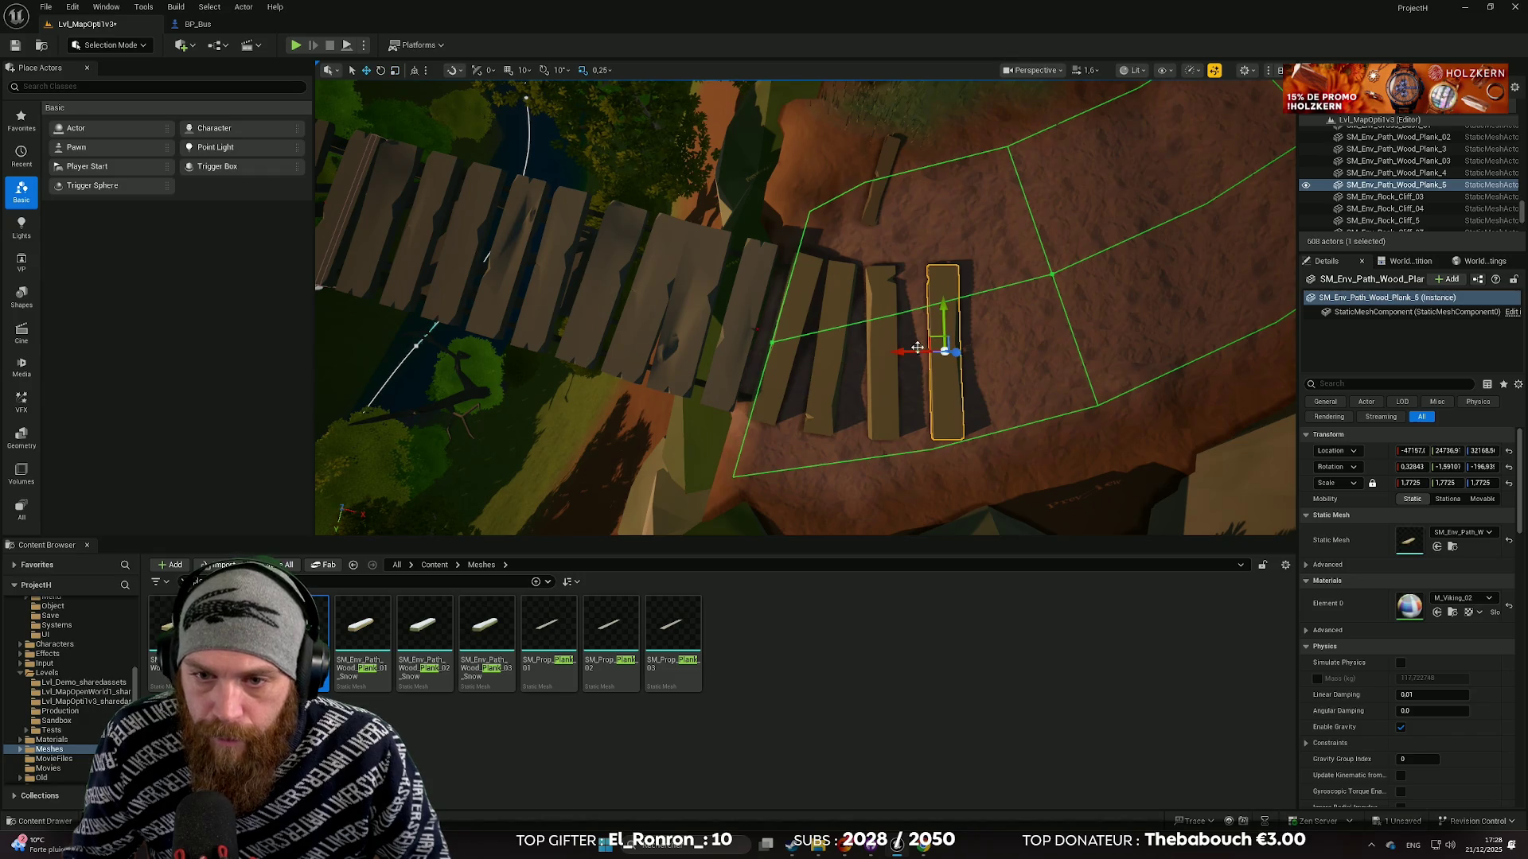
drag(917, 348, 907, 347)
key(e)
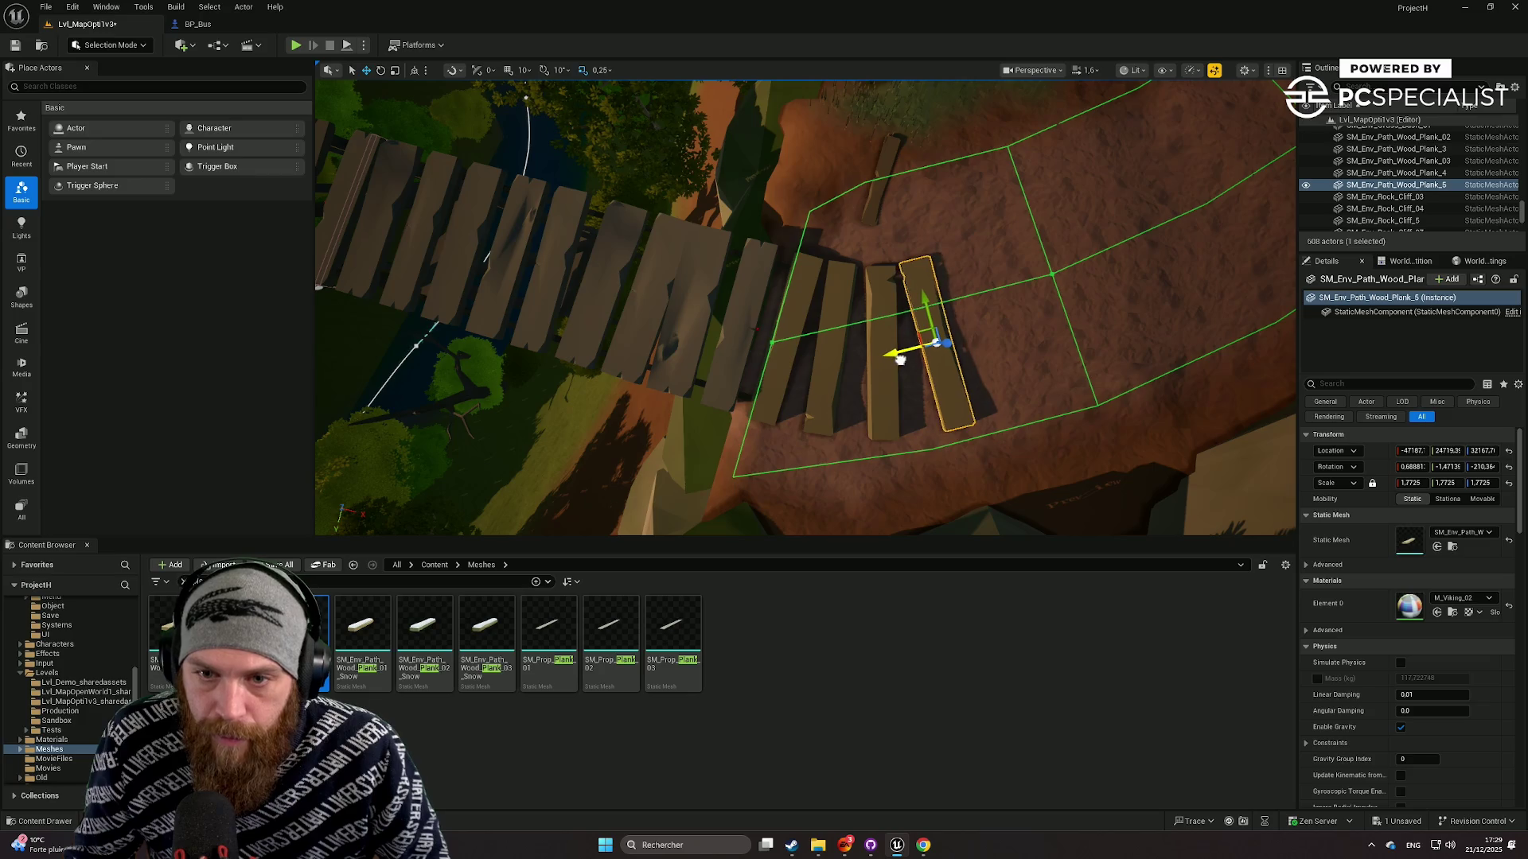
click(1041, 261)
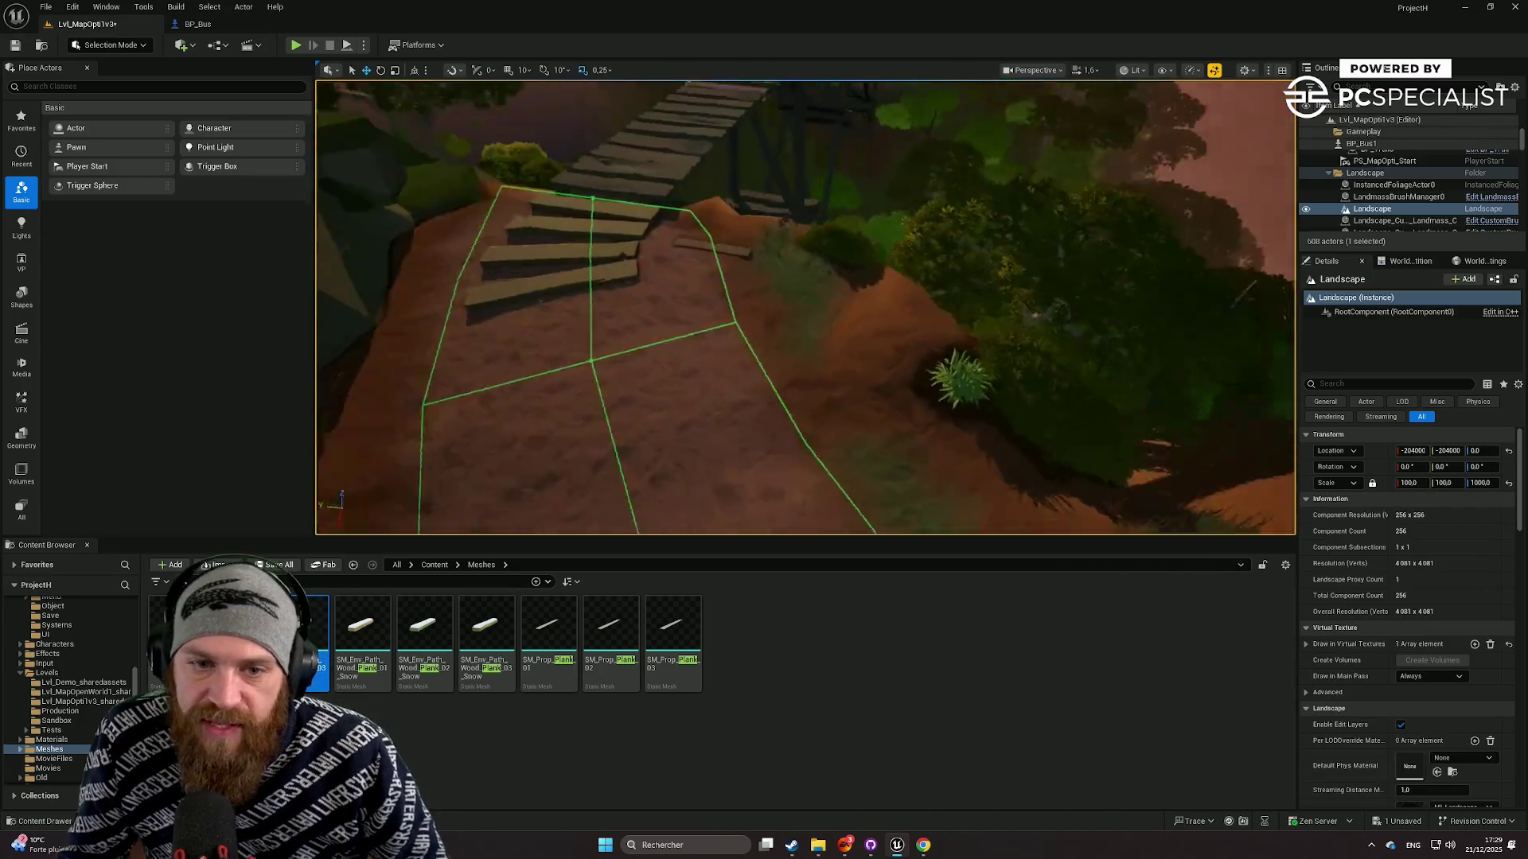
mouse_move(1041, 262)
mouse_down()
mouse_move(1034, 167)
mouse_move(1015, 273)
mouse_up()
click(875, 226)
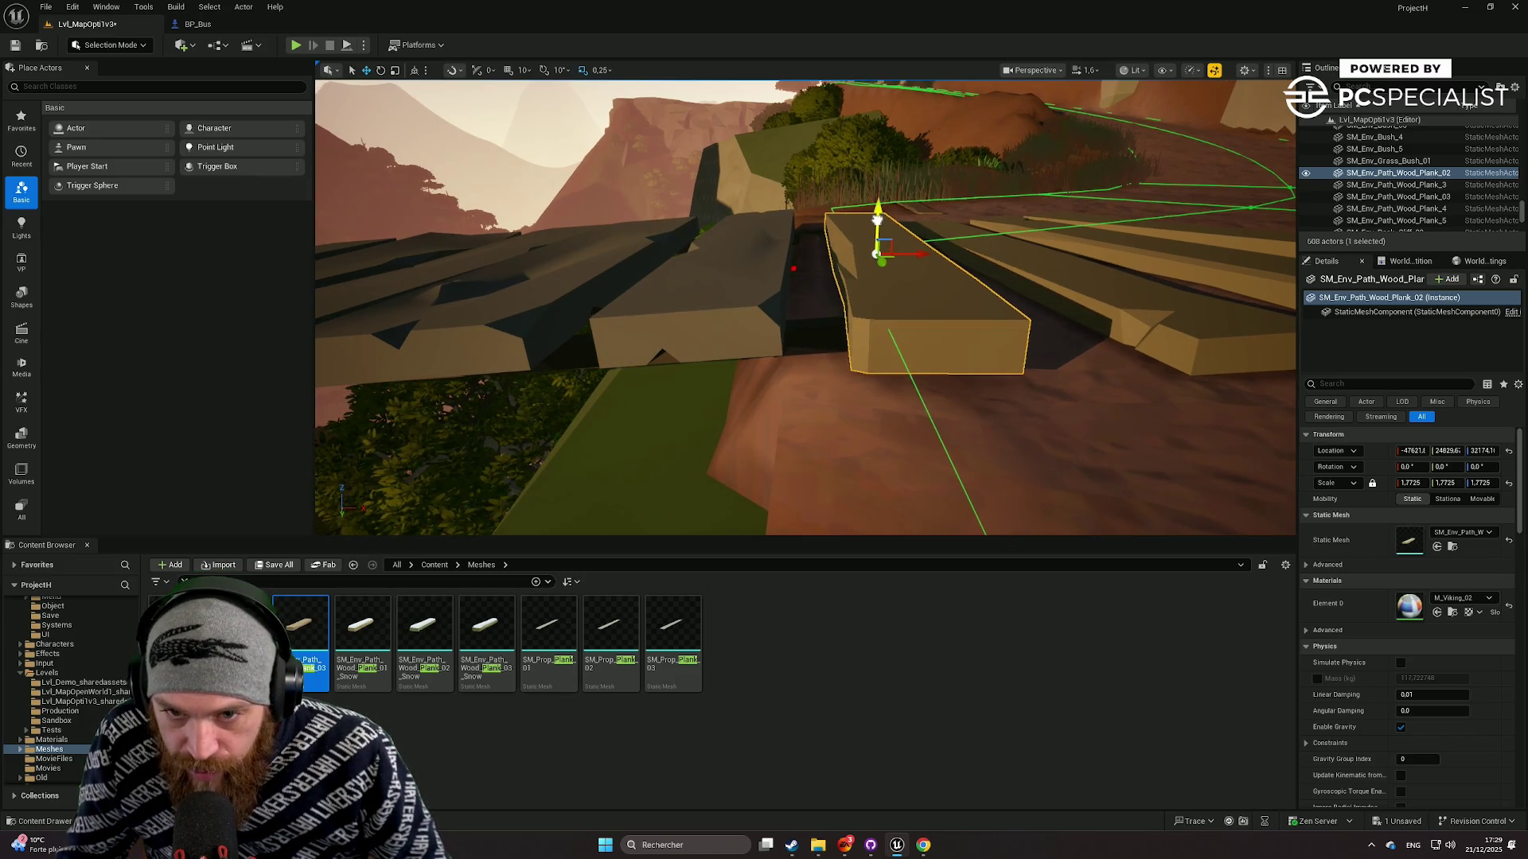
mouse_move(934, 271)
mouse_down()
mouse_move(915, 262)
mouse_move(934, 270)
mouse_move(895, 296)
mouse_up()
click(934, 270)
right_click(895, 296)
key(Escape)
click(569, 272)
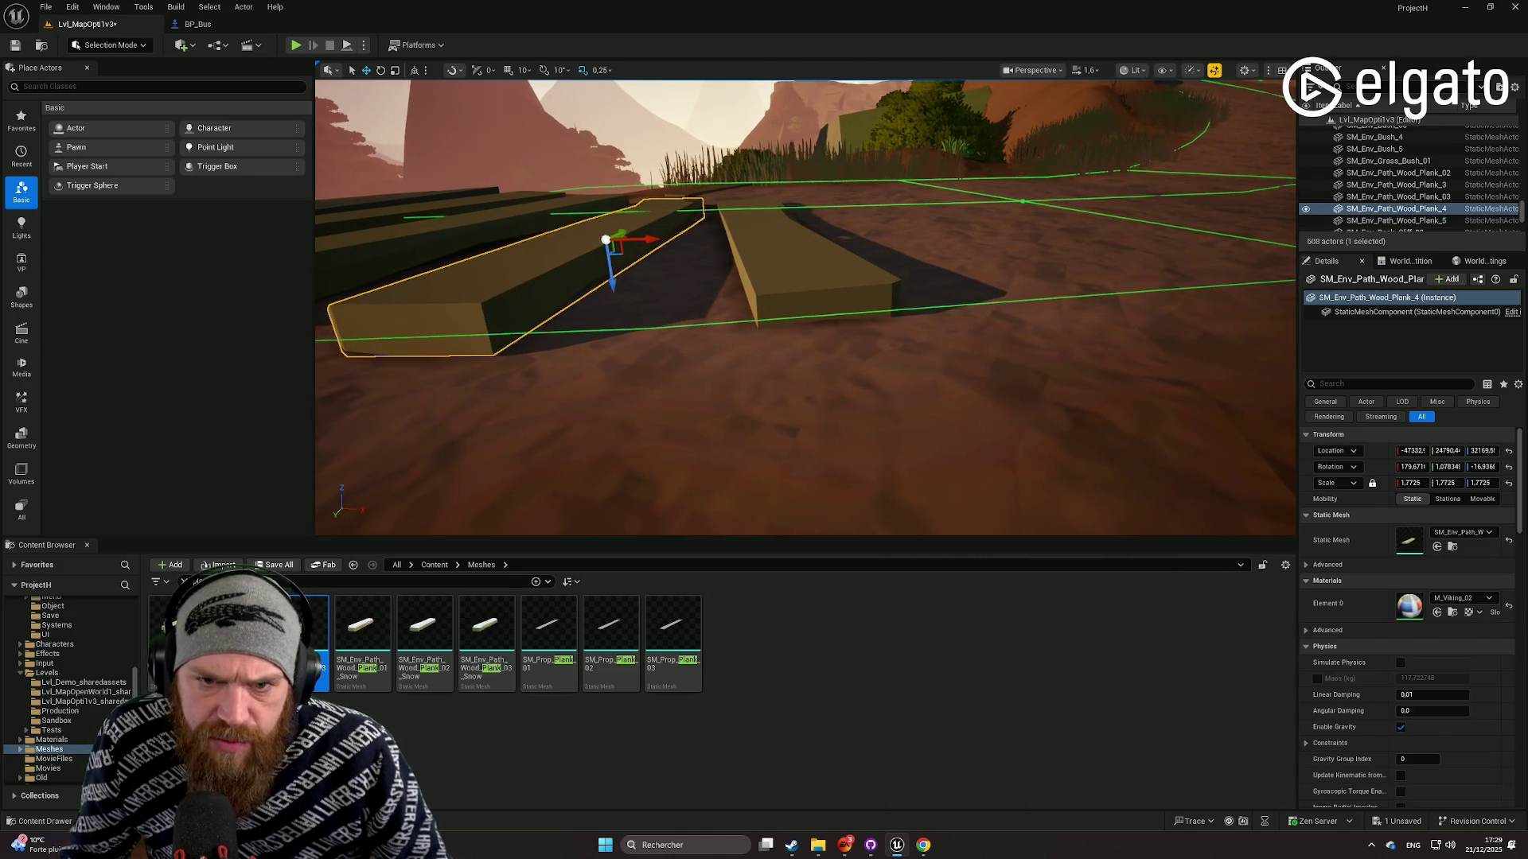
click(764, 204)
click(994, 300)
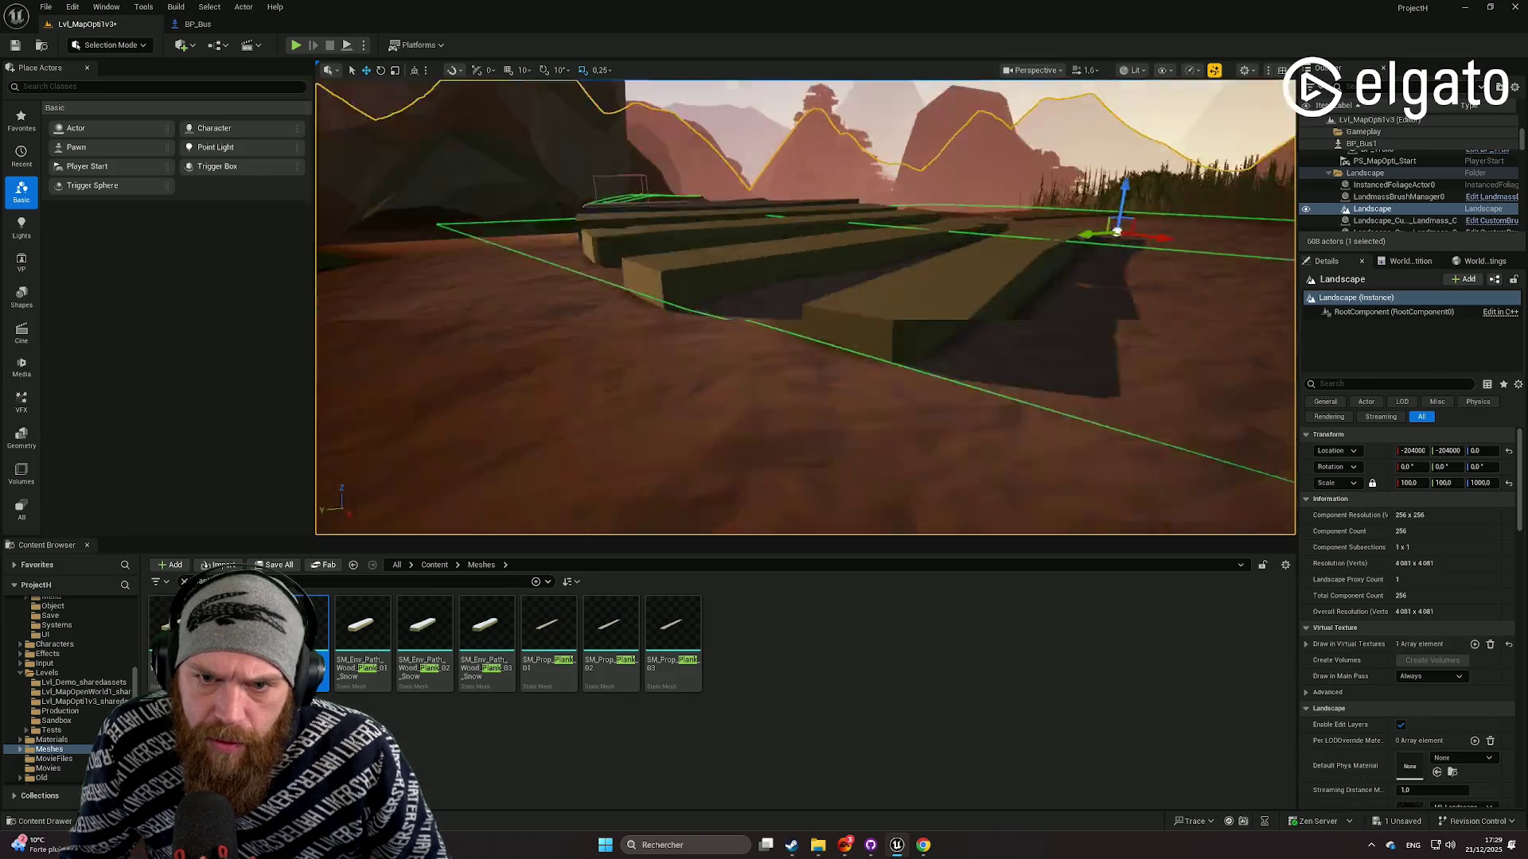
mouse_move(994, 300)
mouse_down()
mouse_move(987, 310)
mouse_move(994, 300)
mouse_up()
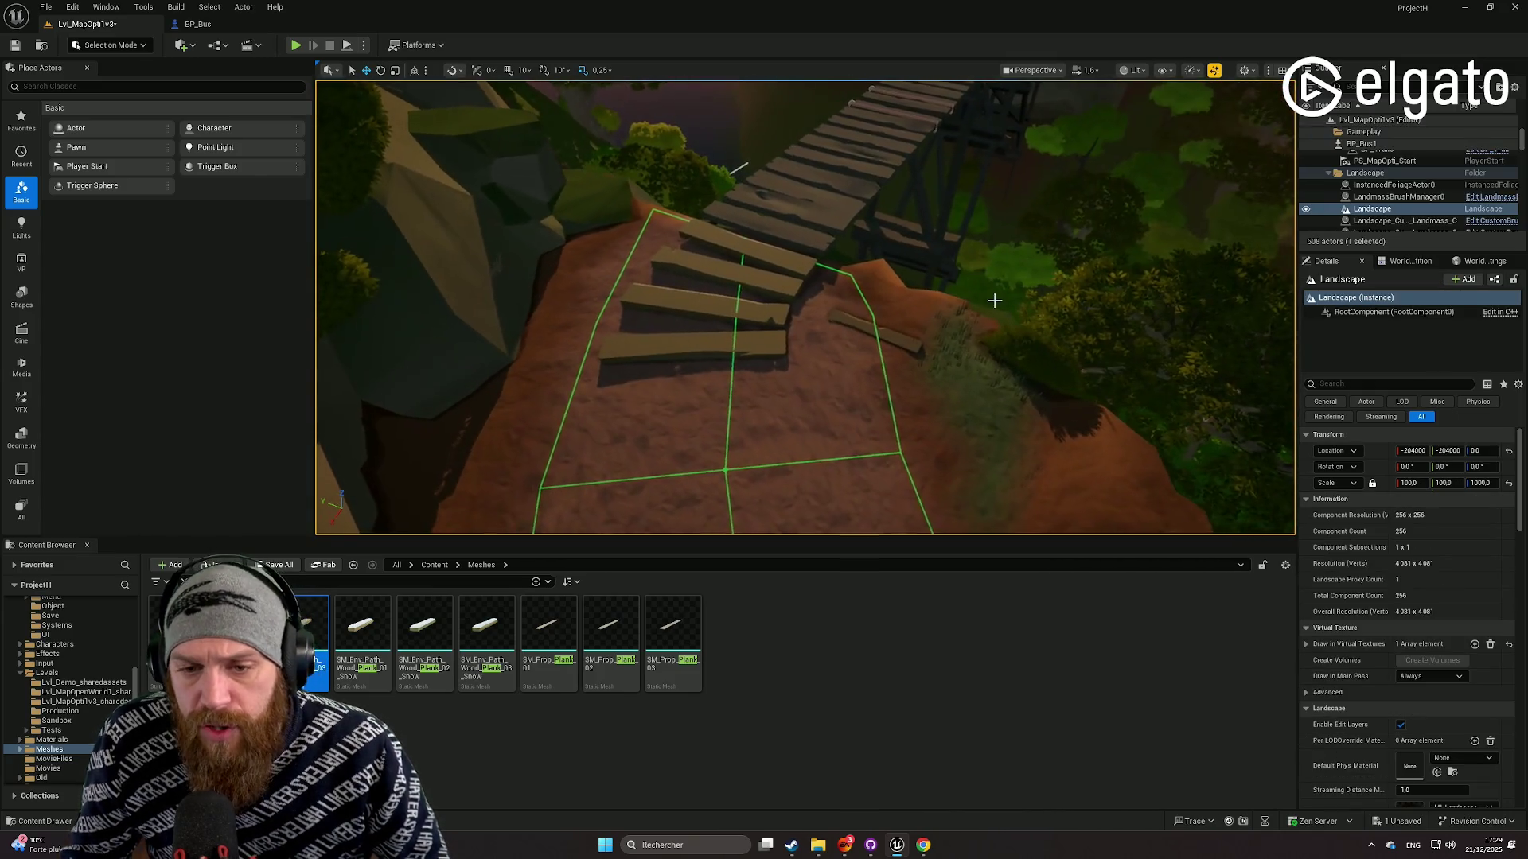
click(914, 340)
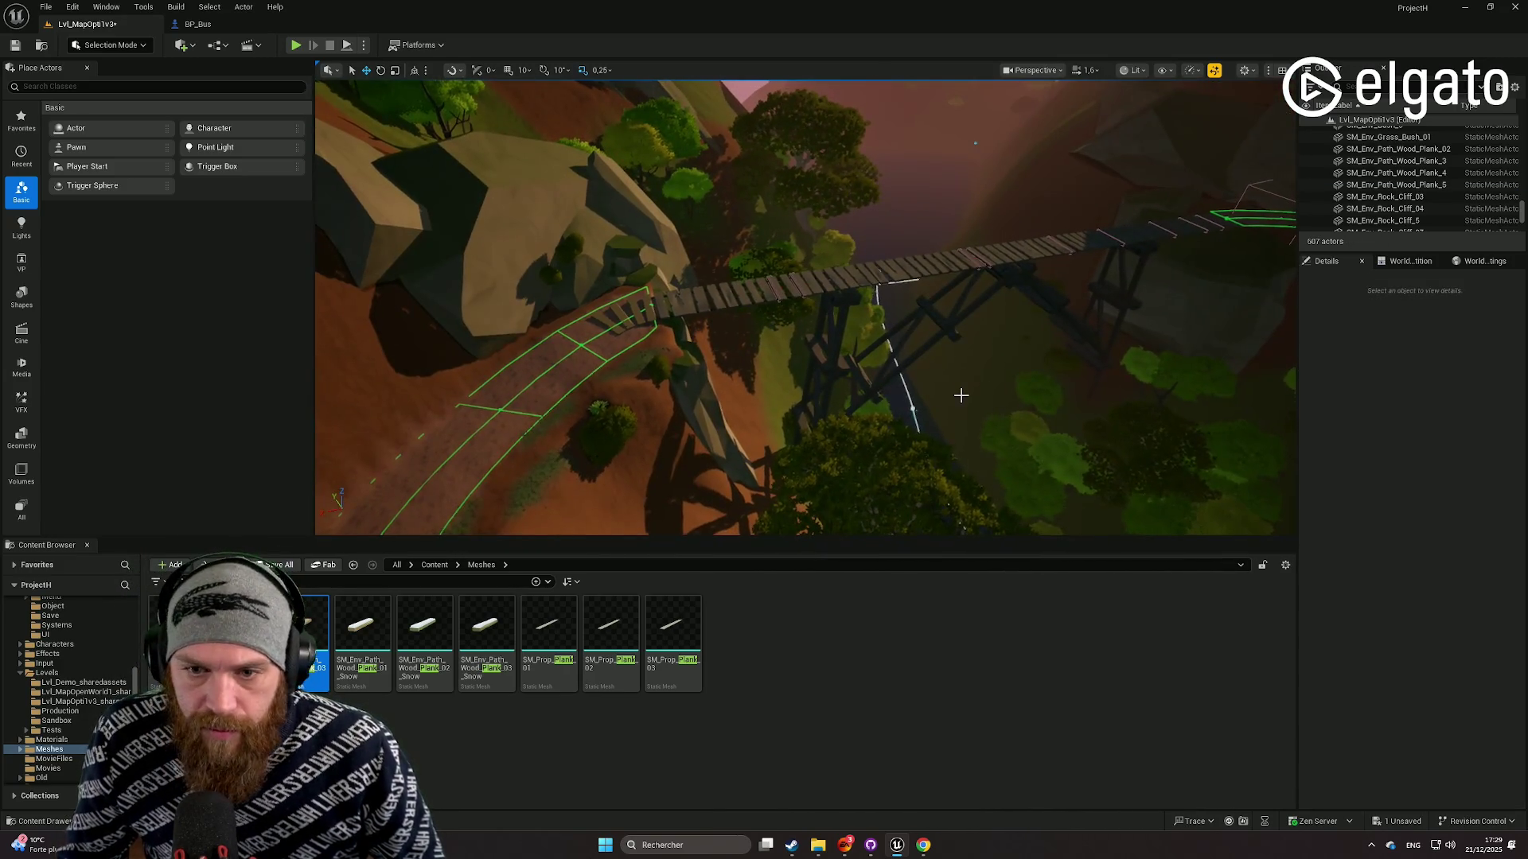
click(960, 396)
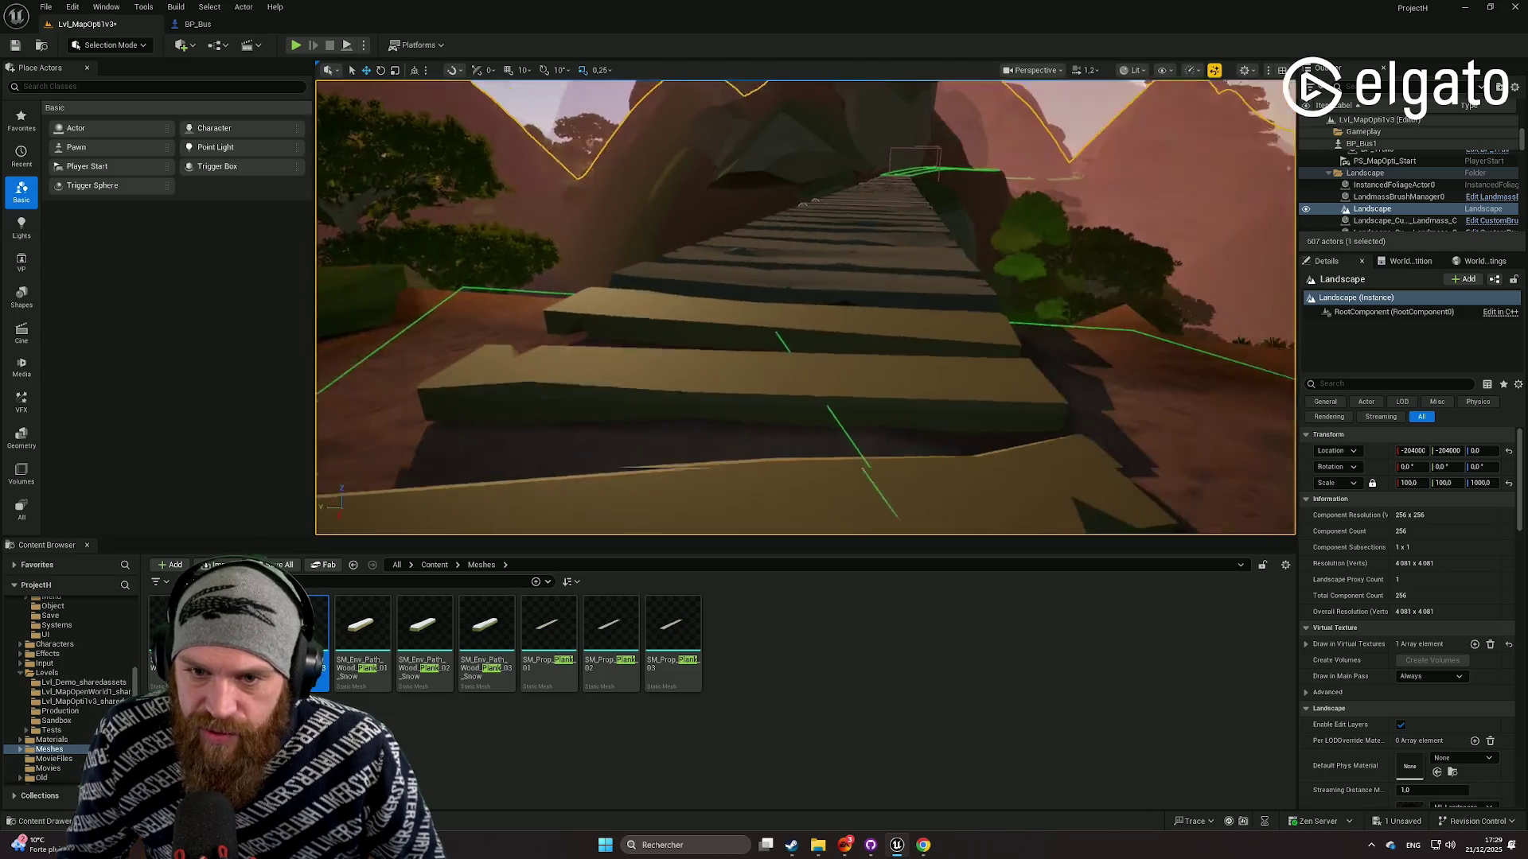
mouse_move(805, 307)
mouse_down()
mouse_move(831, 382)
mouse_move(805, 310)
mouse_up()
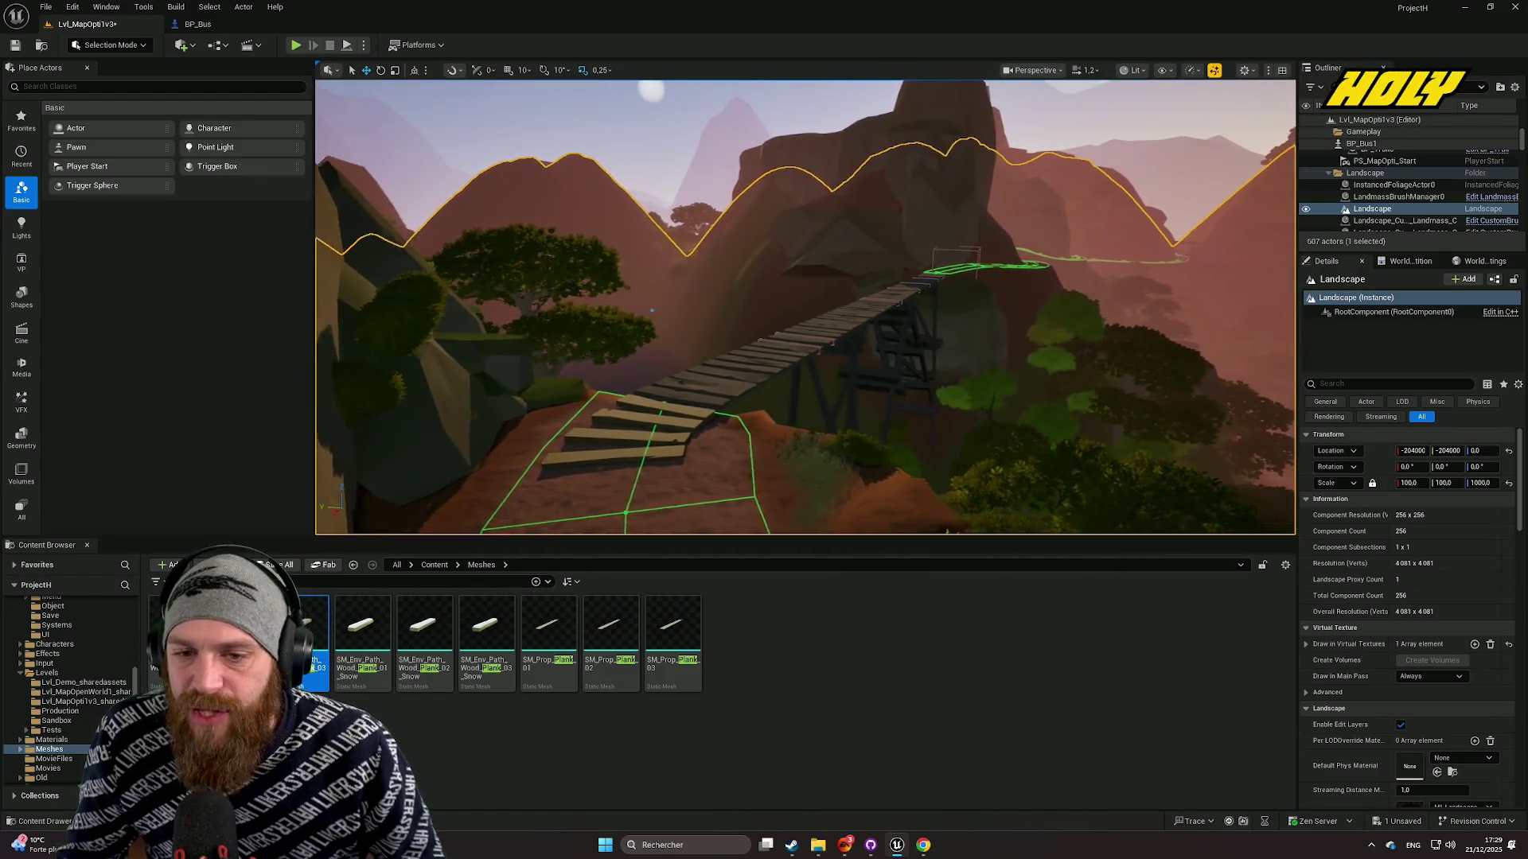
drag(758, 375, 762, 365)
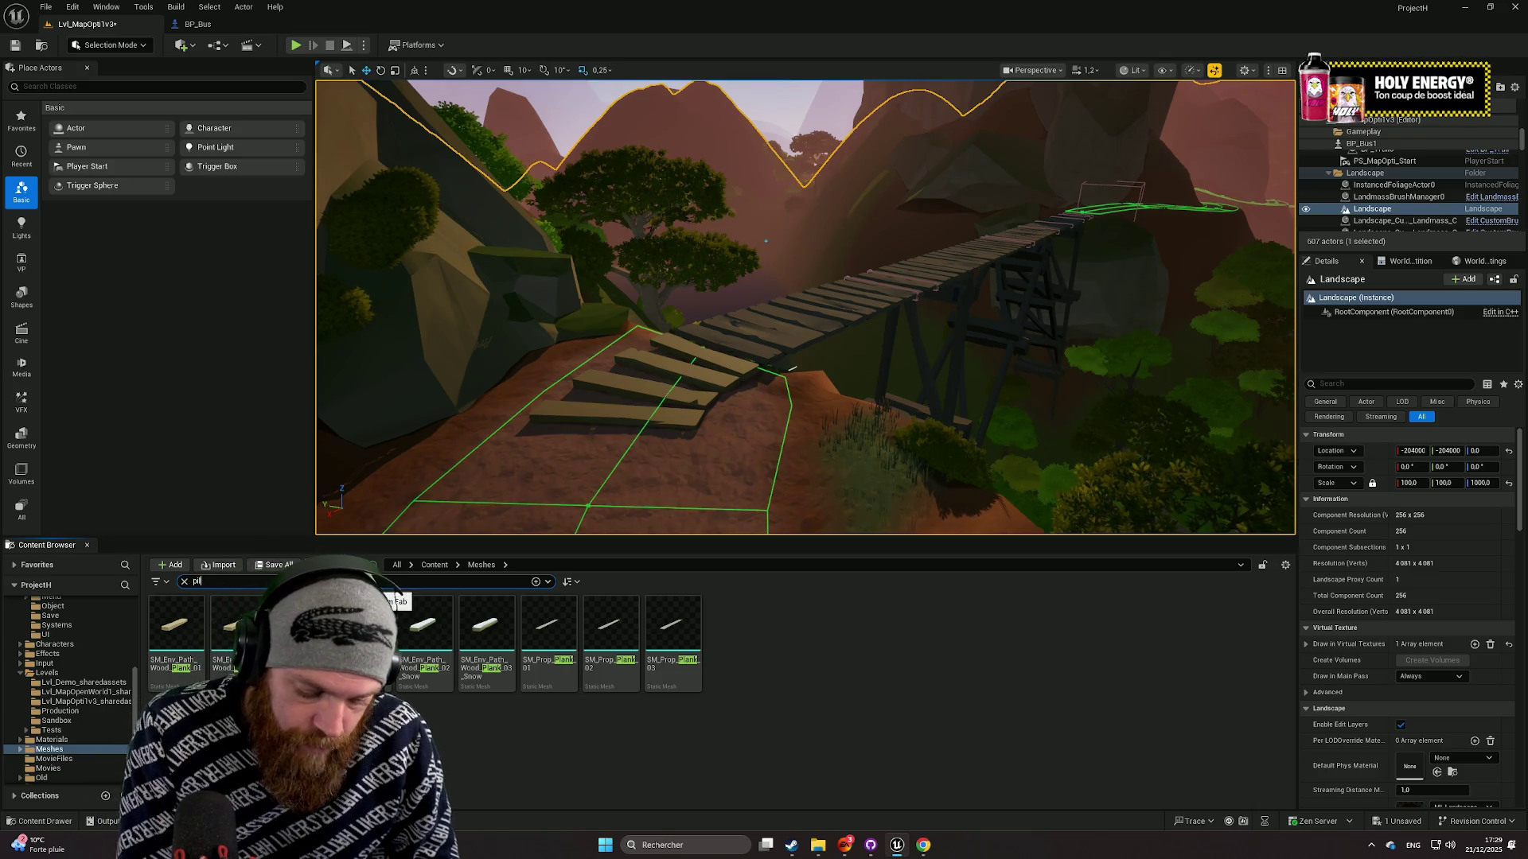
Search for wood assets and drop SM_Prop_Fence_Wood_Pole_02 at the bridge end.
text(lar)
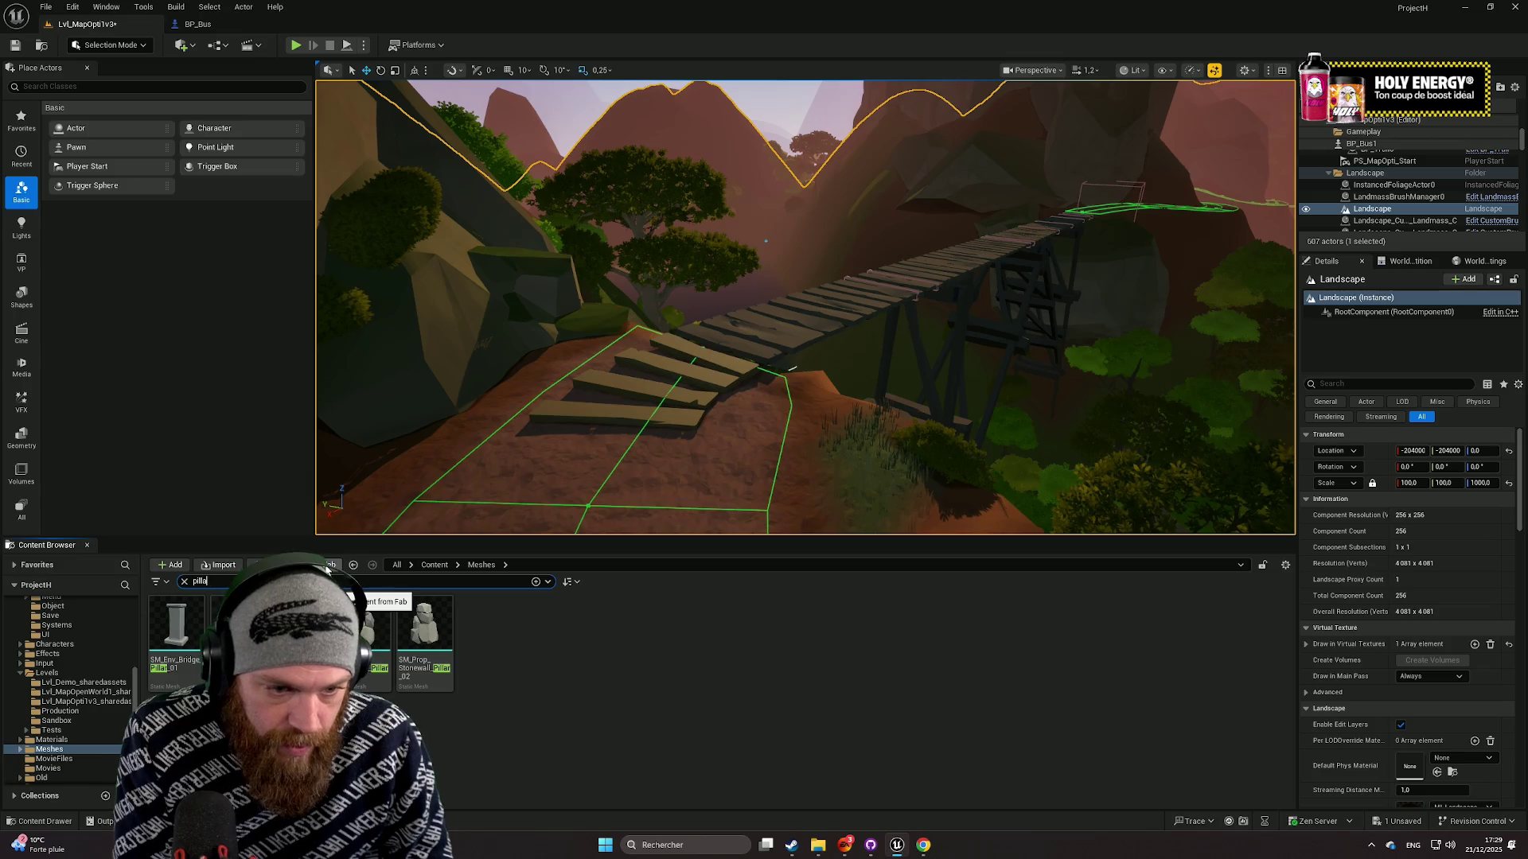
key(BackSpace)
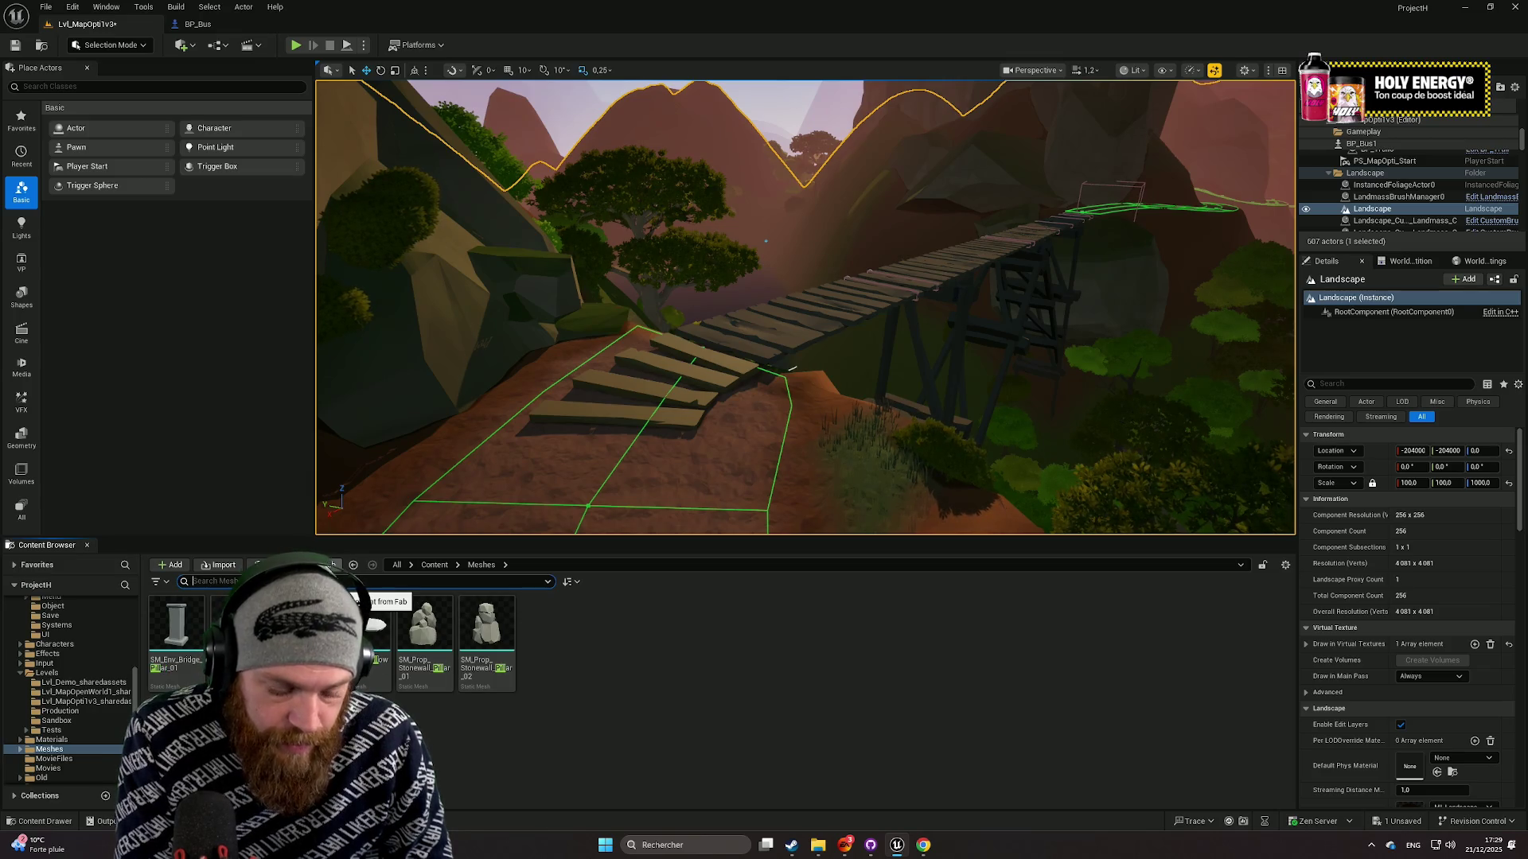
text(zoo)
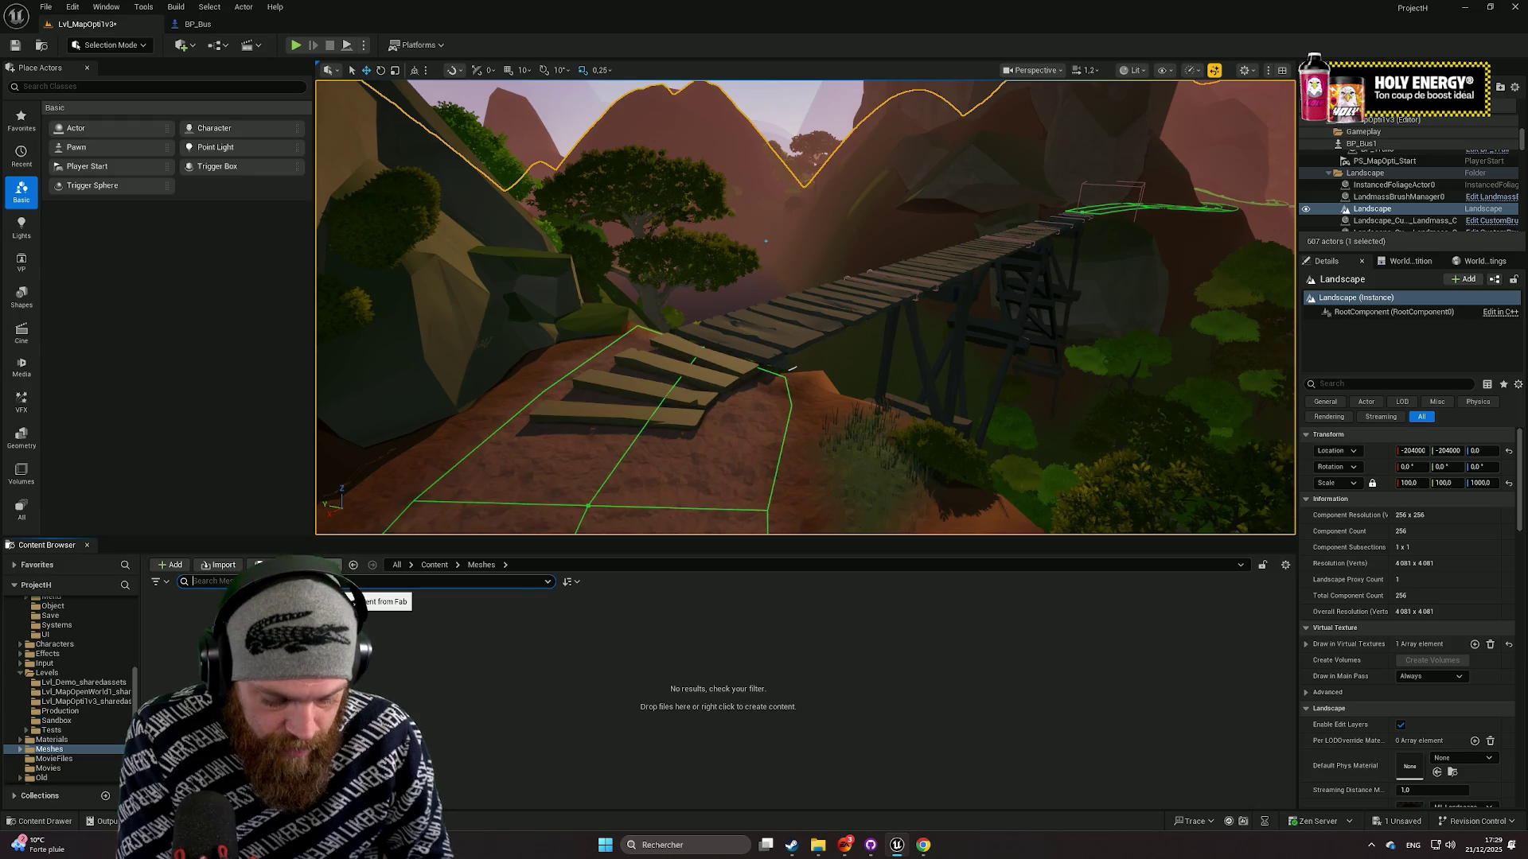
text(od)
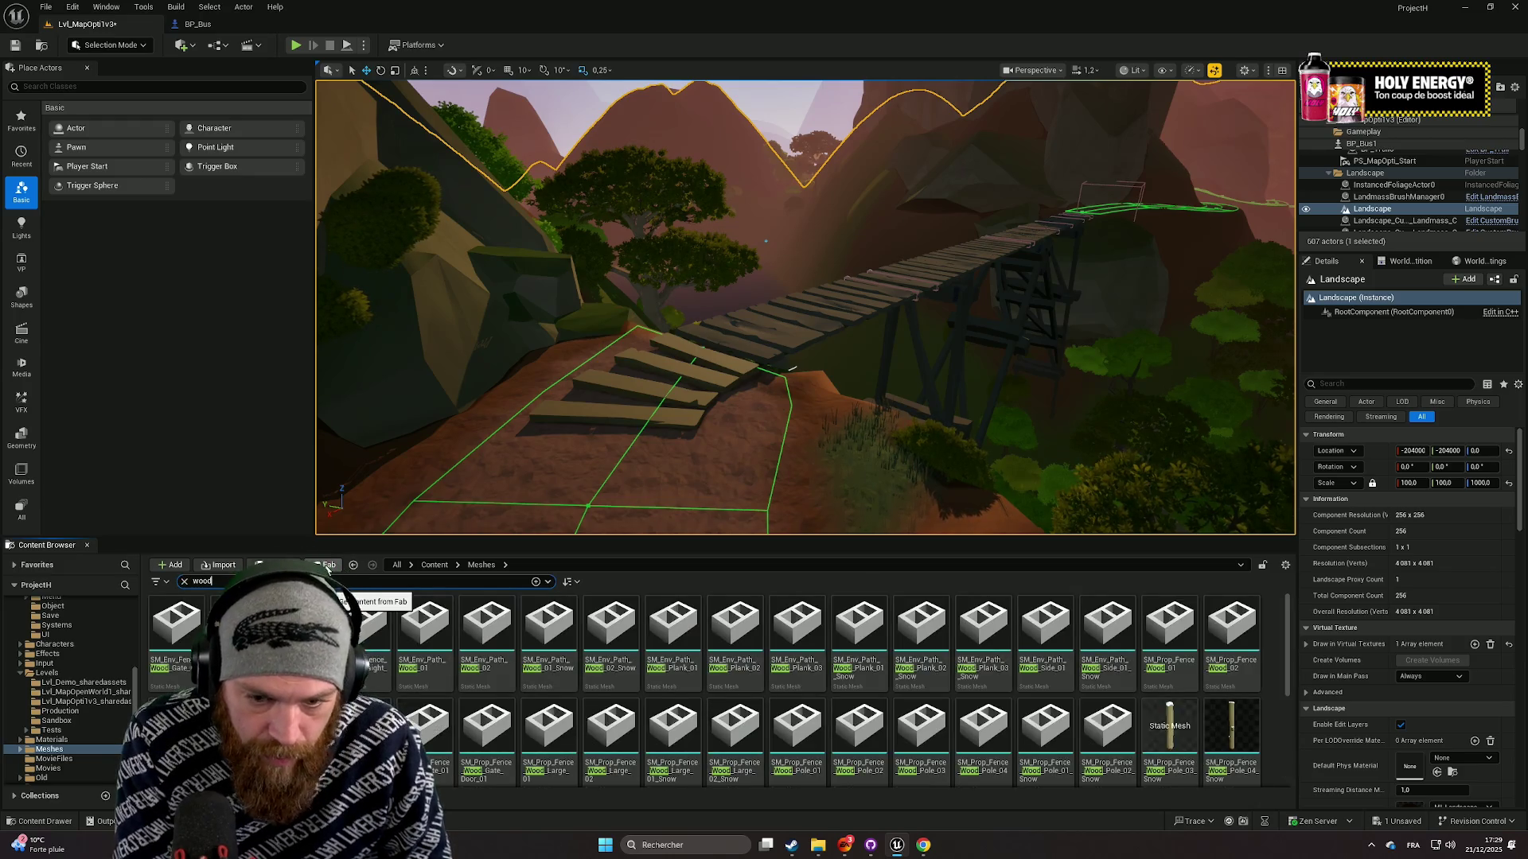
mouse_move(862, 738)
mouse_down()
mouse_move(875, 720)
mouse_move(768, 370)
mouse_move(803, 431)
mouse_move(737, 454)
mouse_move(771, 374)
mouse_up()
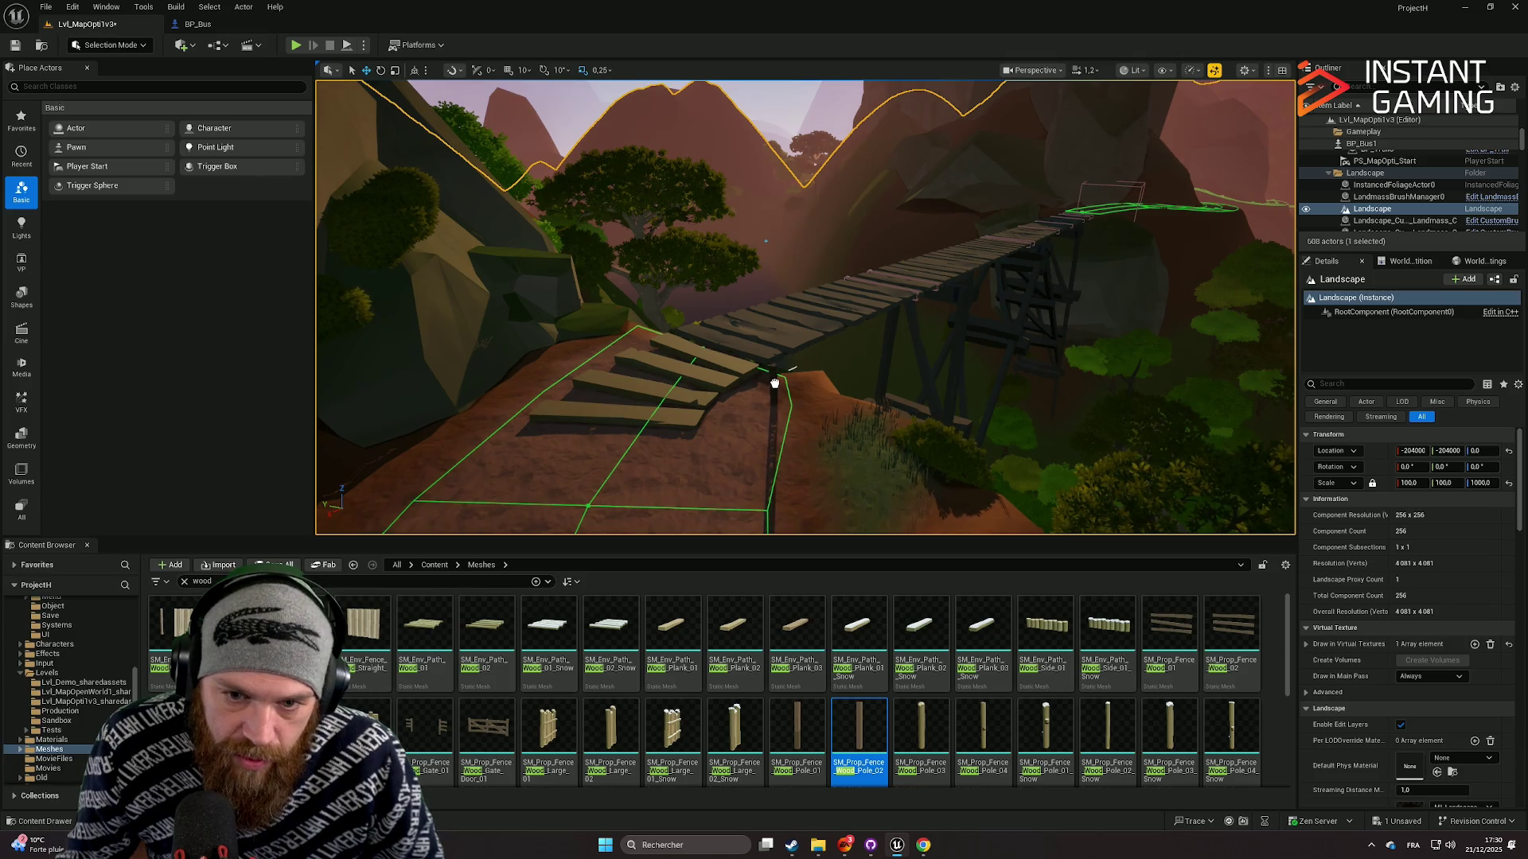
mouse_move(772, 372)
mouse_down()
mouse_move(814, 337)
mouse_move(796, 374)
mouse_move(748, 376)
mouse_move(846, 372)
mouse_up()
Frame the fence pole and check from above that it stands beside the top step.
key(f)
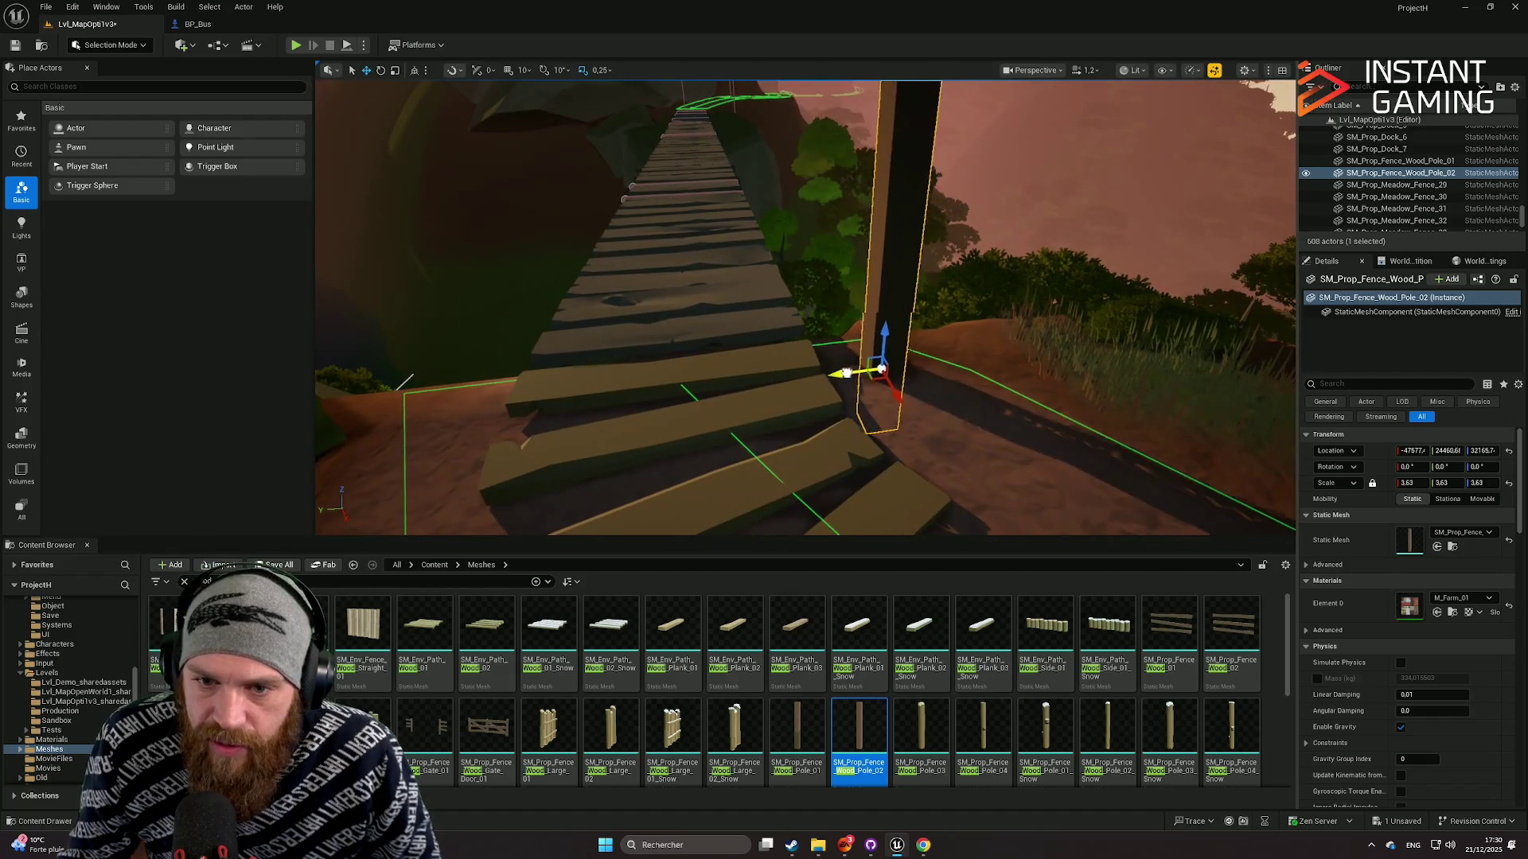
click(969, 373)
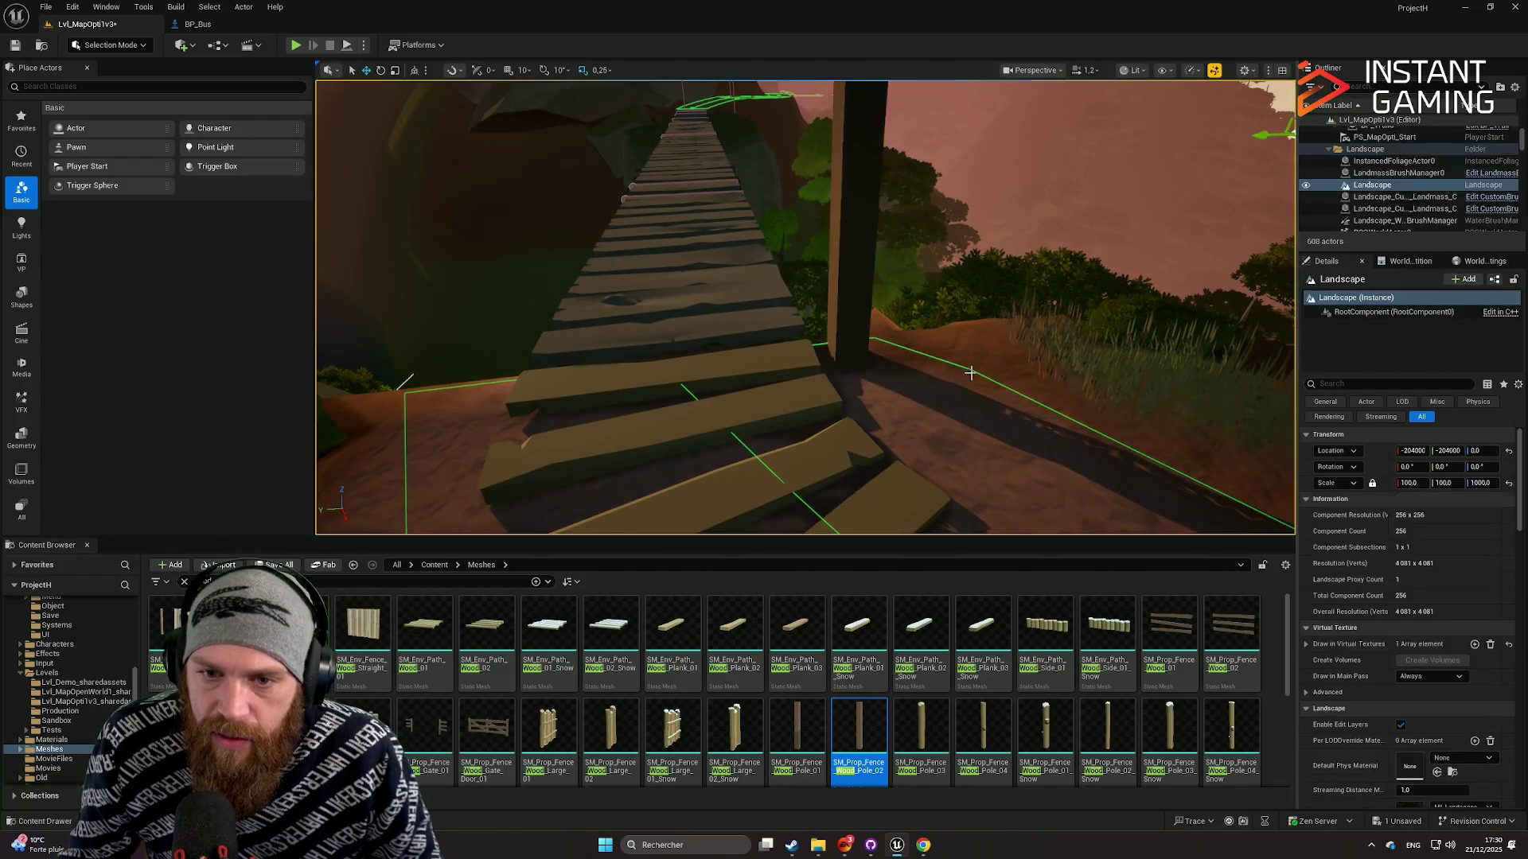
drag(970, 373, 688, 330)
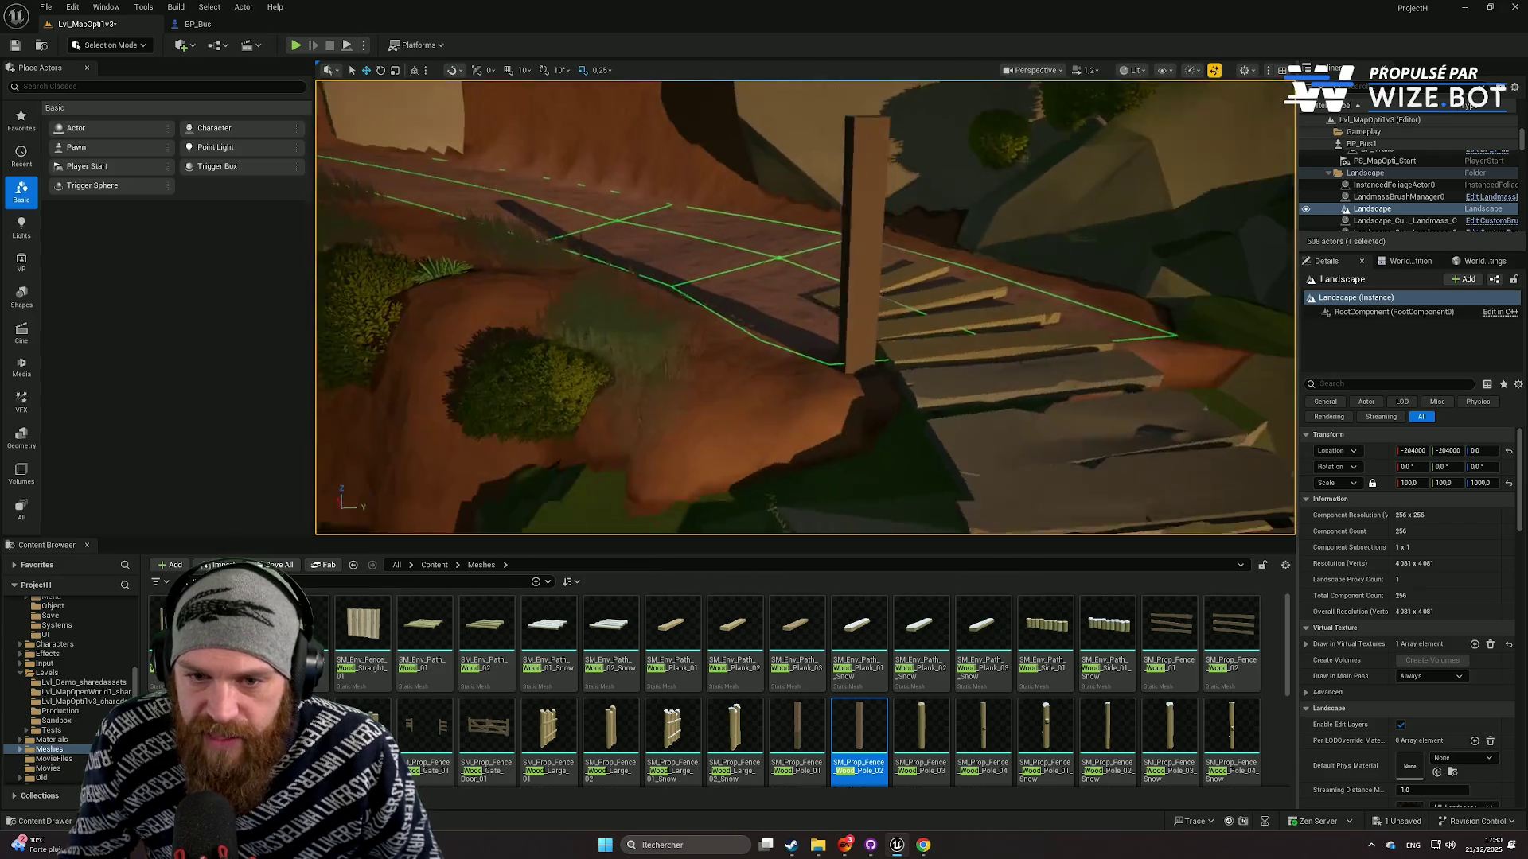
click(747, 362)
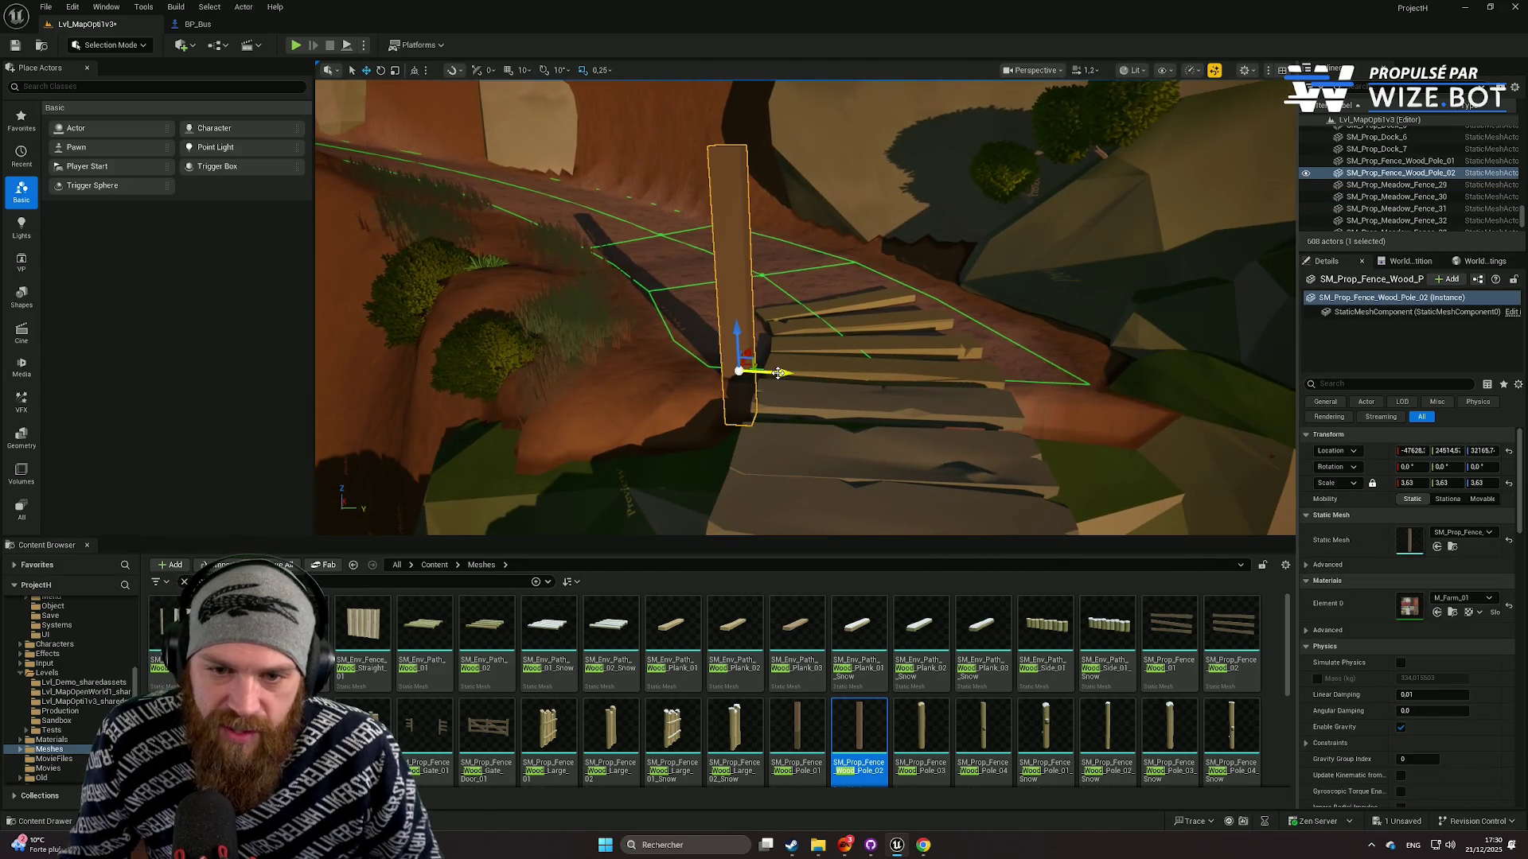
click(669, 356)
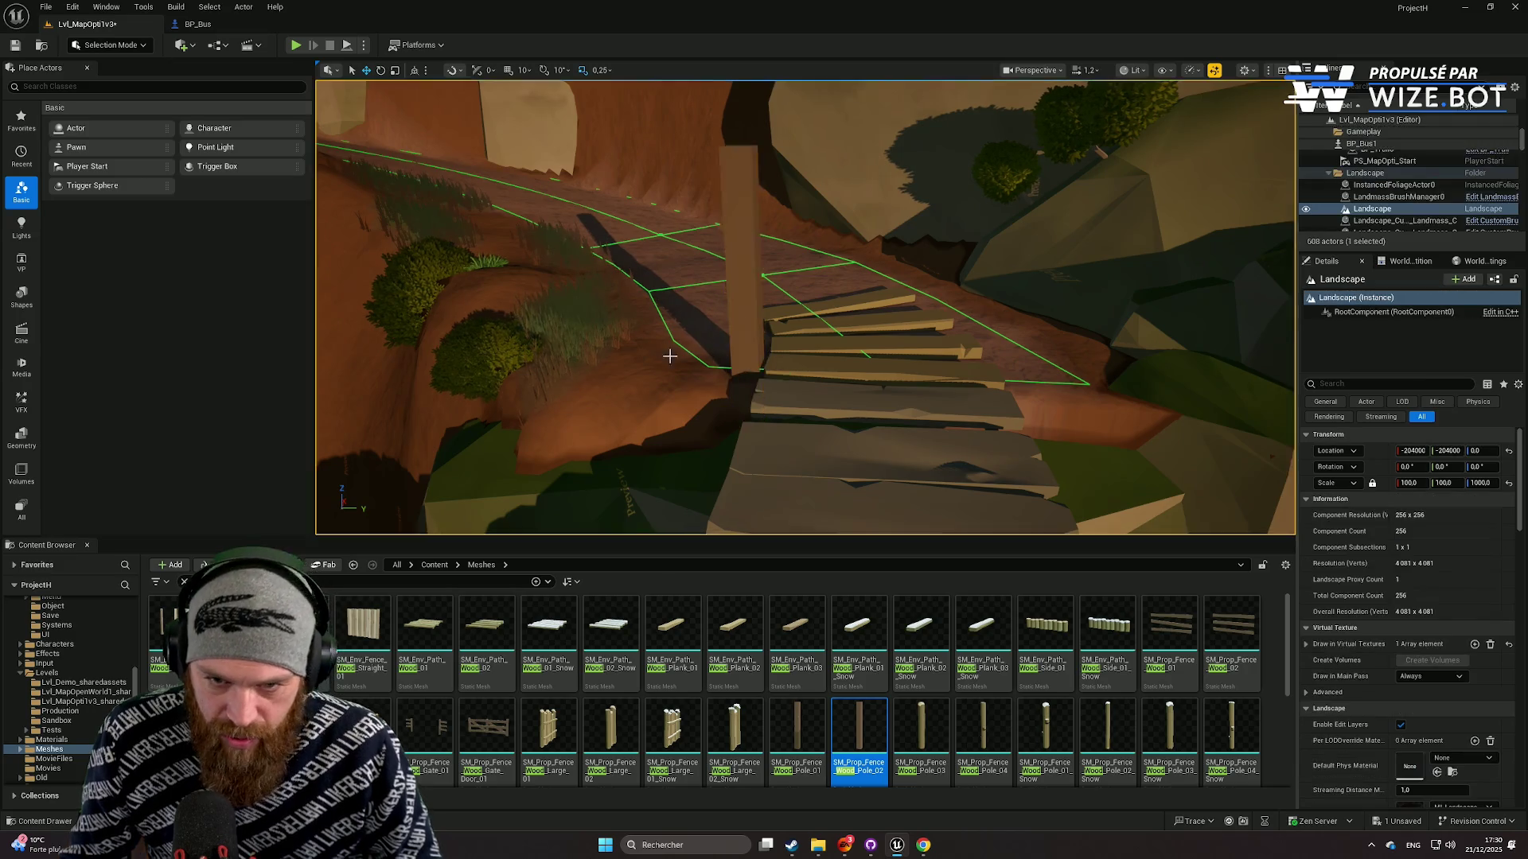
click(684, 383)
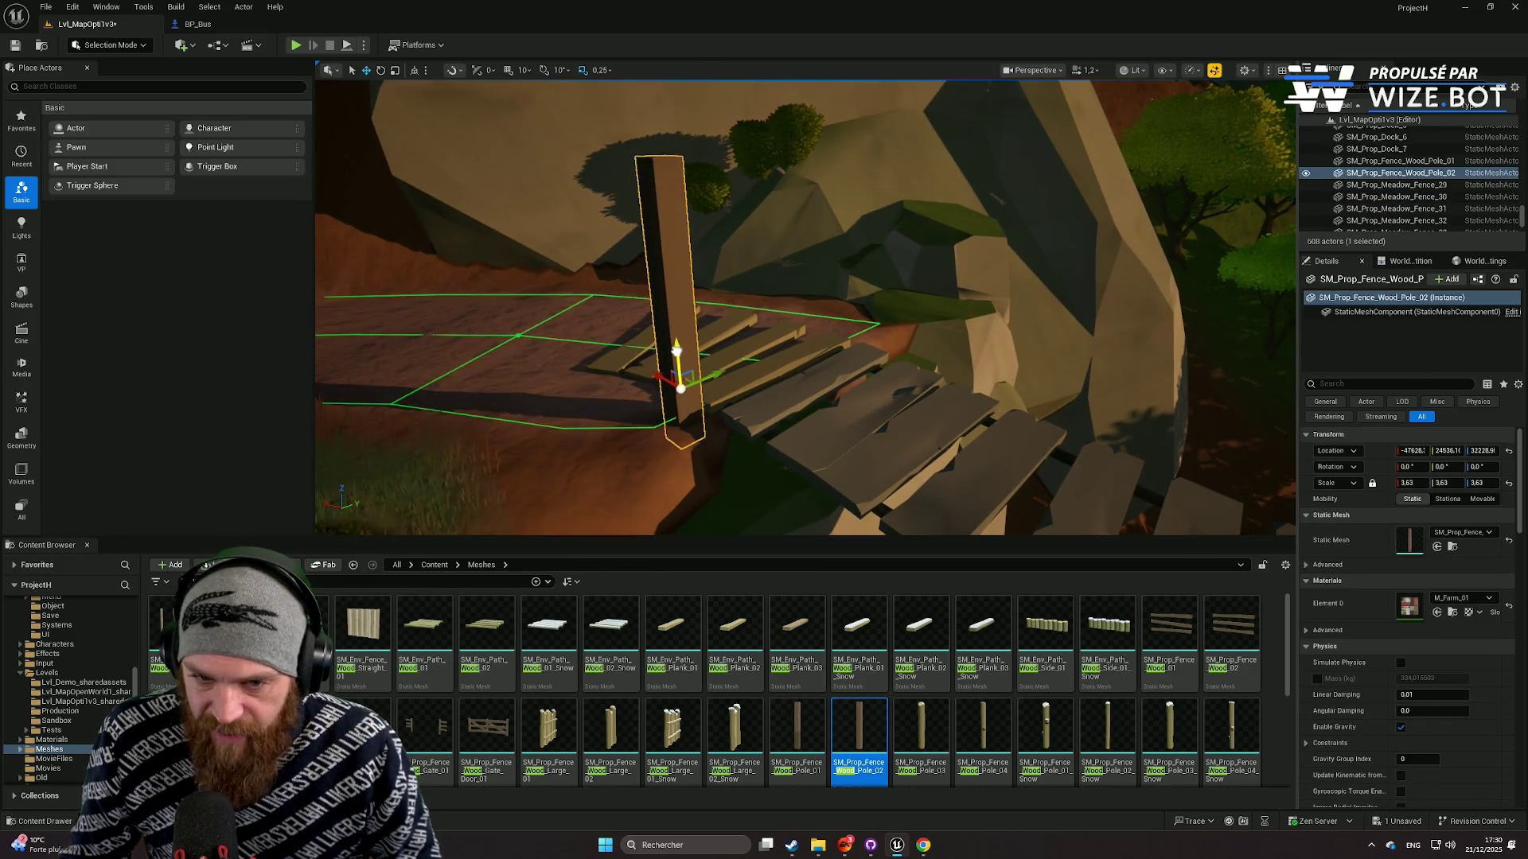
click(660, 352)
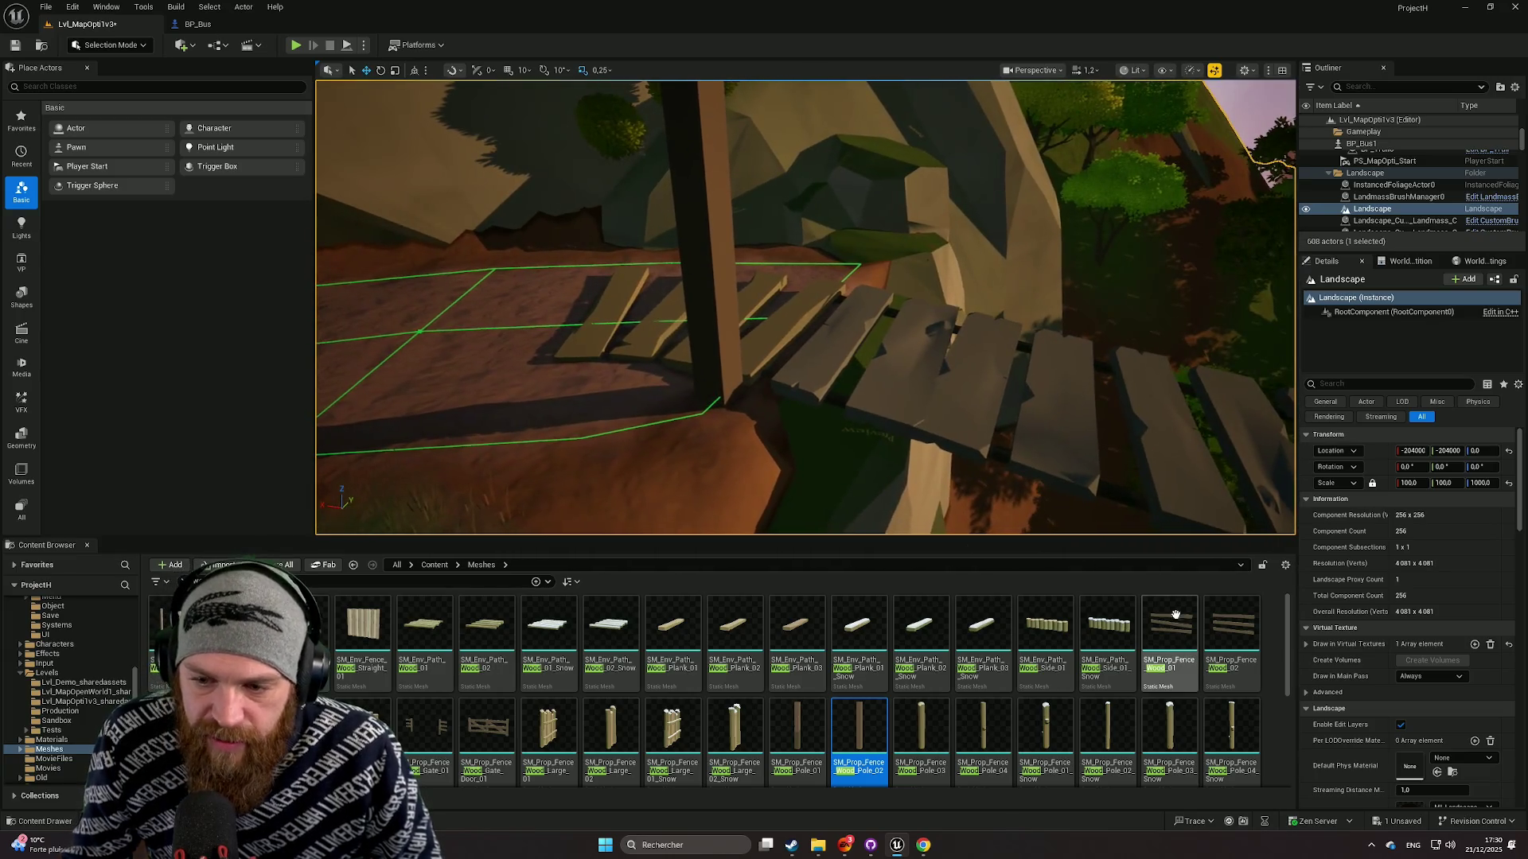
scroll(857, 652, down, 2)
Test-place the first fence asset, delete it, and scroll the fence list to the Meadow fences.
scroll(856, 653, up, 1)
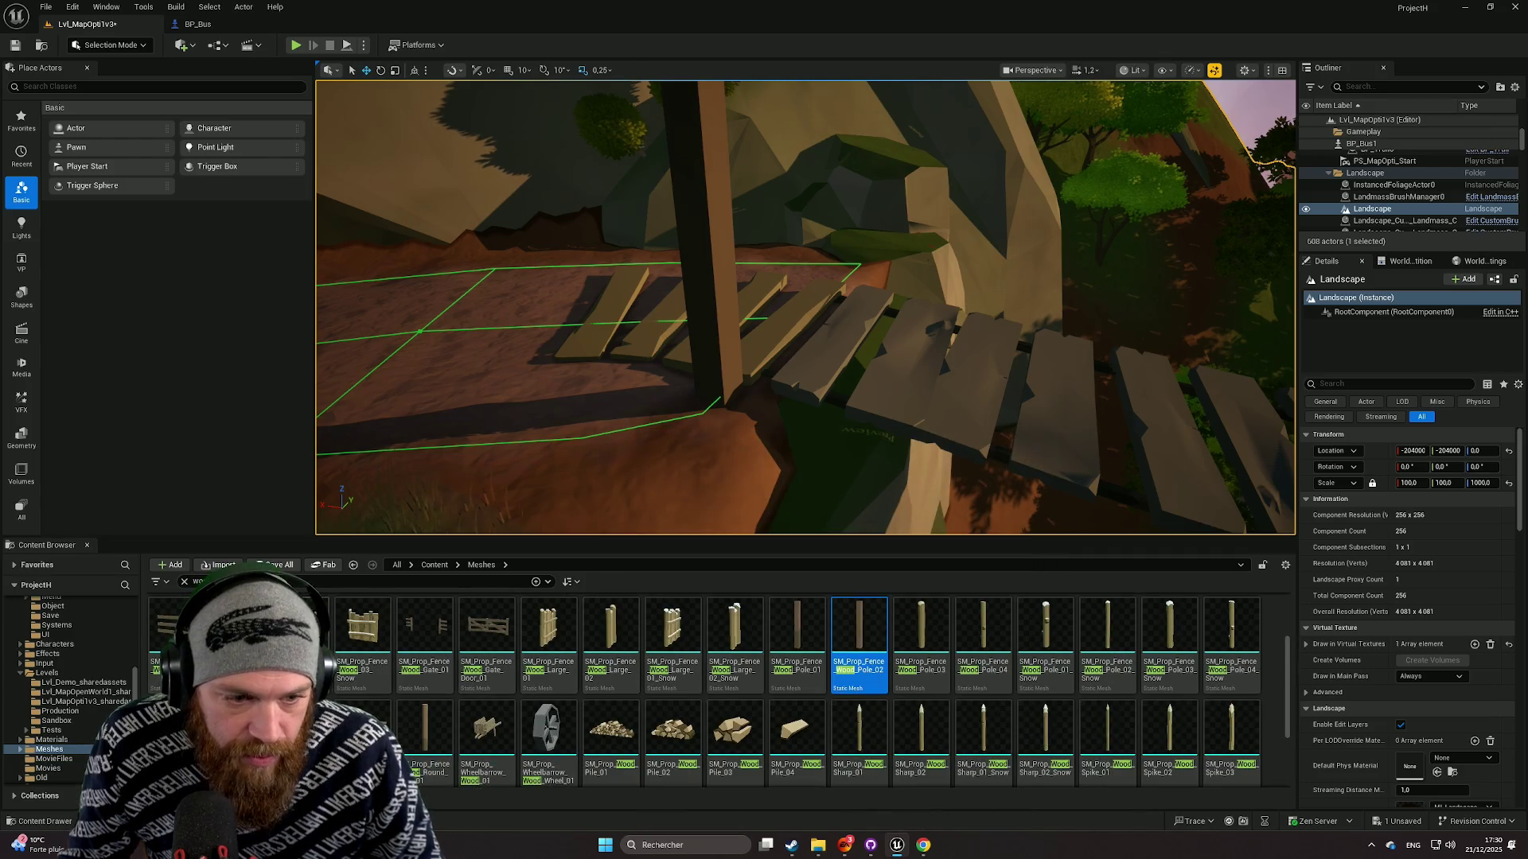
mouse_move(171, 629)
mouse_down()
mouse_move(191, 605)
mouse_move(845, 397)
mouse_move(833, 422)
mouse_move(652, 451)
mouse_up()
key(Delete)
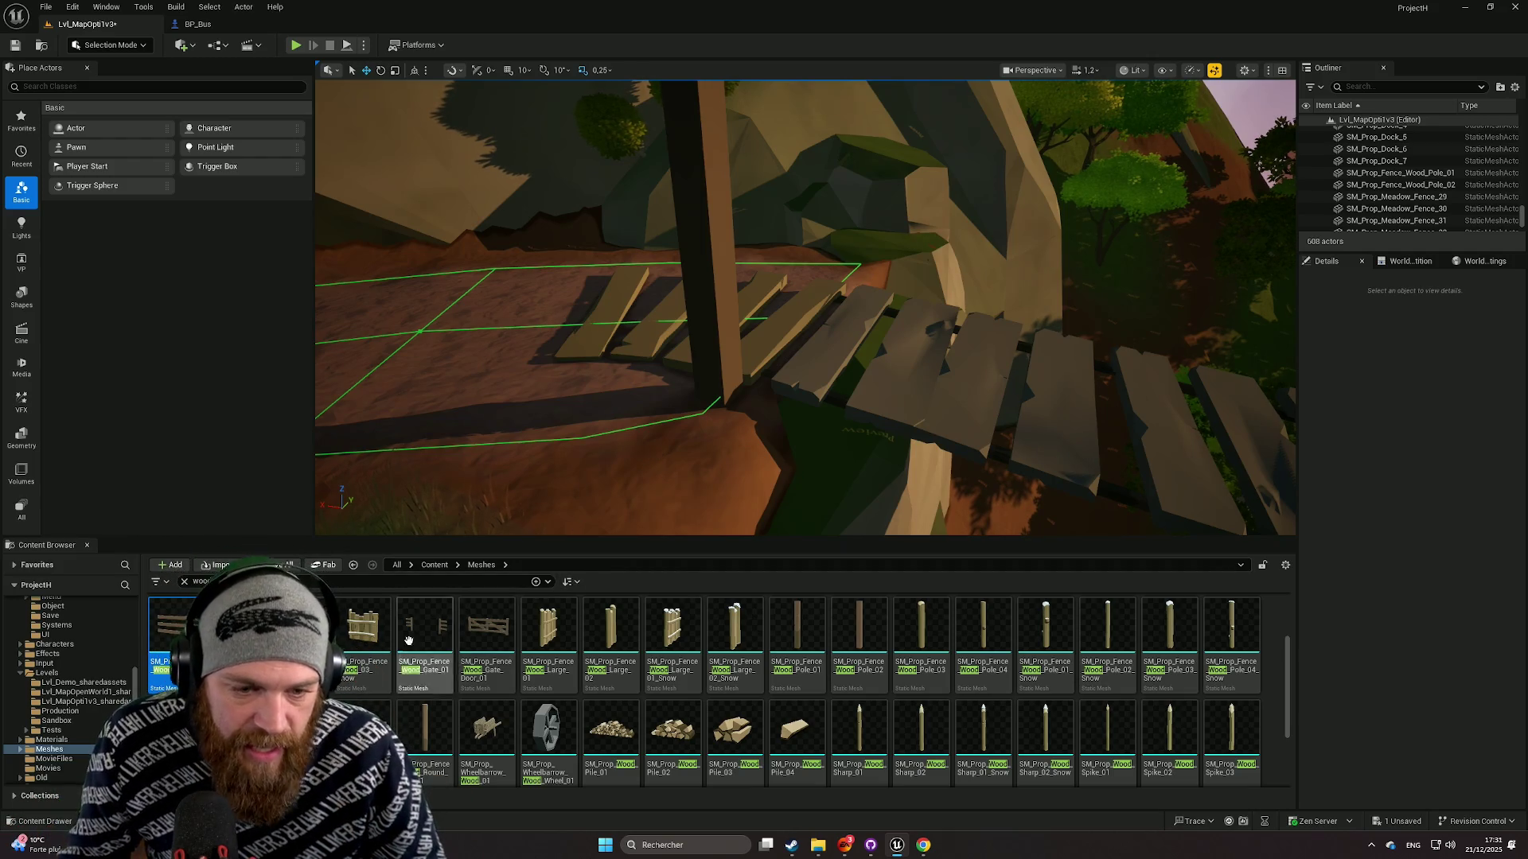
scroll(745, 695, down, 2)
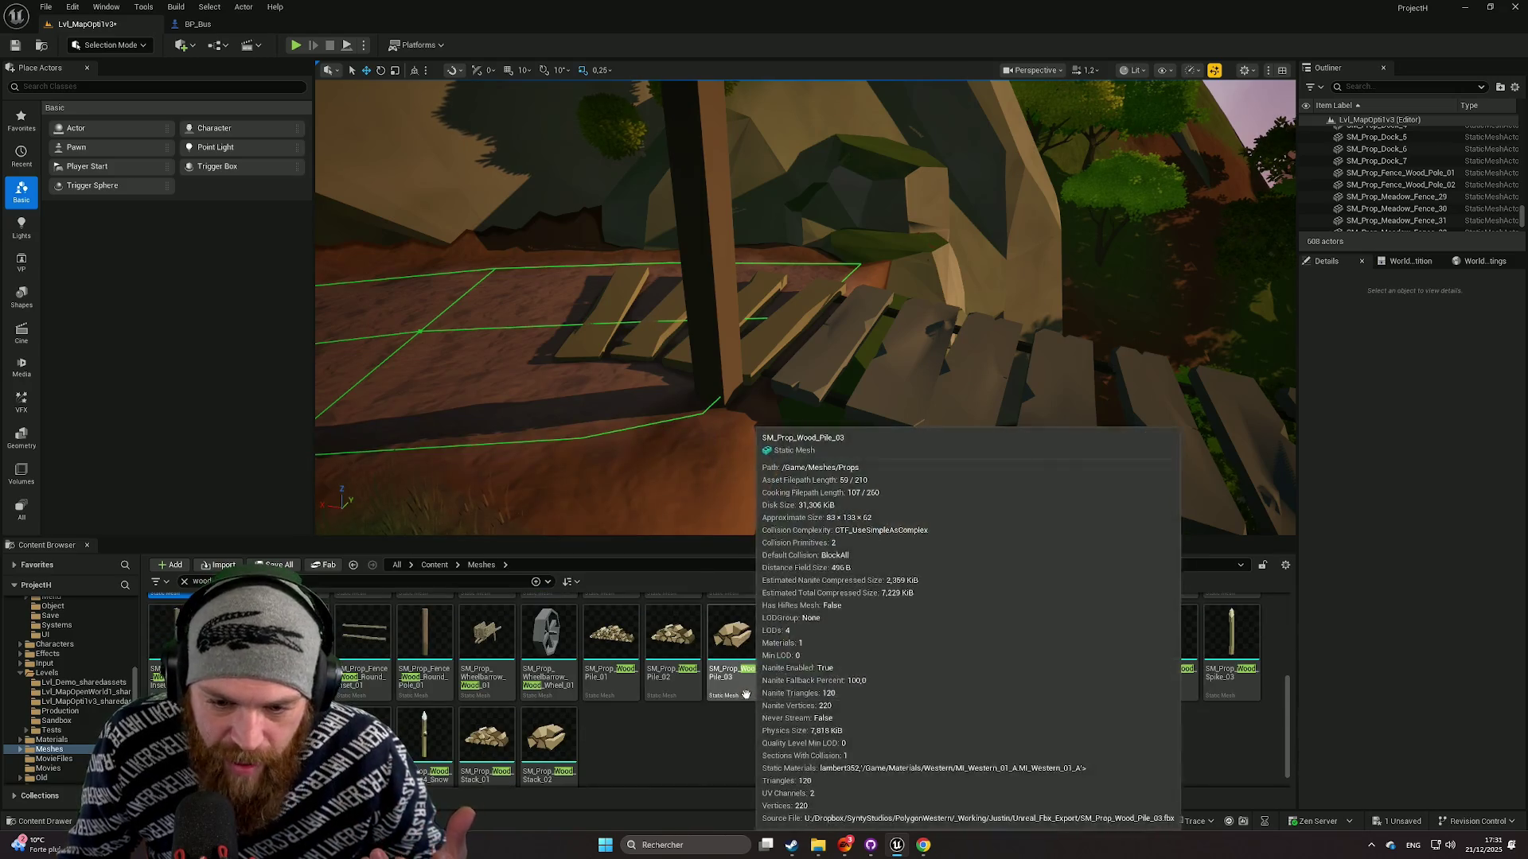
scroll(746, 694, up, 2)
scroll(406, 698, down, 2)
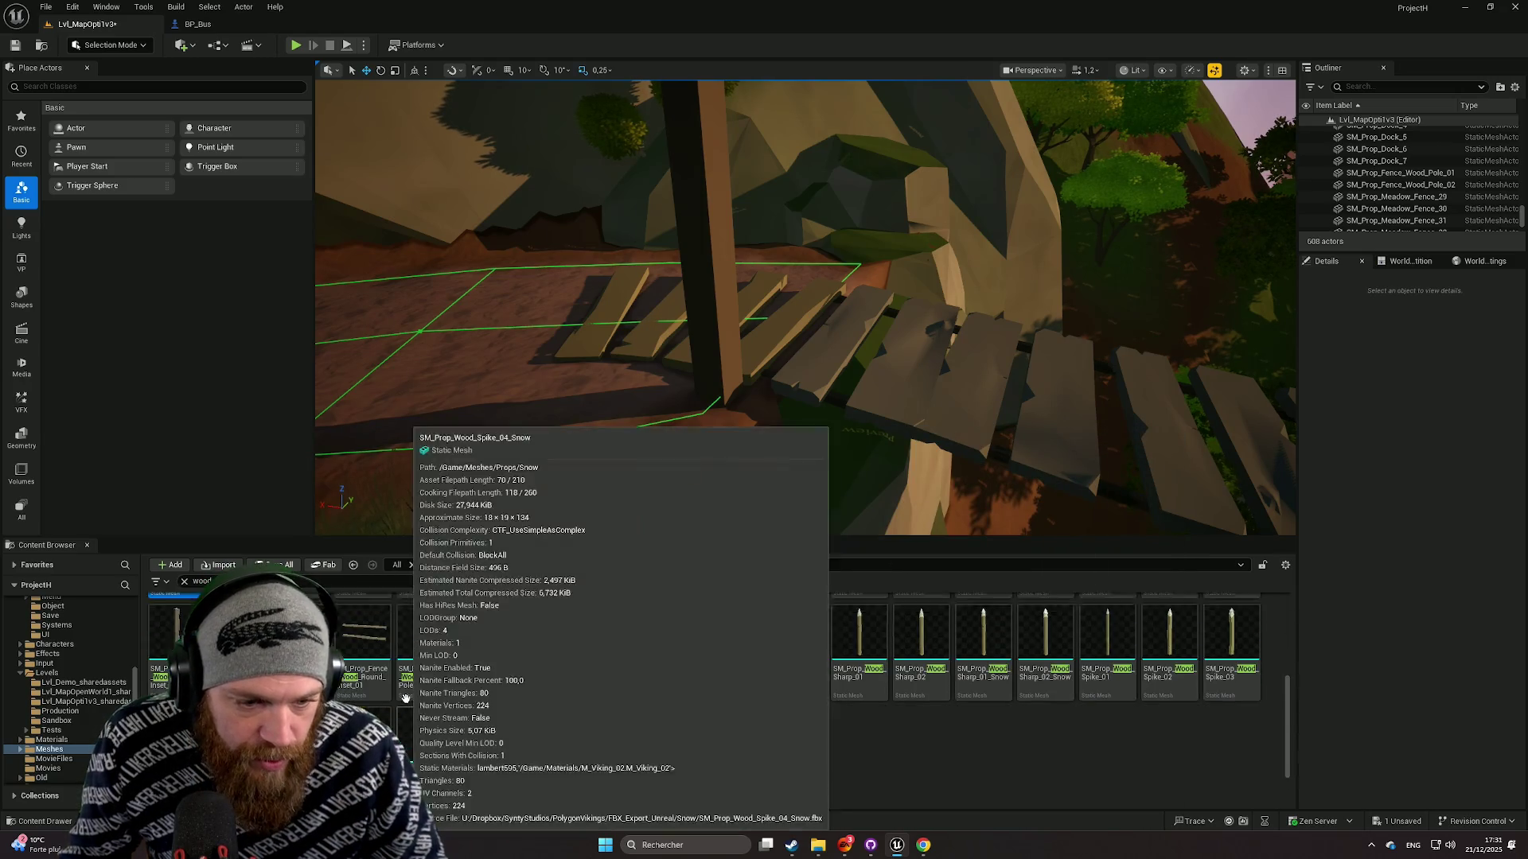
scroll(406, 698, up, 5)
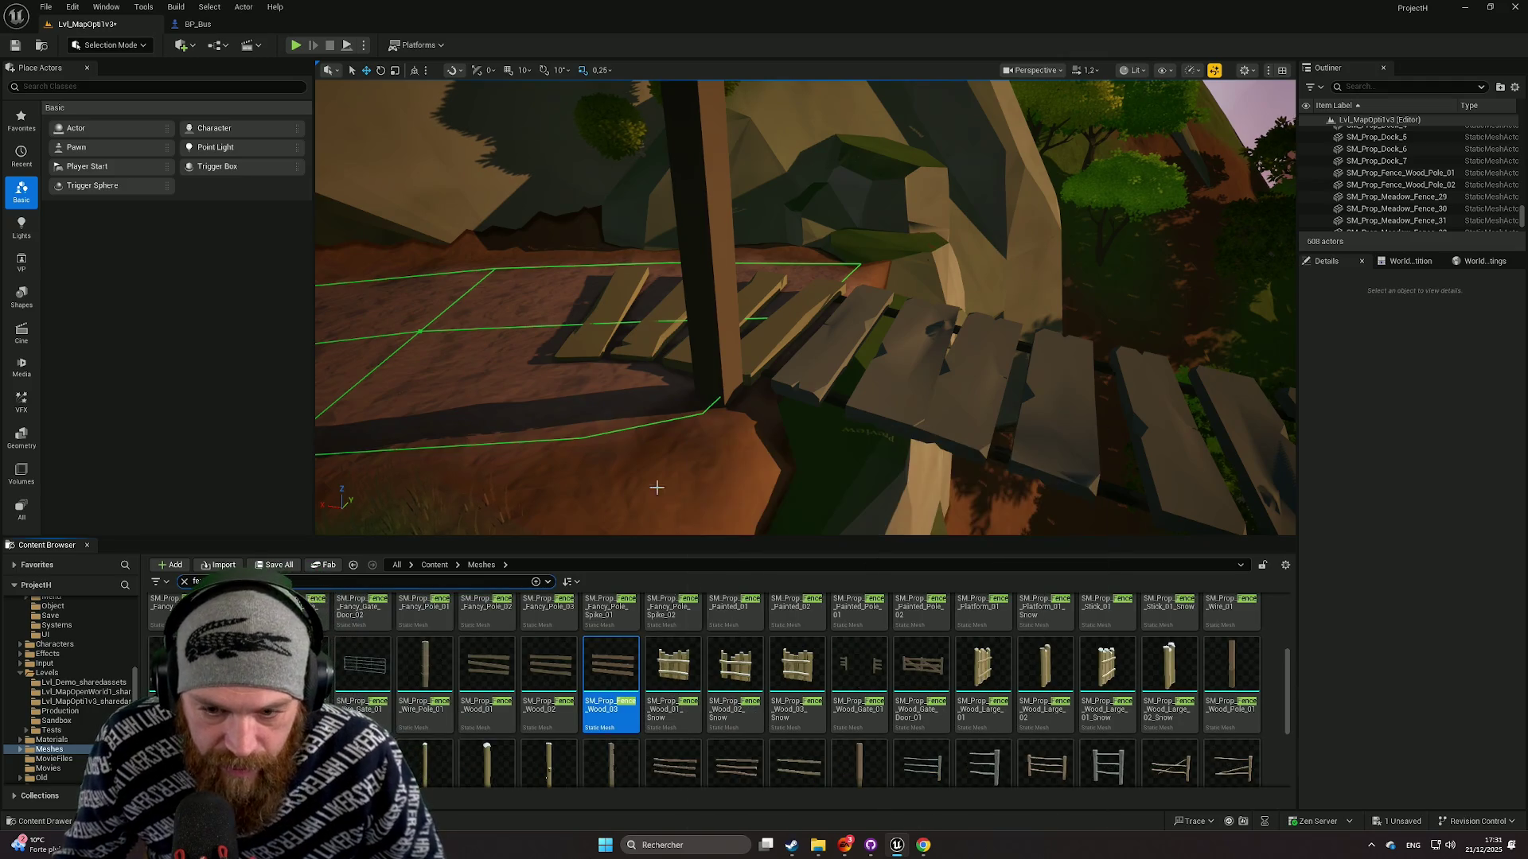
scroll(1003, 734, down, 1)
scroll(1004, 734, down, 1)
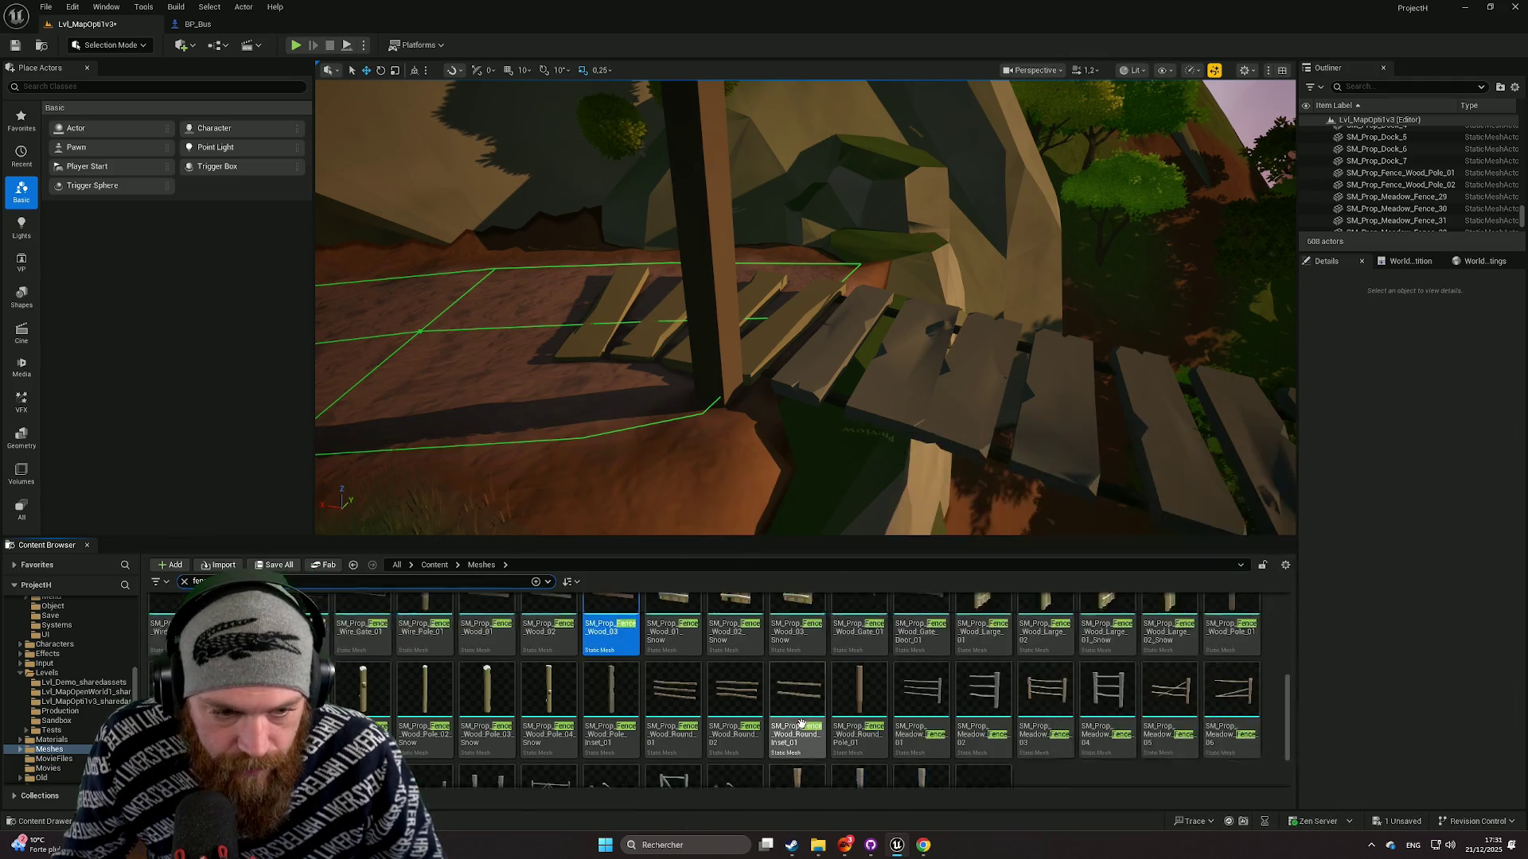
scroll(1003, 724, up, 1)
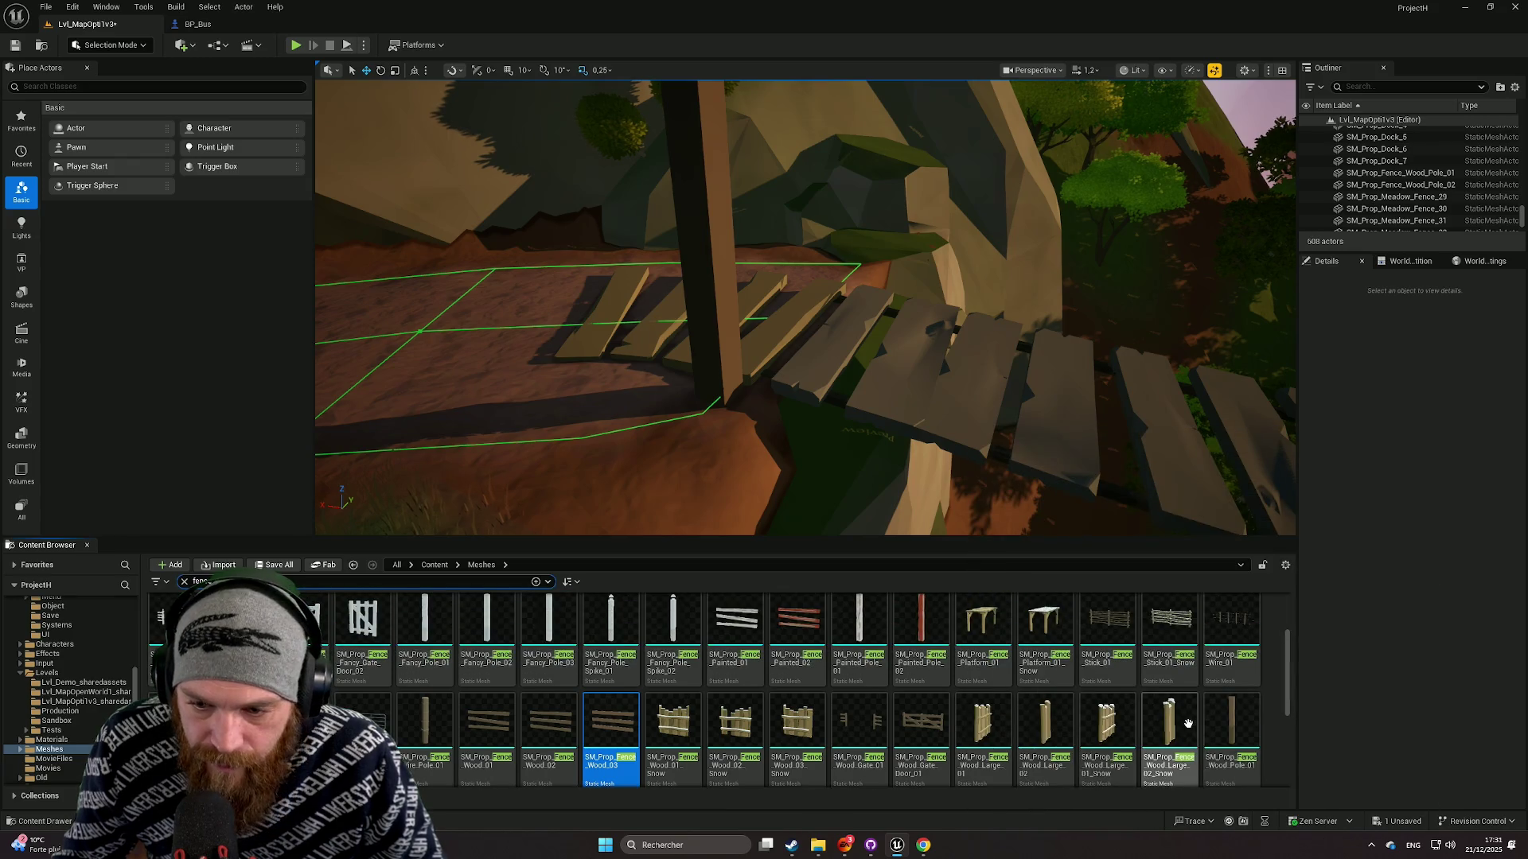
scroll(1206, 704, up, 1)
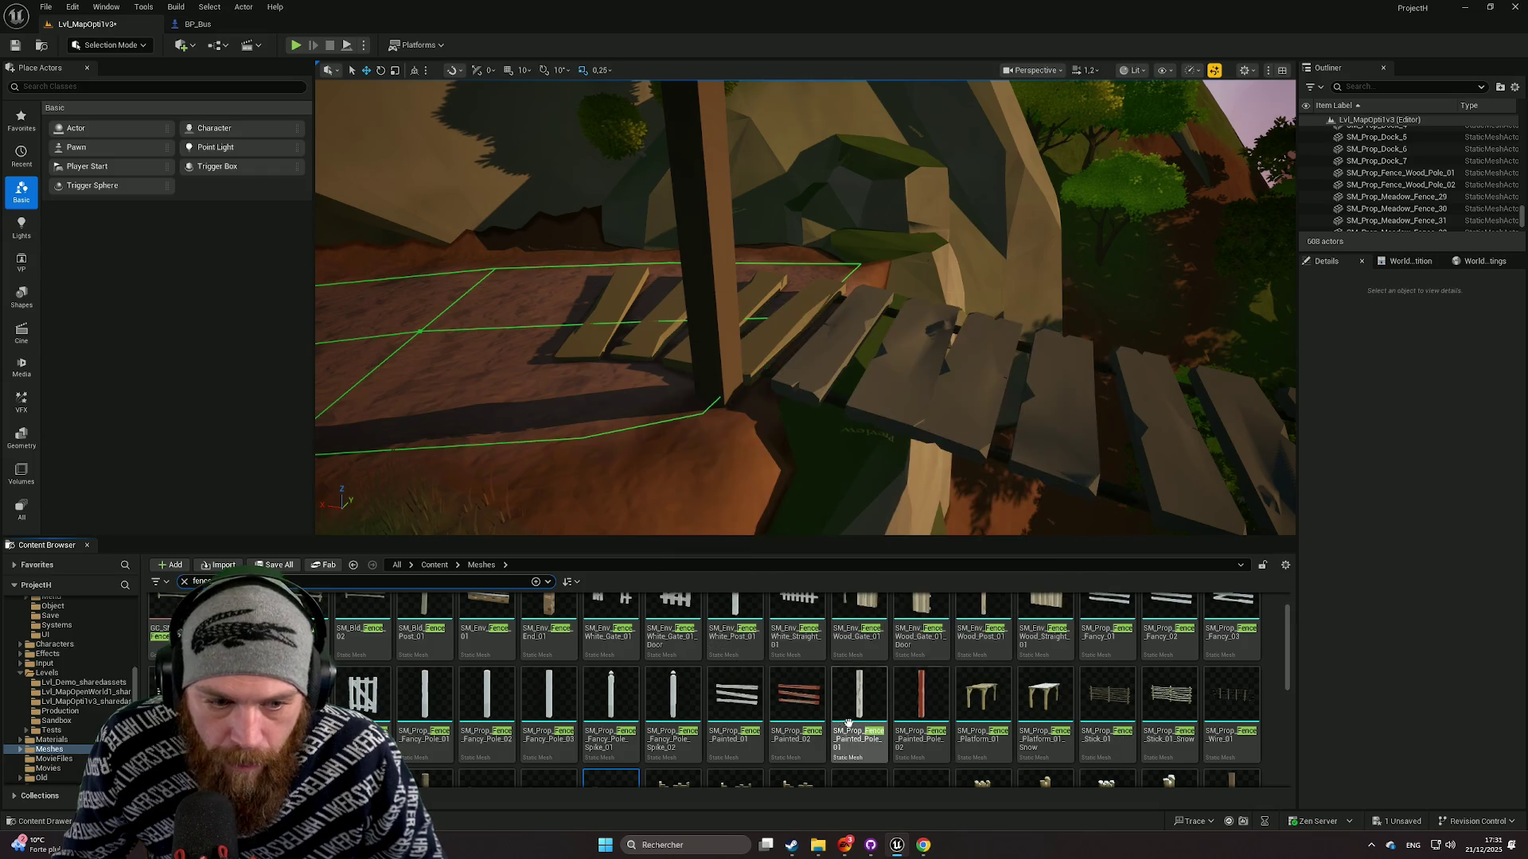
scroll(1034, 669, up, 1)
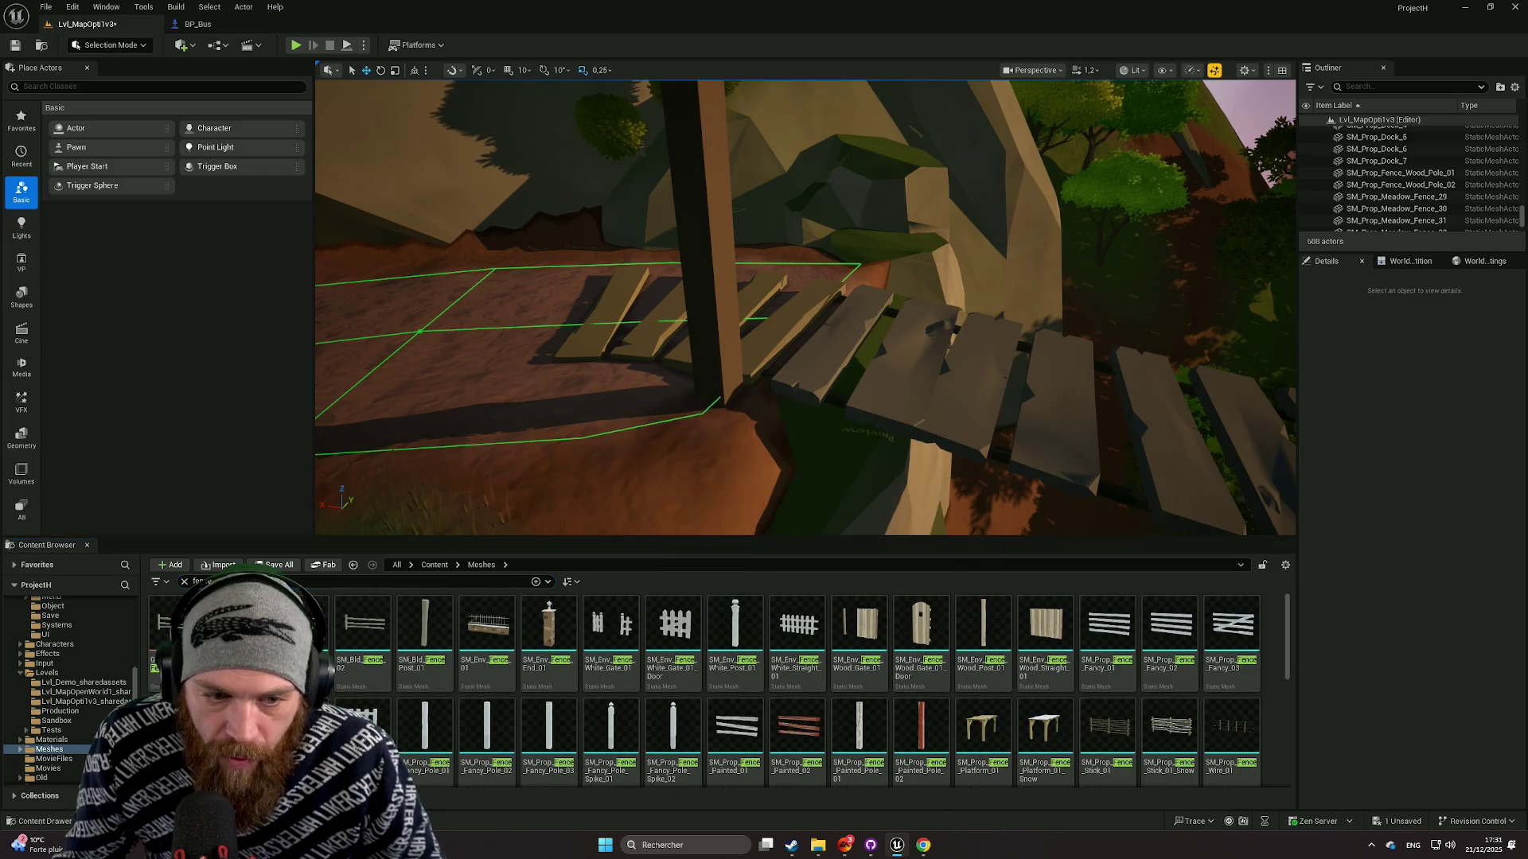
Fly the view around to look along the wooden bridge.
mouse_move(733, 440)
mouse_down()
mouse_move(700, 438)
mouse_move(733, 440)
mouse_up()
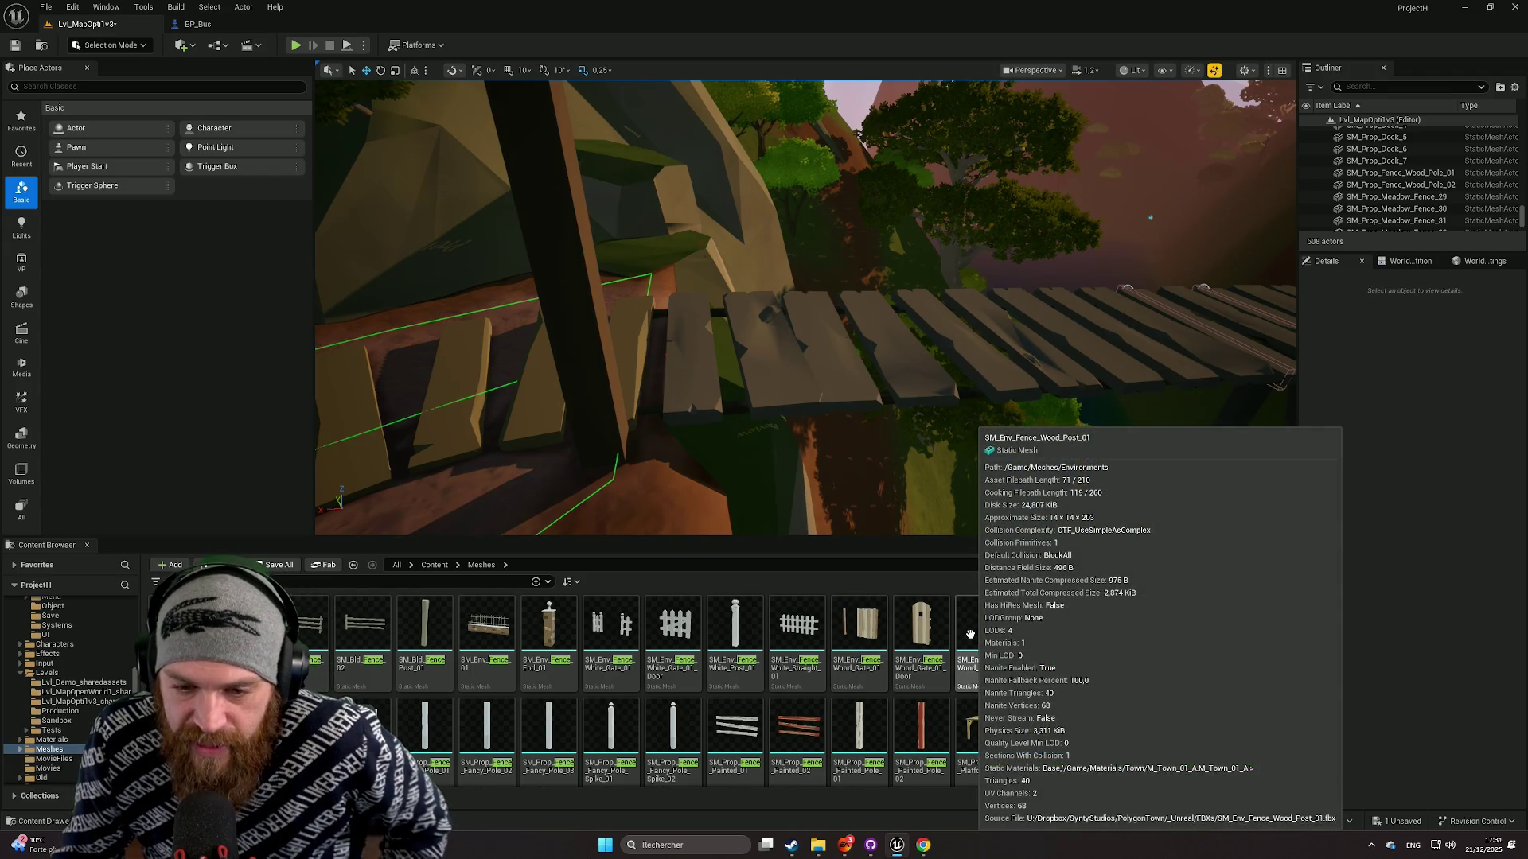
scroll(970, 637, down, 5)
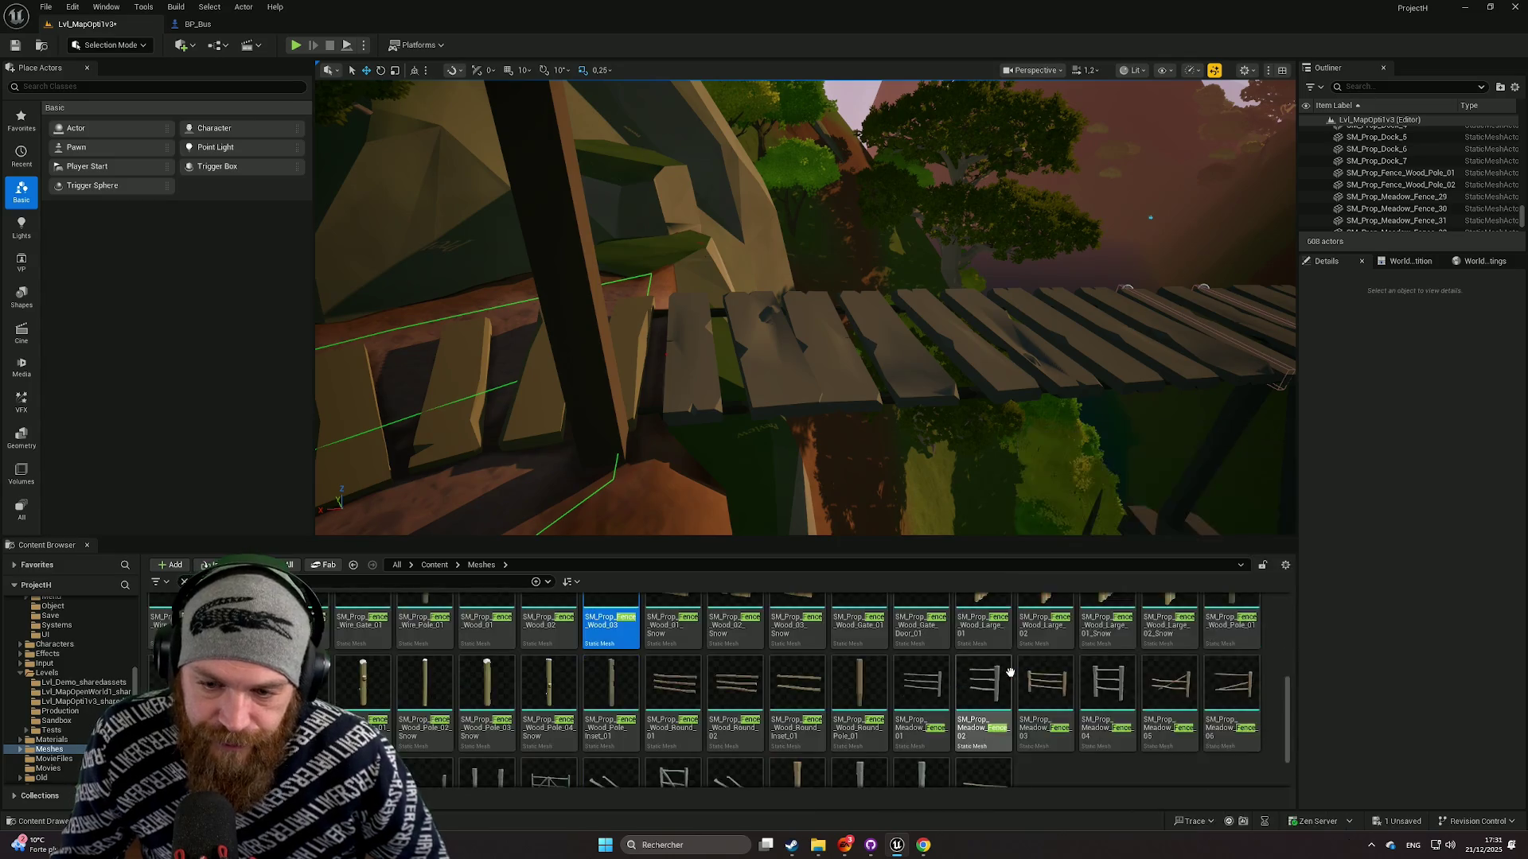
mouse_move(880, 385)
mouse_down()
mouse_move(979, 386)
mouse_move(876, 446)
mouse_up()
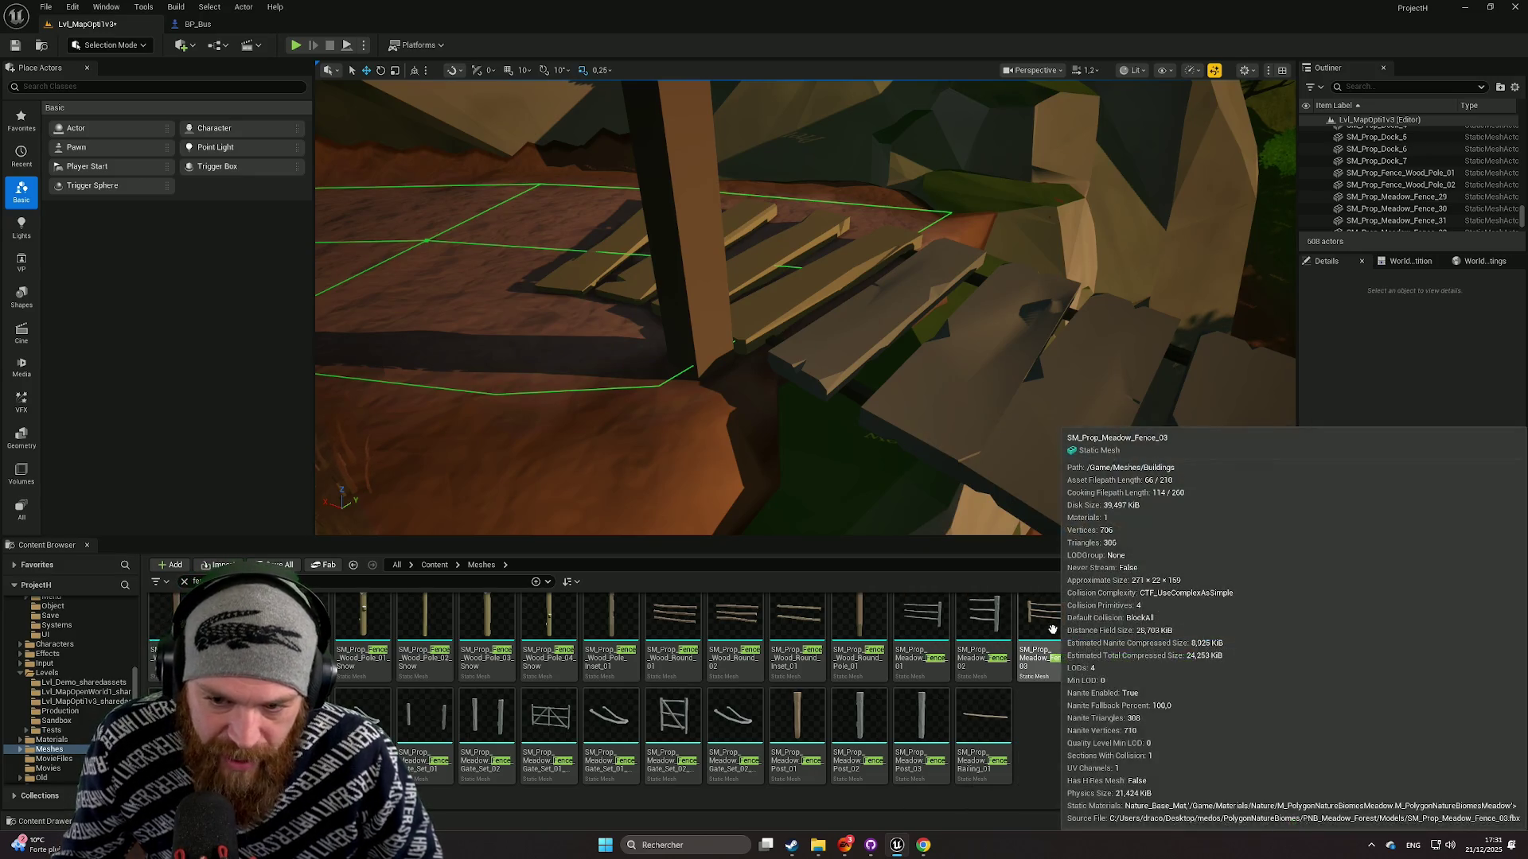
Place SM_Prop_Meadow_Fence_03 beside the wooden steps.
mouse_move(1049, 633)
mouse_down()
mouse_move(824, 377)
mouse_move(739, 340)
mouse_move(752, 351)
mouse_up()
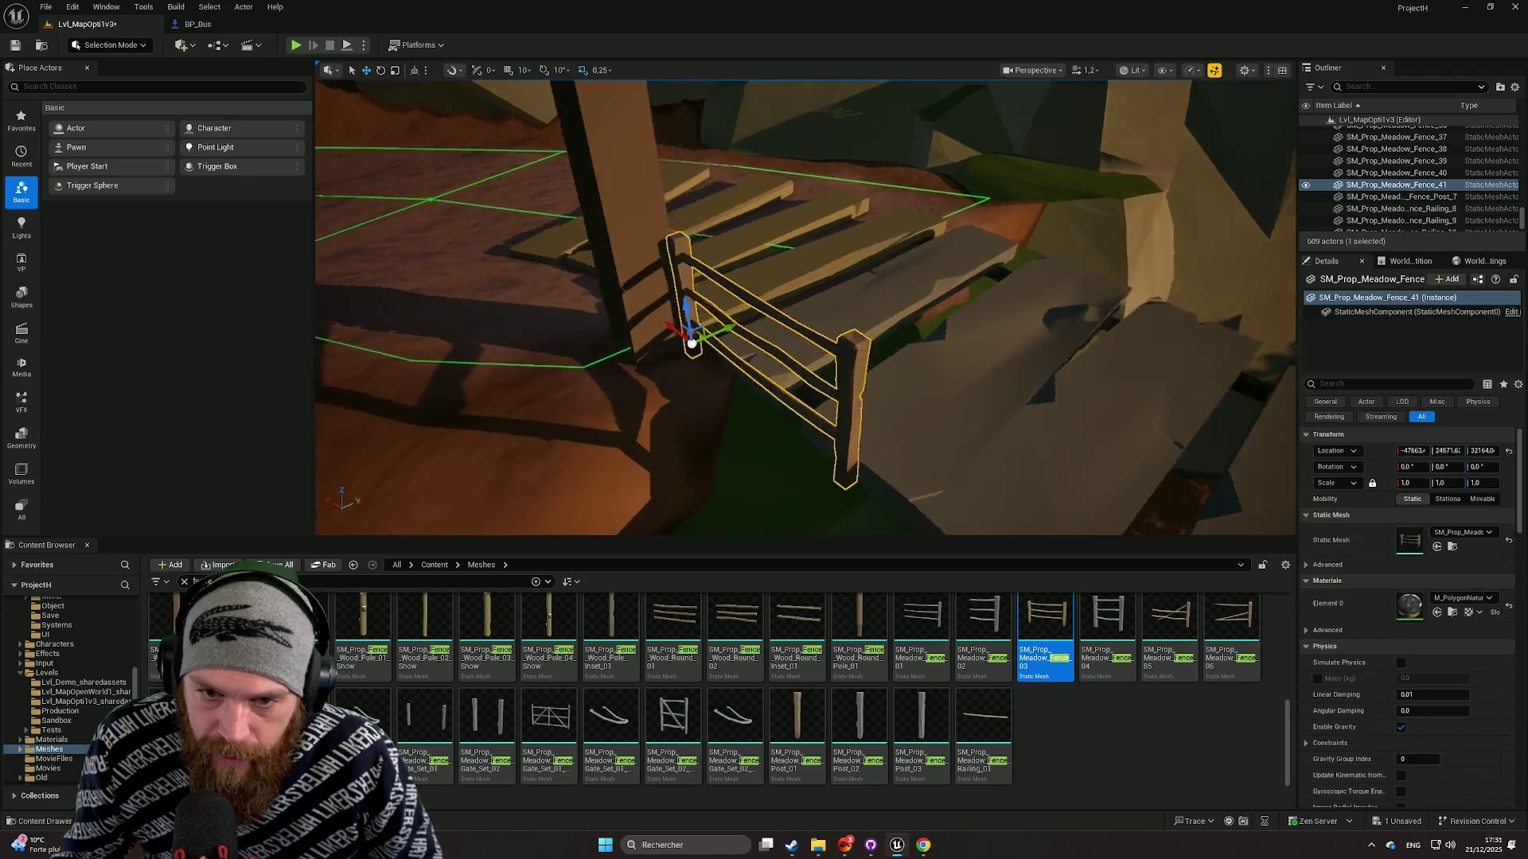
drag(833, 376, 833, 376)
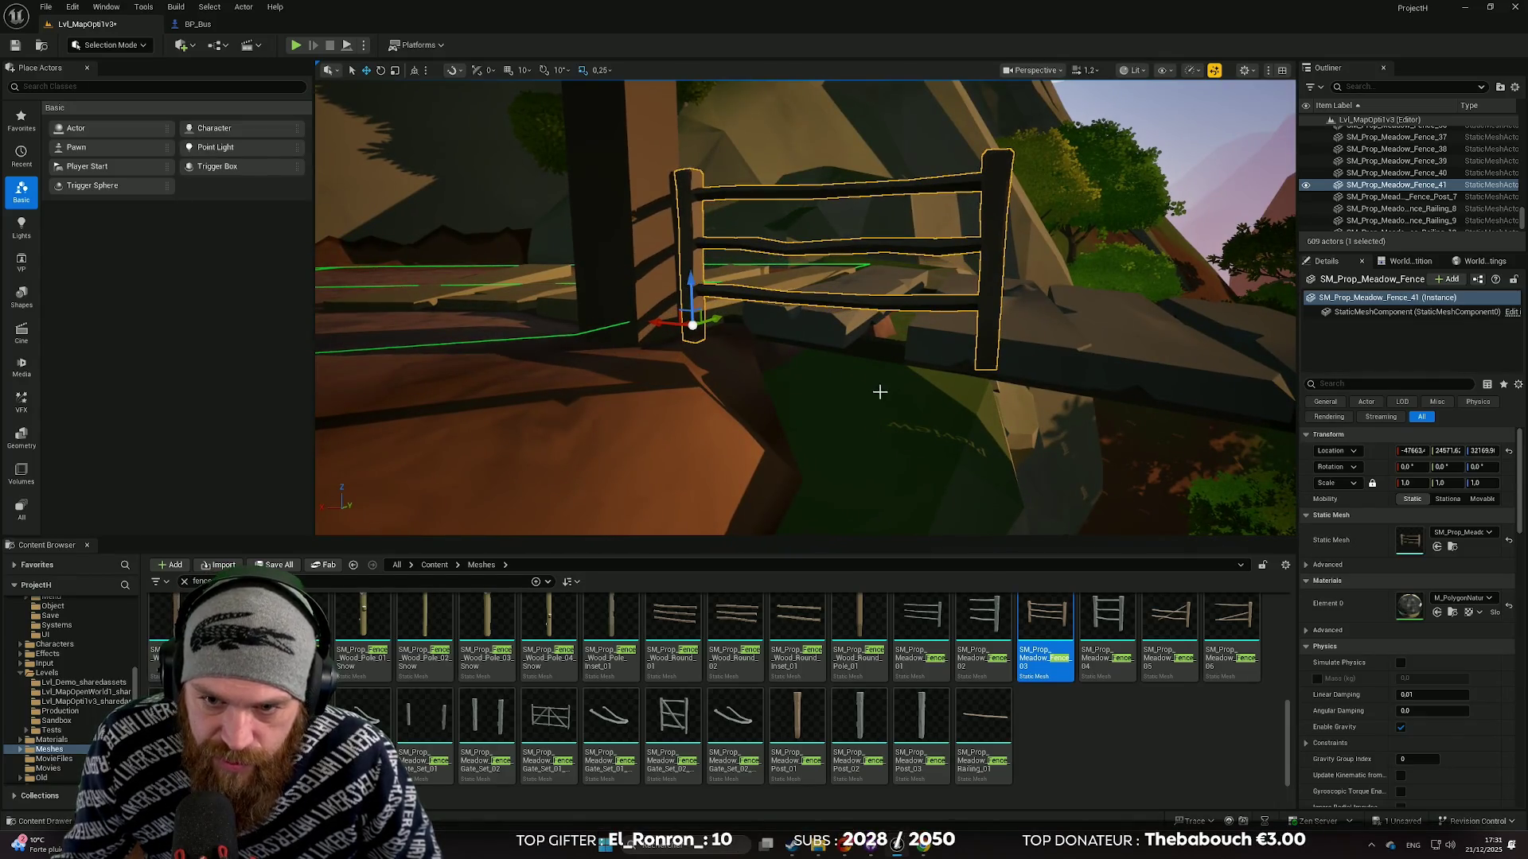
scroll(661, 330, down, 3)
Duplicate the fence along X and tilt the copy about 4° to follow the slope.
drag(599, 335, 774, 354)
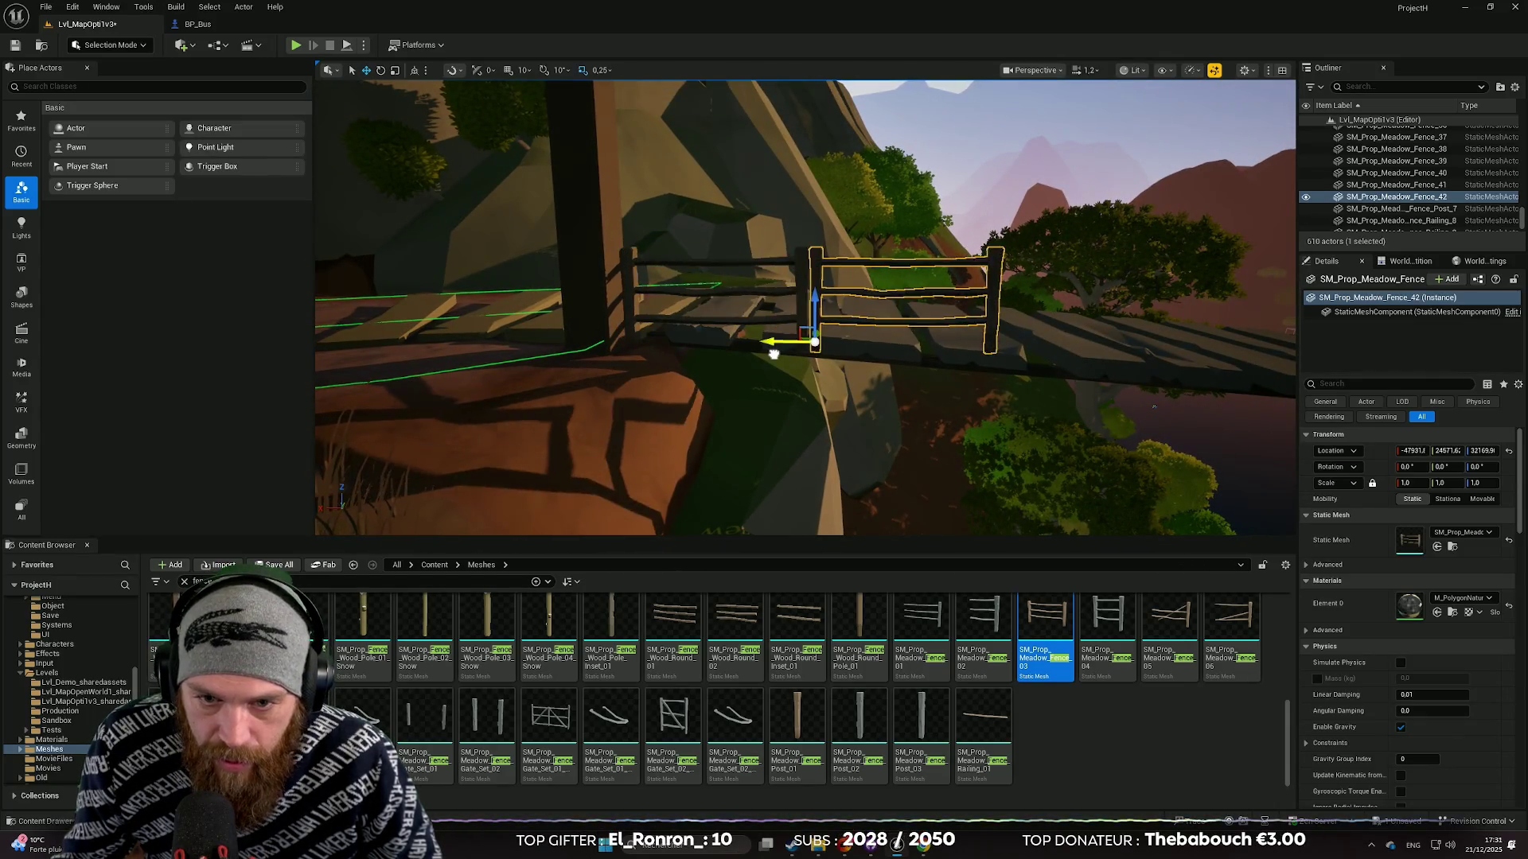
key(e)
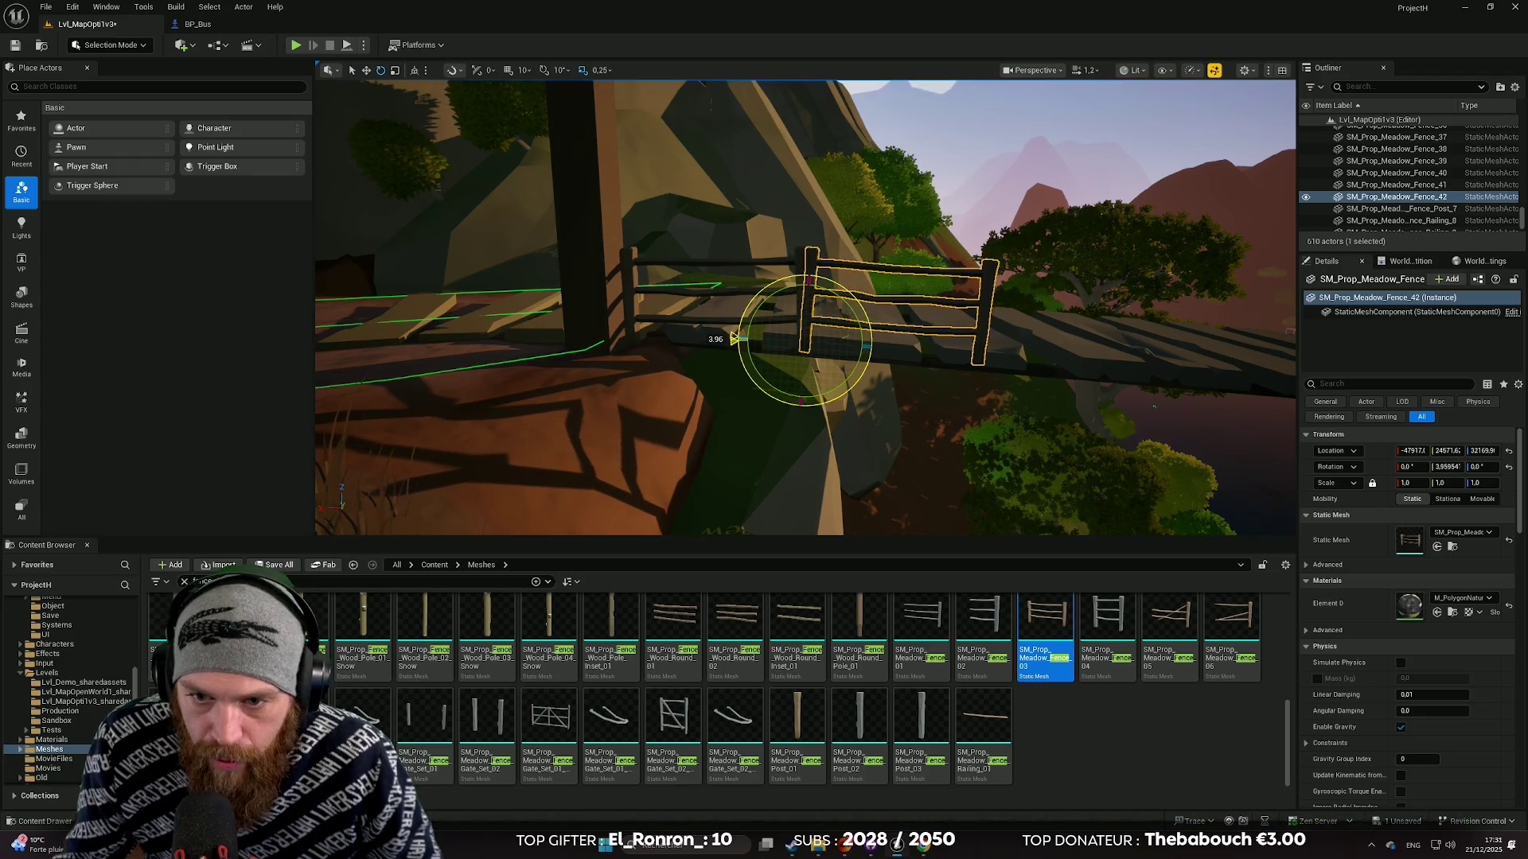
drag(843, 303, 856, 322)
scroll(895, 385, up, 5)
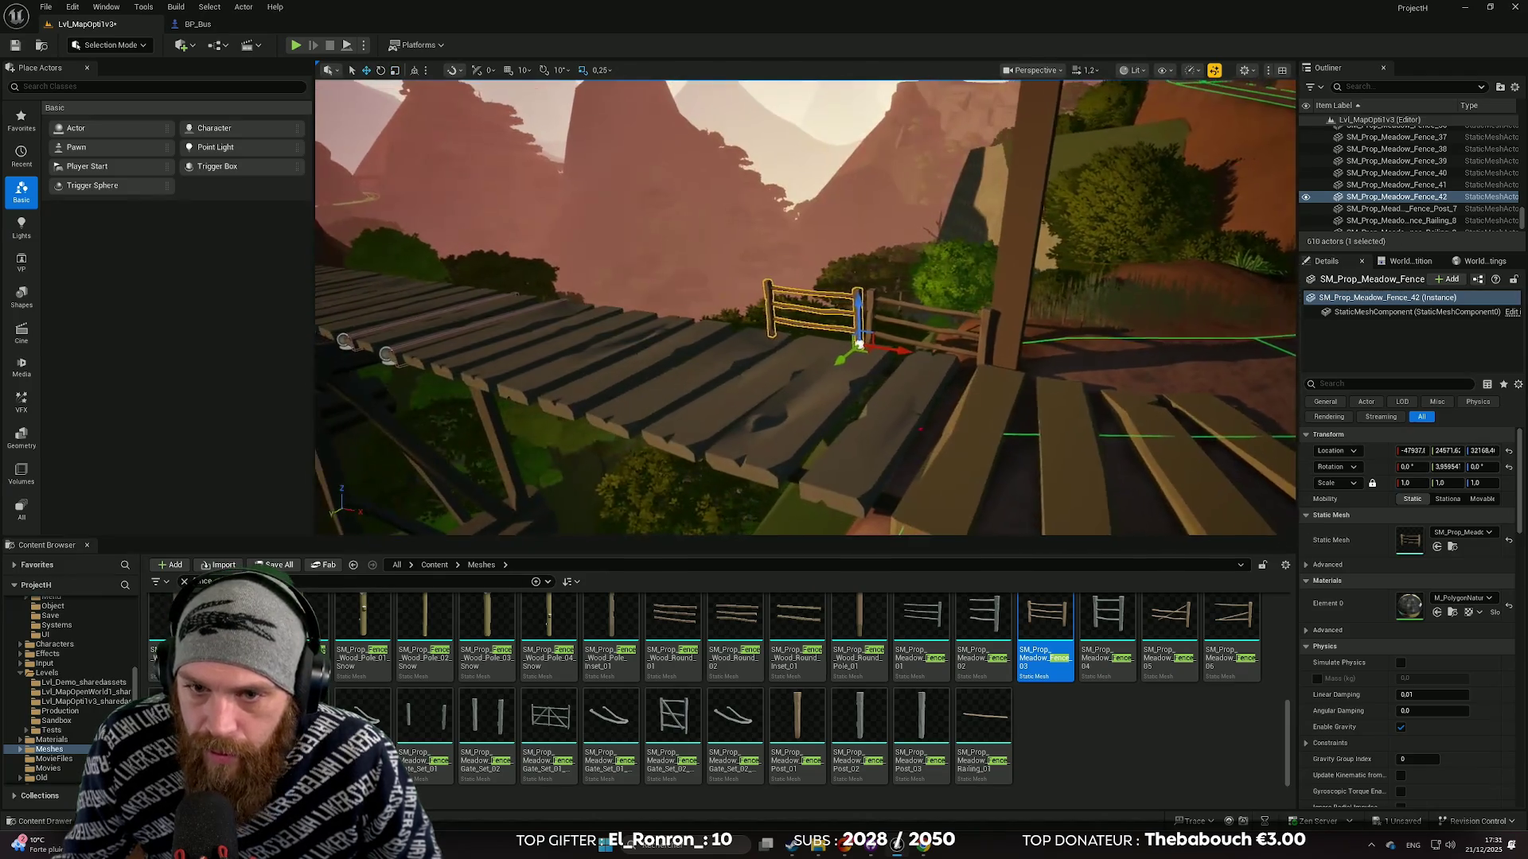
click(1062, 356)
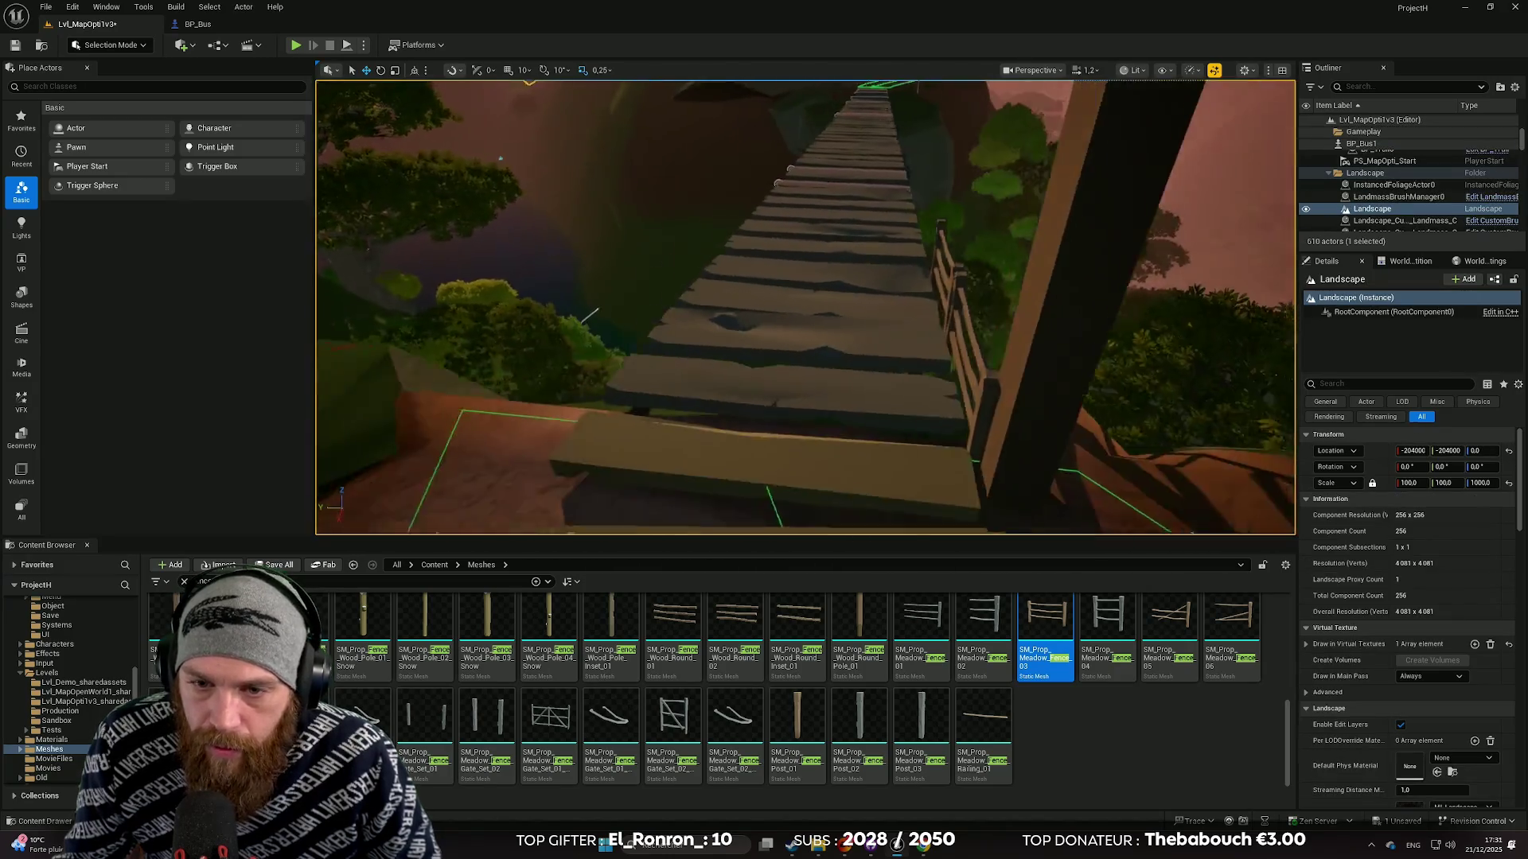
mouse_move(804, 306)
mouse_down()
mouse_move(844, 287)
mouse_move(812, 327)
mouse_move(836, 314)
mouse_move(744, 309)
mouse_up()
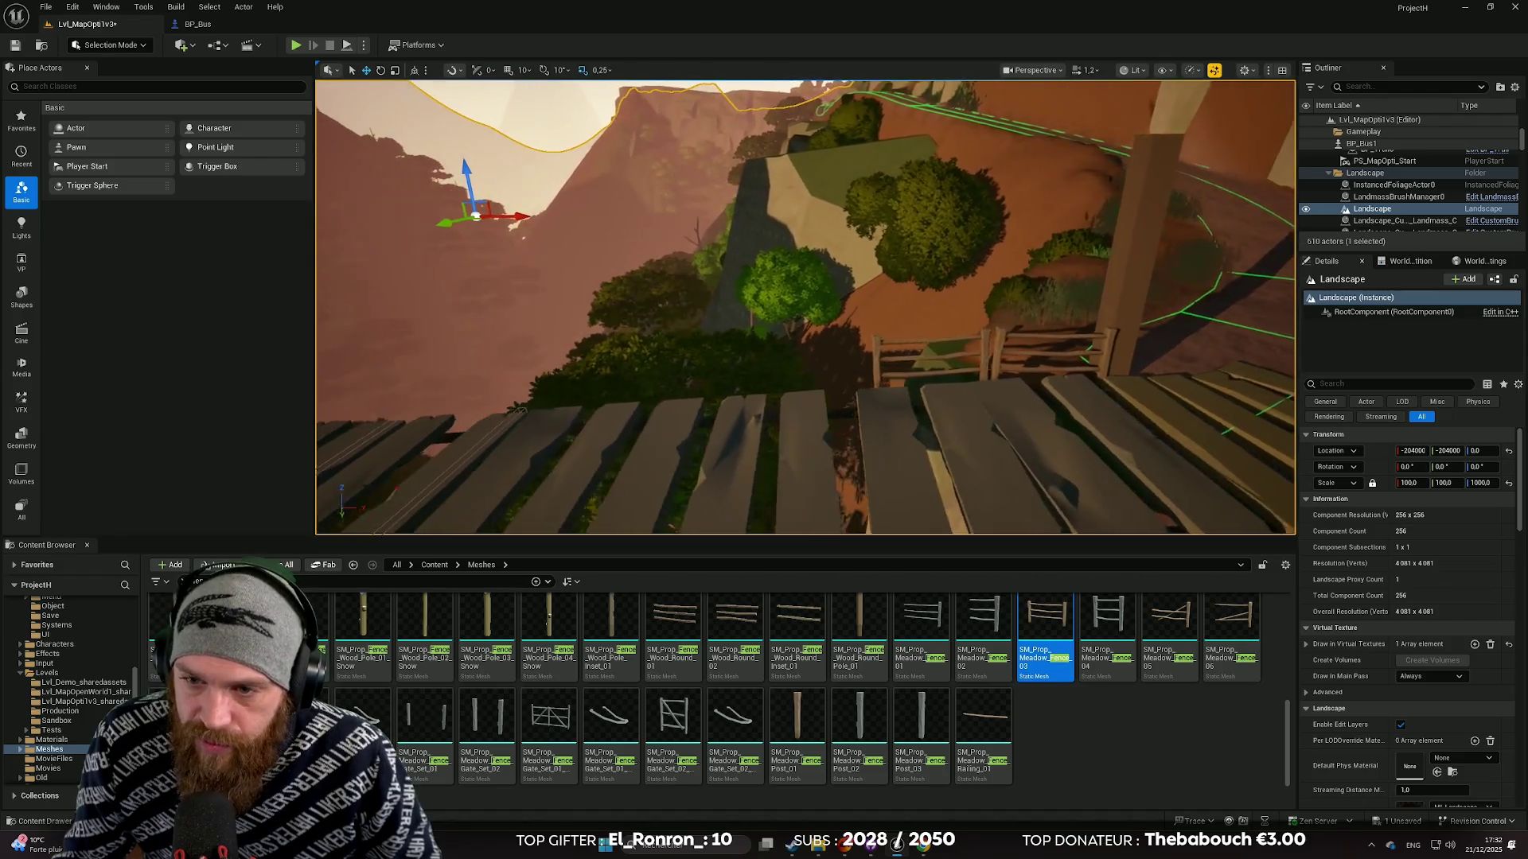
mouse_move(744, 308)
mouse_down()
mouse_move(756, 295)
mouse_move(804, 310)
mouse_up()
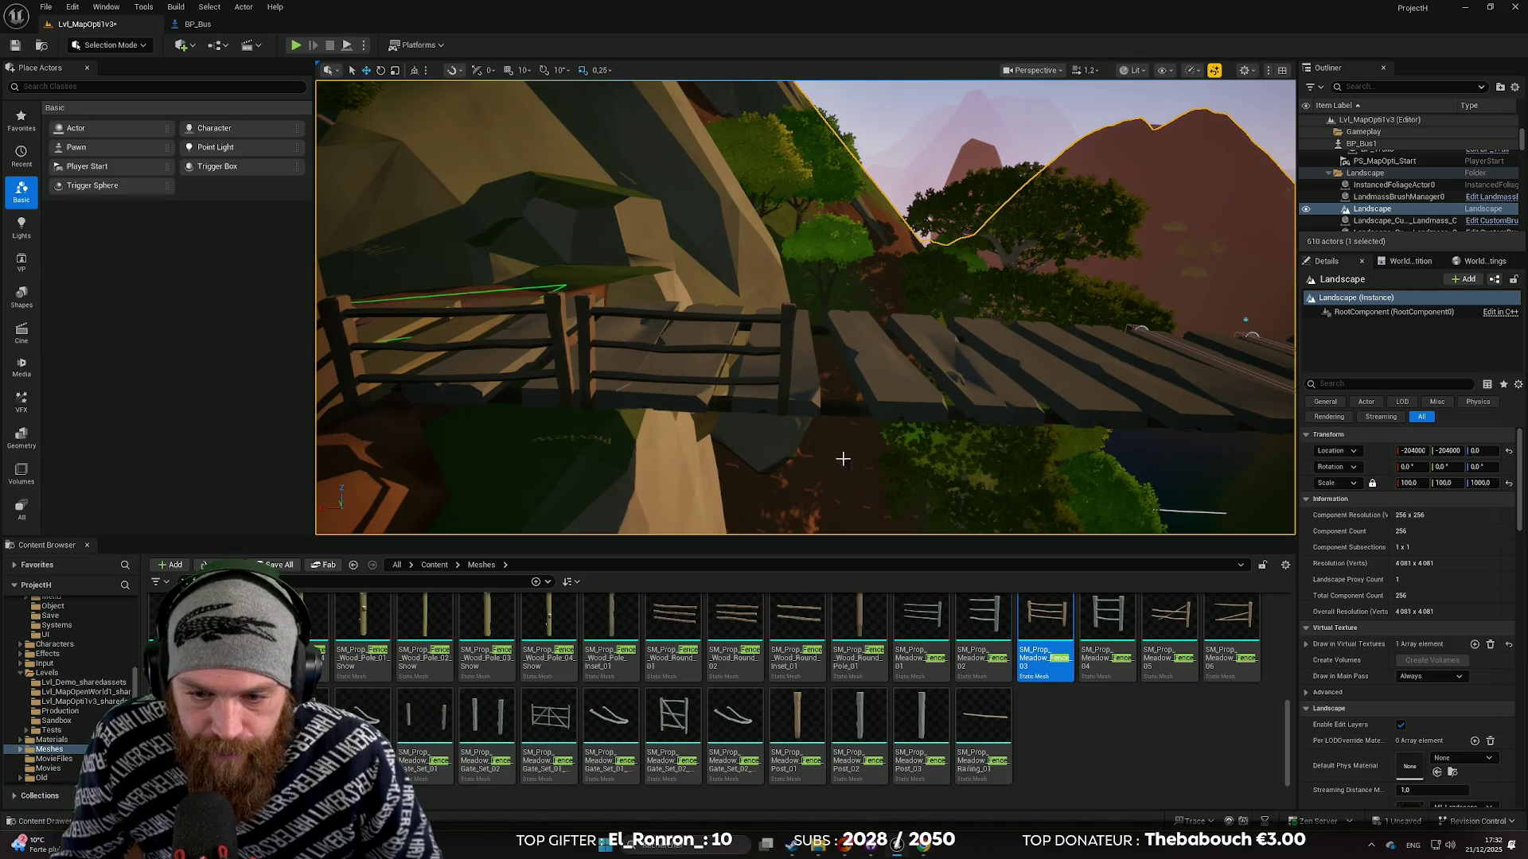
Place SM_Prop_Meadow_Fence_05 at the railing's end and turn its yaw to follow the stairs.
click(1183, 632)
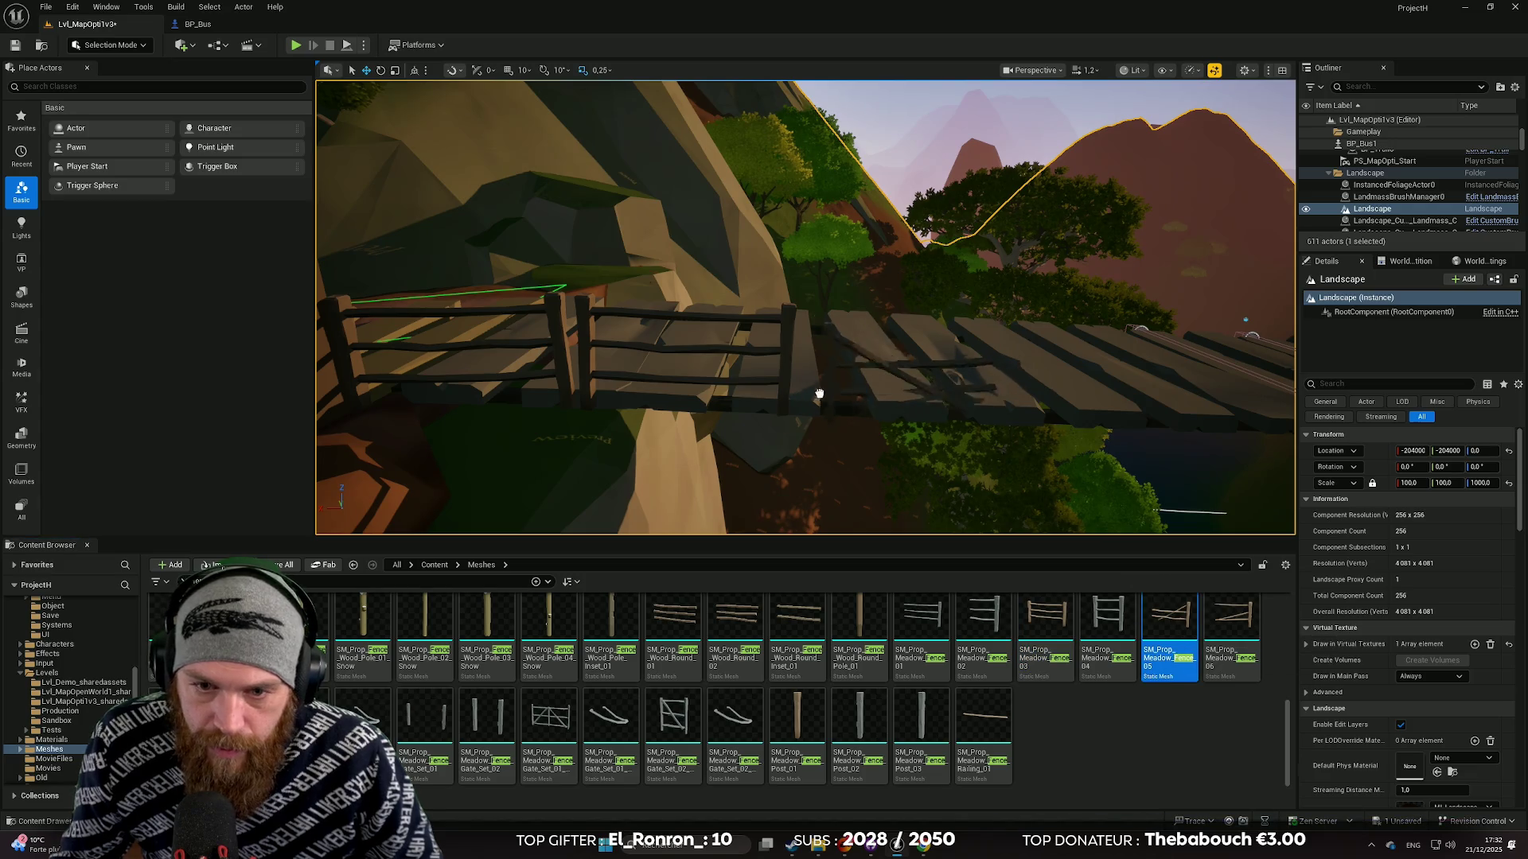
drag(803, 384, 846, 347)
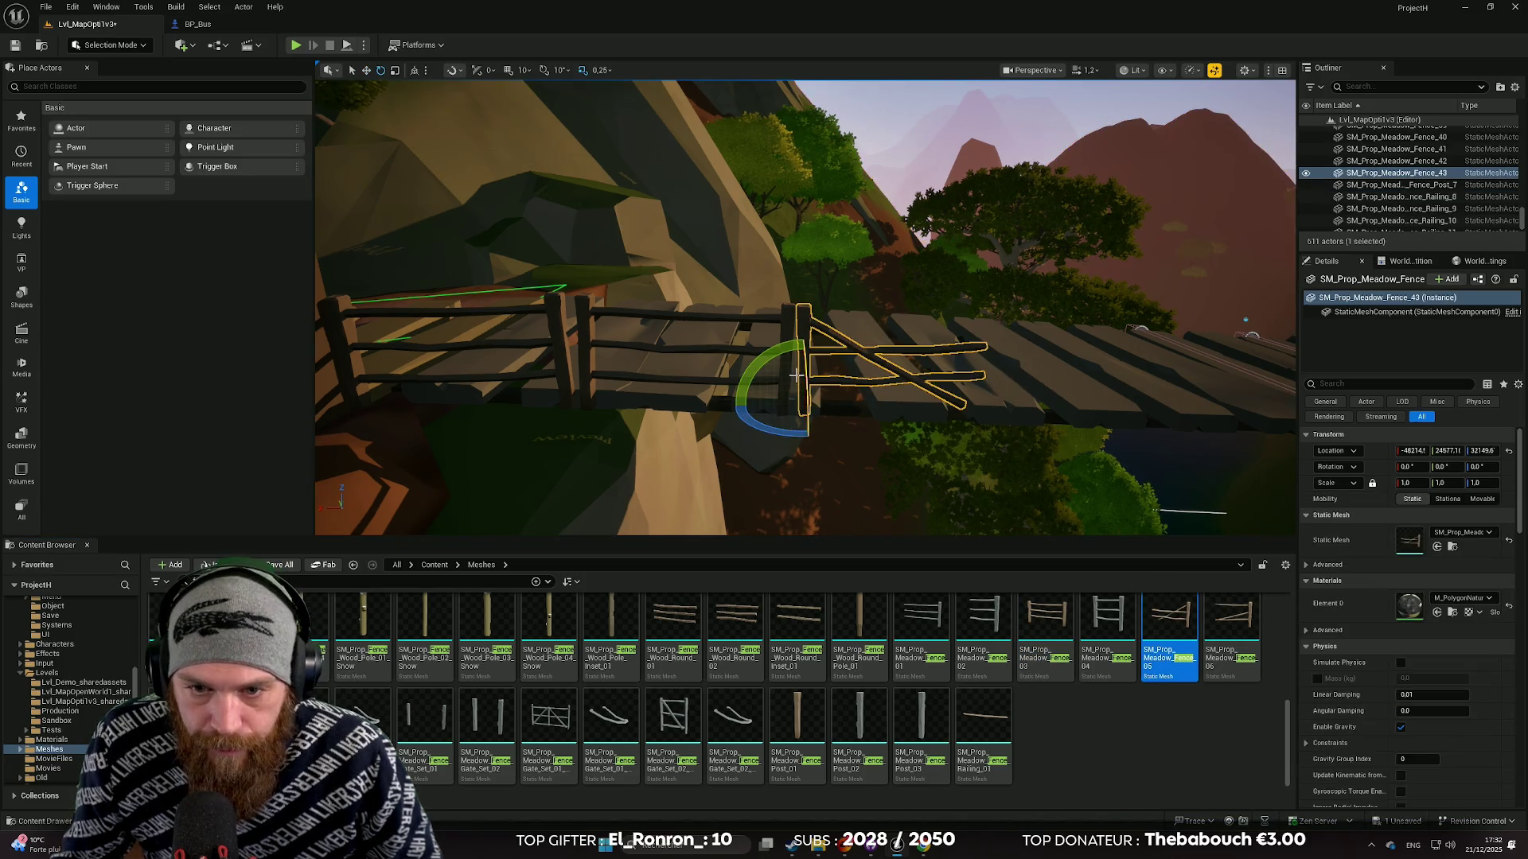
drag(730, 402, 728, 402)
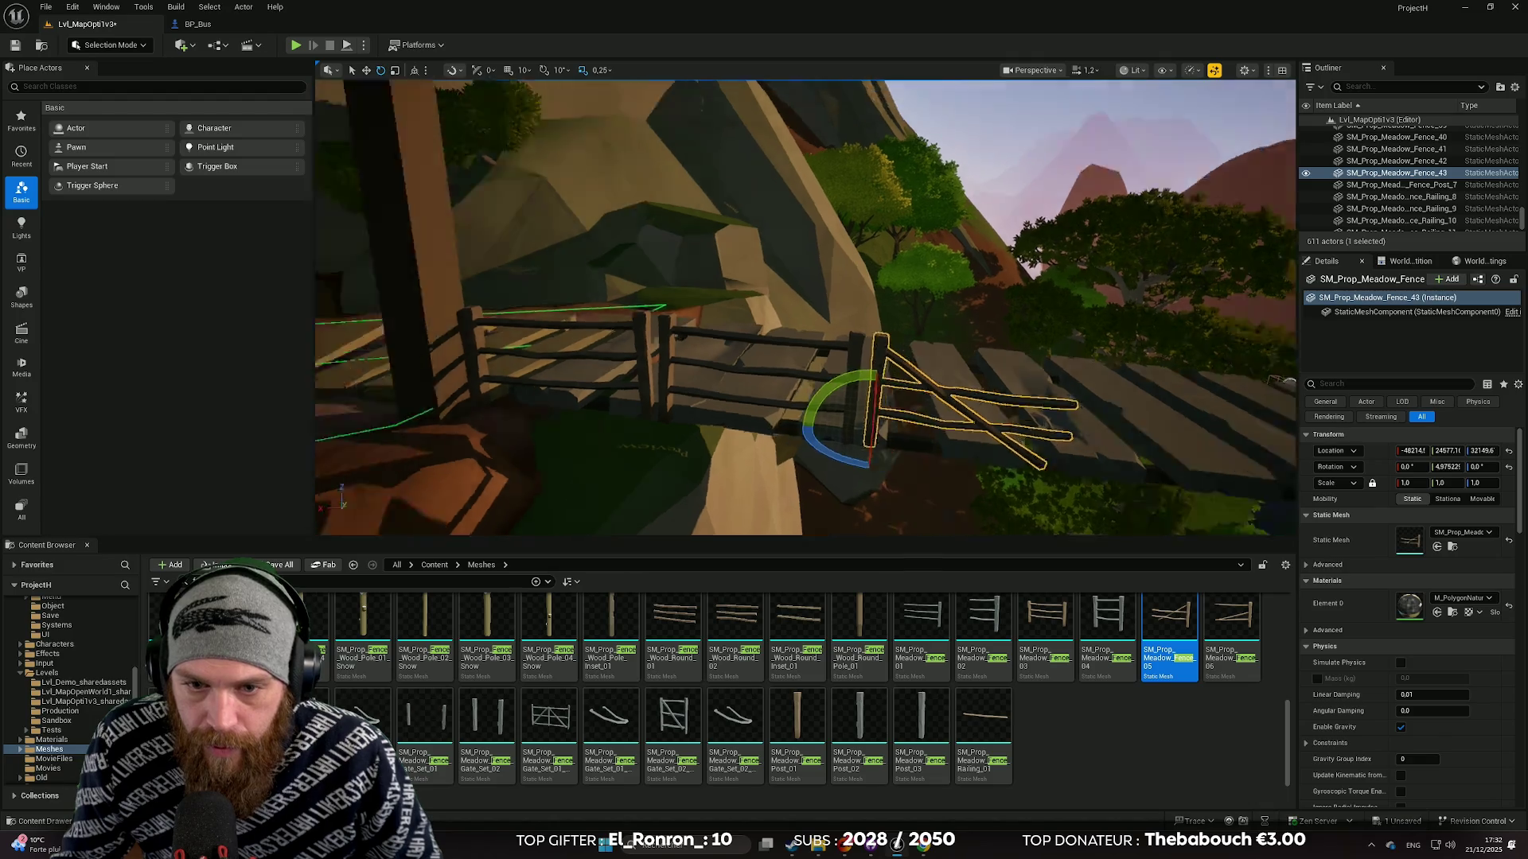
drag(917, 467, 917, 467)
drag(740, 402, 752, 401)
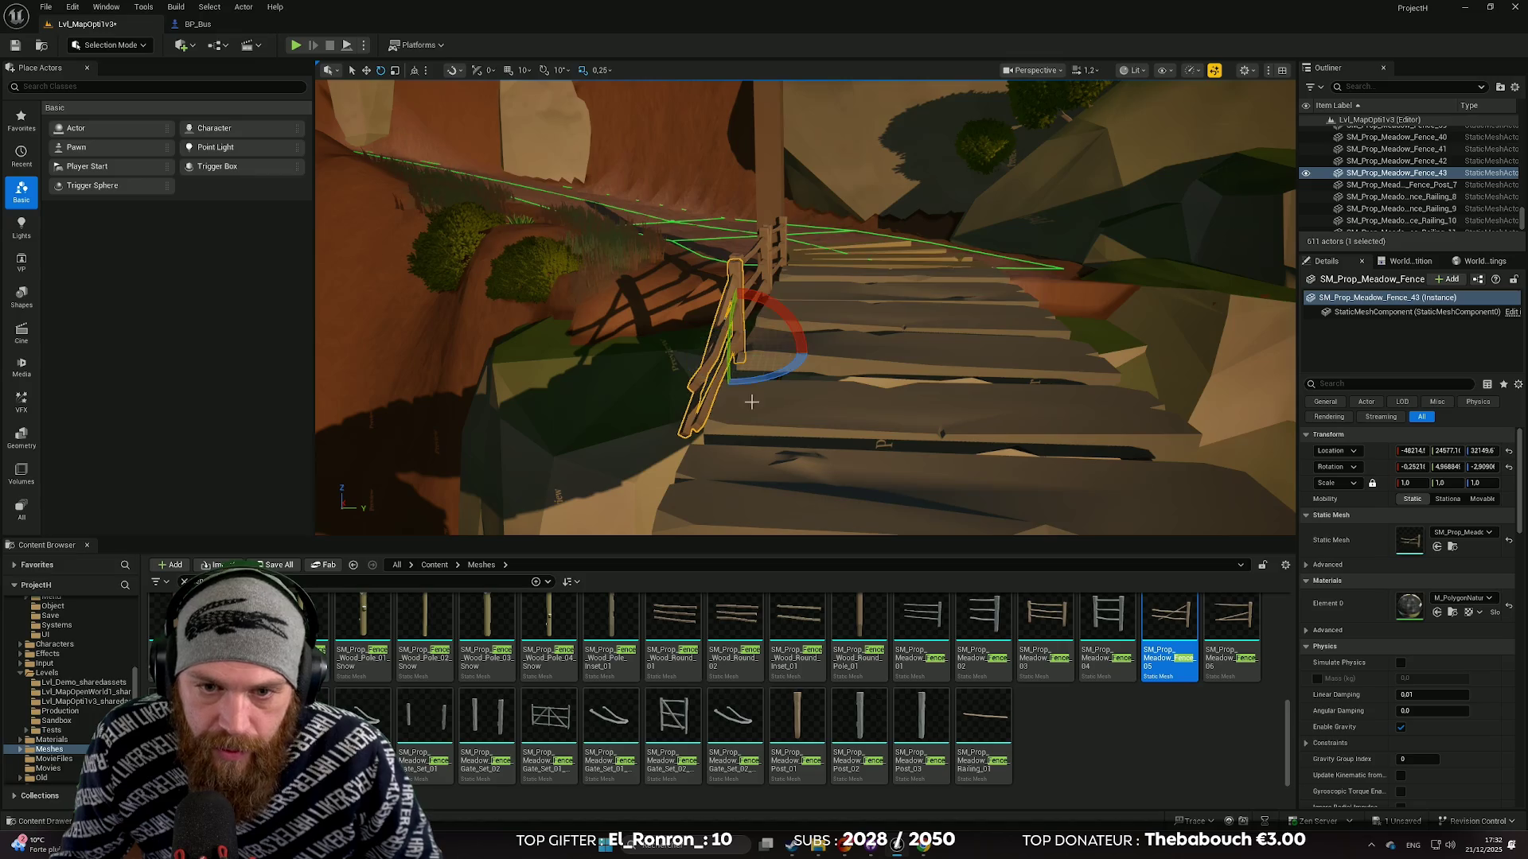
Fly onto the bridge to inspect the stairs and fence railing from above.
click(1143, 298)
drag(1144, 298, 1143, 298)
drag(683, 405, 685, 404)
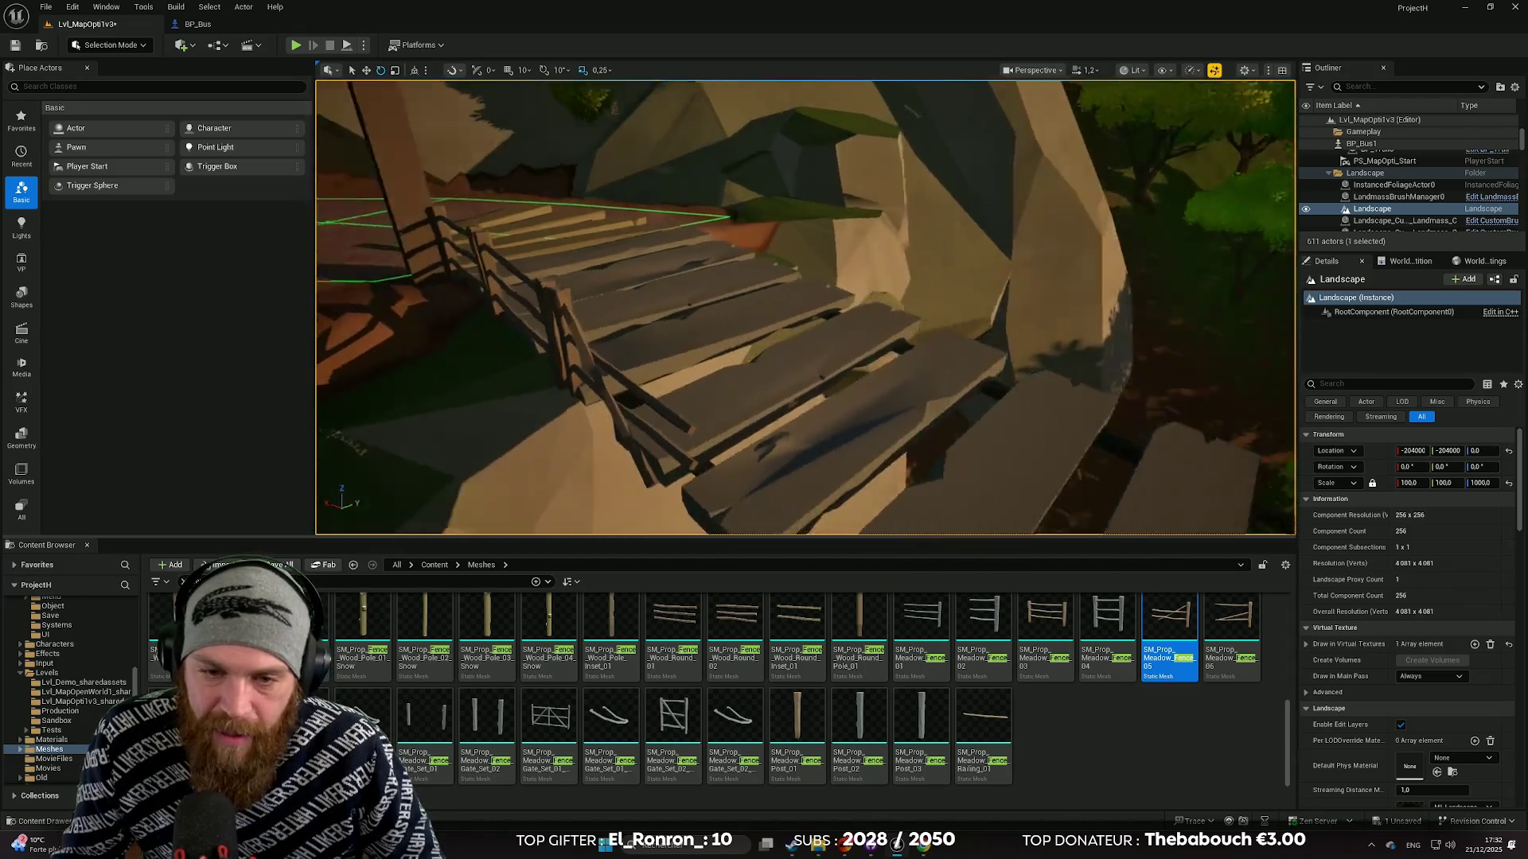
key(w)
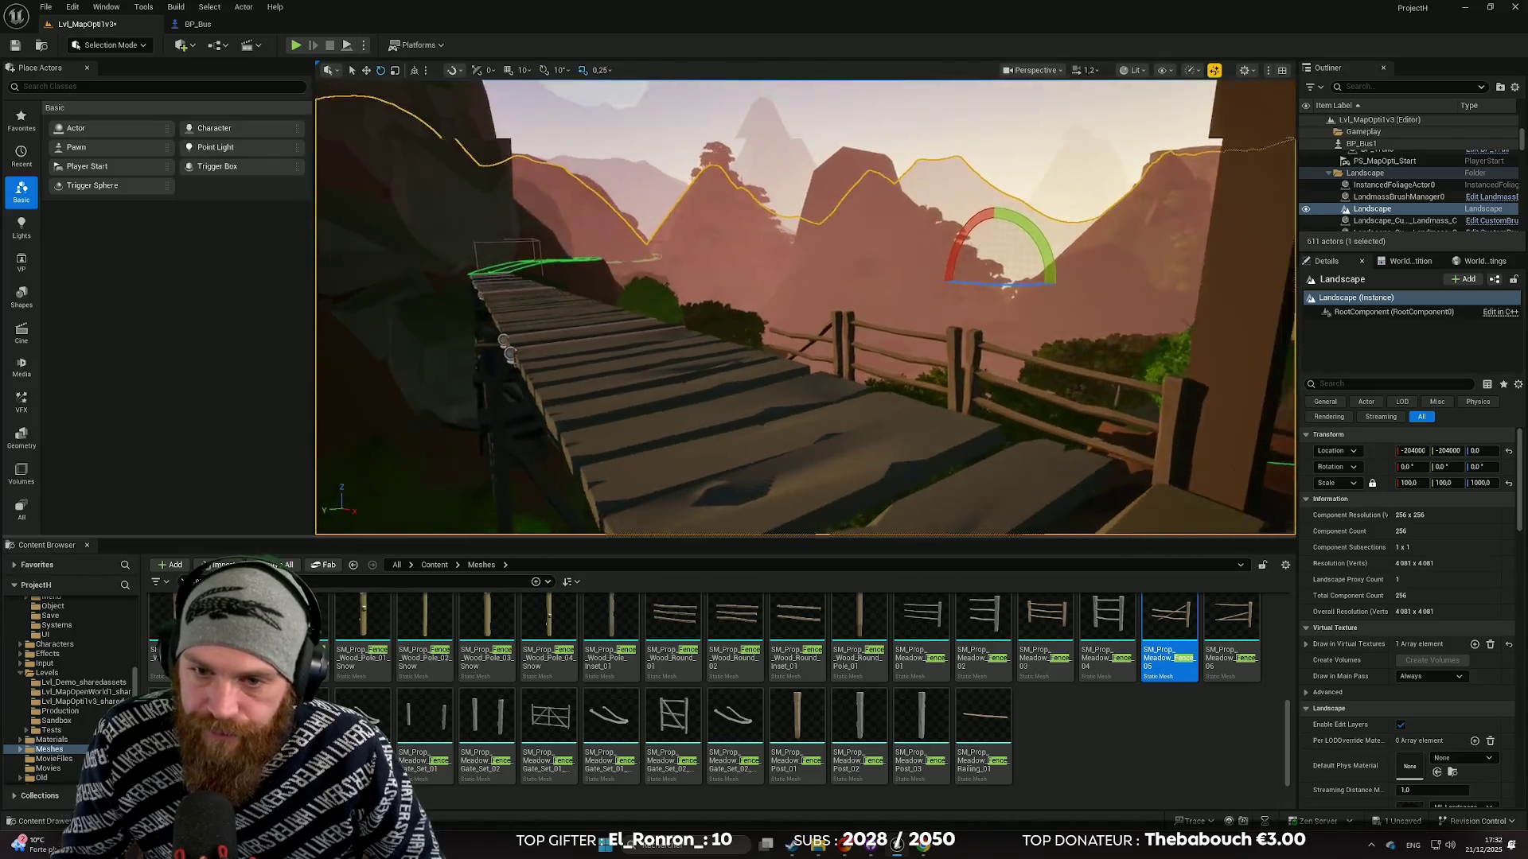
key(w)
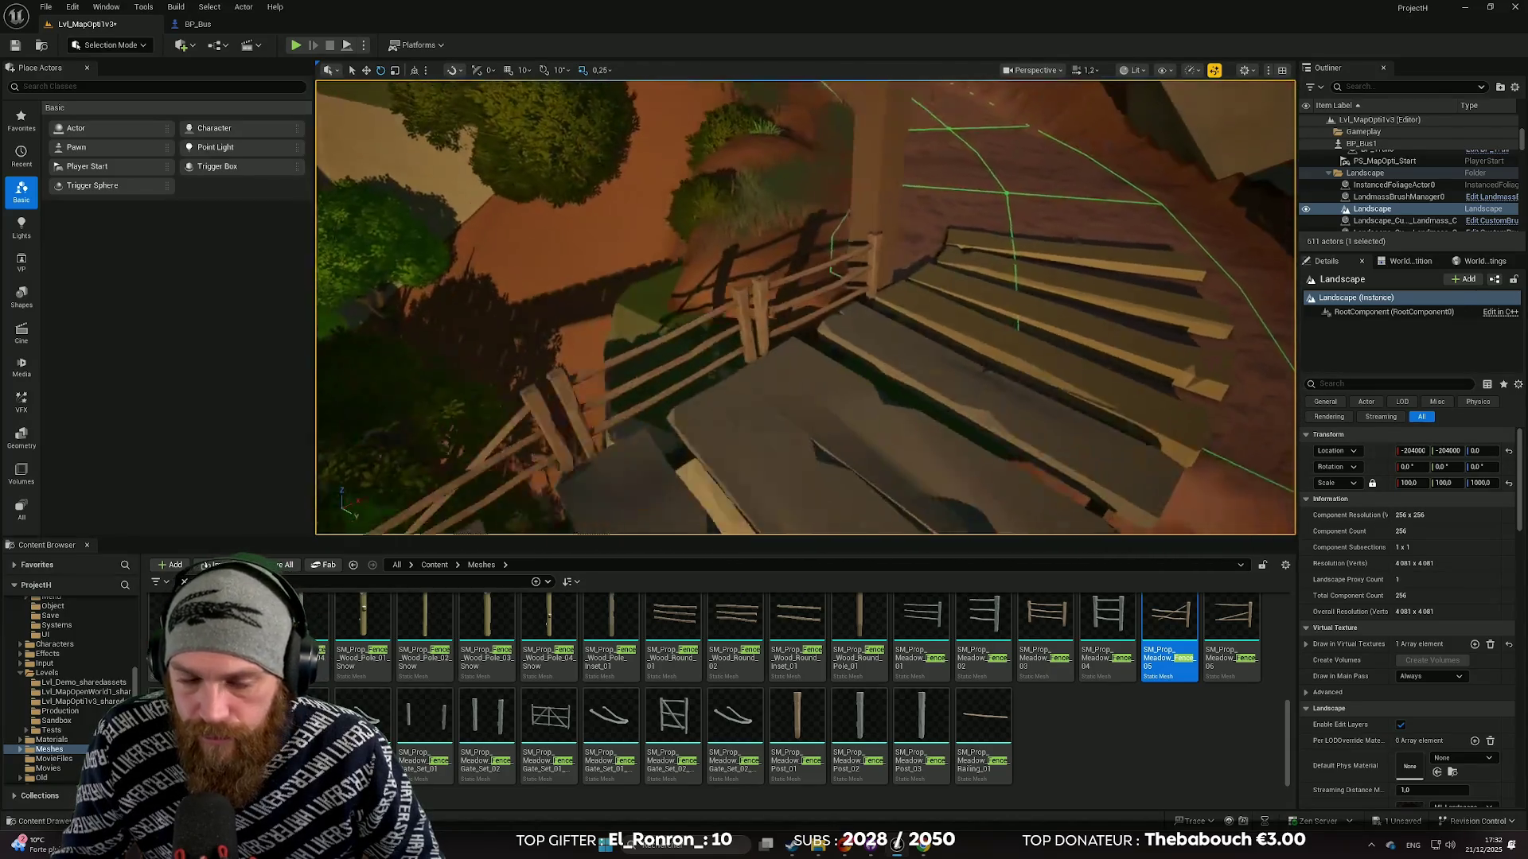
drag(677, 436, 677, 431)
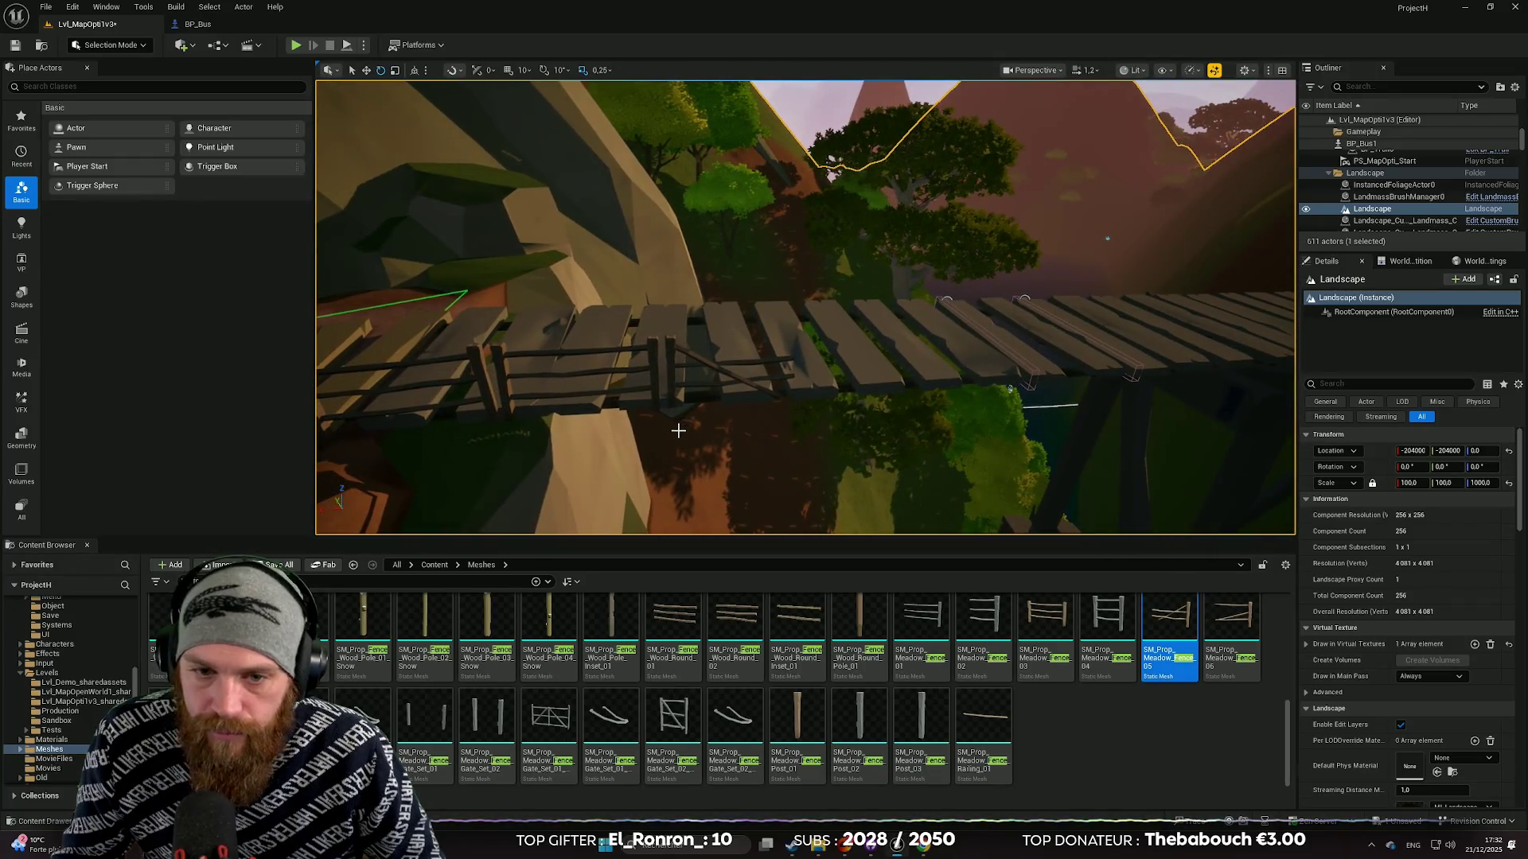
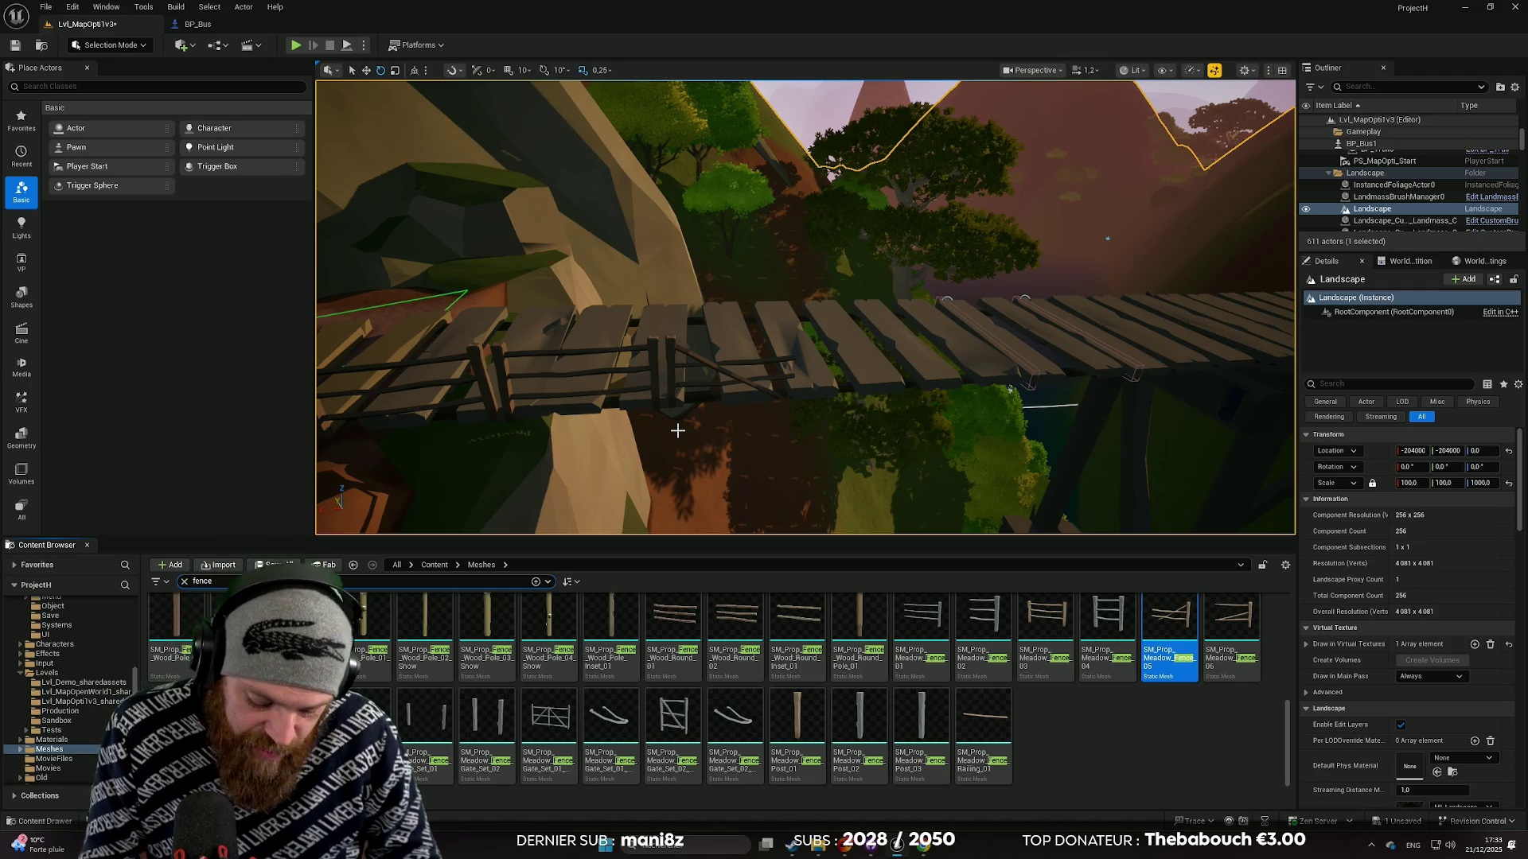
Place SM_Prop_Meadow_Fence_Post_01 on the bridge fence and tilt it slightly.
drag(659, 425, 705, 171)
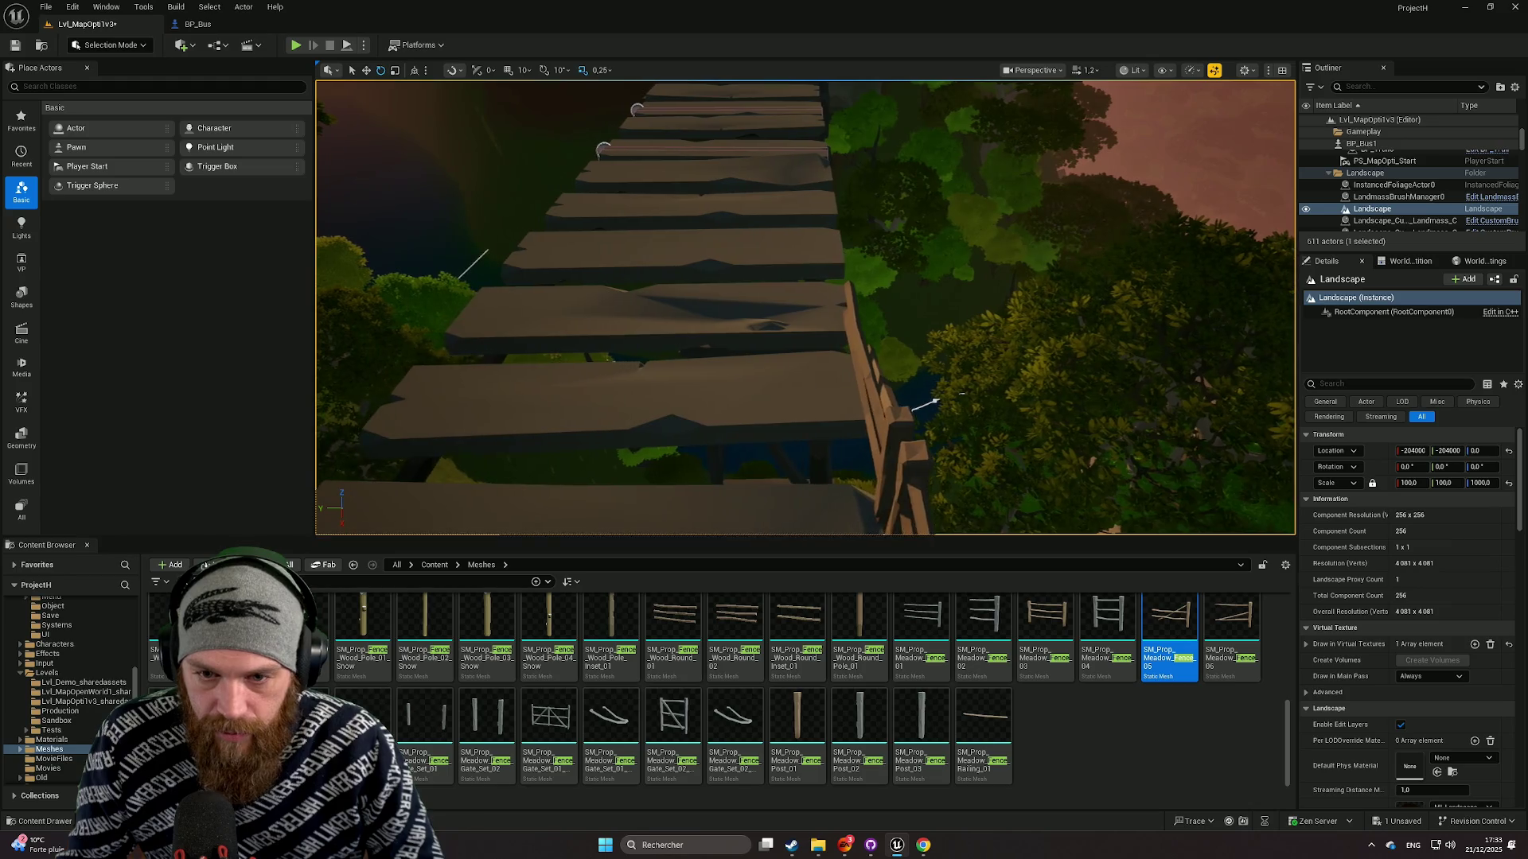
click(893, 435)
drag(823, 530, 823, 529)
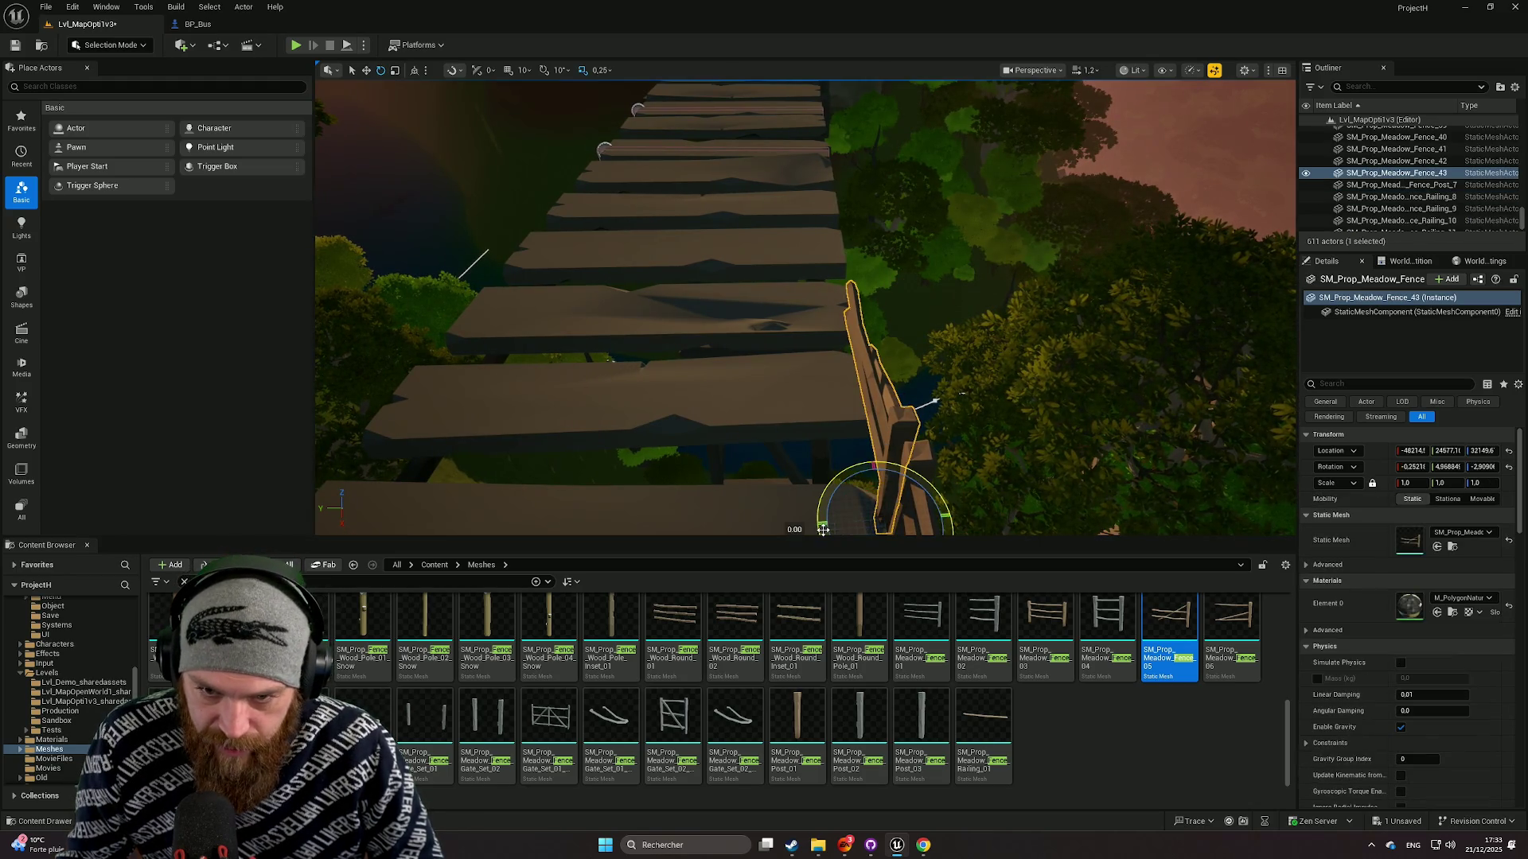
click(774, 419)
drag(774, 420, 836, 374)
click(809, 722)
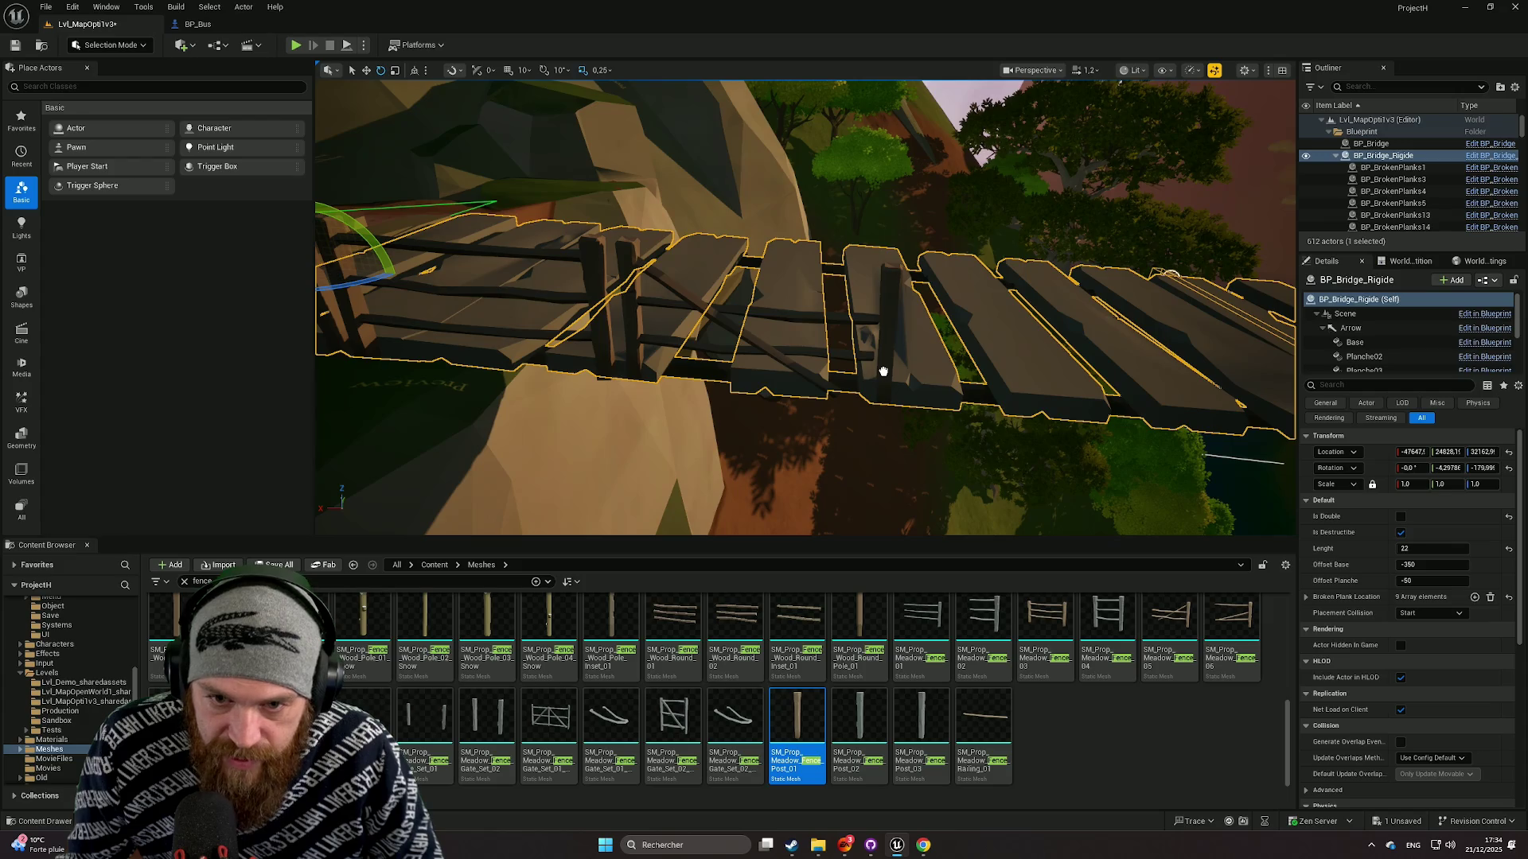
drag(883, 371, 884, 379)
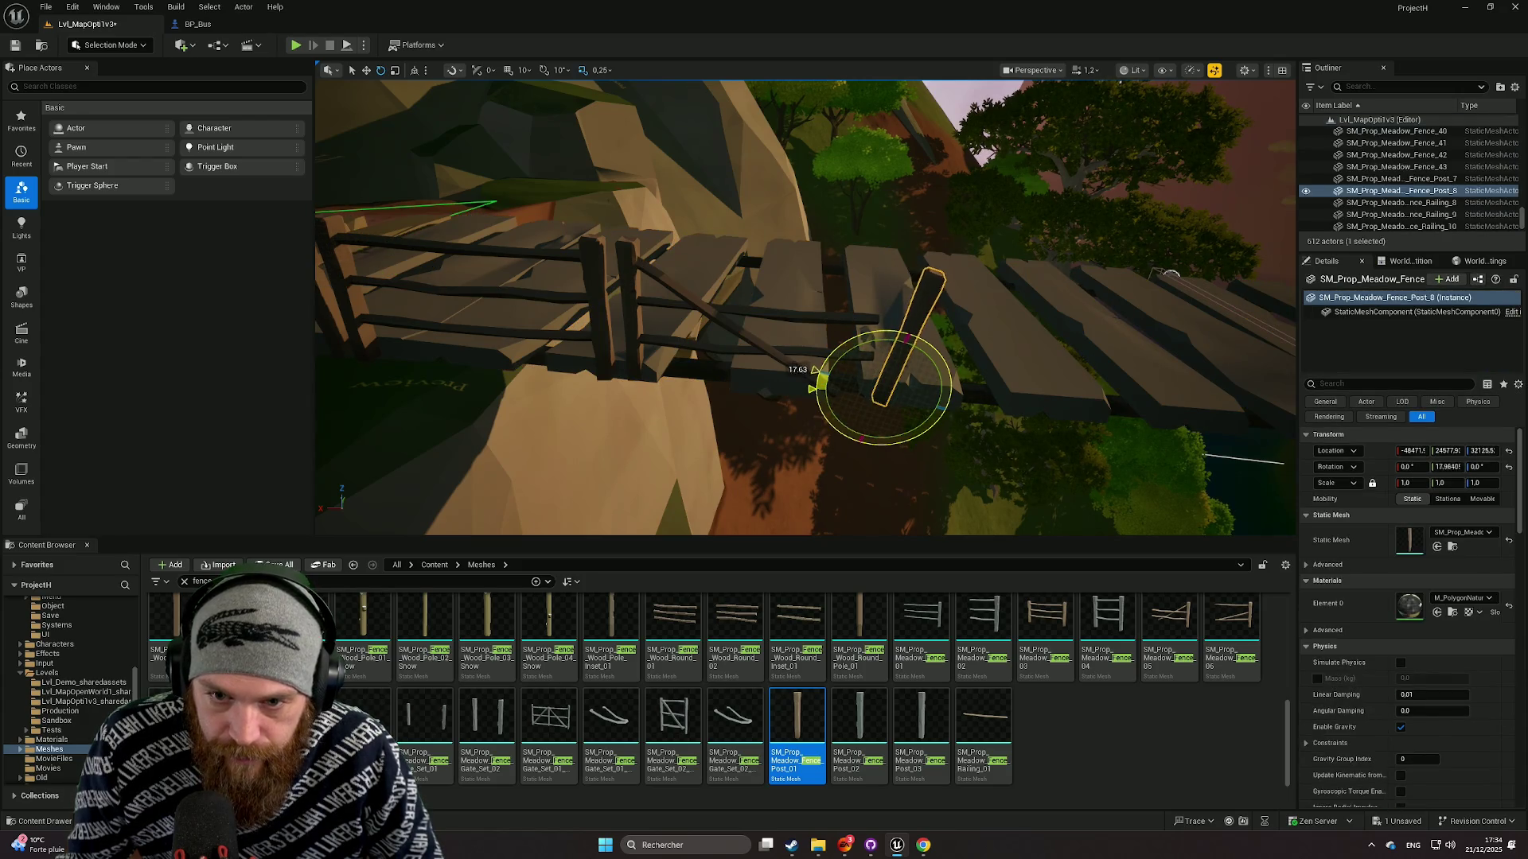
drag(895, 326, 896, 338)
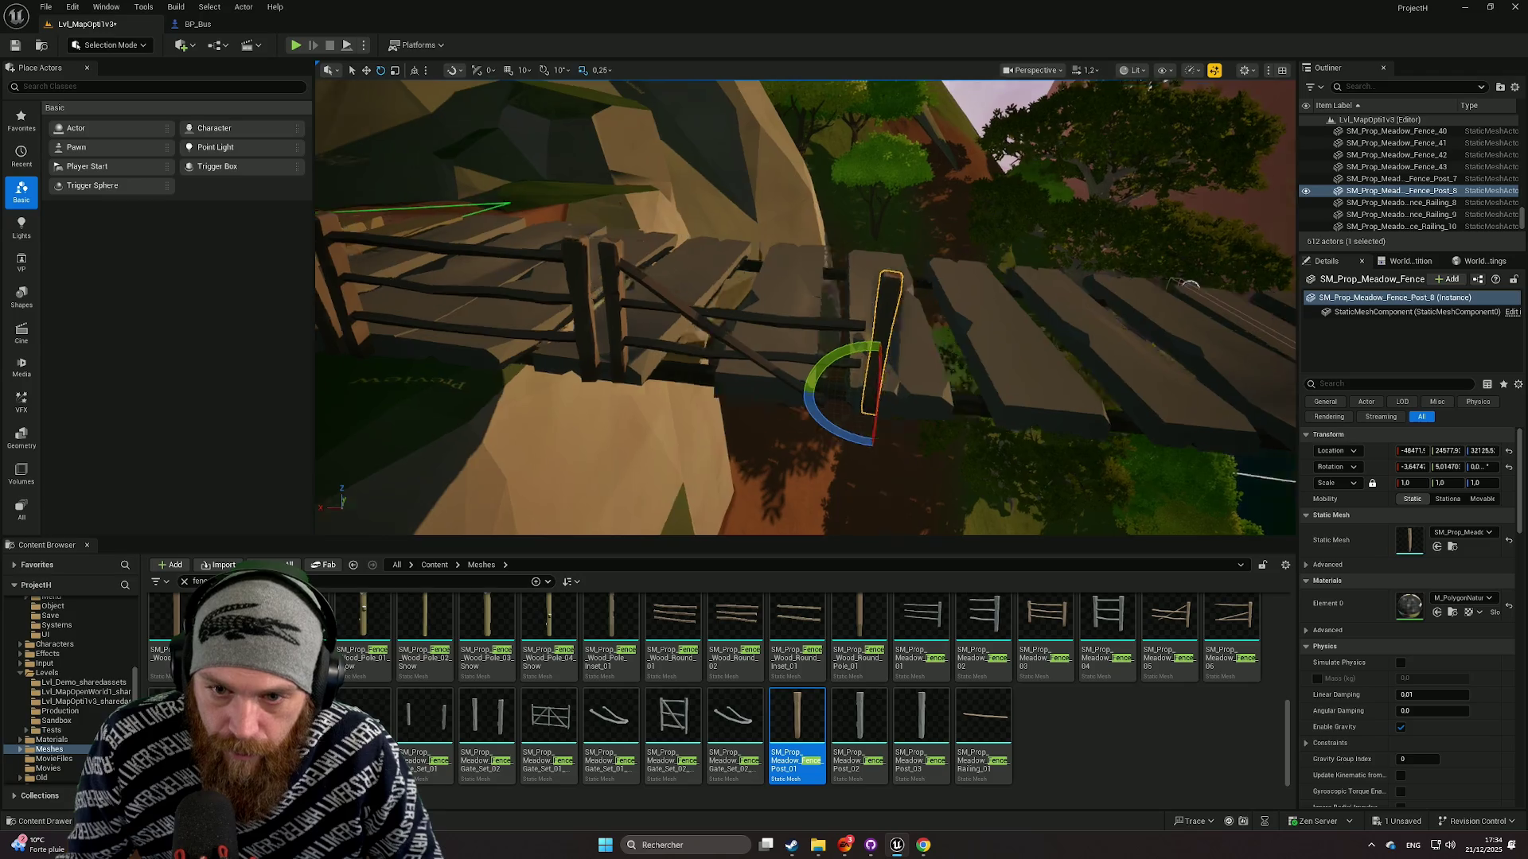
Inspect the new post, the bridge planks and the fence from several angles.
drag(980, 393, 990, 432)
key(w)
click(991, 432)
drag(858, 455, 857, 455)
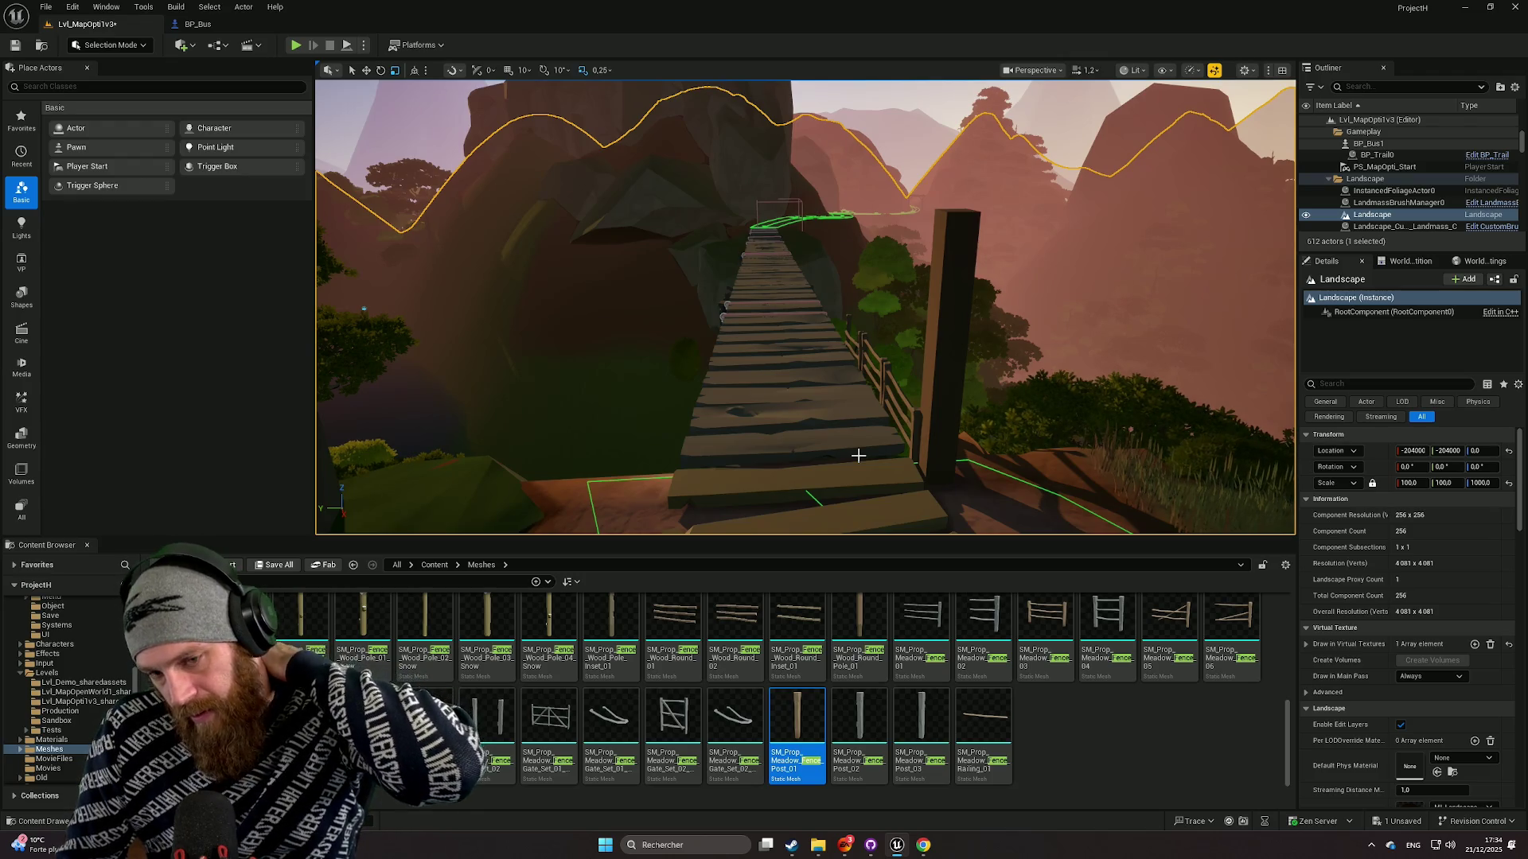
drag(872, 450, 892, 440)
drag(758, 451, 757, 451)
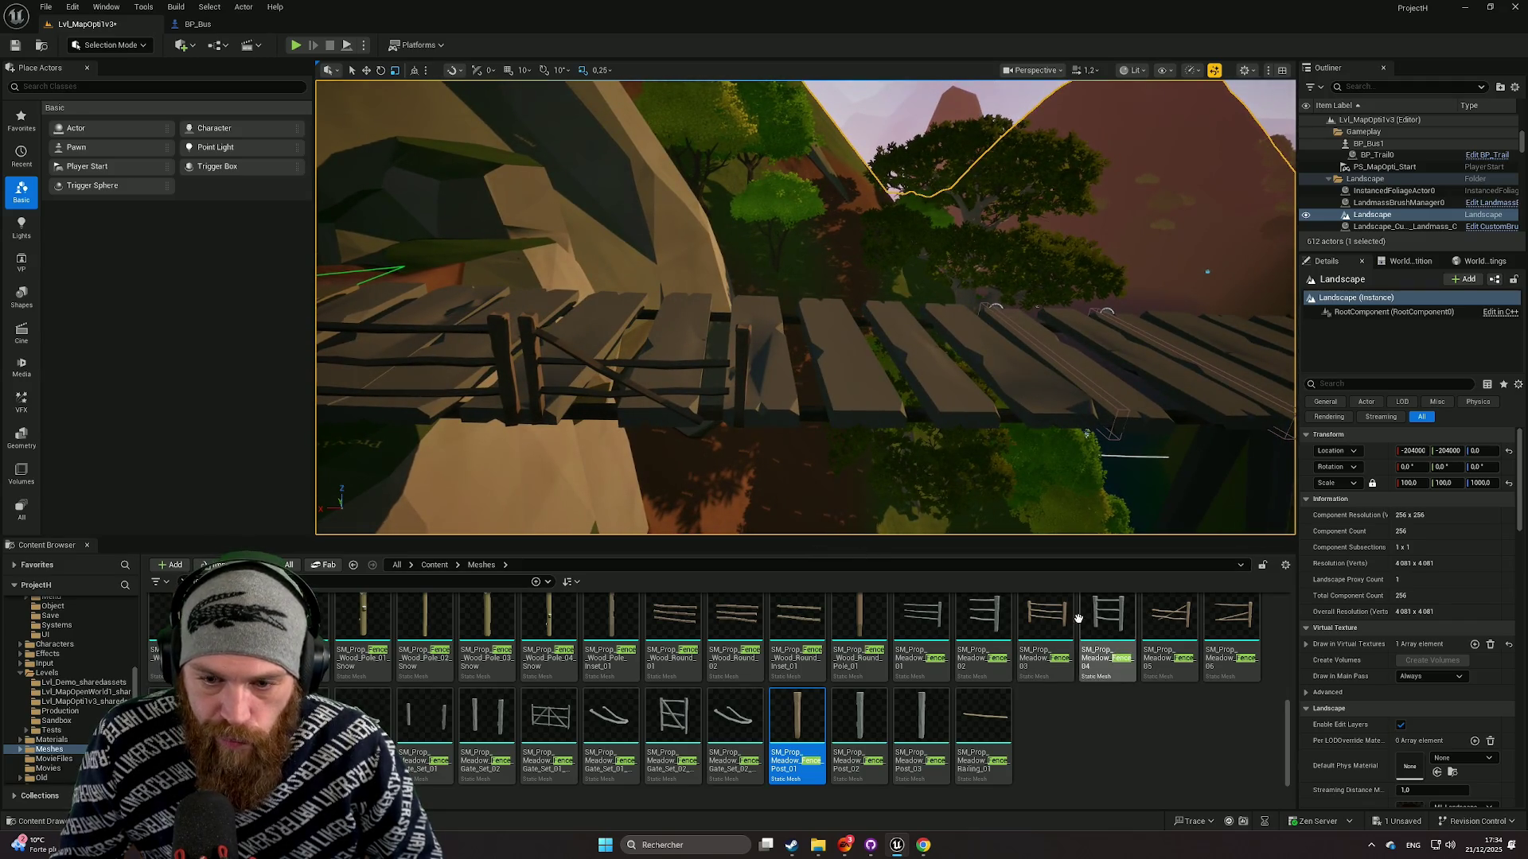
Duplicate the SM_Prop_Meadow_Fence_42 section at the bridge start to its right.
mouse_move(1050, 629)
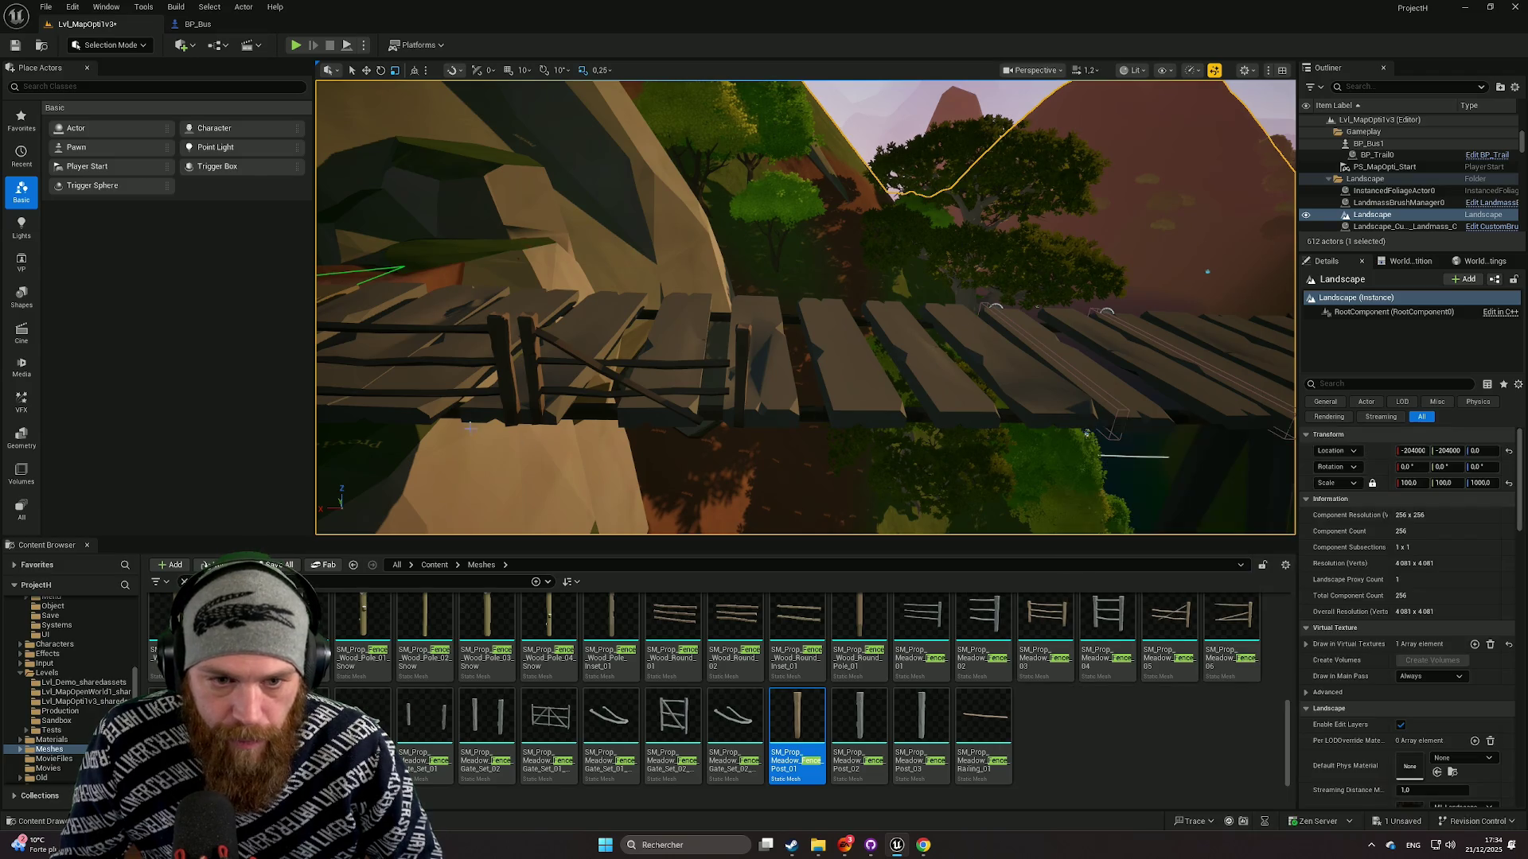
click(498, 395)
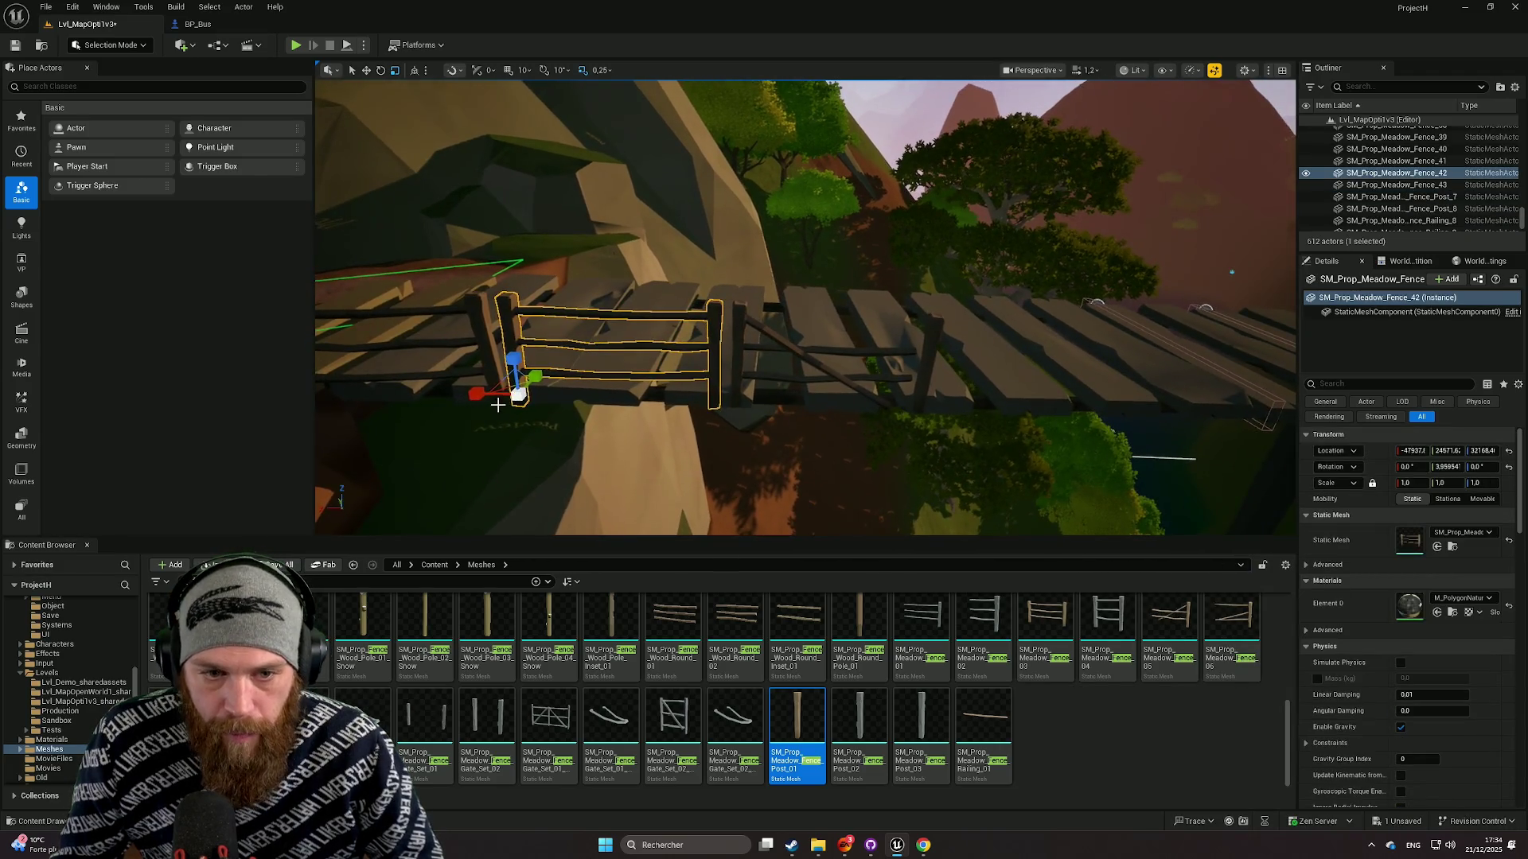
drag(478, 396, 900, 433)
drag(1029, 447, 1029, 447)
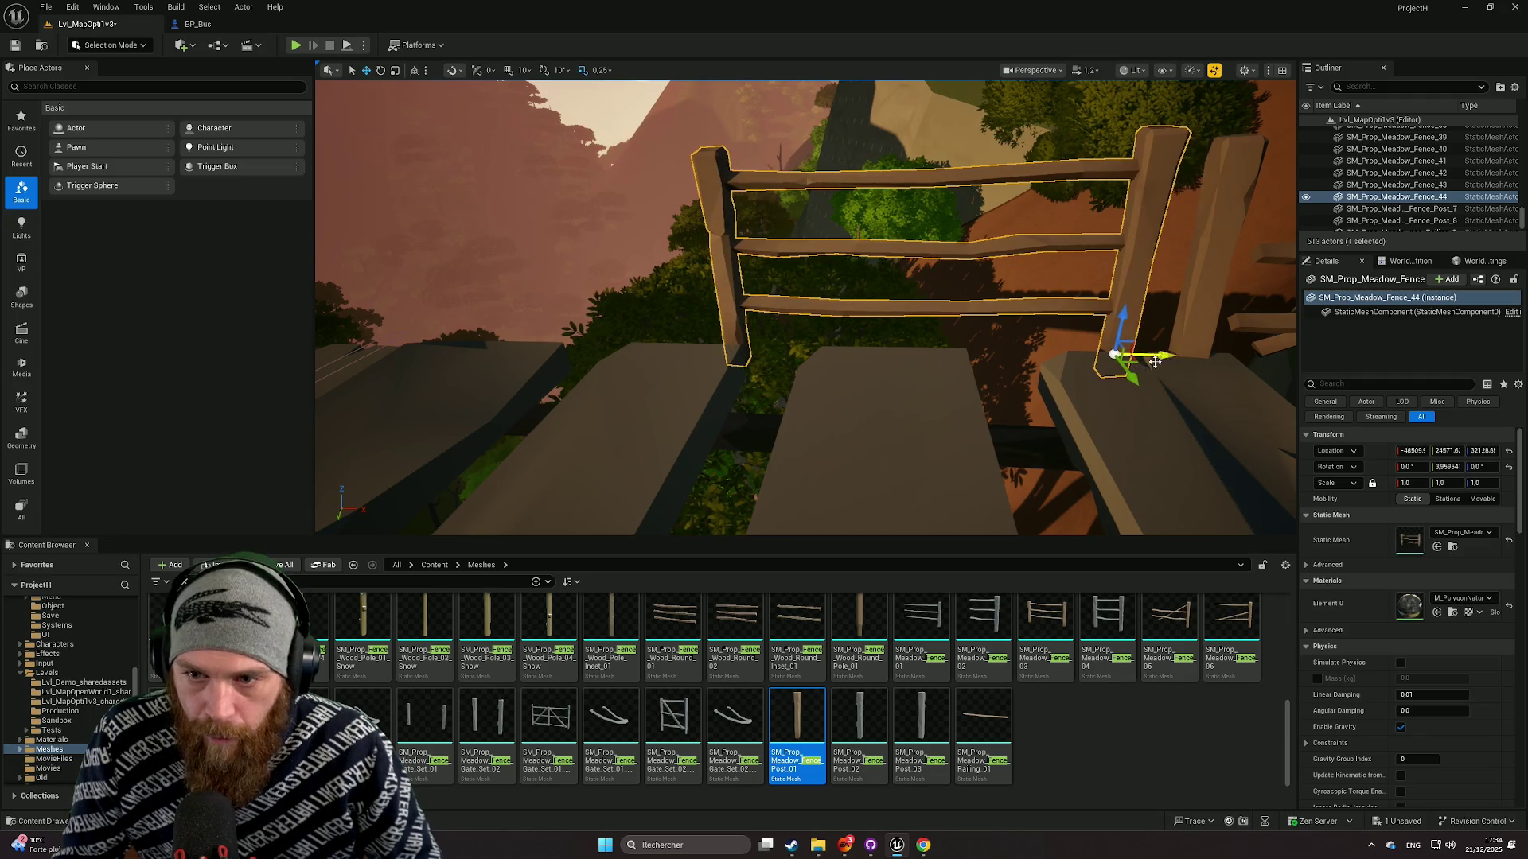
drag(1122, 364, 1122, 364)
drag(931, 416, 1003, 411)
Add Meadow_Fence_Railing_01 beside the stairs, angled to follow their slope.
click(1003, 411)
click(1003, 412)
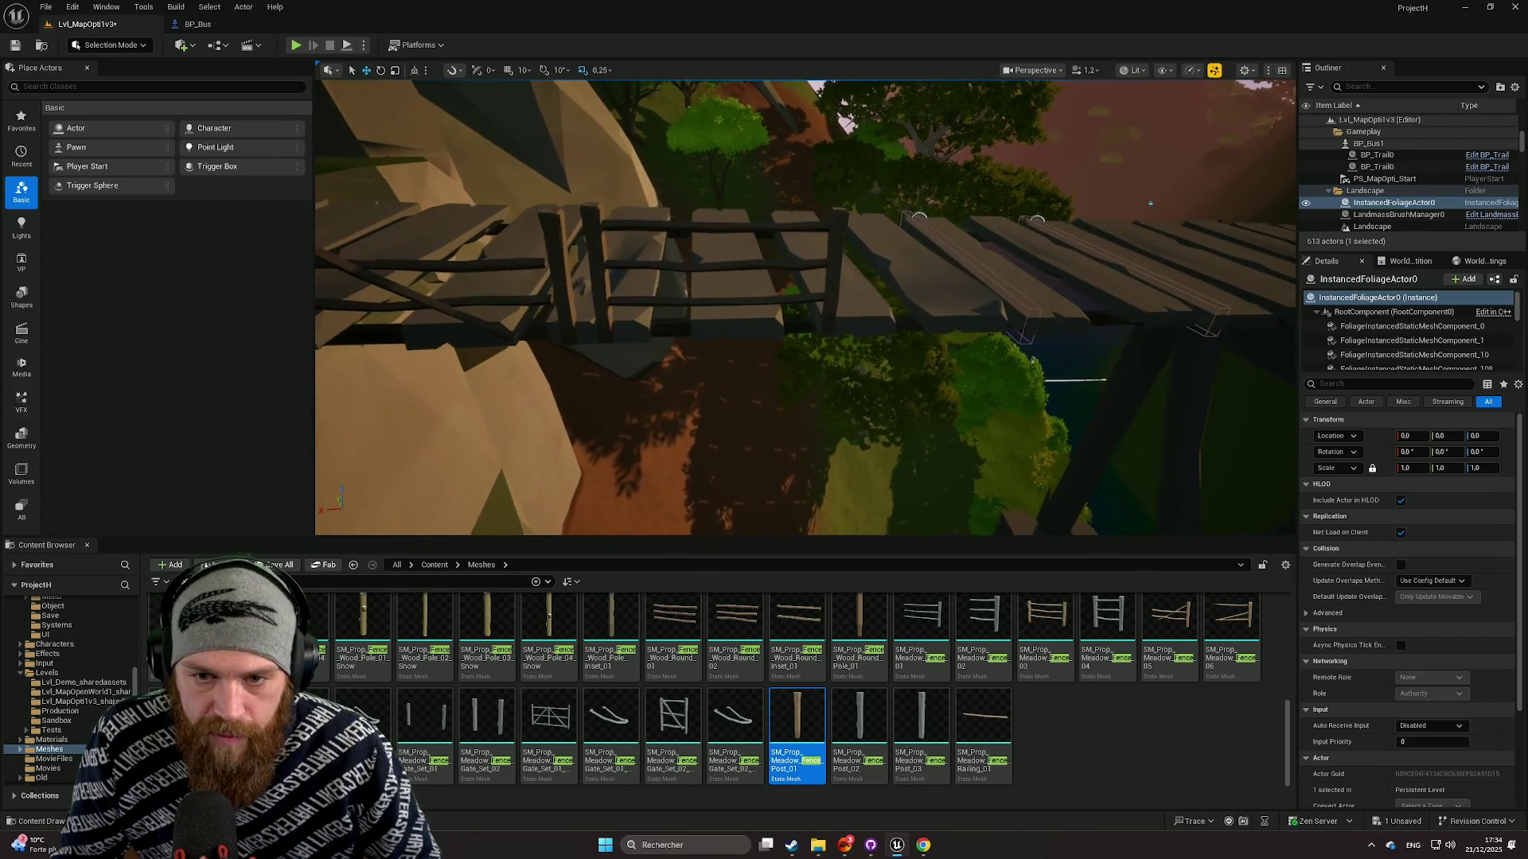
mouse_move(983, 728)
mouse_down()
mouse_move(798, 300)
mouse_move(756, 260)
mouse_move(732, 273)
mouse_move(775, 316)
mouse_up()
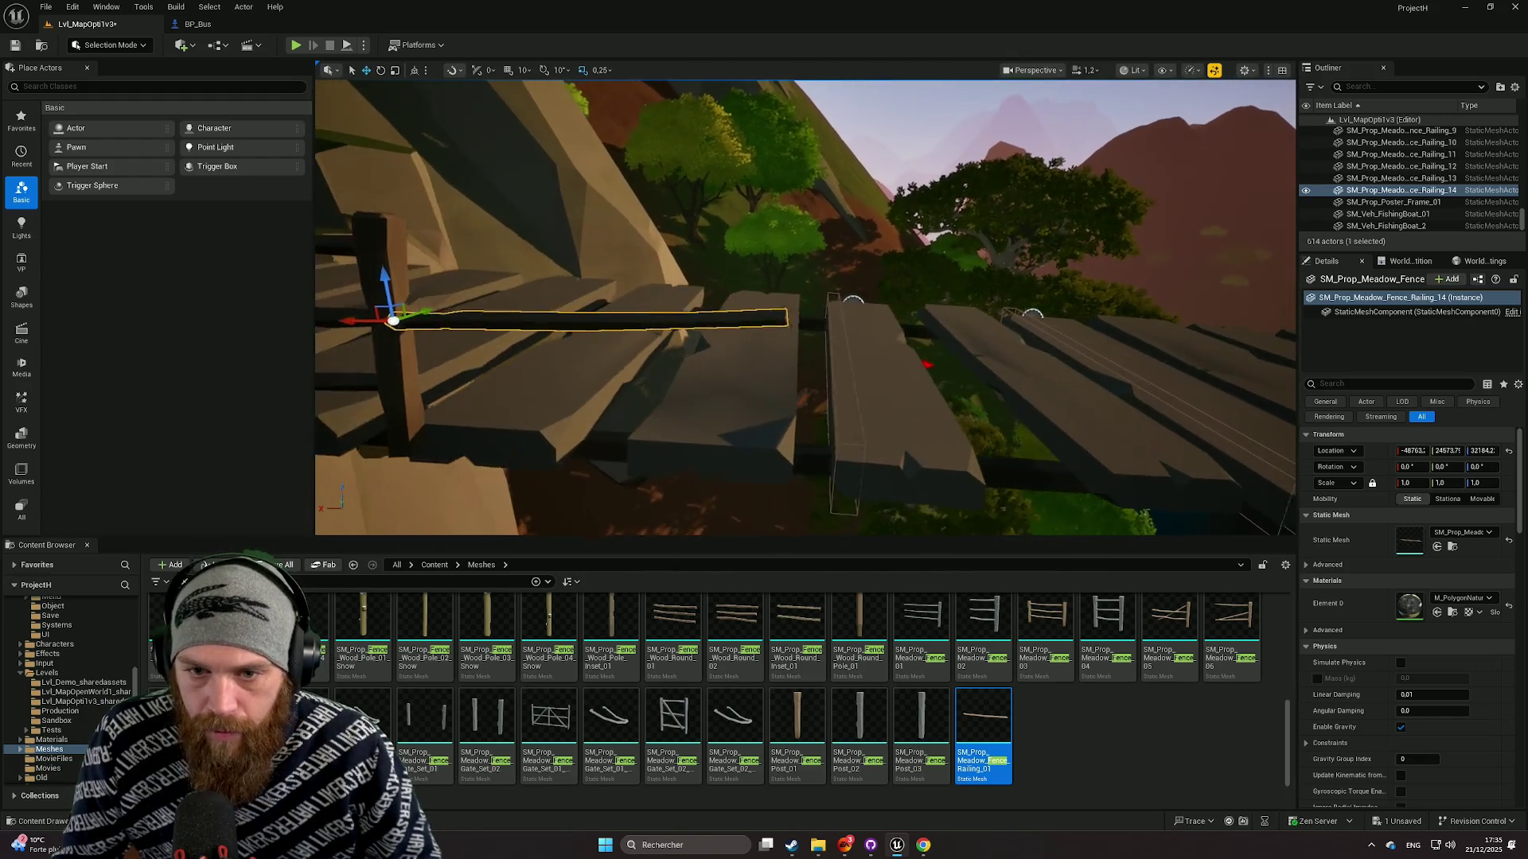
key(e)
drag(377, 290, 381, 335)
drag(775, 316, 775, 316)
mouse_move(629, 191)
mouse_down()
mouse_move(680, 220)
mouse_move(677, 237)
mouse_up()
click(668, 323)
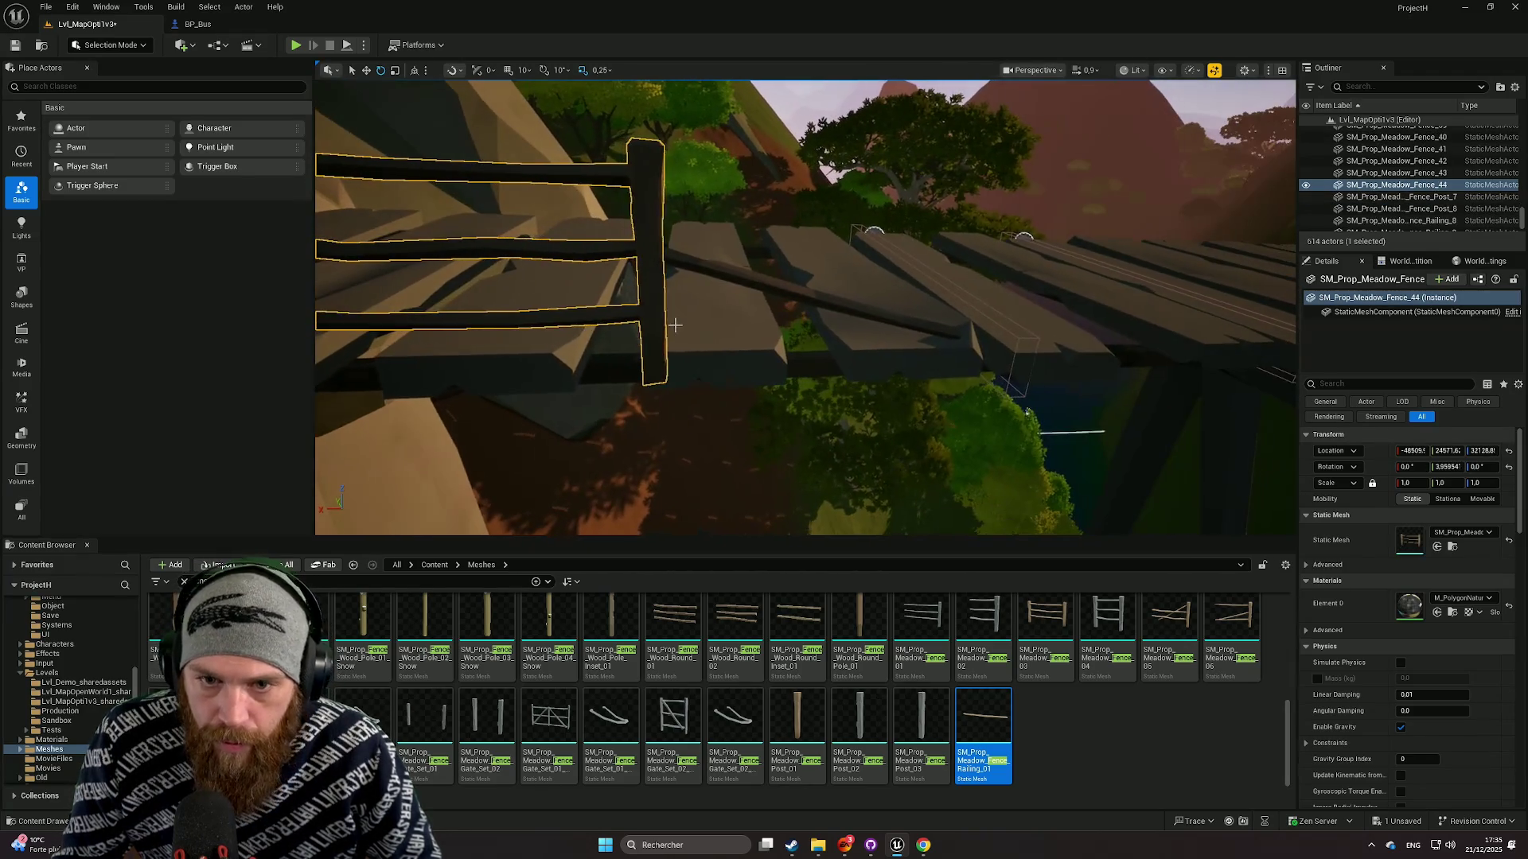
click(838, 473)
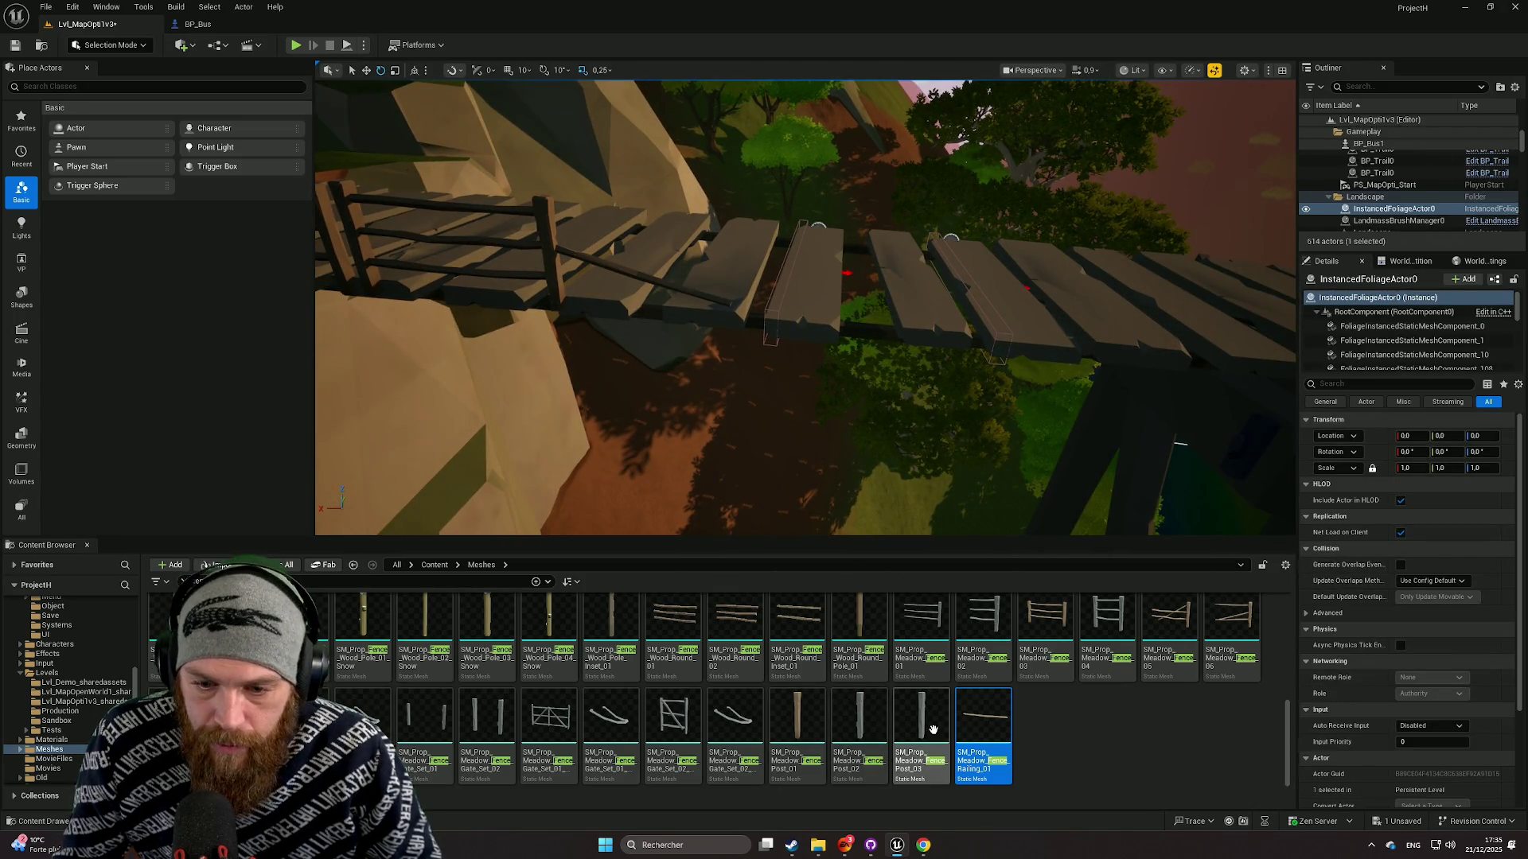
click(801, 717)
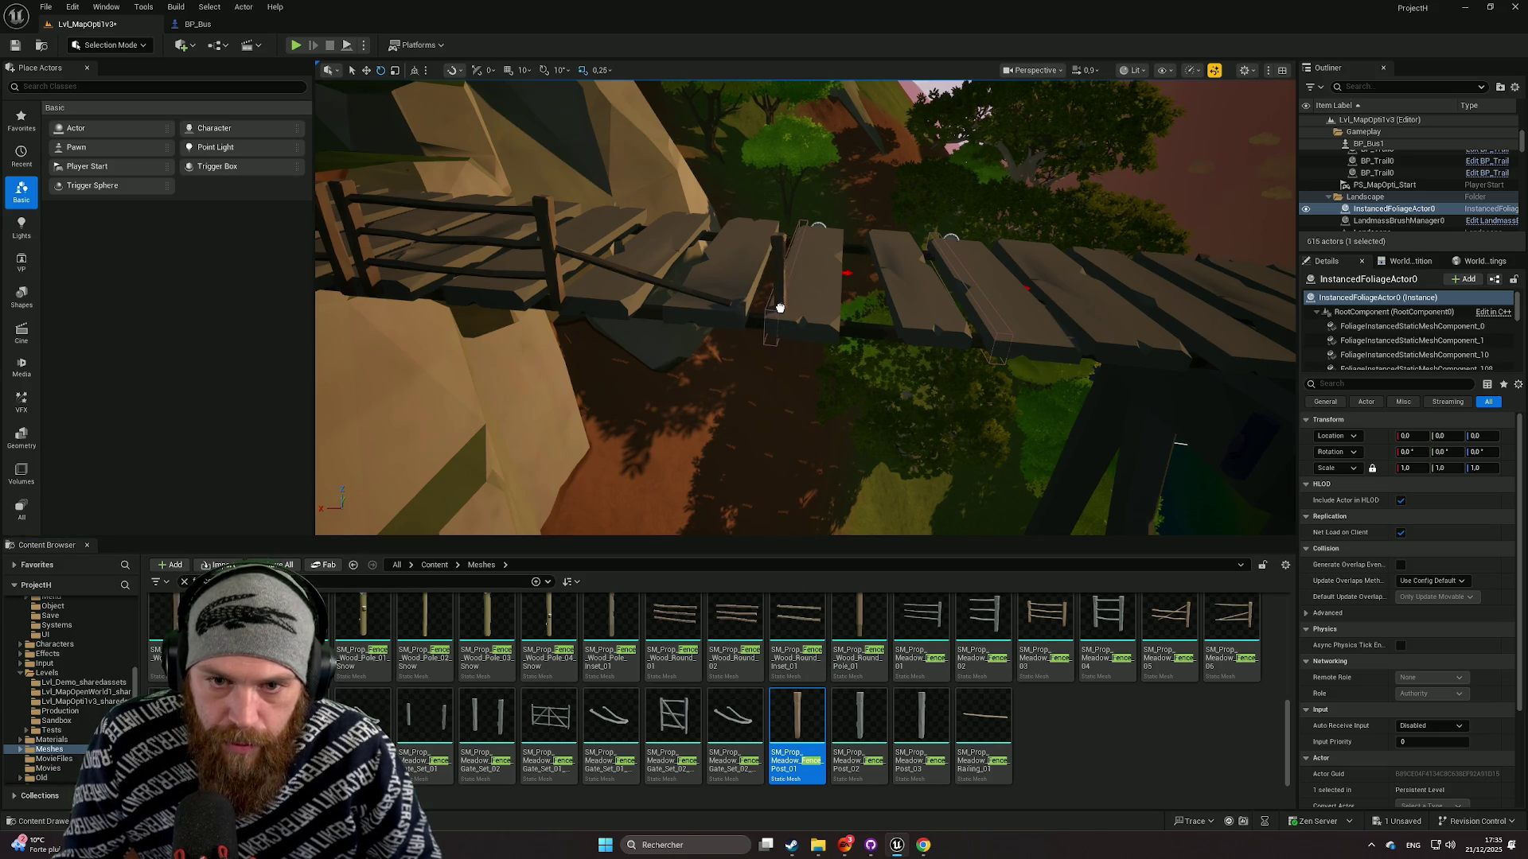
key(f)
mouse_move(796, 301)
mouse_down()
mouse_move(692, 399)
mouse_move(804, 382)
mouse_move(773, 402)
mouse_up()
mouse_move(670, 405)
mouse_down()
mouse_move(740, 410)
mouse_move(769, 453)
mouse_move(770, 421)
mouse_move(770, 435)
mouse_move(864, 419)
mouse_up()
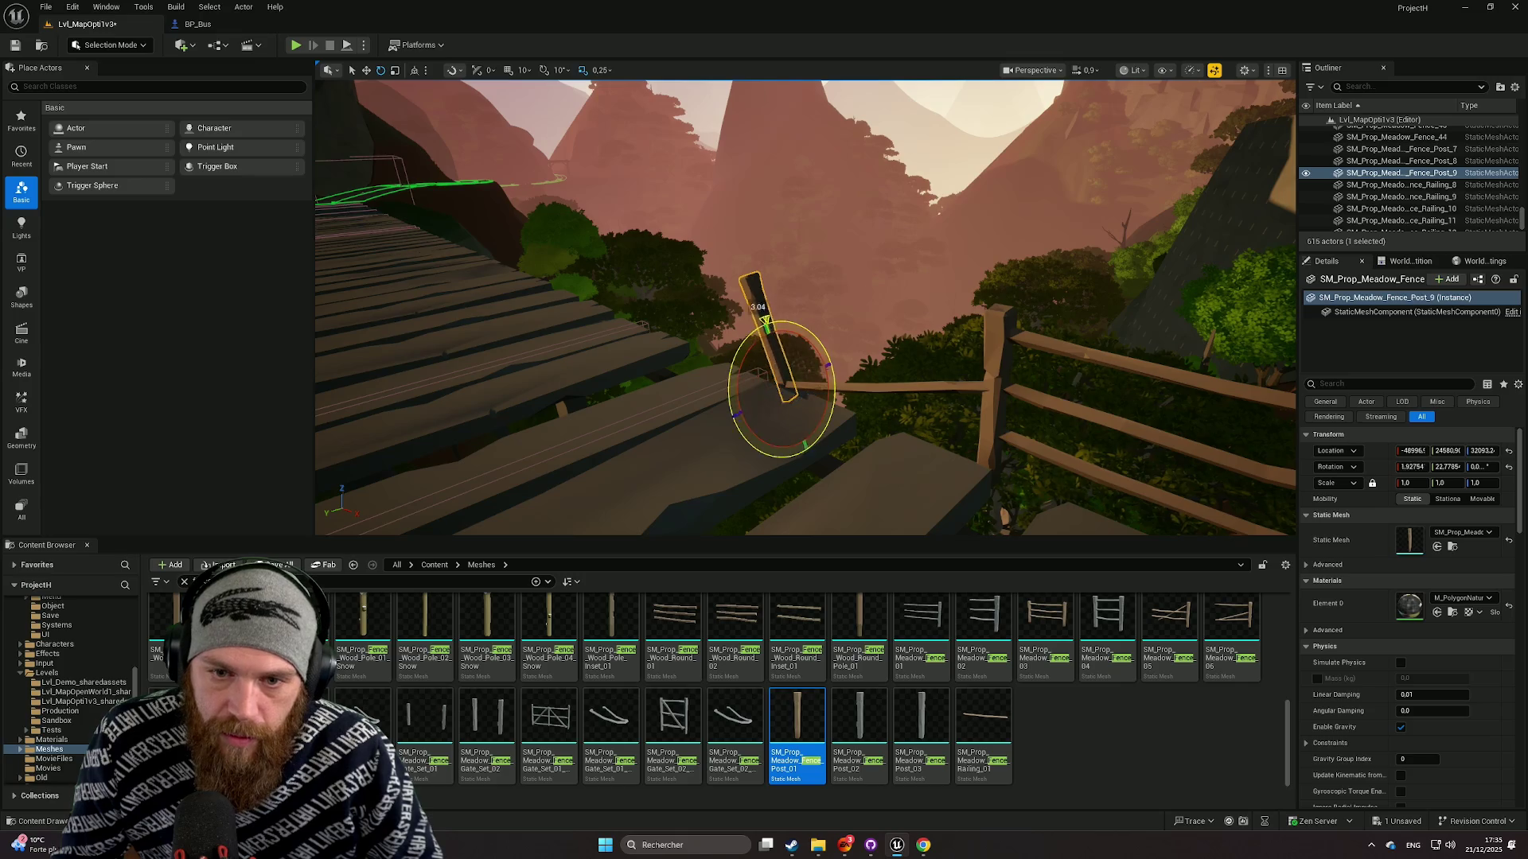
mouse_move(741, 371)
mouse_down()
mouse_move(821, 437)
mouse_move(883, 401)
mouse_move(938, 324)
mouse_move(851, 236)
mouse_move(835, 243)
mouse_move(908, 316)
mouse_move(860, 294)
mouse_up()
click(876, 398)
click(886, 327)
key(Delete)
mouse_move(651, 399)
mouse_down()
mouse_move(651, 334)
mouse_move(604, 398)
mouse_move(605, 350)
mouse_move(605, 382)
mouse_up()
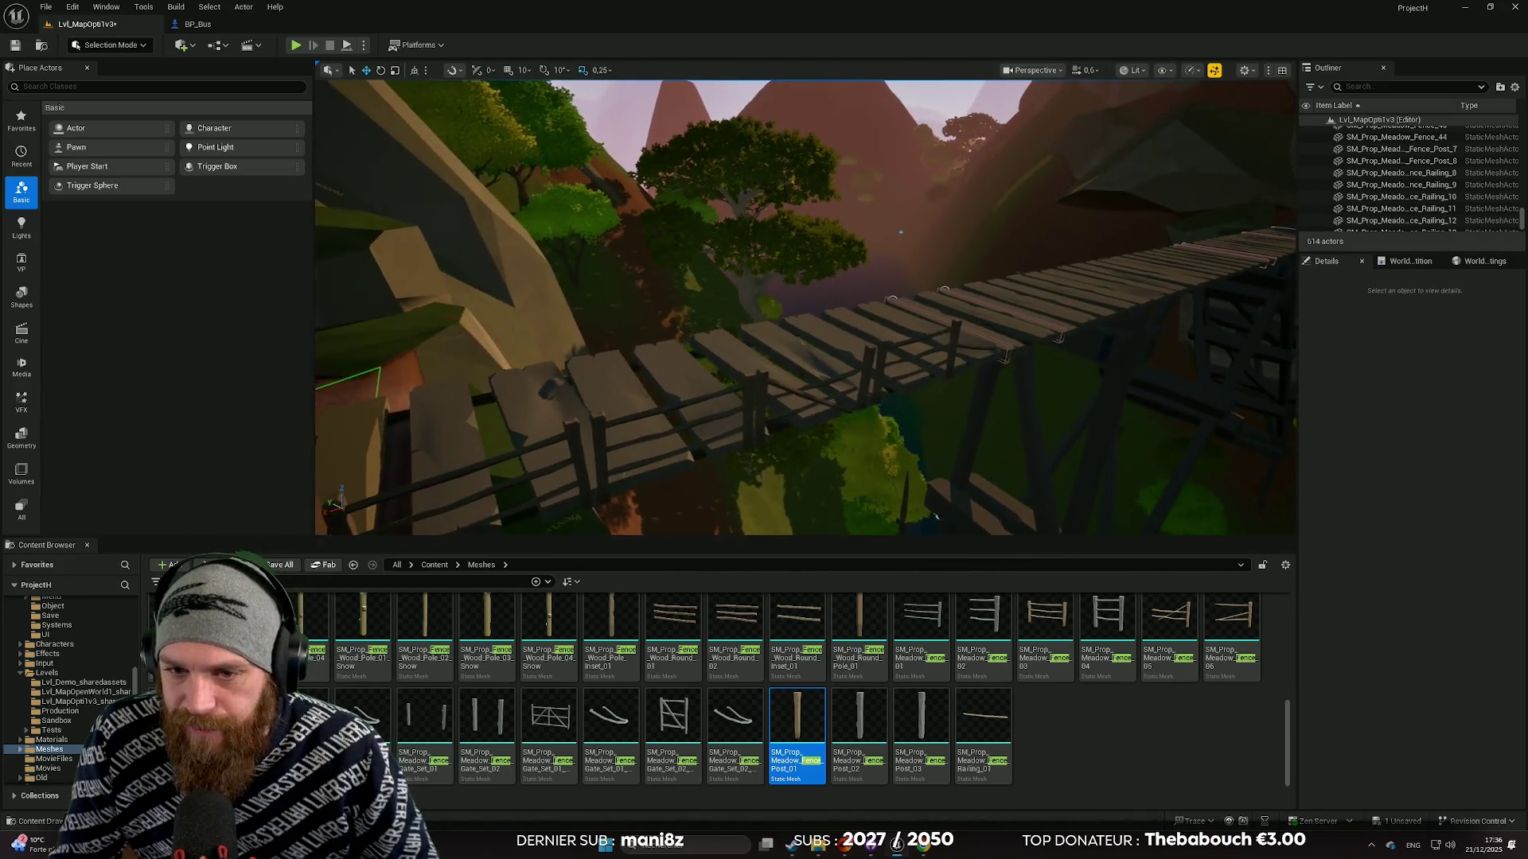
drag(605, 382, 597, 382)
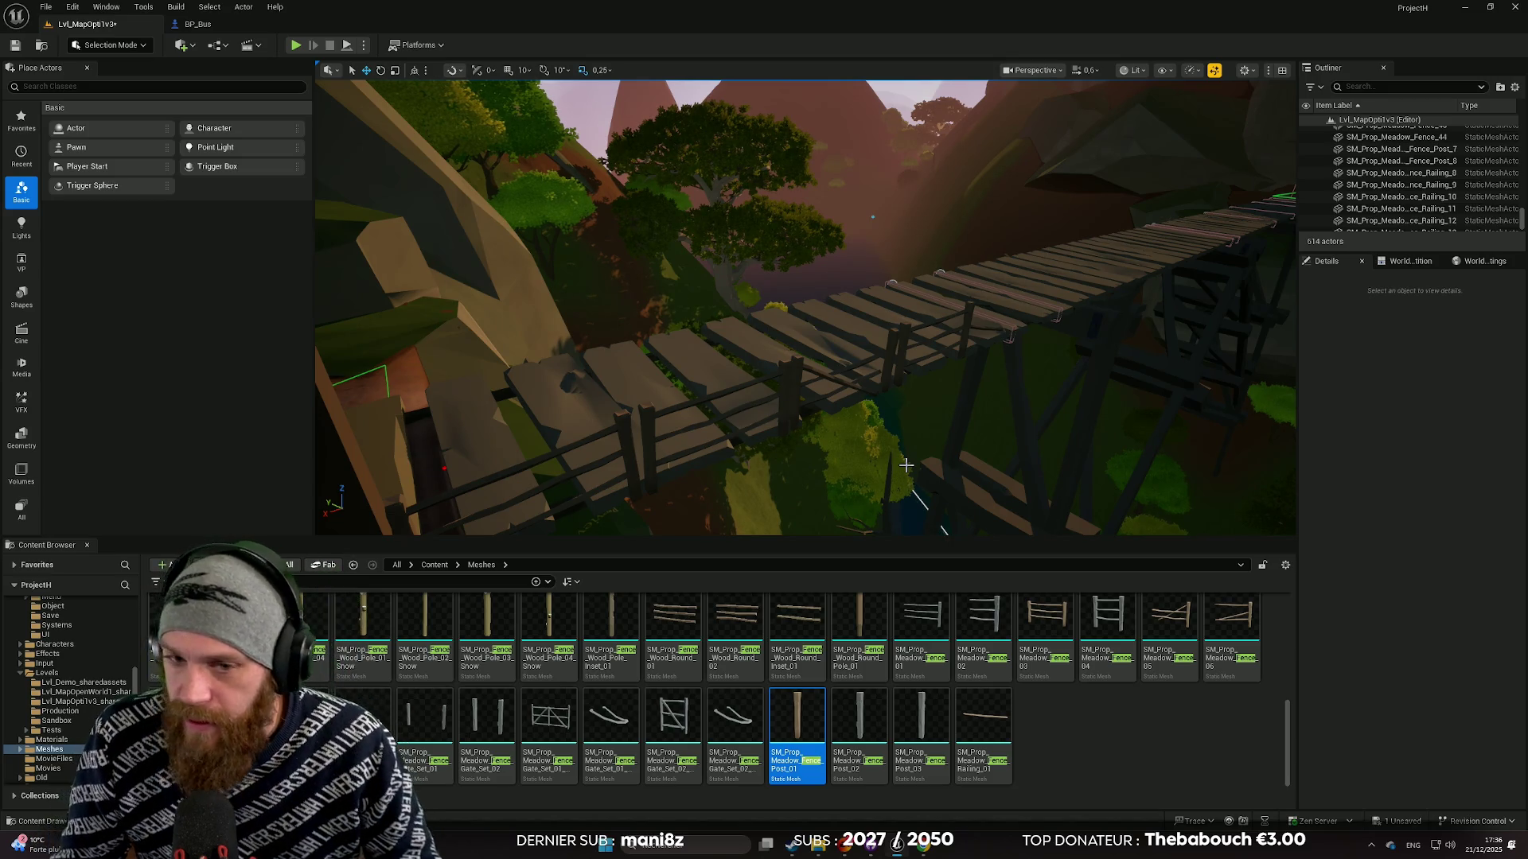
scroll(905, 465, up, 3)
key(w)
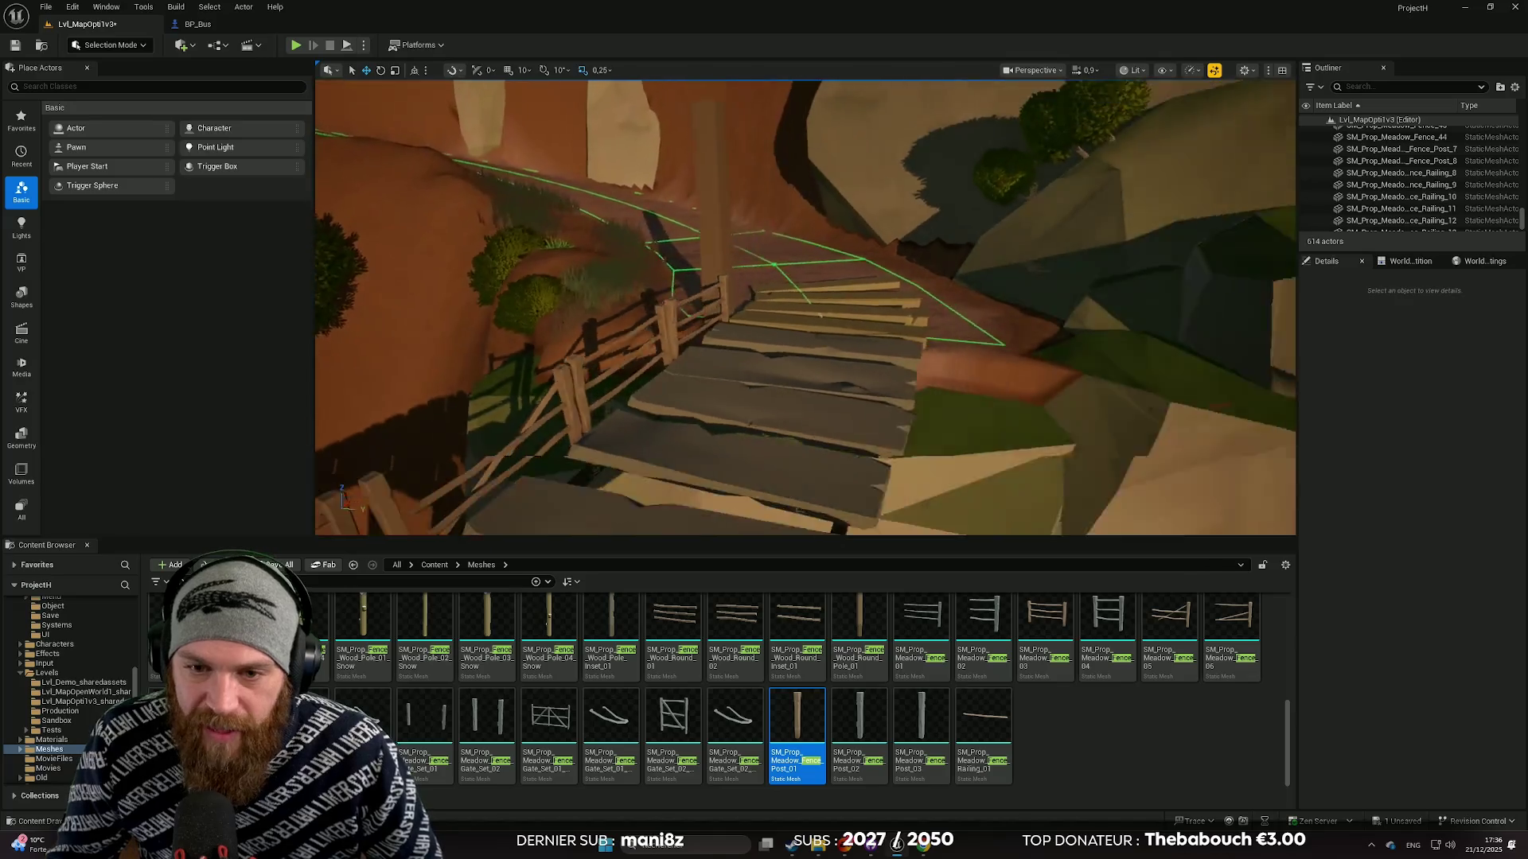
key(w)
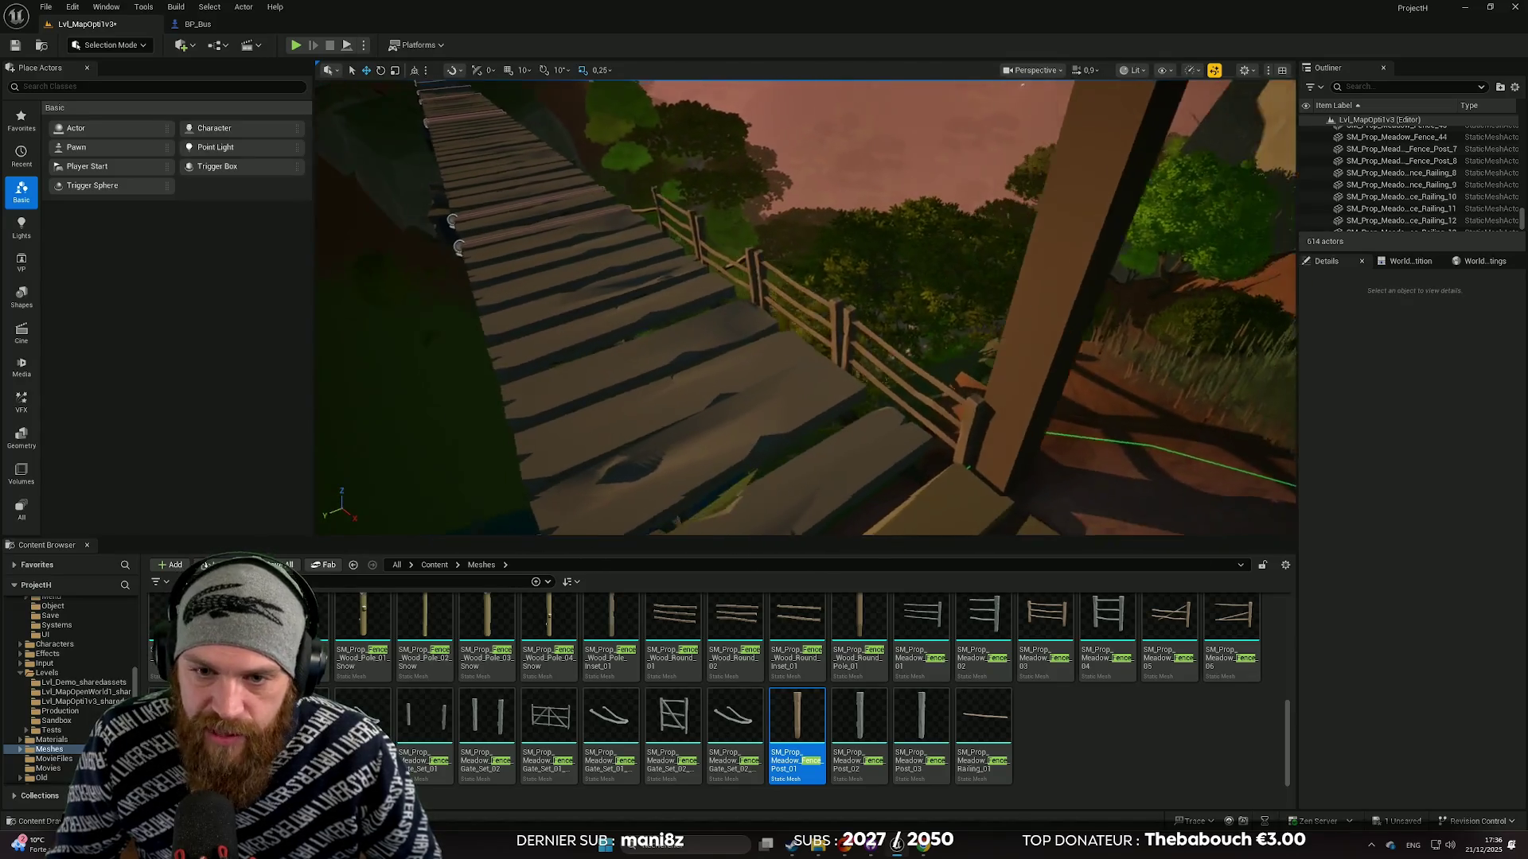
key(w)
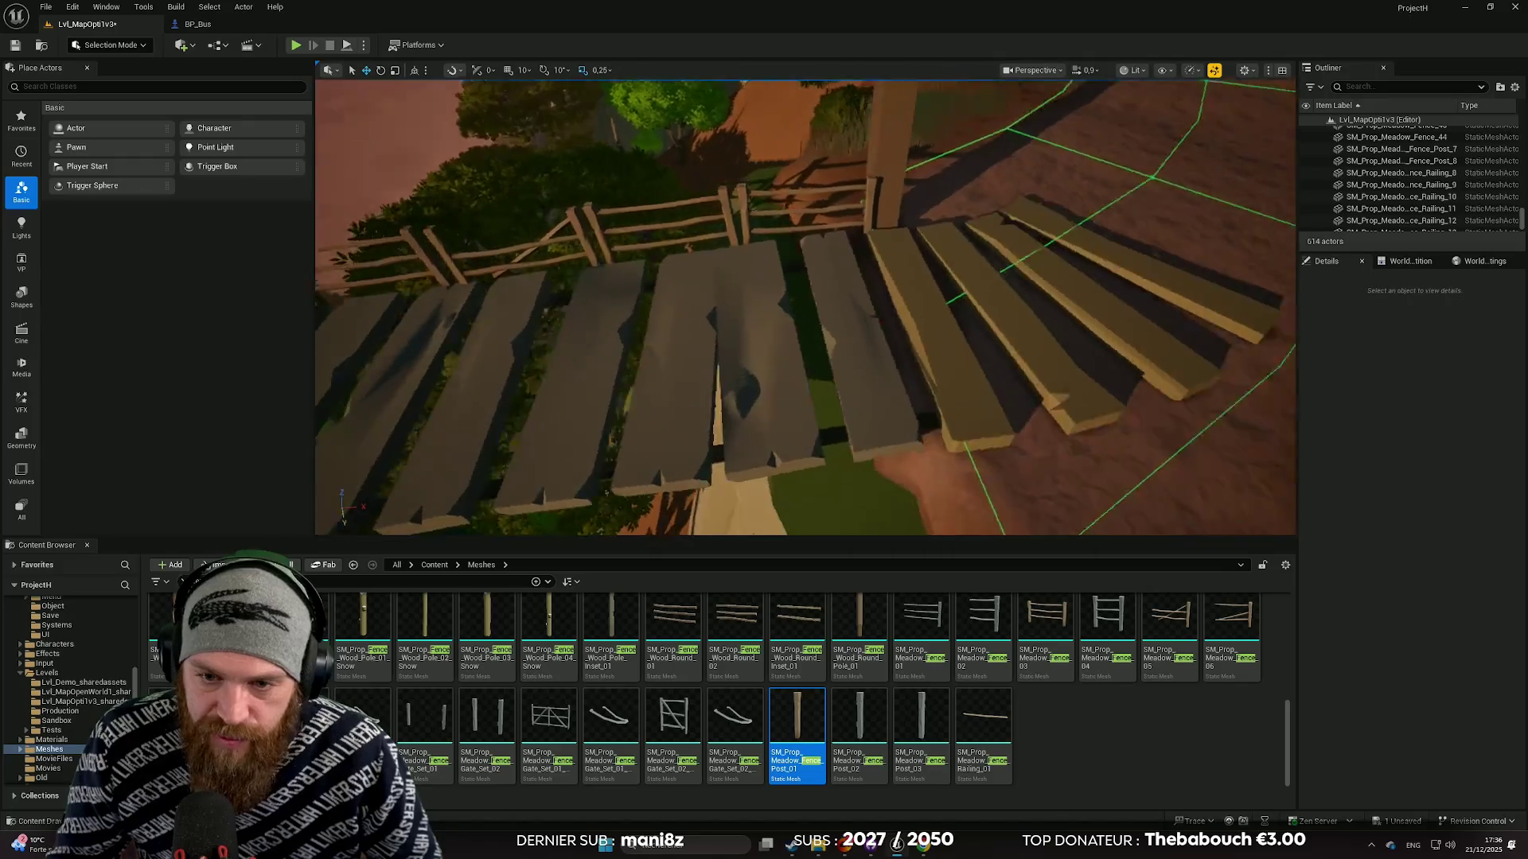
key(w)
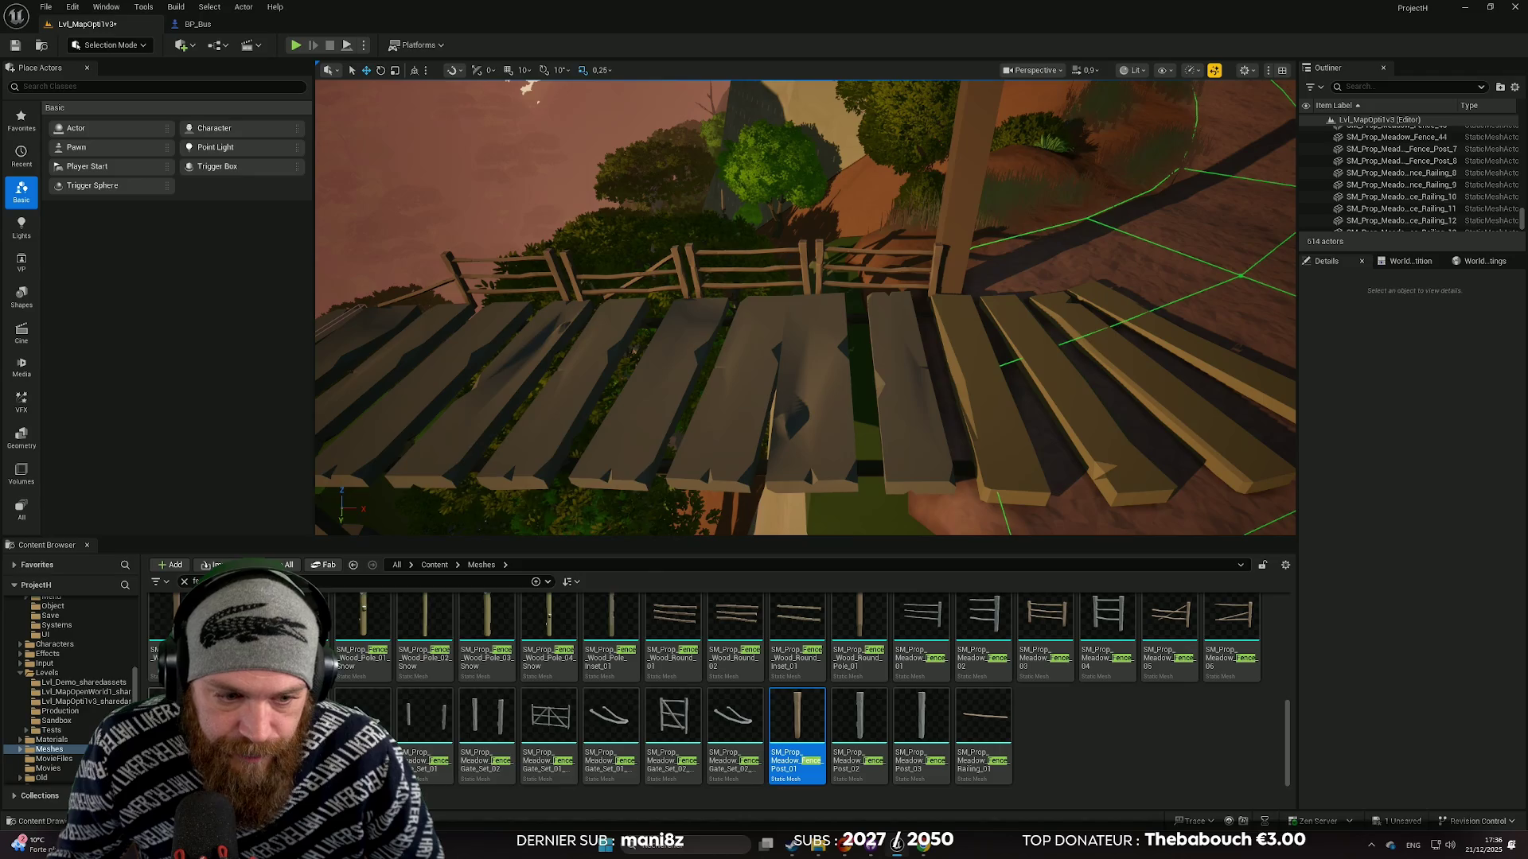
Place a Meadow Fence section at the bridge's far end, turned about 179° on Z and nudged sideways.
mouse_move(797, 736)
mouse_down()
mouse_move(684, 689)
mouse_move(963, 477)
mouse_move(950, 478)
mouse_move(989, 509)
mouse_move(924, 489)
mouse_up()
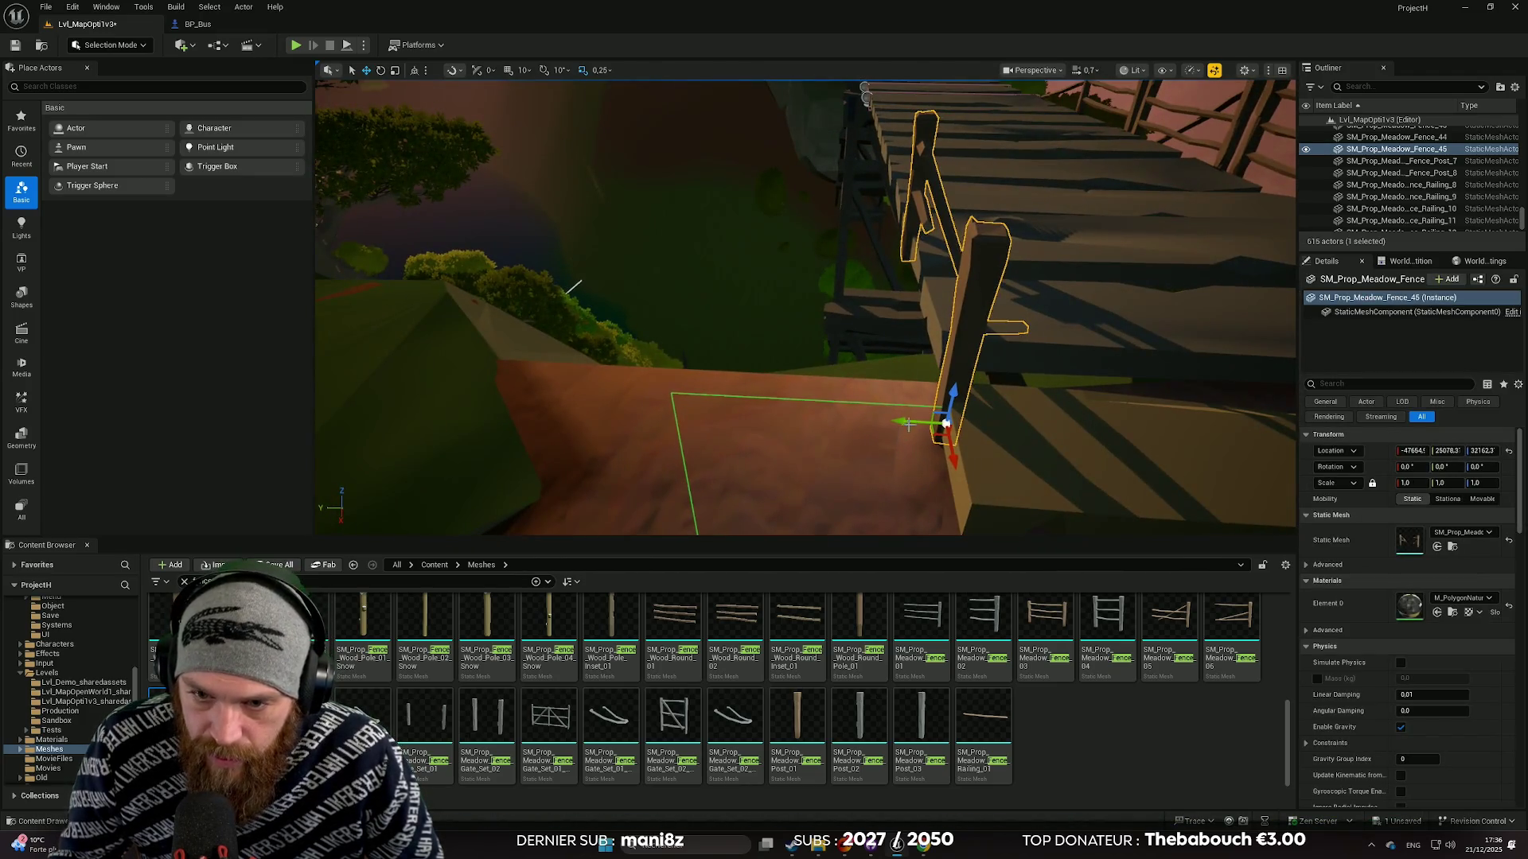
mouse_move(908, 424)
mouse_down()
mouse_move(844, 420)
mouse_move(913, 363)
mouse_move(897, 377)
mouse_move(961, 355)
mouse_move(828, 382)
mouse_move(768, 368)
mouse_move(720, 318)
mouse_move(994, 429)
mouse_move(896, 407)
mouse_move(898, 394)
mouse_move(649, 382)
mouse_up()
key(e)
key(w)
key(e)
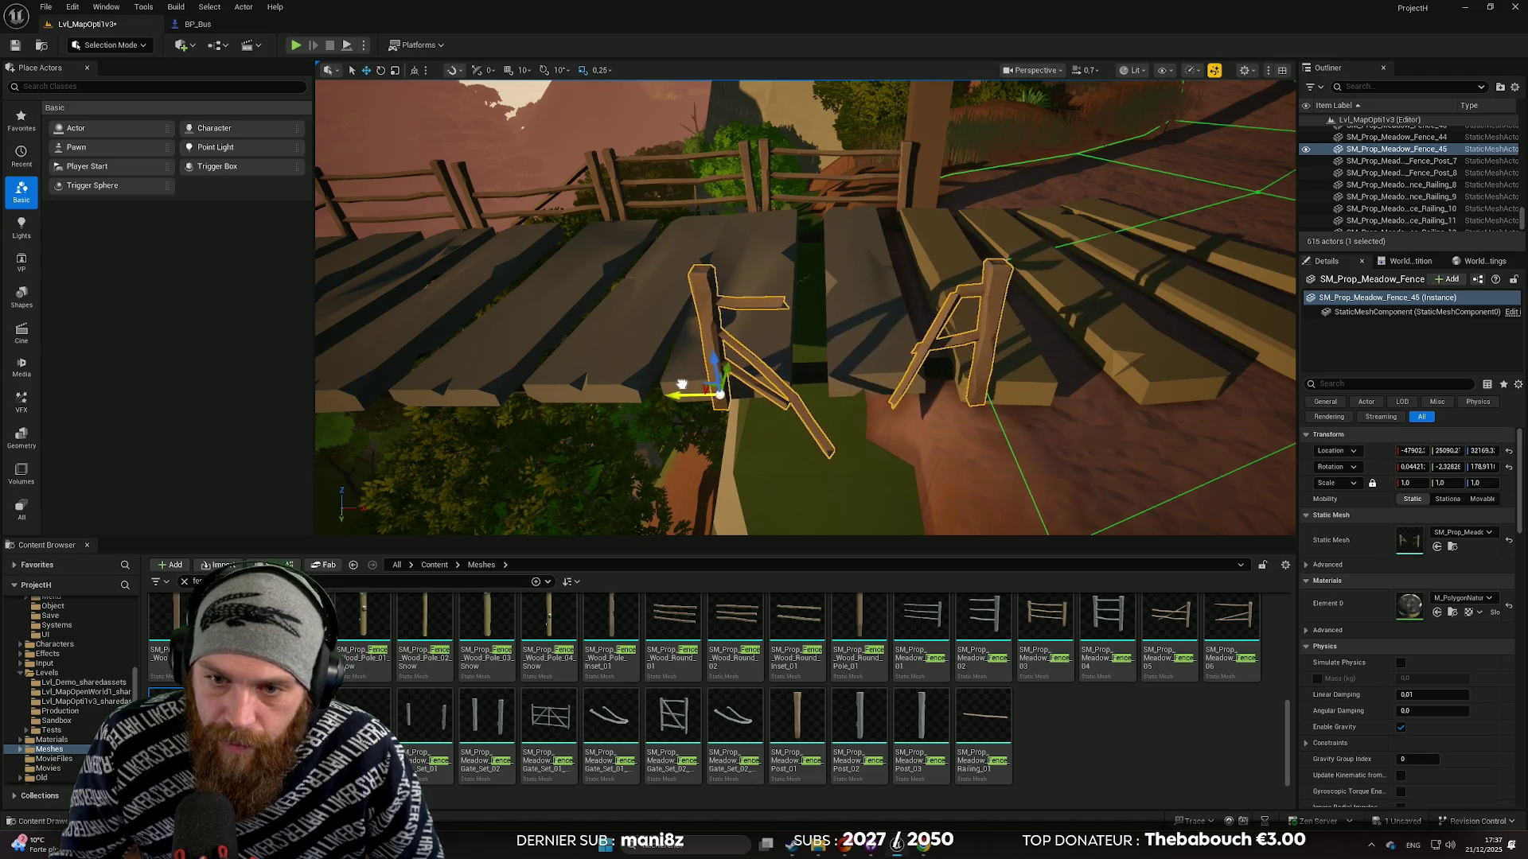
drag(854, 429, 823, 382)
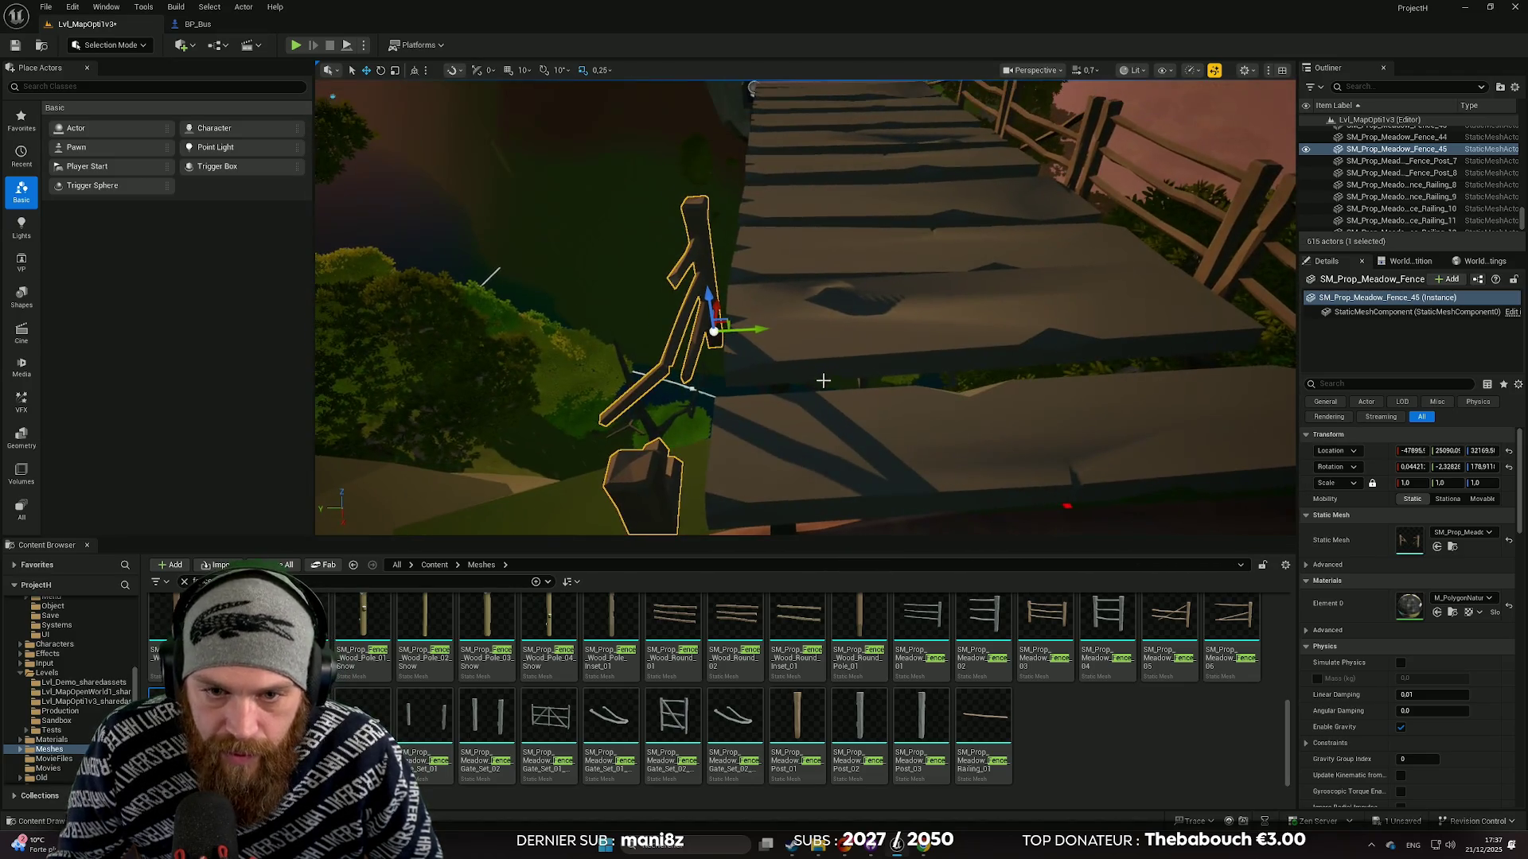
drag(756, 330, 787, 374)
key(e)
mouse_move(684, 263)
mouse_down()
mouse_move(660, 253)
mouse_move(673, 283)
mouse_up()
click(877, 462)
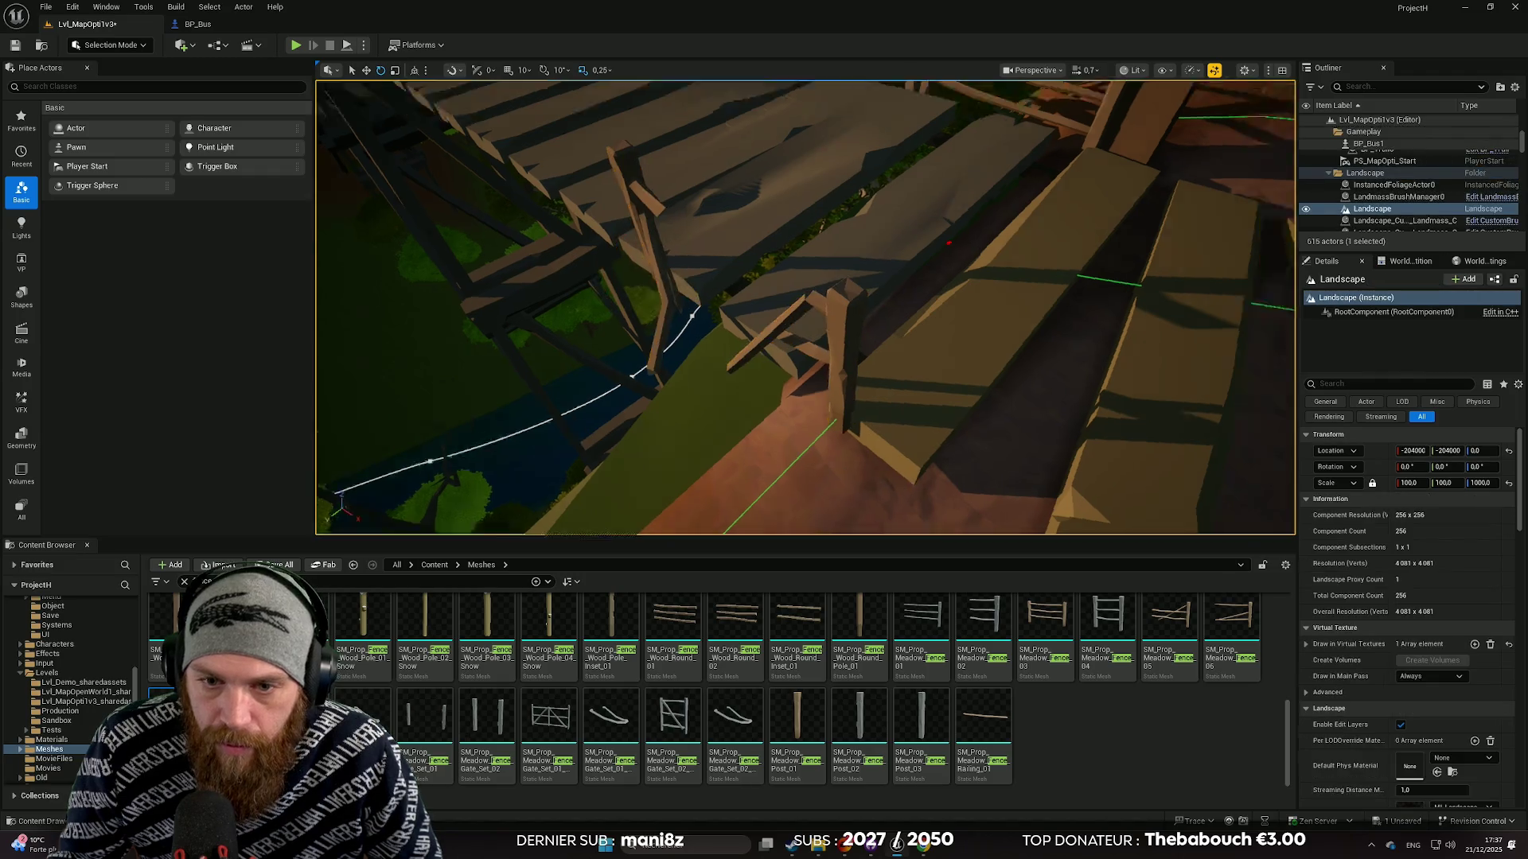
Lower SM_Prop_Meadow_Fence_46 onto the bridge planks and turn it about 4 degrees.
drag(805, 306, 771, 342)
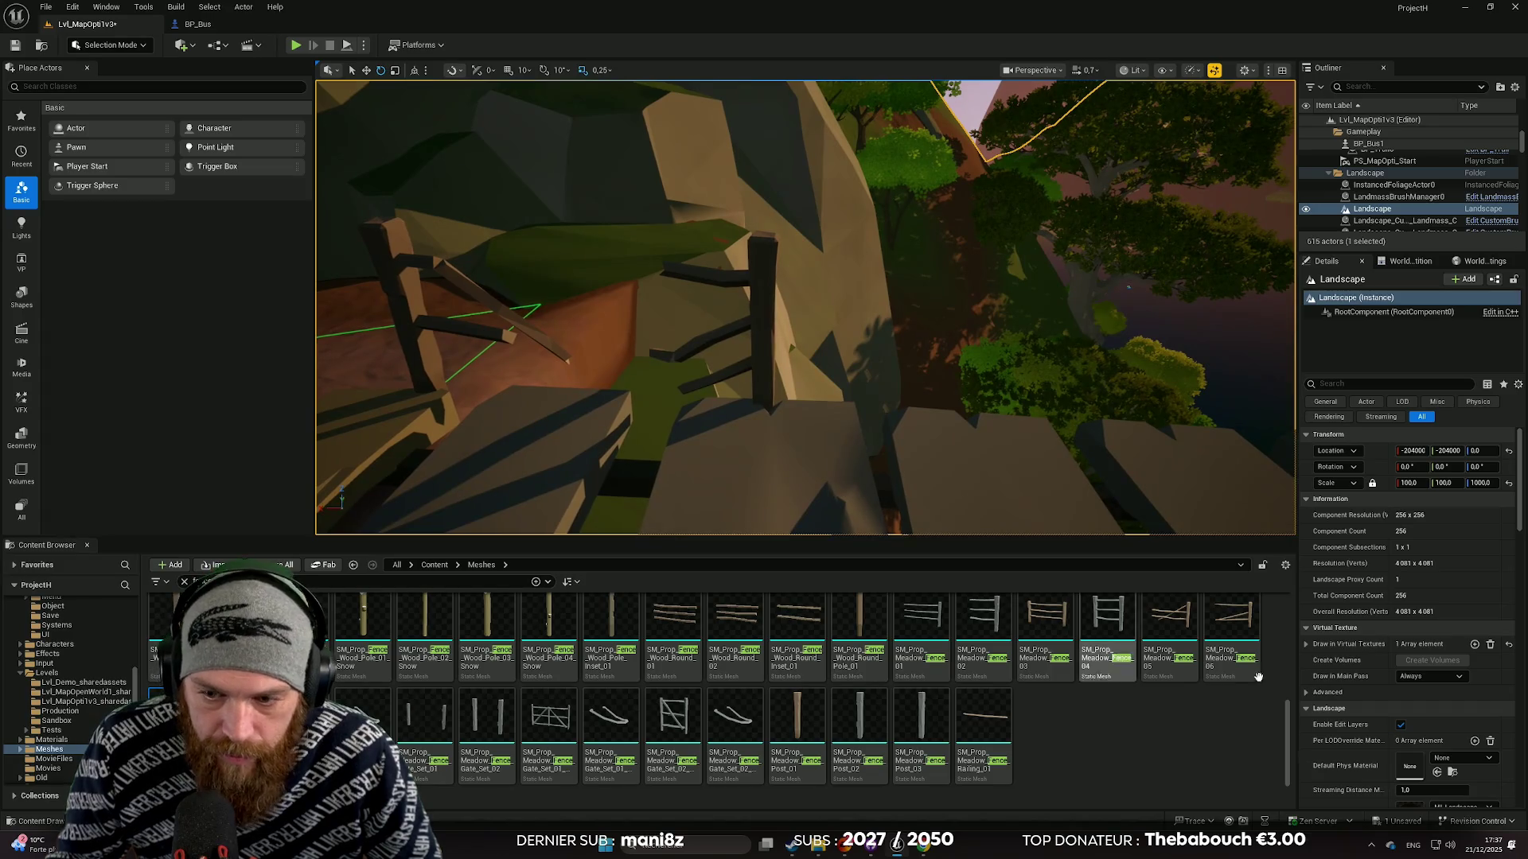
mouse_move(1169, 628)
mouse_down()
mouse_move(877, 418)
mouse_move(788, 395)
mouse_move(796, 411)
mouse_move(876, 389)
mouse_up()
key(w)
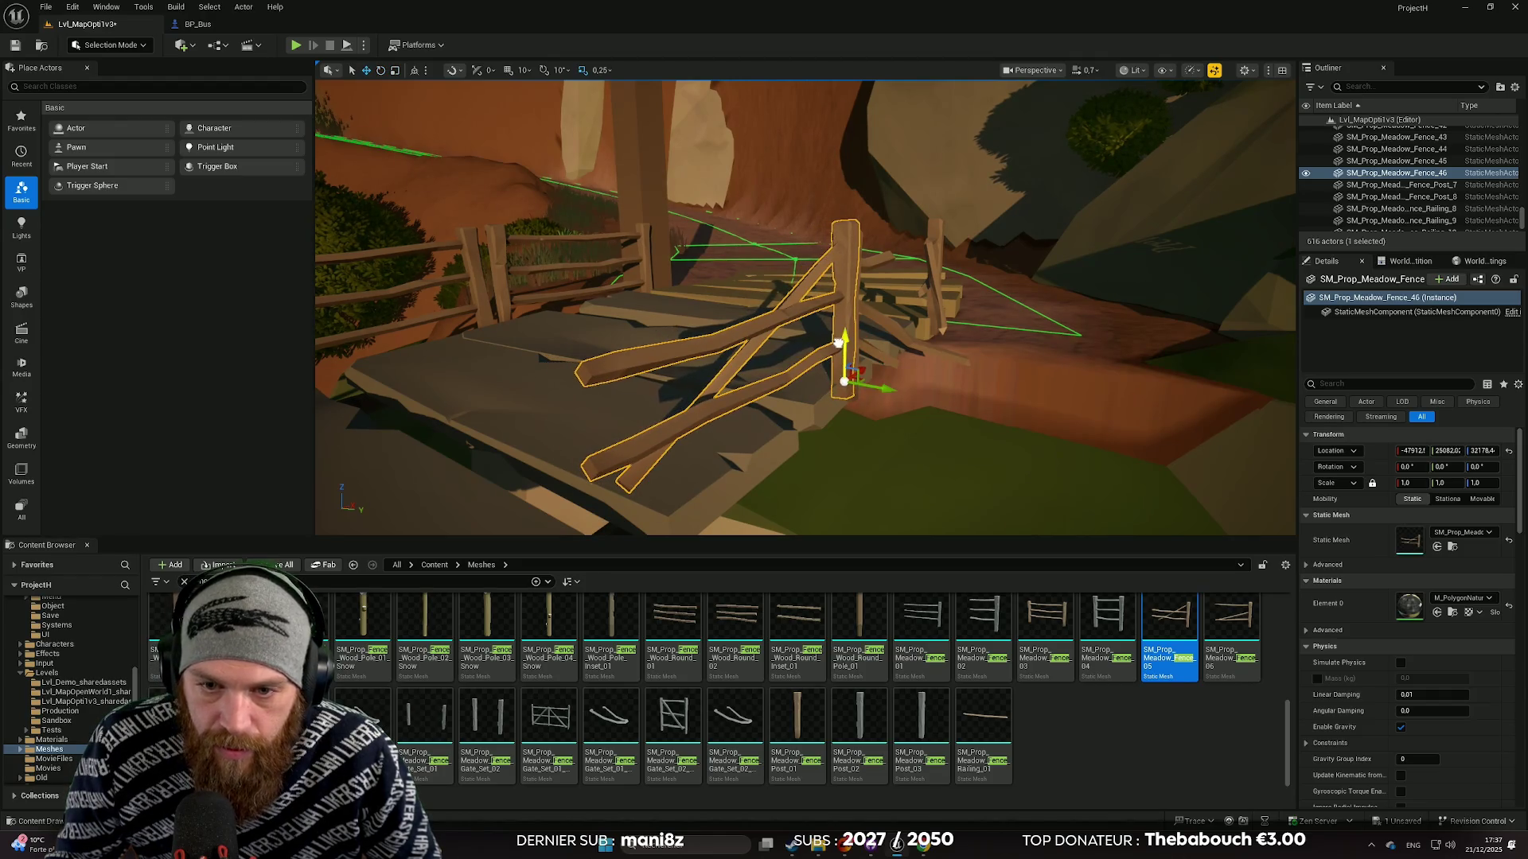
drag(838, 343, 839, 348)
scroll(844, 366, up, 8)
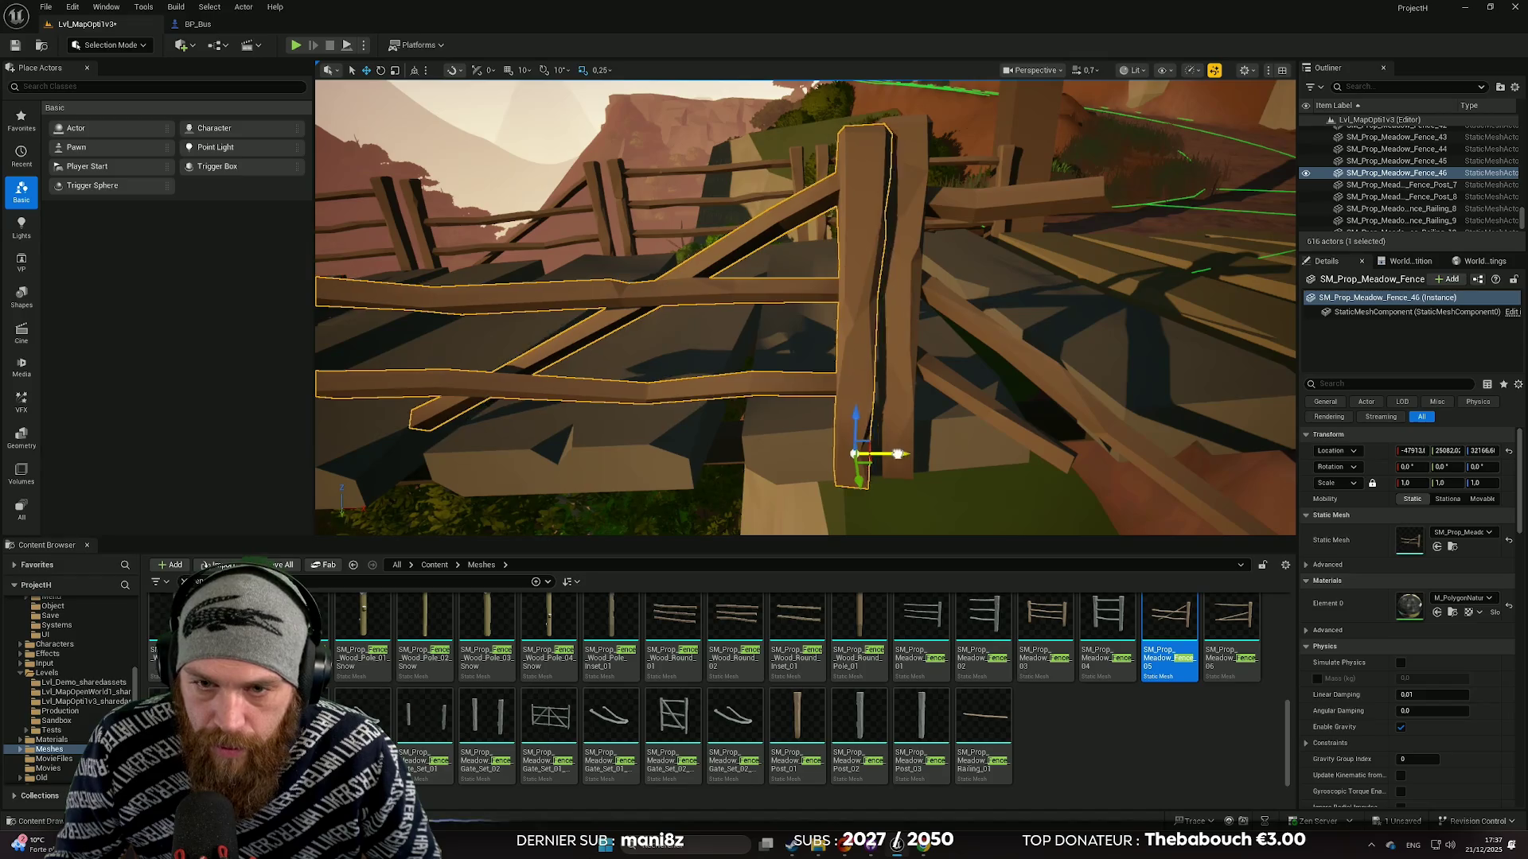
drag(898, 454, 755, 416)
key(e)
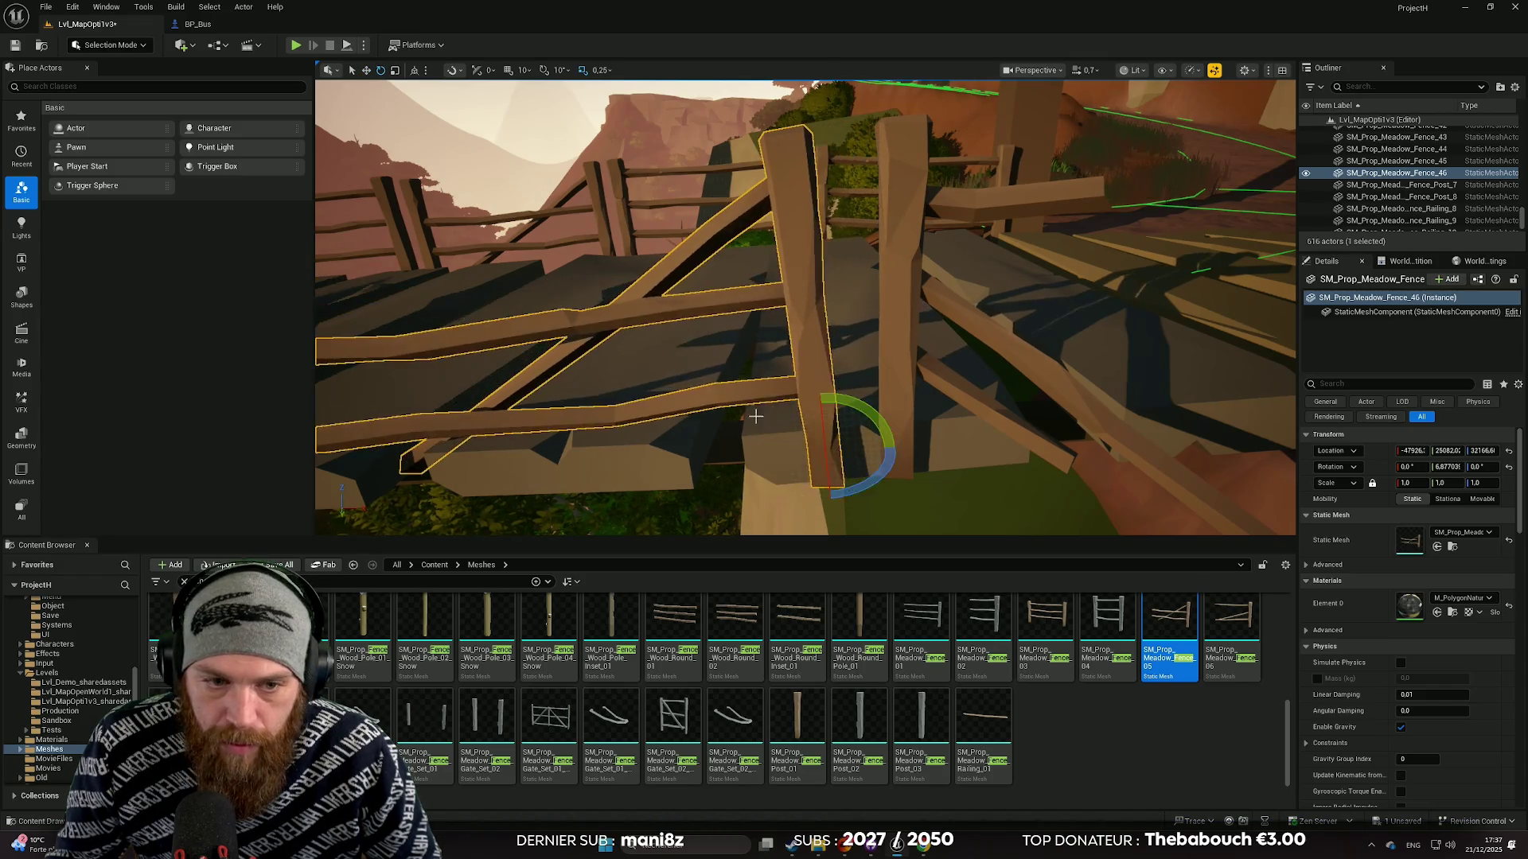
key(f)
drag(974, 413, 983, 407)
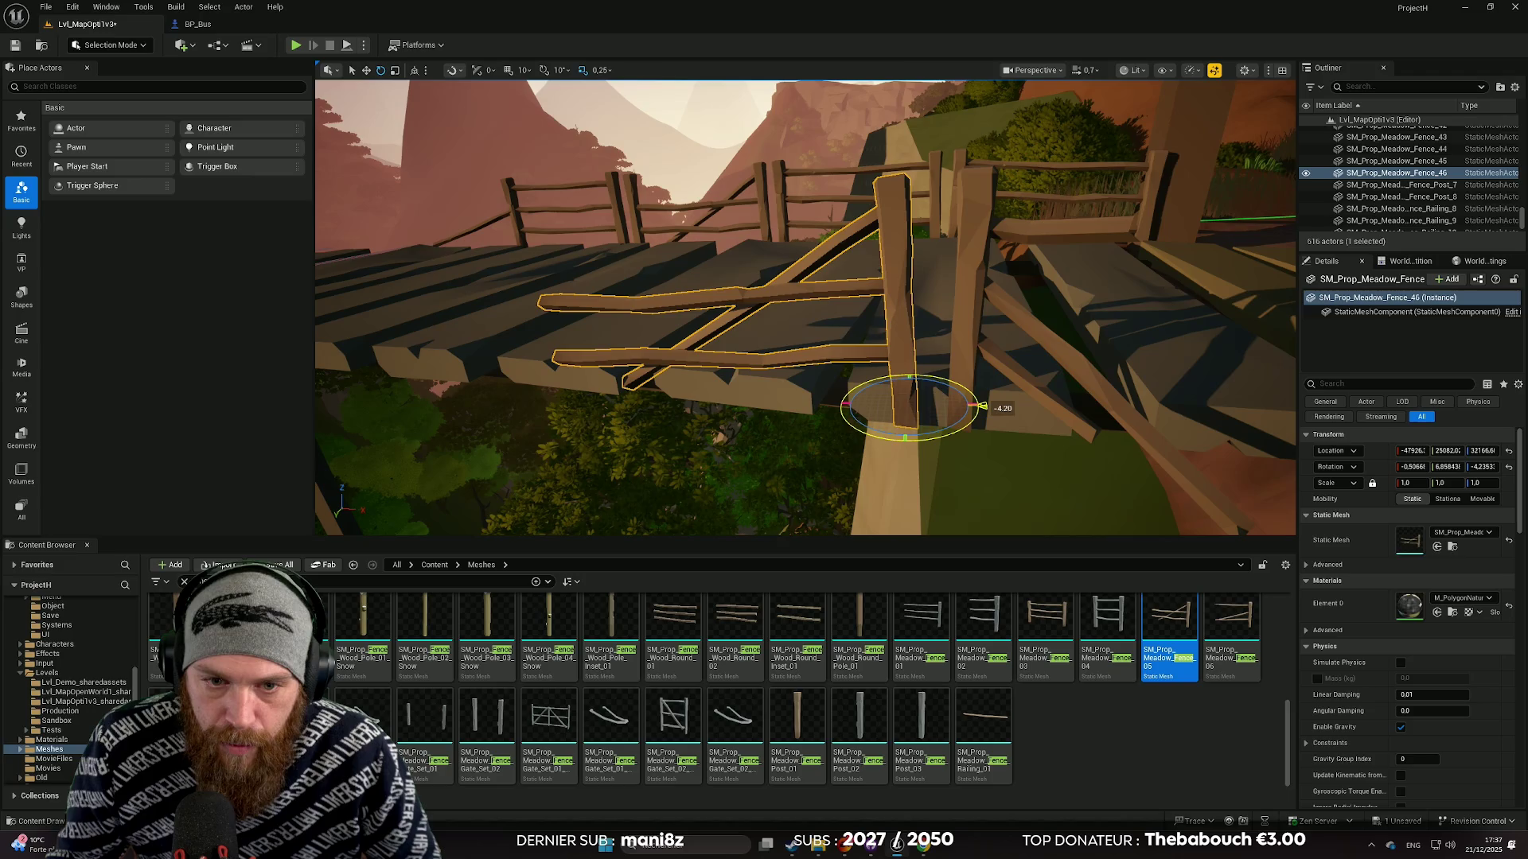
click(1011, 486)
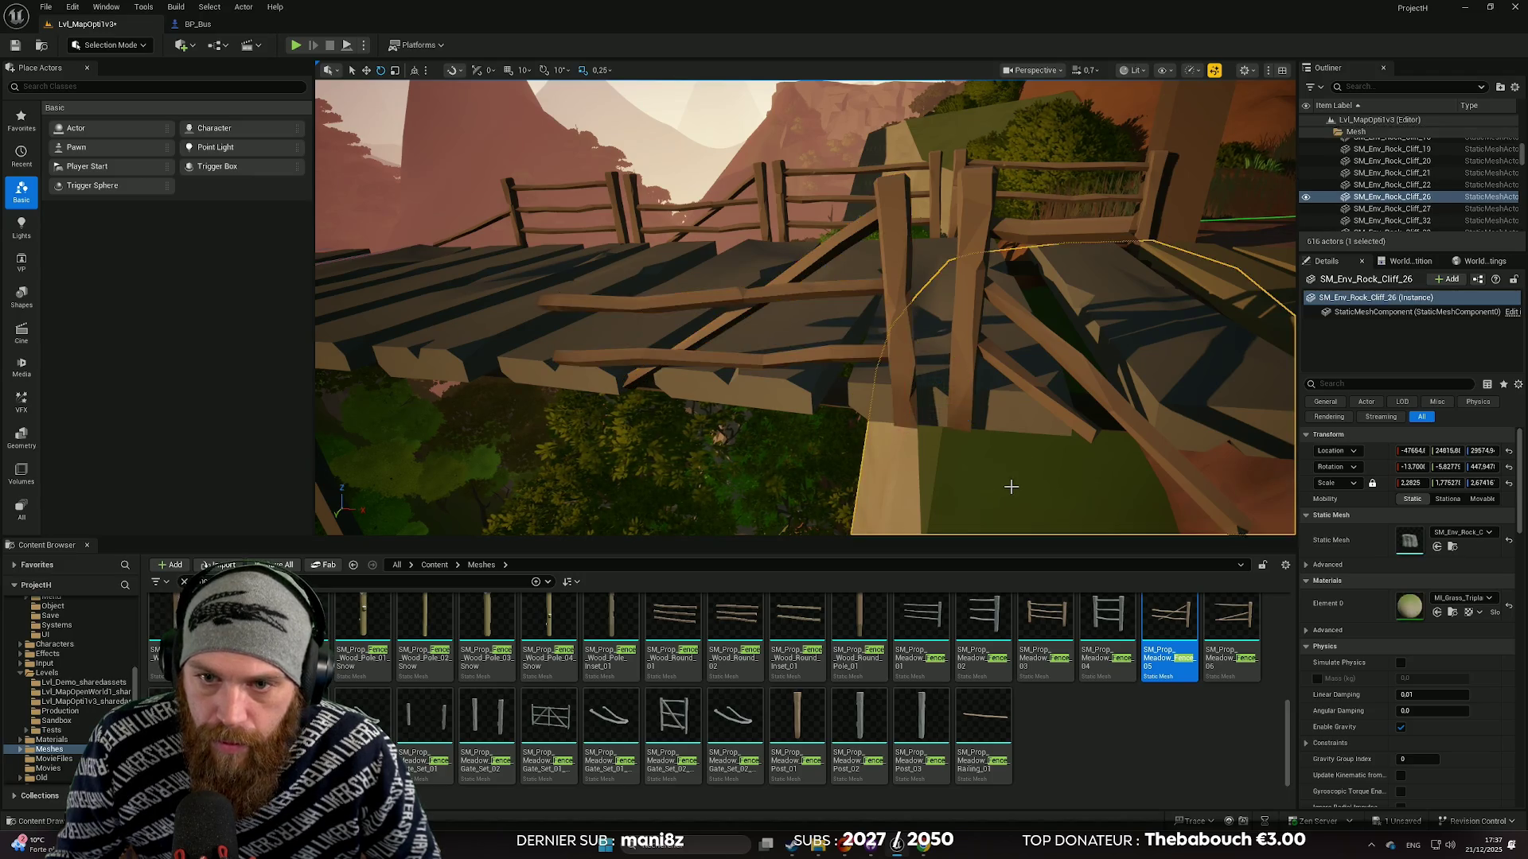
drag(1010, 486, 938, 302)
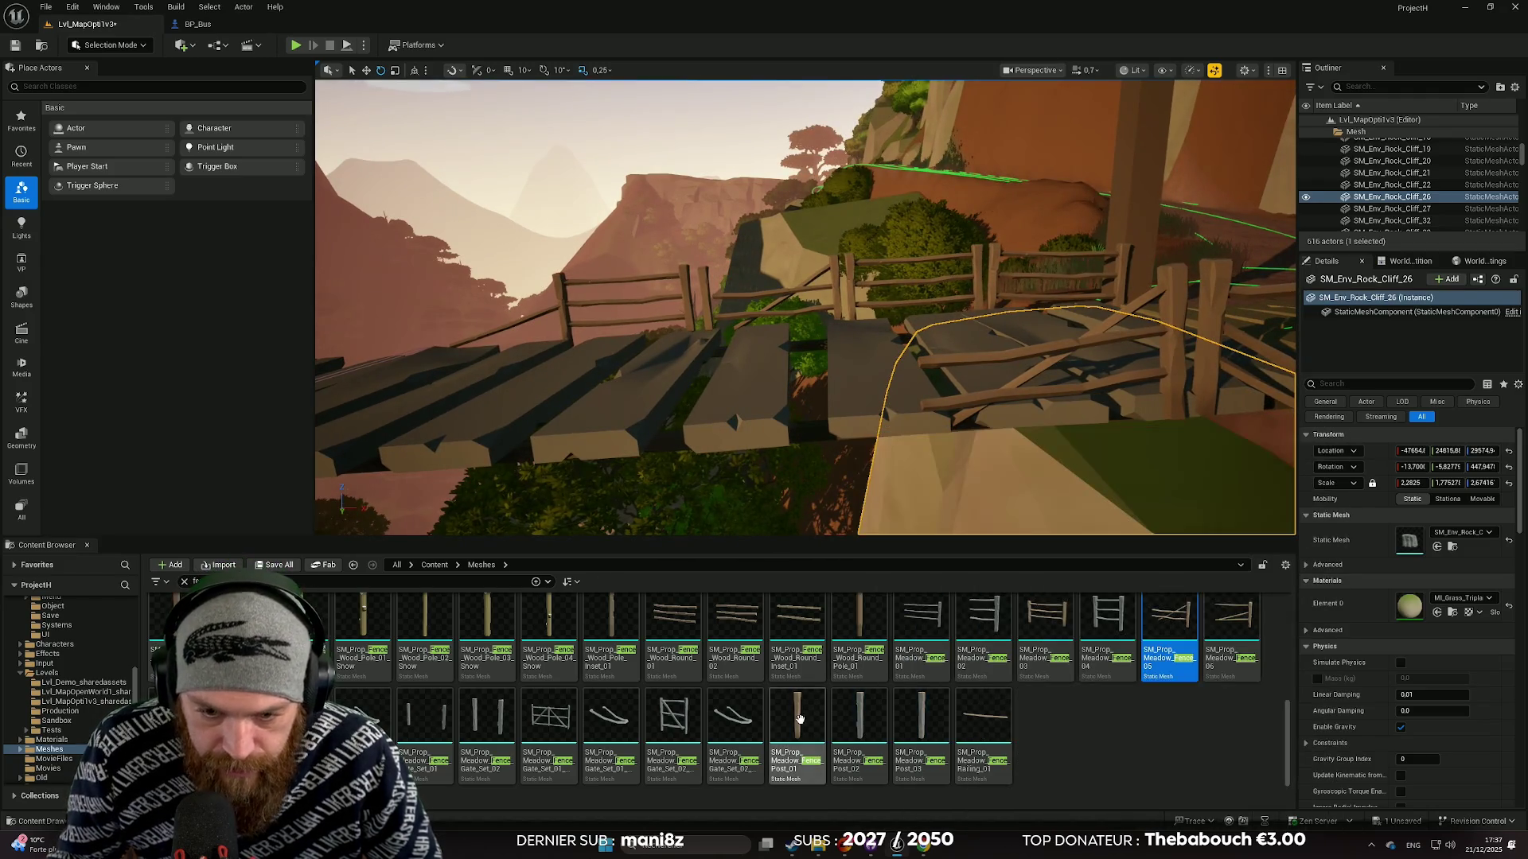
Add a Fence_Post_01 and a Meadow_Fence_03 section beside the bridge.
mouse_move(799, 719)
mouse_down()
mouse_move(883, 398)
mouse_move(903, 397)
mouse_up()
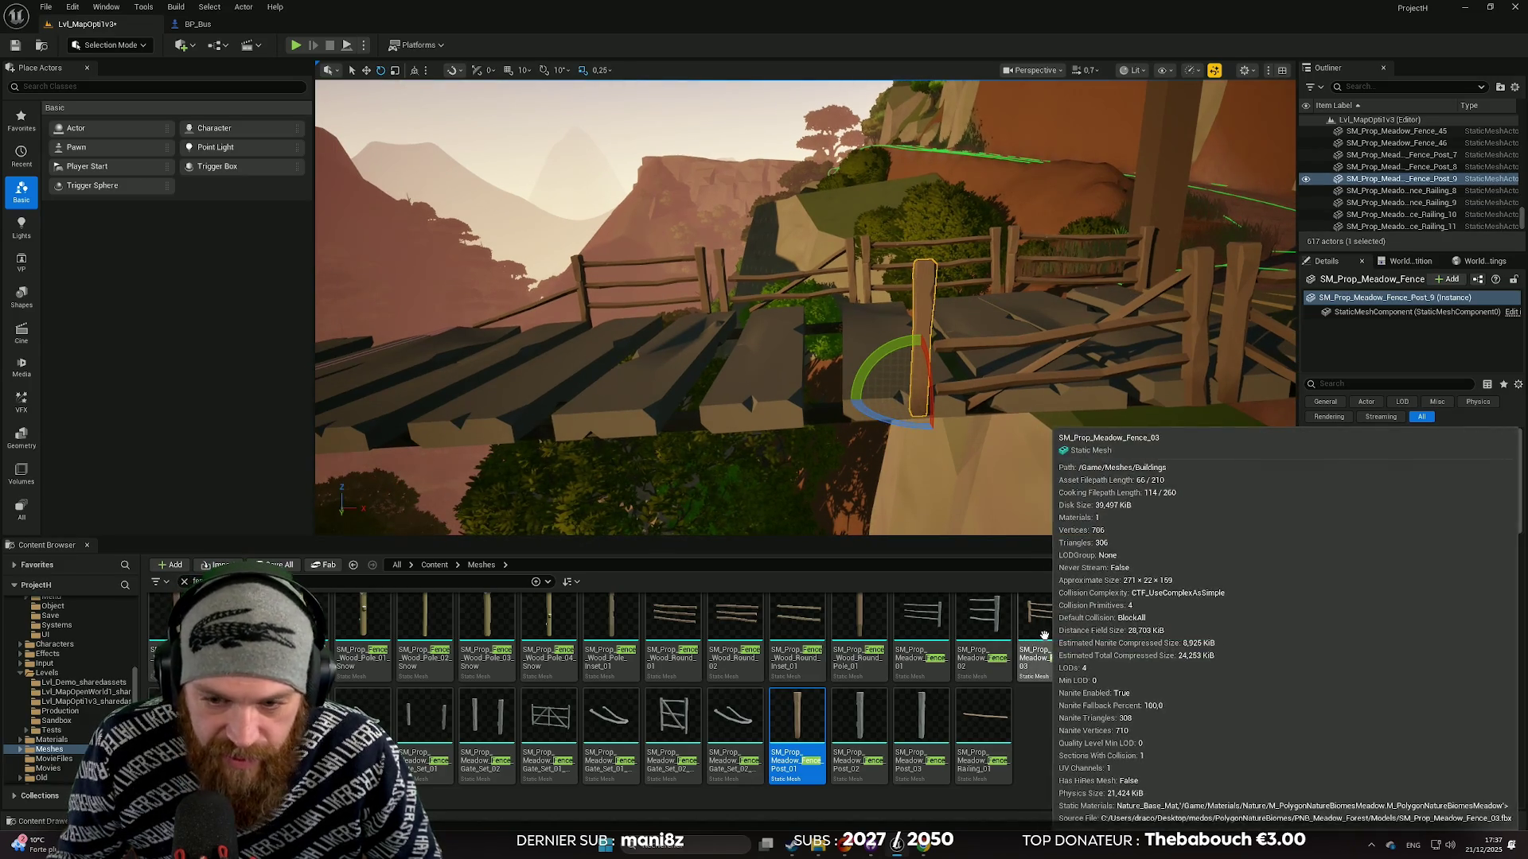
mouse_move(1028, 641)
mouse_down()
mouse_move(871, 400)
mouse_move(884, 384)
mouse_move(959, 398)
mouse_move(875, 390)
mouse_up()
click(884, 385)
Filter the Content Browser with the search term 'Rock' to list the rock meshes.
text(Rock)
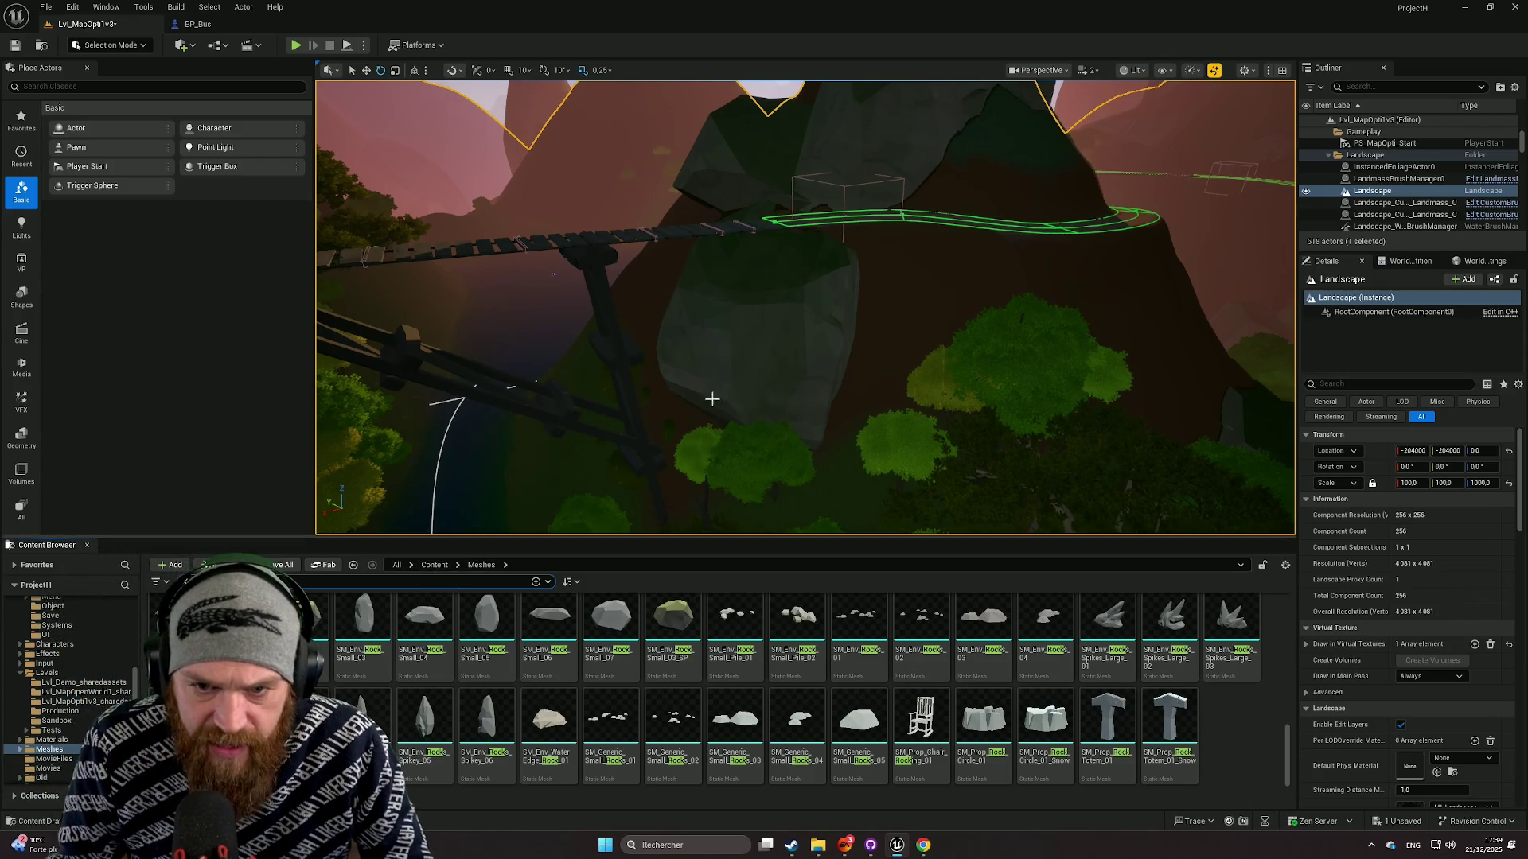
Select the tall SM_Env_Rocks_Spikey_27 pillar by the path, undoing an accidental move.
drag(712, 399, 605, 398)
mouse_move(722, 390)
mouse_down()
mouse_move(589, 402)
mouse_move(775, 355)
mouse_move(708, 349)
mouse_up()
click(757, 342)
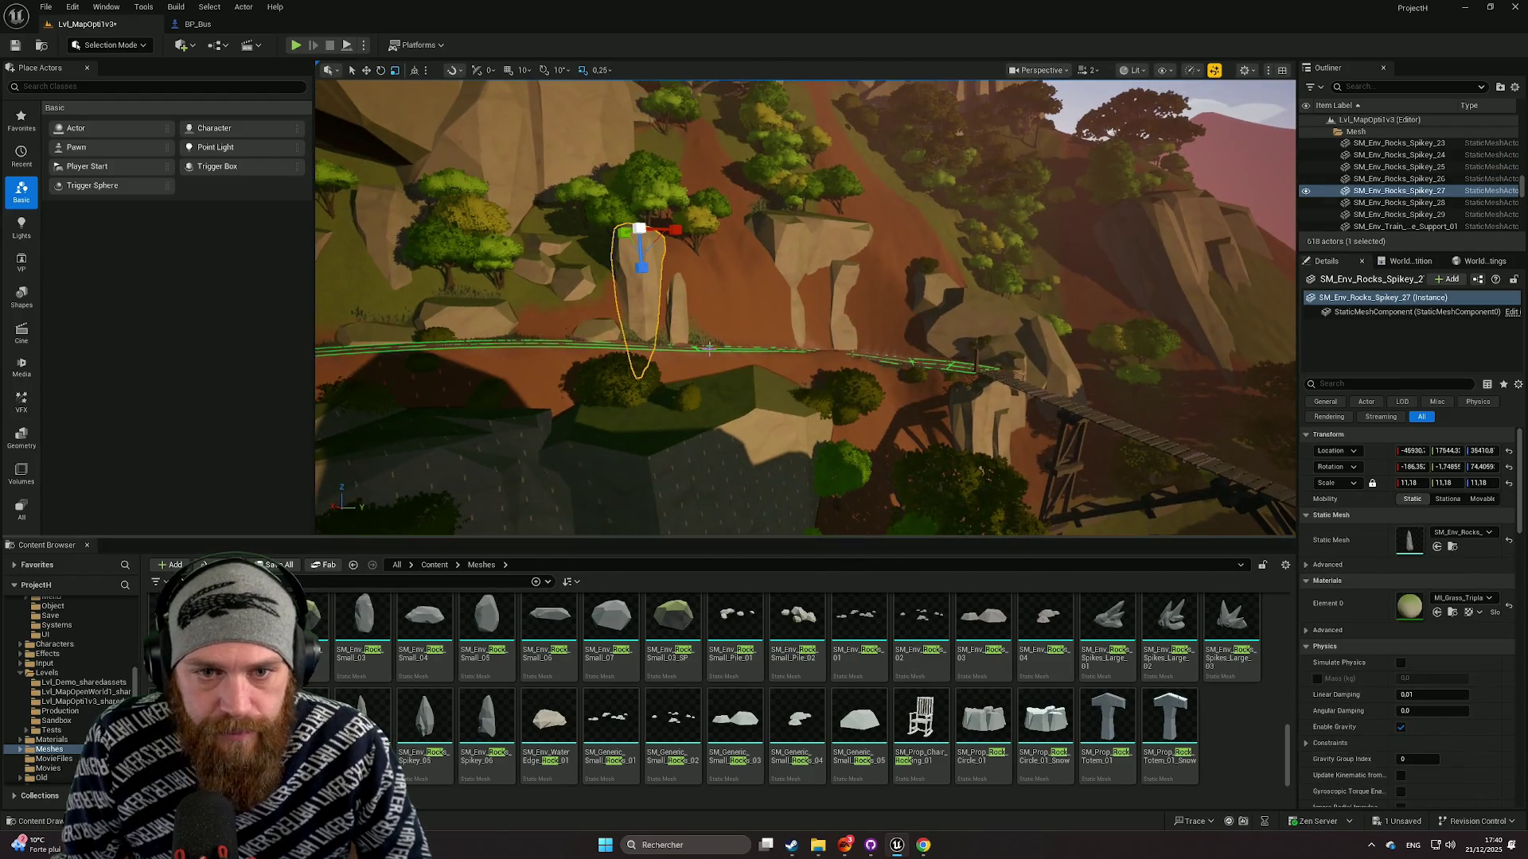
mouse_move(639, 229)
mouse_down()
mouse_move(795, 318)
mouse_move(716, 398)
mouse_move(716, 382)
mouse_up()
drag(893, 347, 894, 344)
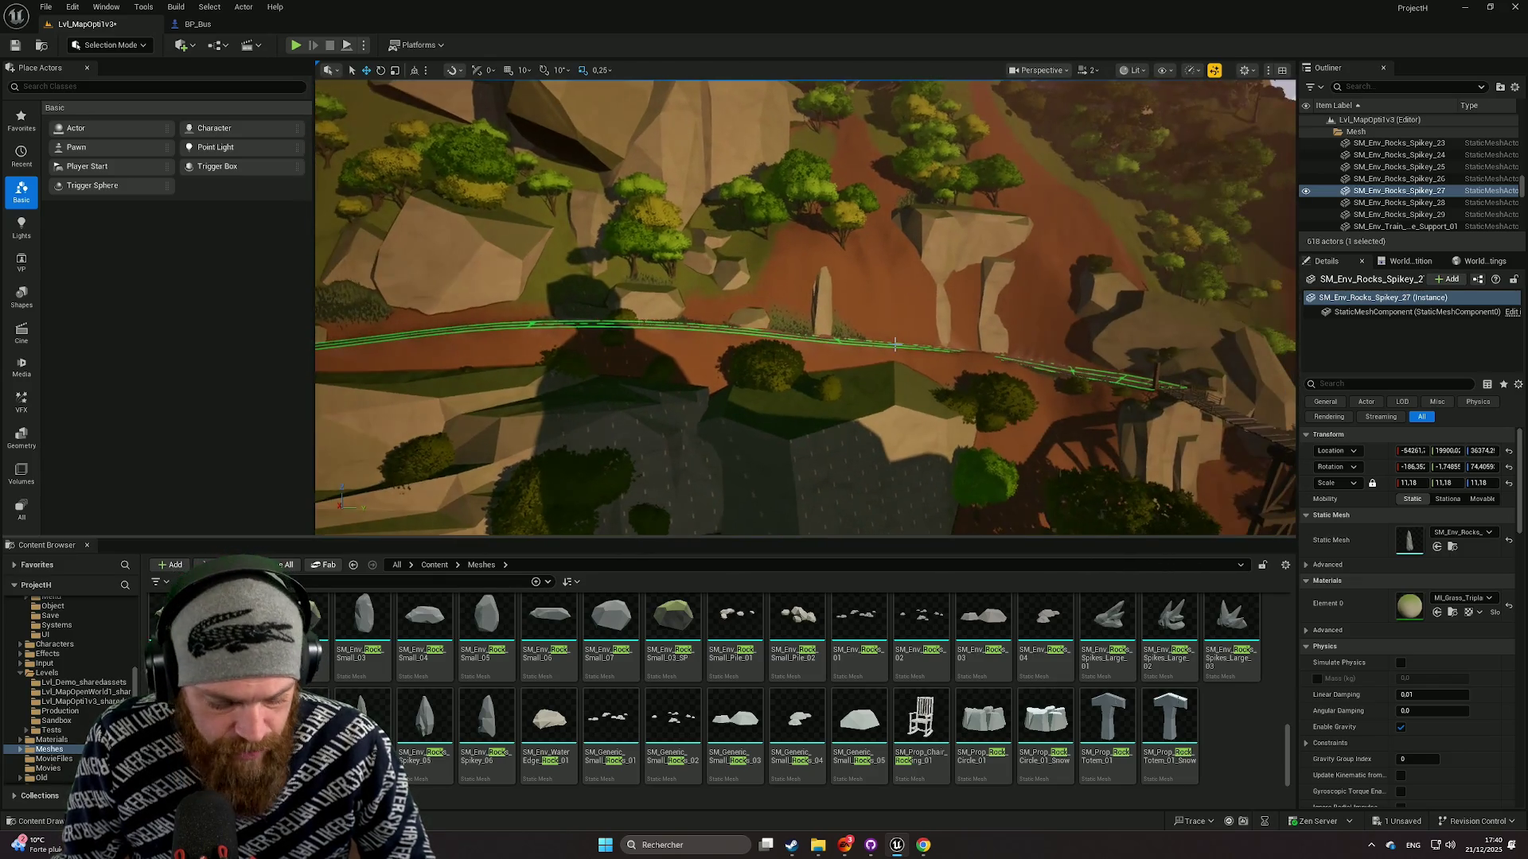
key(ctrl+z)
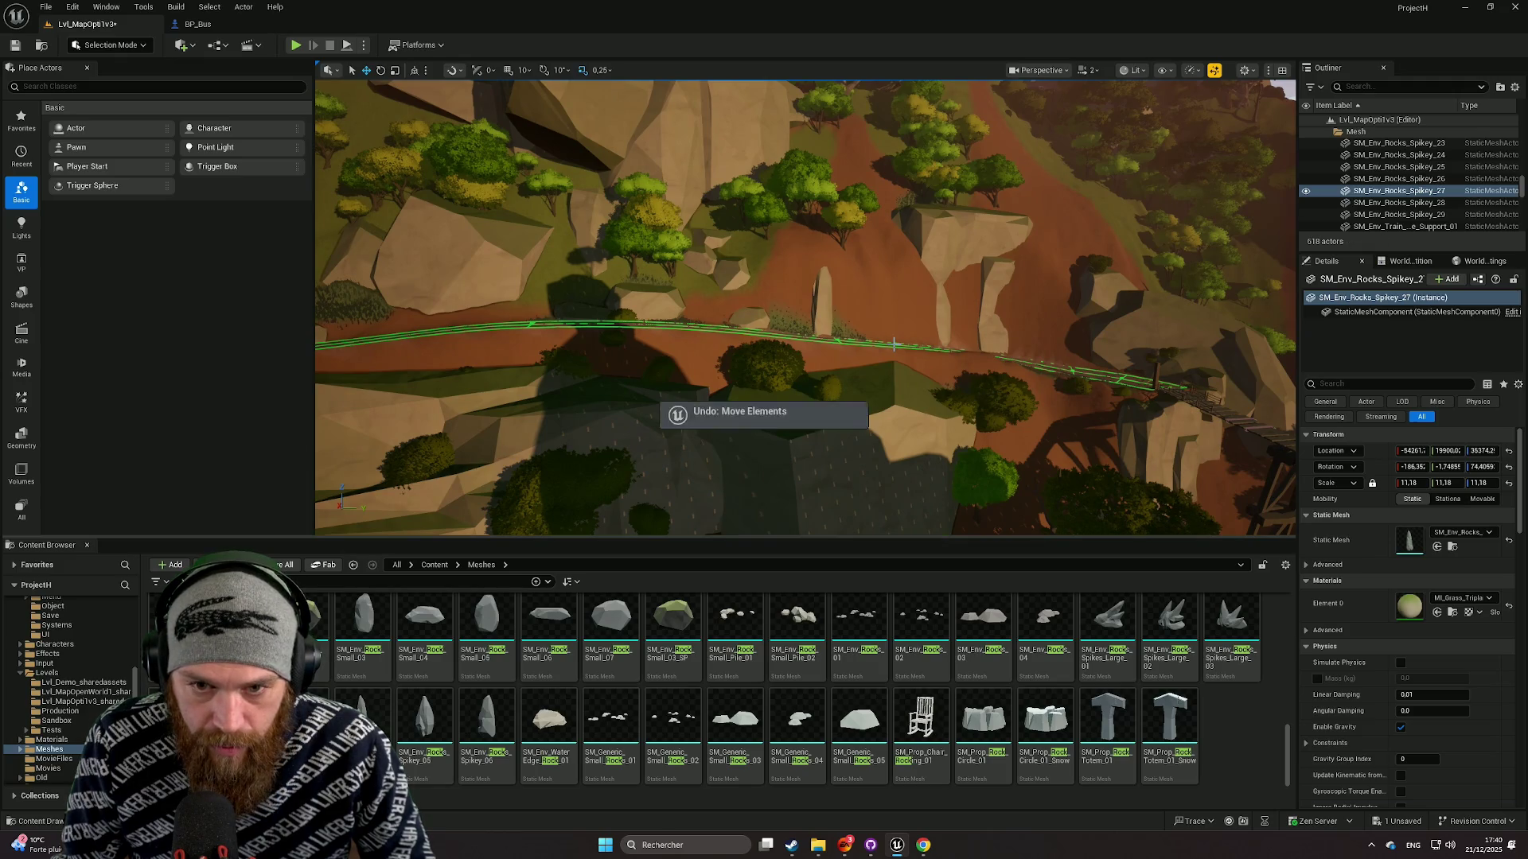
Duplicate the spiky rock beside the path and tilt the copy about 7.5°, then back 4°.
mouse_move(775, 228)
mouse_down()
mouse_move(1024, 159)
mouse_move(822, 313)
mouse_up()
mouse_move(667, 215)
mouse_down()
mouse_move(783, 261)
mouse_move(1005, 218)
mouse_move(1012, 384)
mouse_up()
key(e)
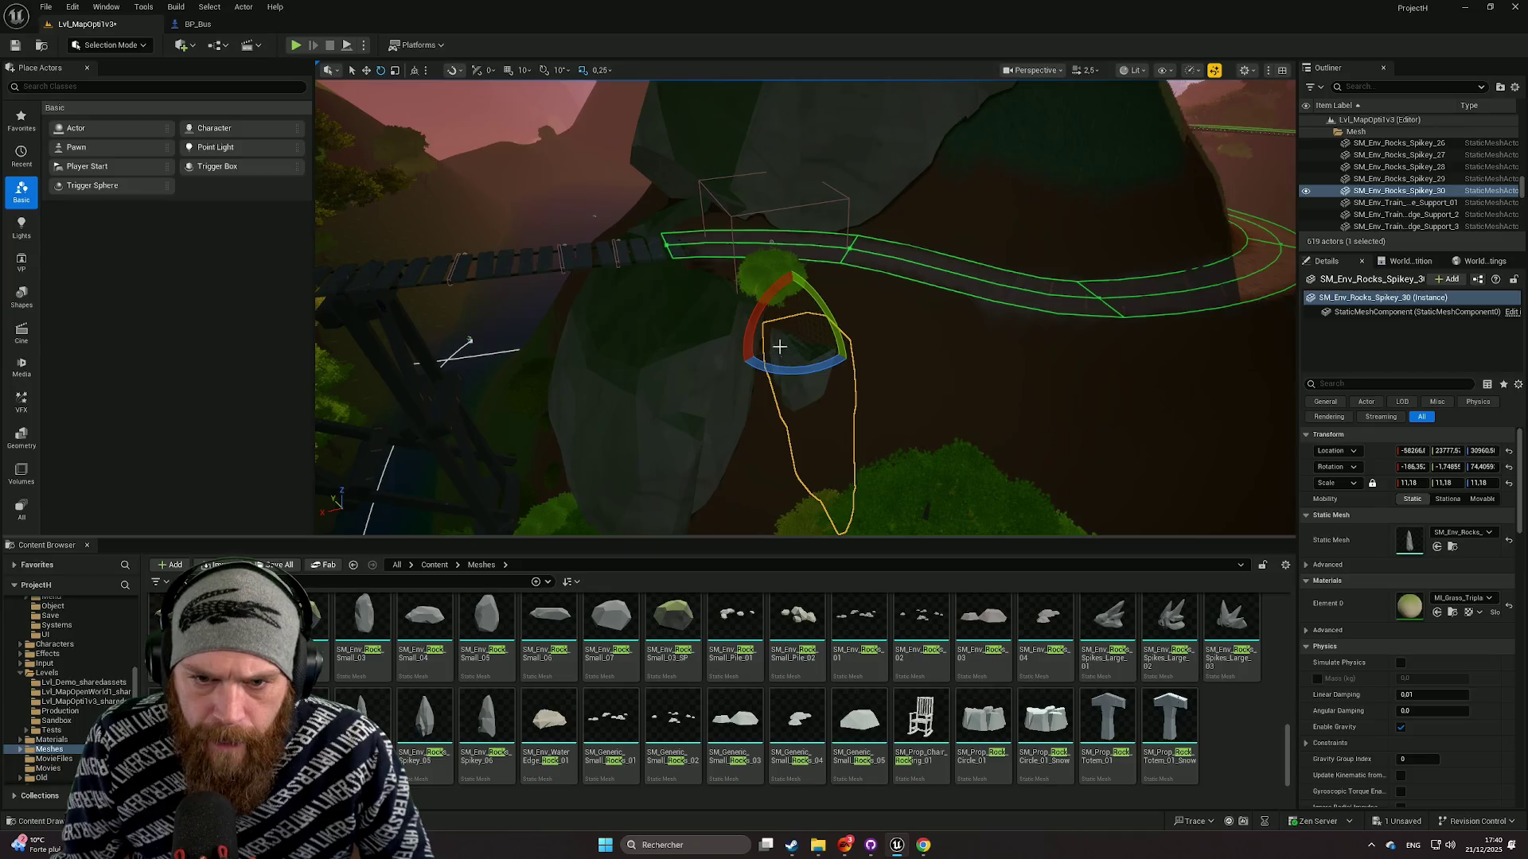
mouse_move(777, 342)
mouse_down()
mouse_move(791, 385)
mouse_move(670, 292)
mouse_move(762, 296)
mouse_move(766, 271)
mouse_move(751, 275)
mouse_move(774, 353)
mouse_up()
key(w)
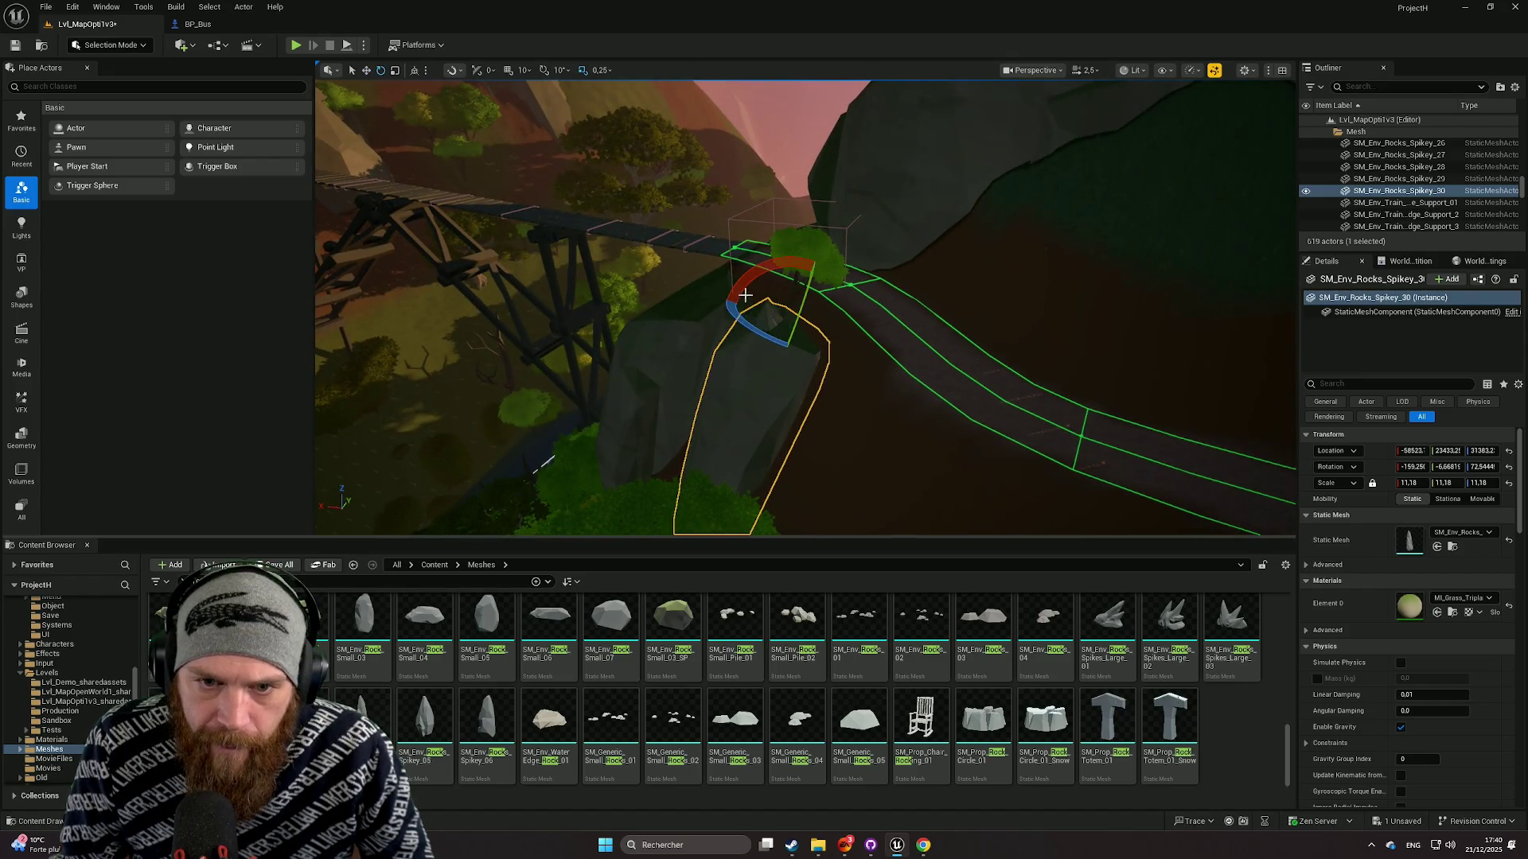
mouse_move(745, 294)
mouse_down()
mouse_move(770, 382)
mouse_move(785, 350)
mouse_move(759, 303)
mouse_move(791, 307)
mouse_up()
key(e)
drag(809, 362, 810, 372)
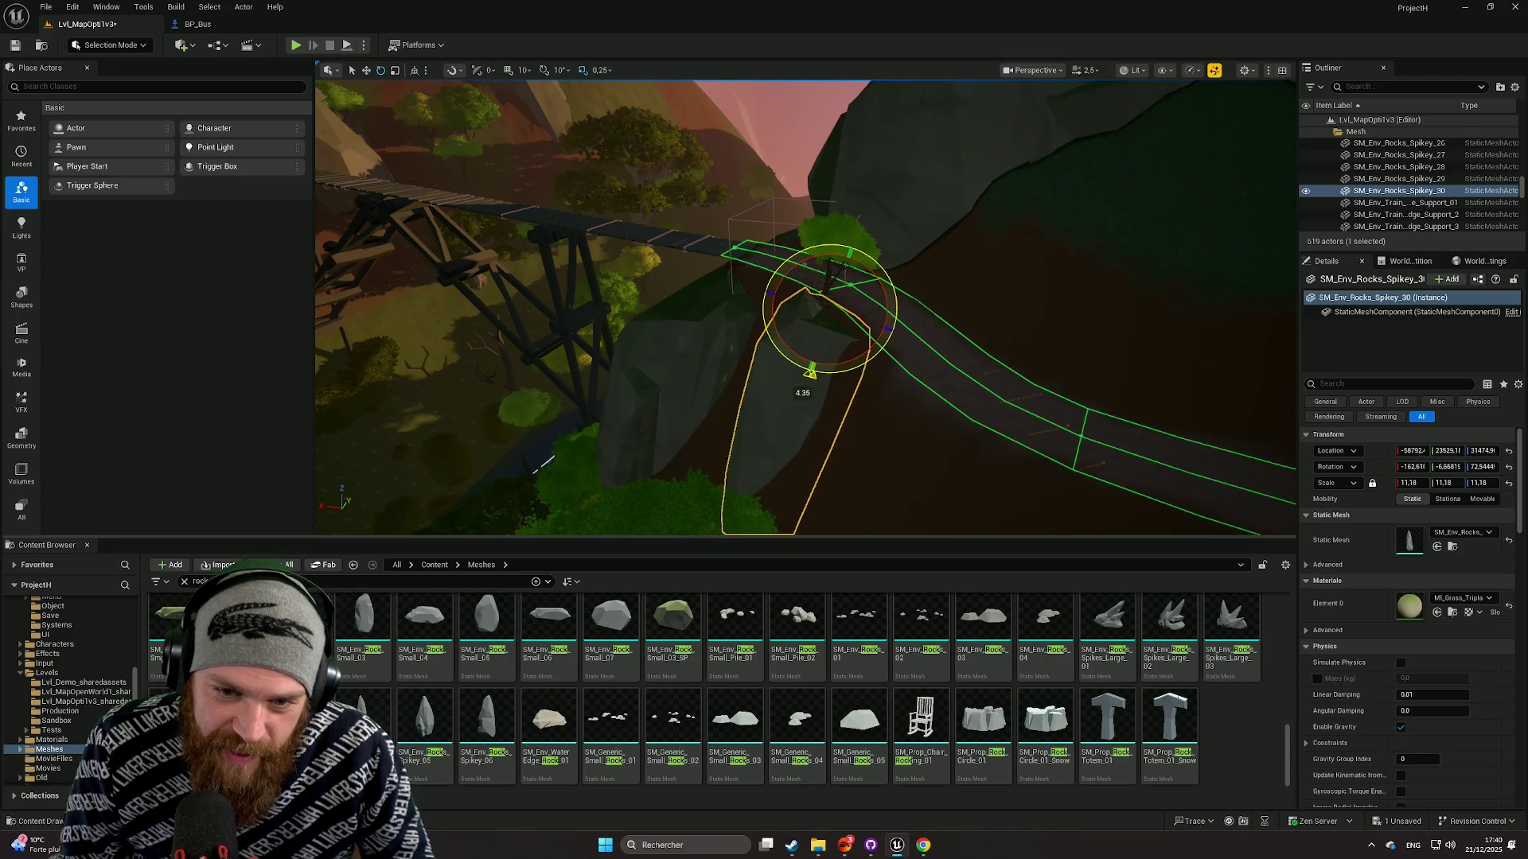
Delete the tree over the cliff path in Foliage Mode, then return to Selection Mode.
click(863, 470)
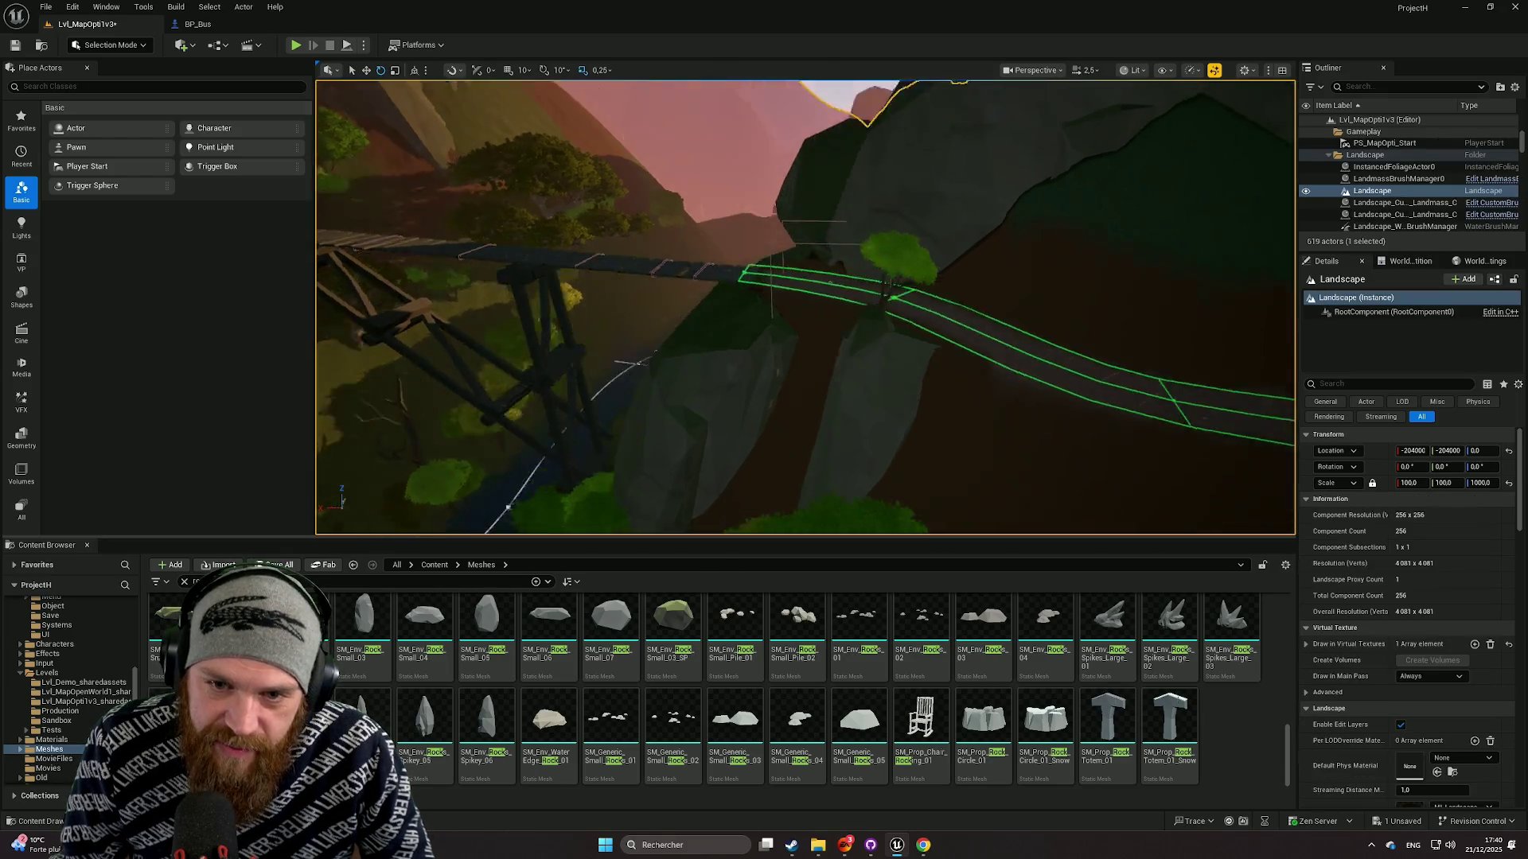
key(w)
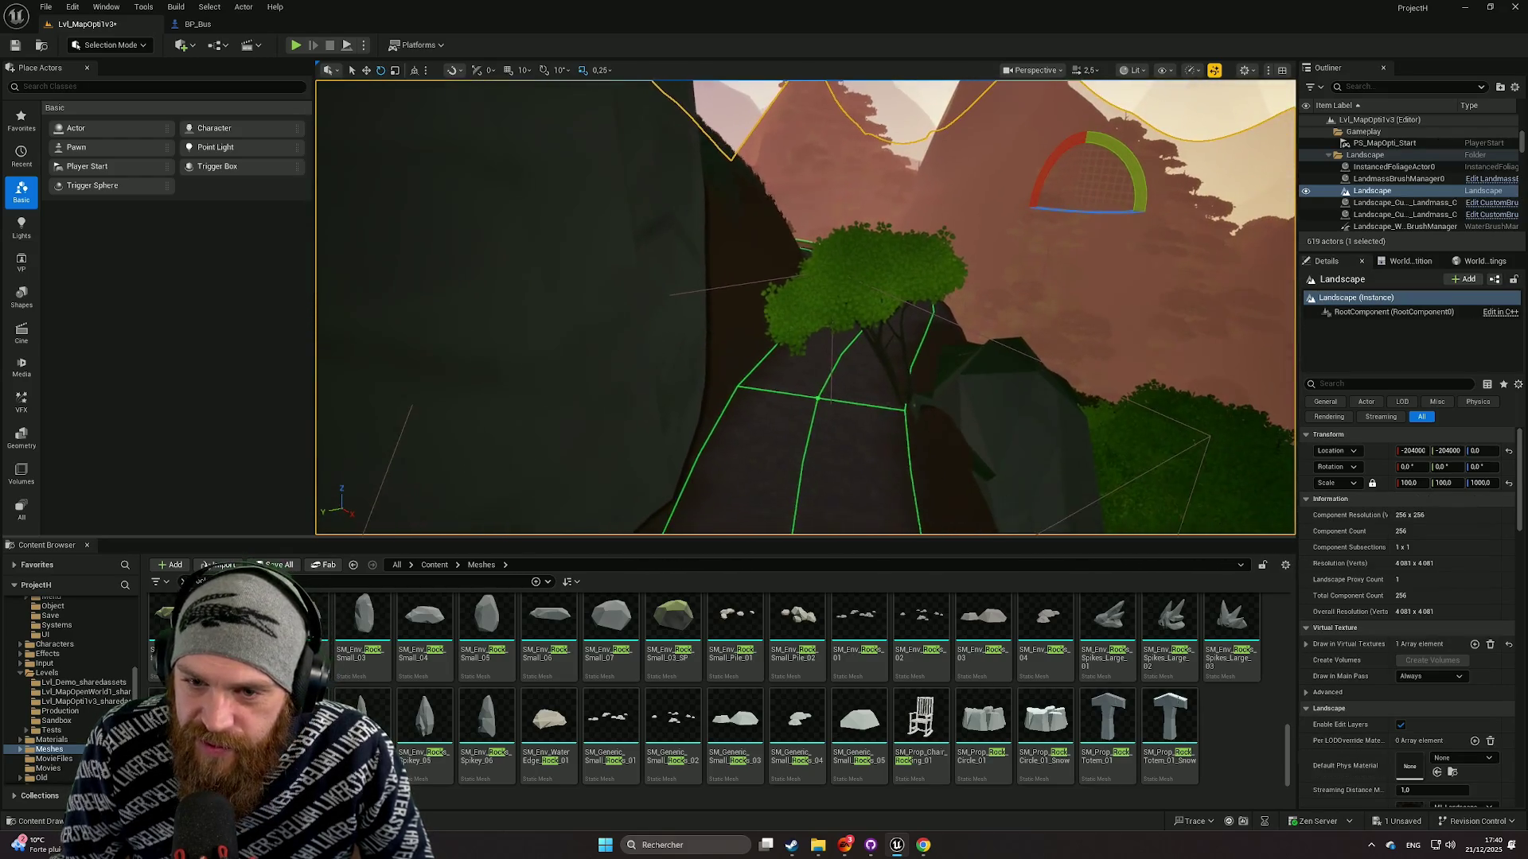
key(s)
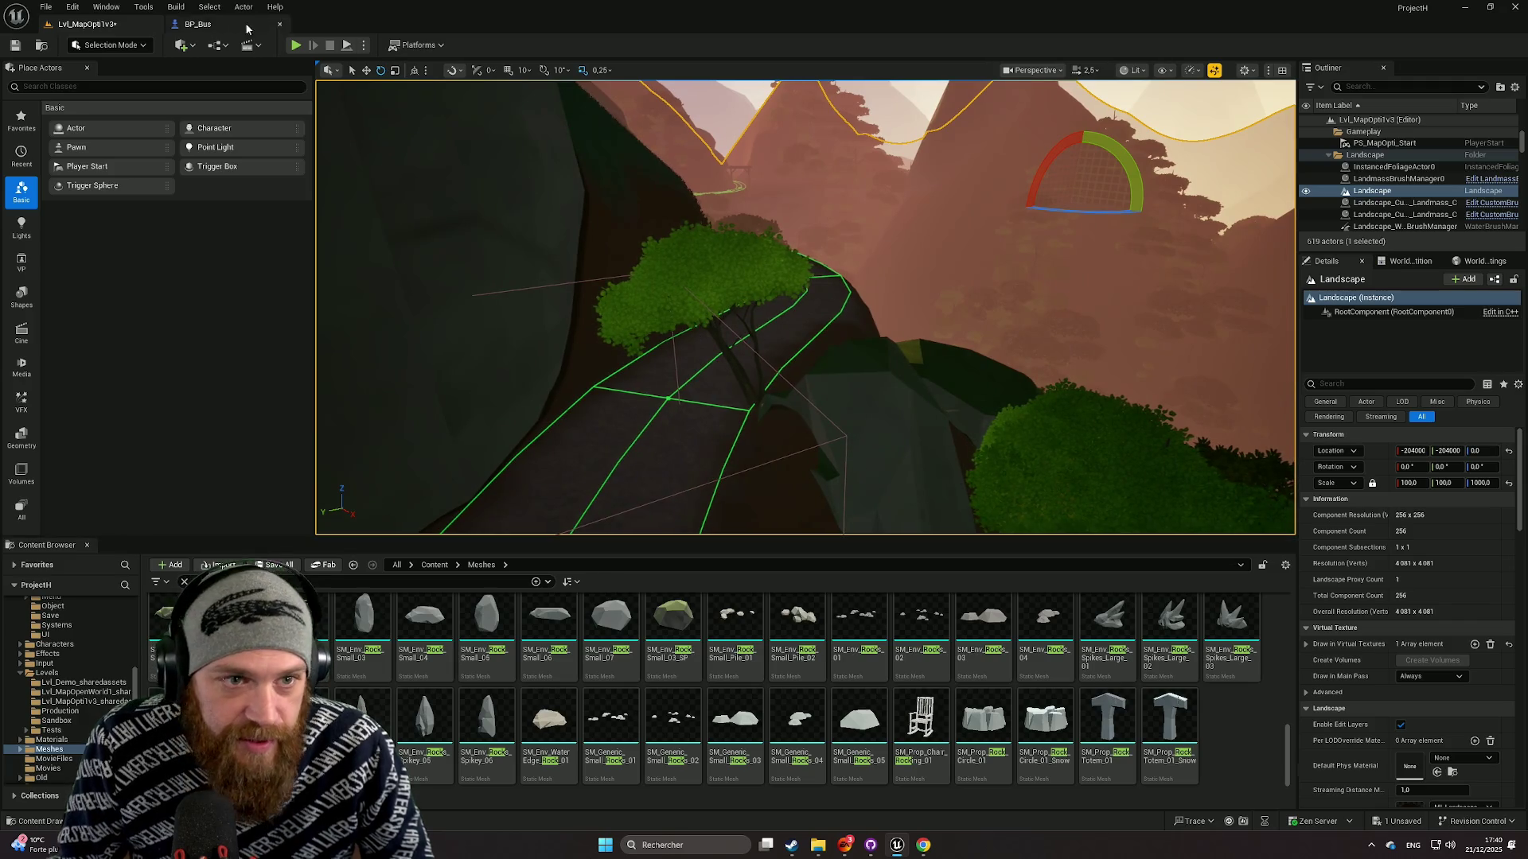
click(112, 45)
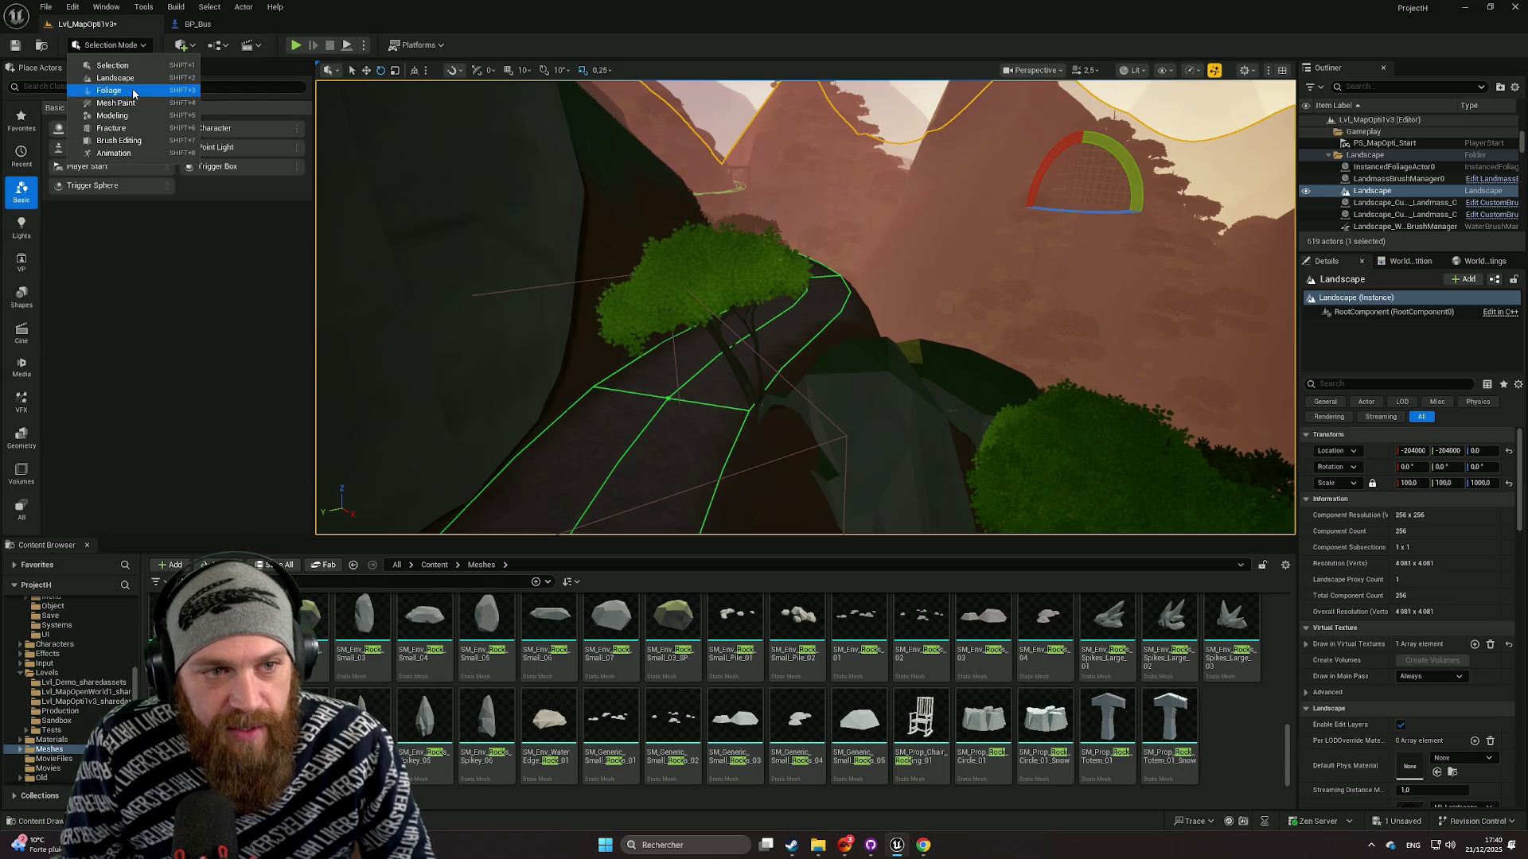
click(135, 90)
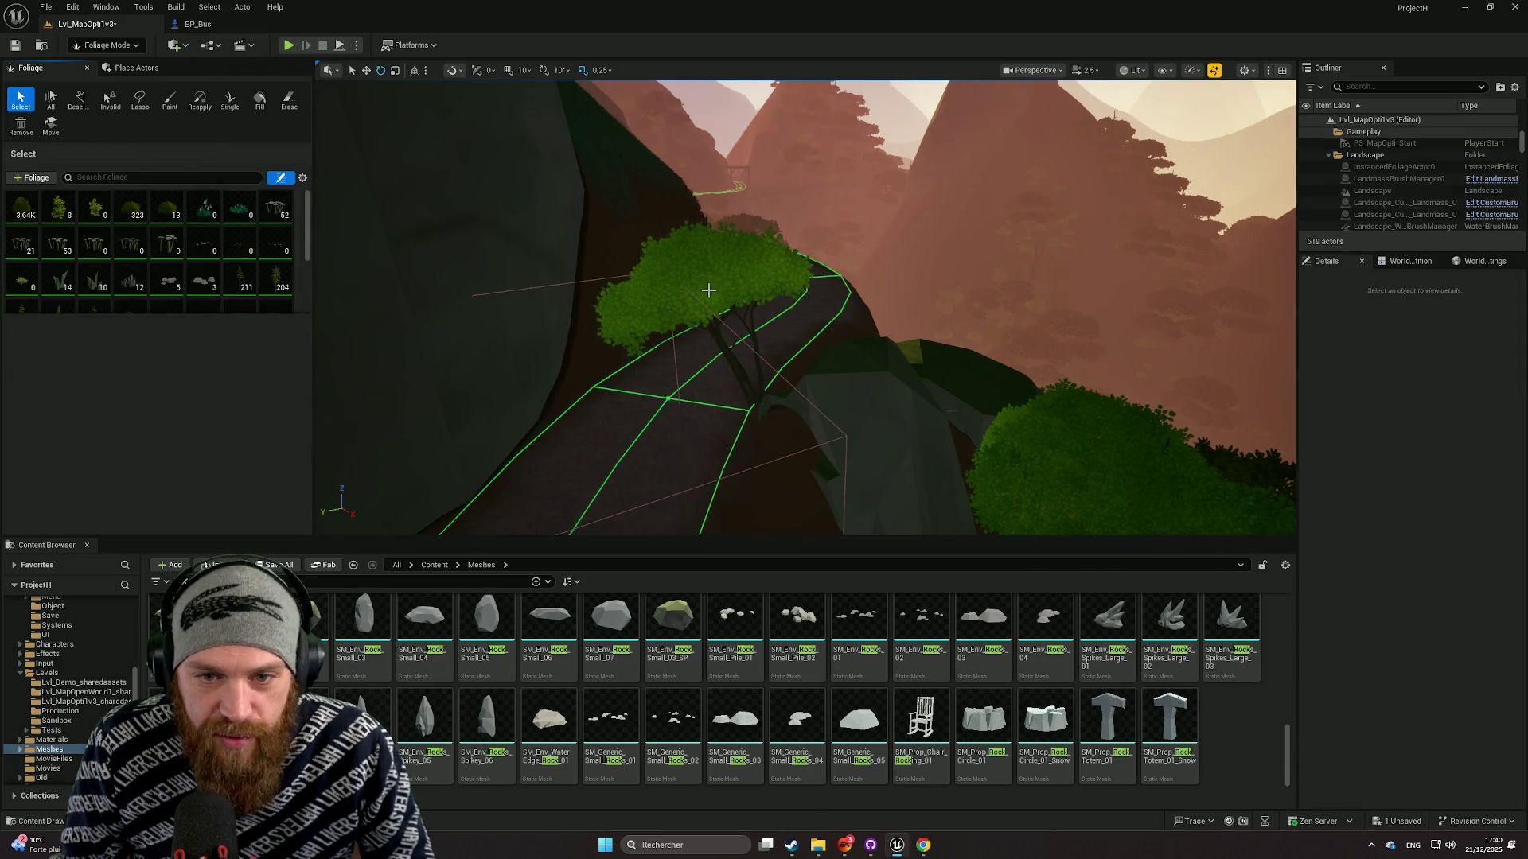
click(709, 290)
key(Delete)
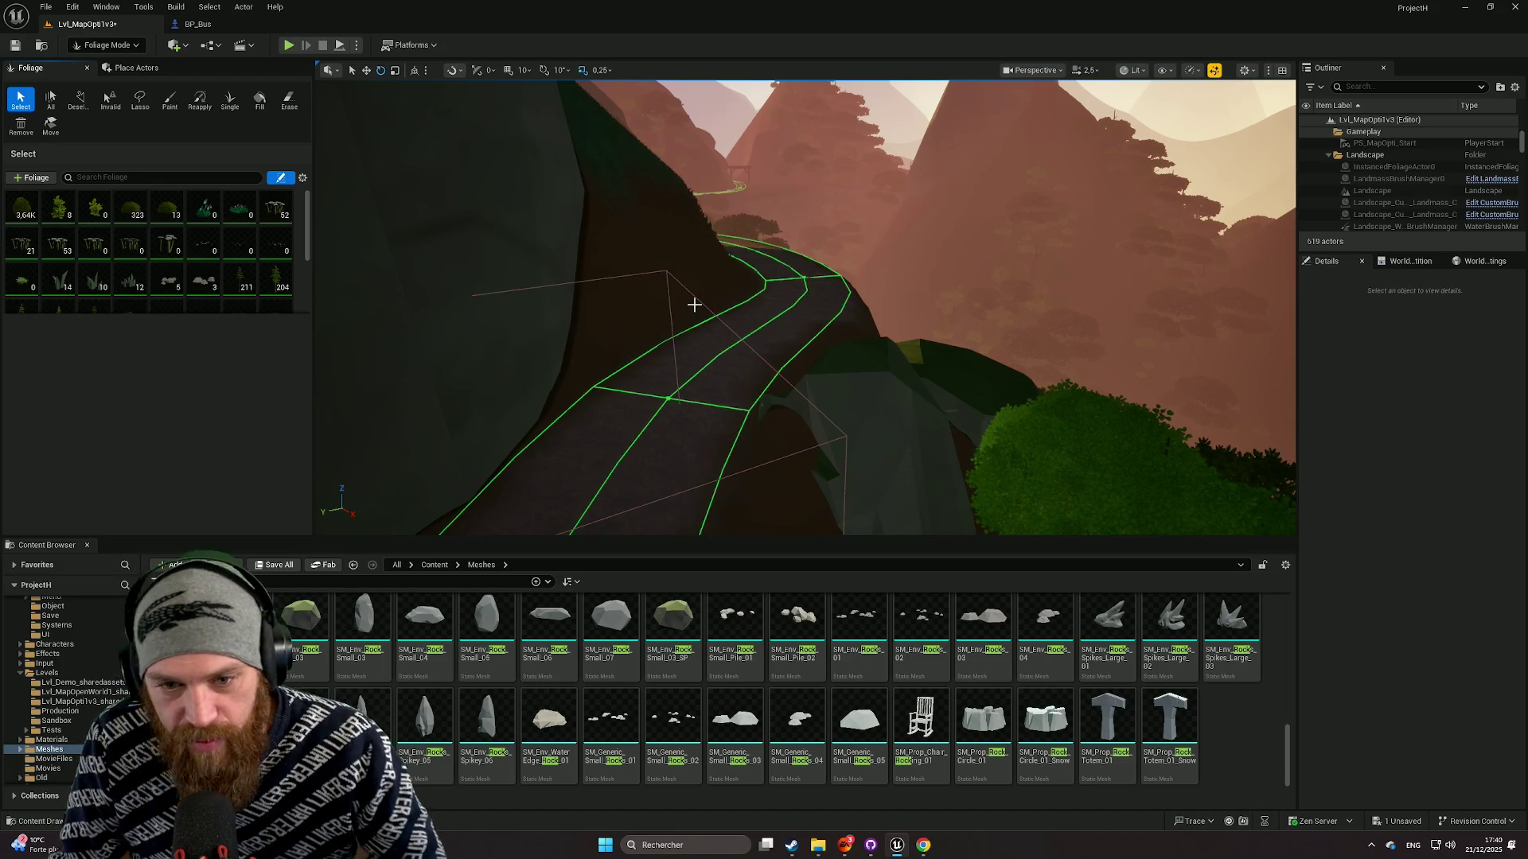
click(116, 47)
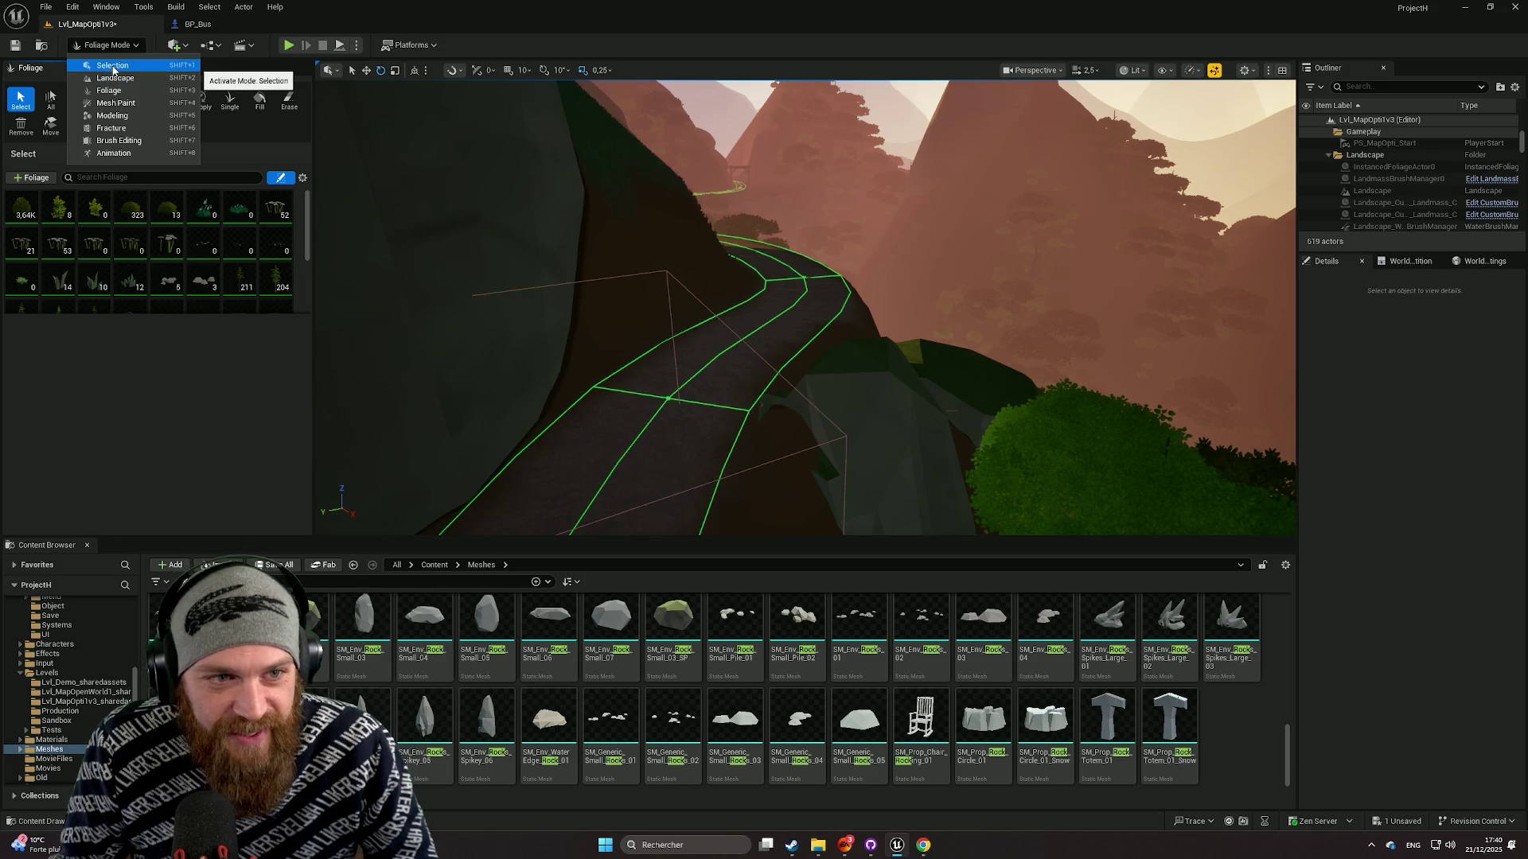
click(118, 70)
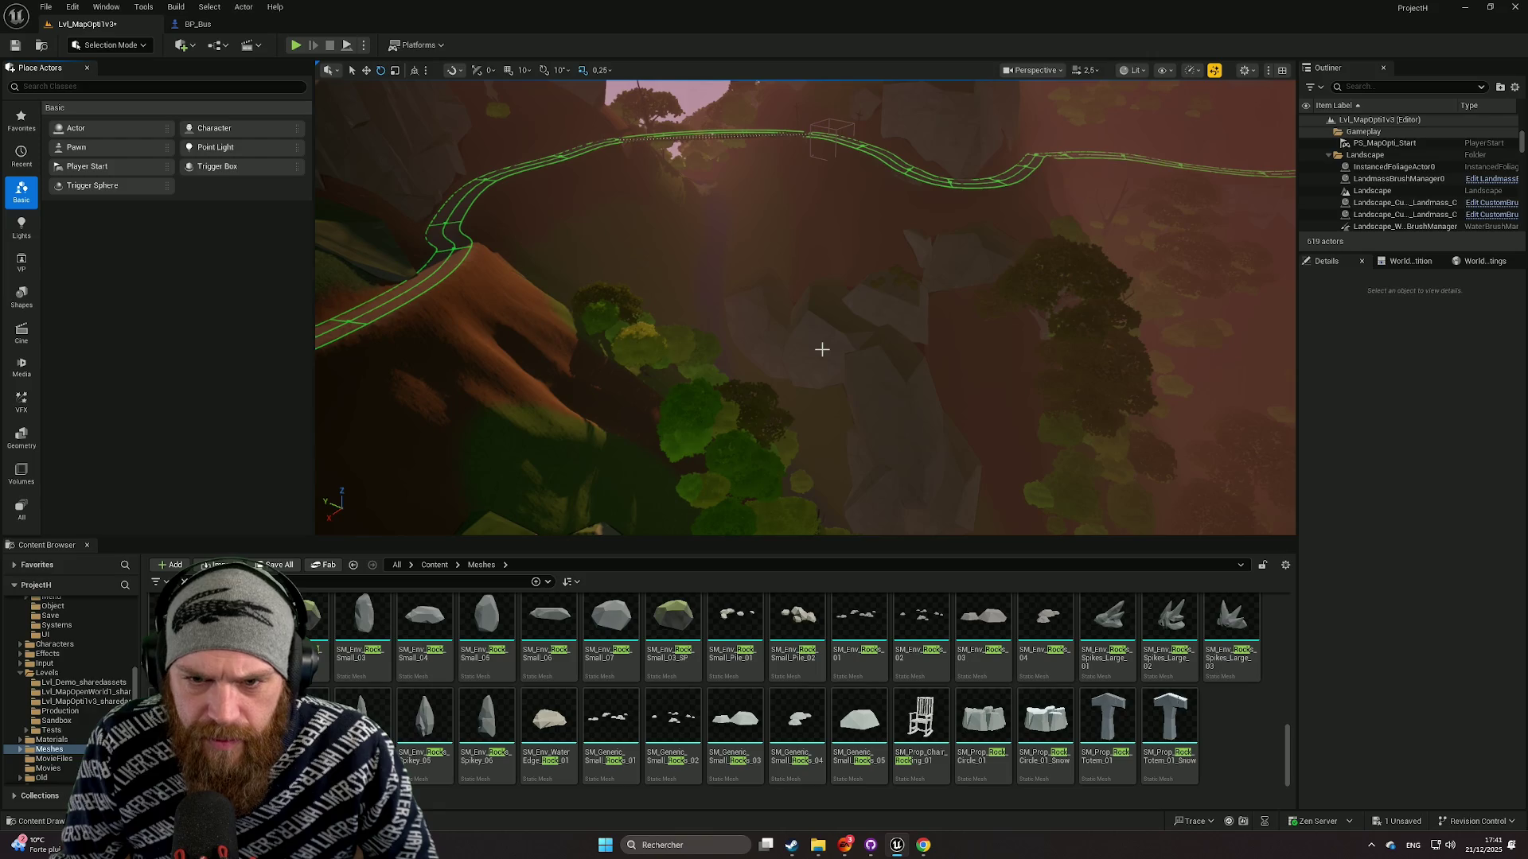
Duplicate the rock pile below the path, shrink it slightly, and rotate it against the cliff.
click(819, 349)
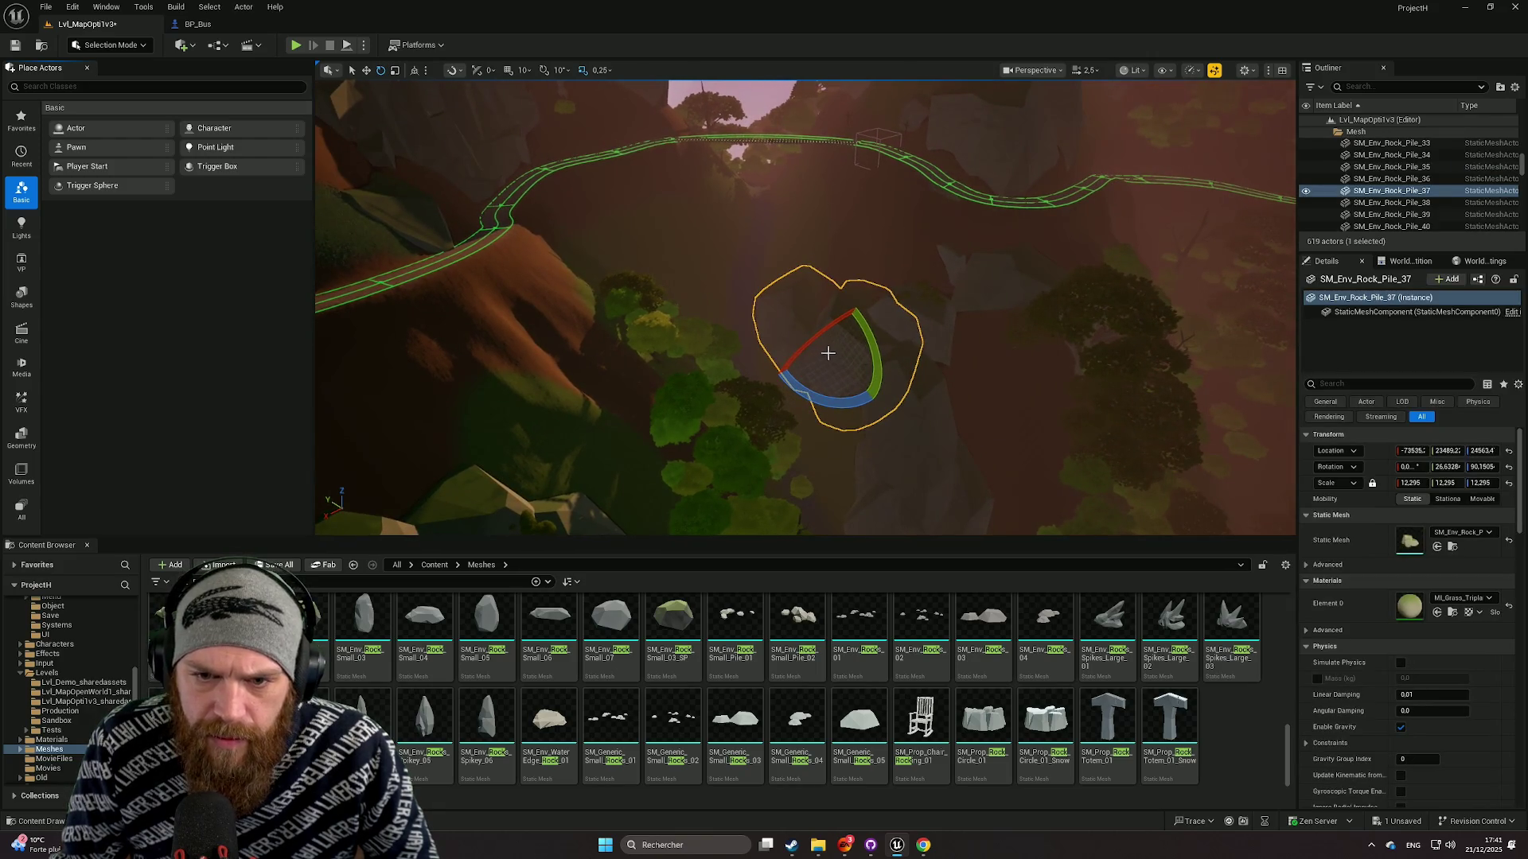
key(r)
mouse_move(866, 330)
mouse_down()
mouse_move(748, 374)
mouse_move(528, 416)
mouse_move(740, 438)
mouse_move(535, 414)
mouse_up()
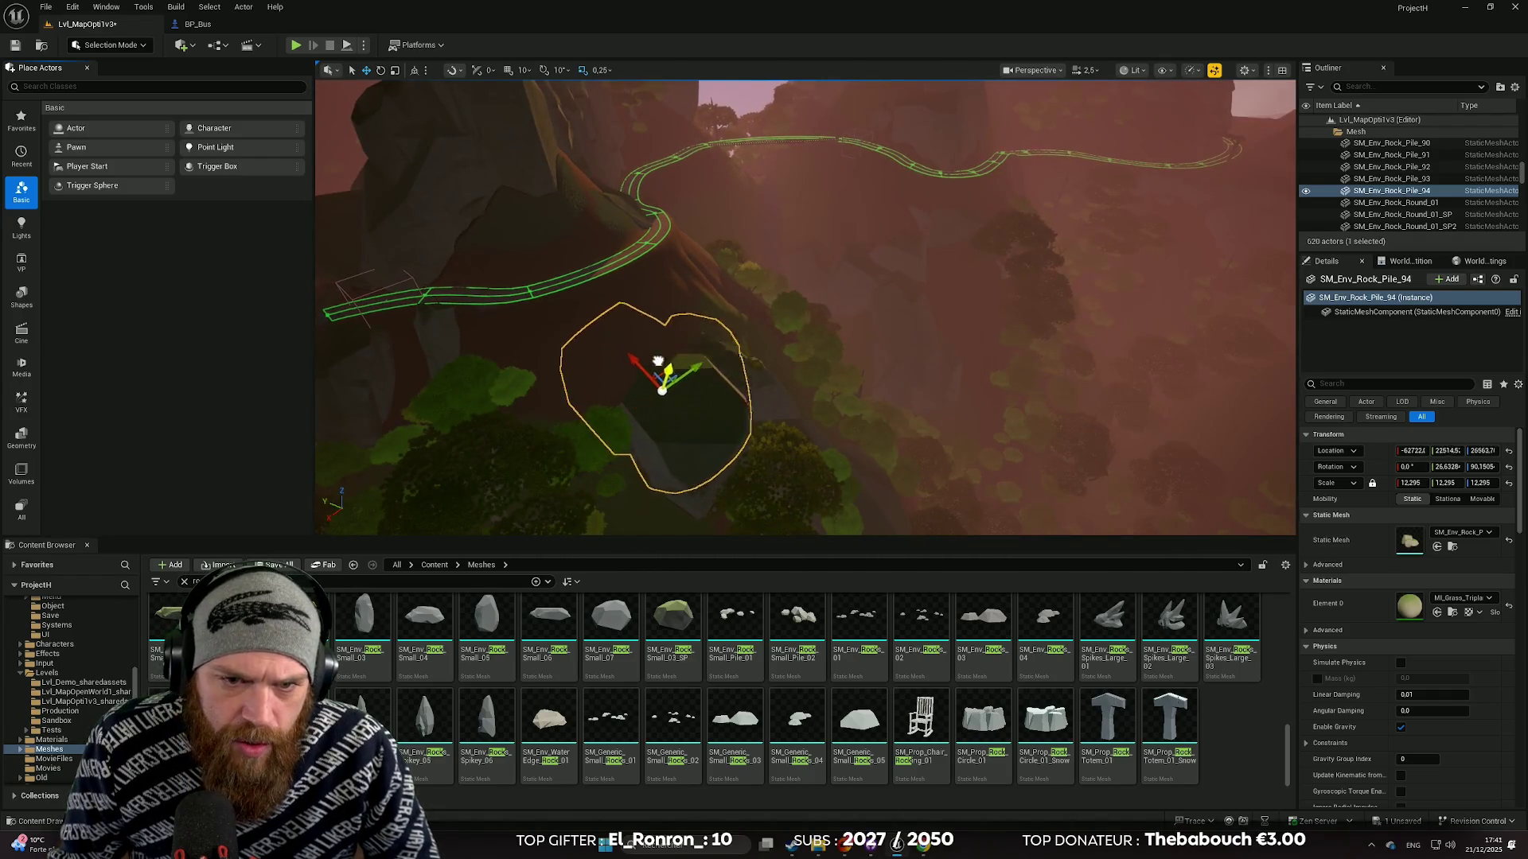
key(e)
mouse_move(625, 351)
mouse_down()
mouse_move(668, 405)
mouse_move(682, 360)
mouse_move(613, 374)
mouse_move(628, 350)
mouse_move(644, 415)
mouse_up()
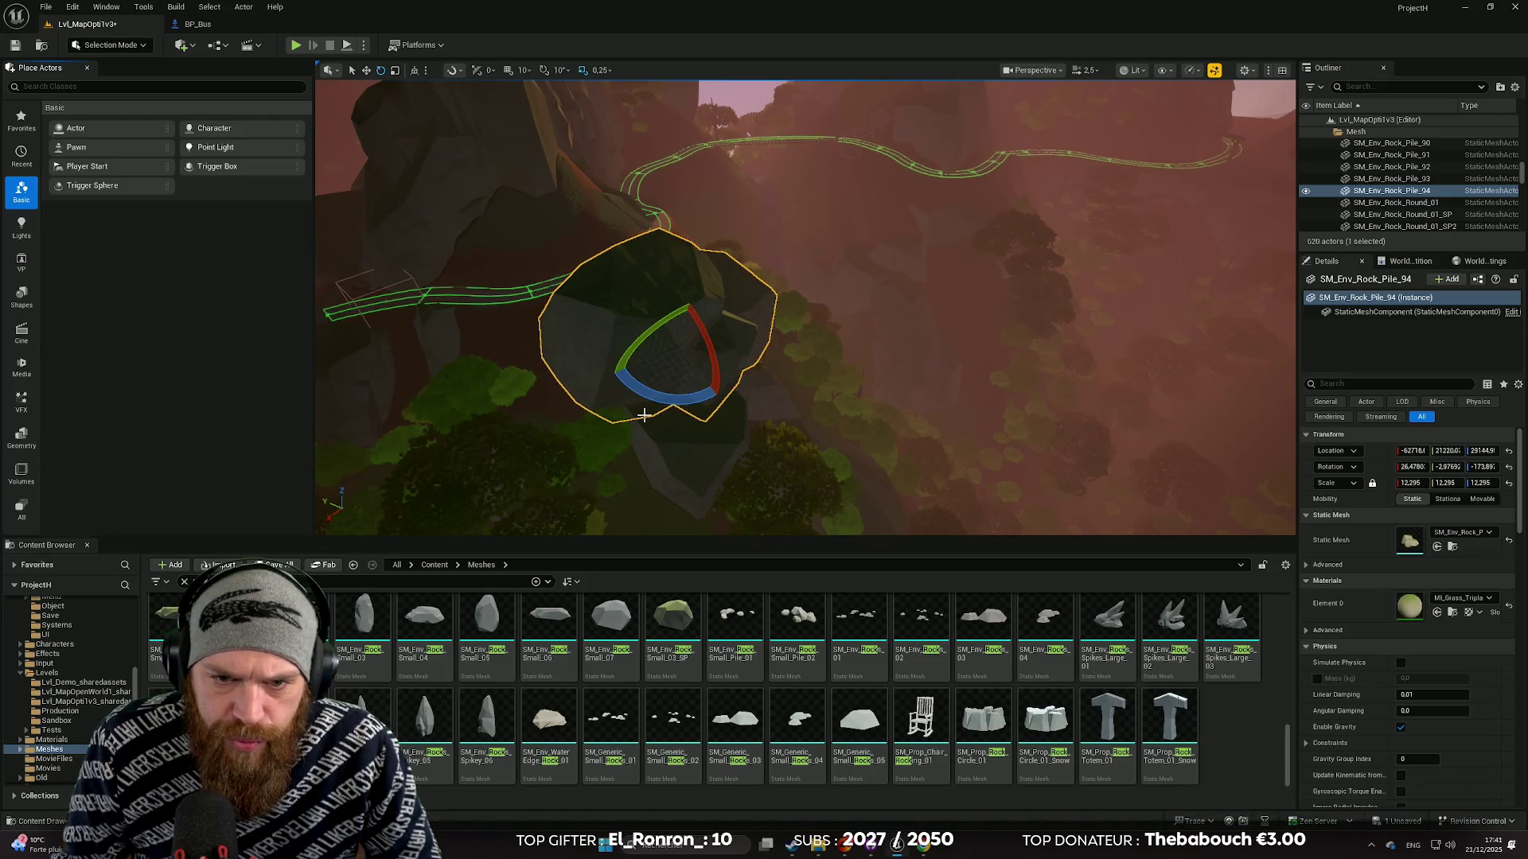
drag(688, 300, 689, 301)
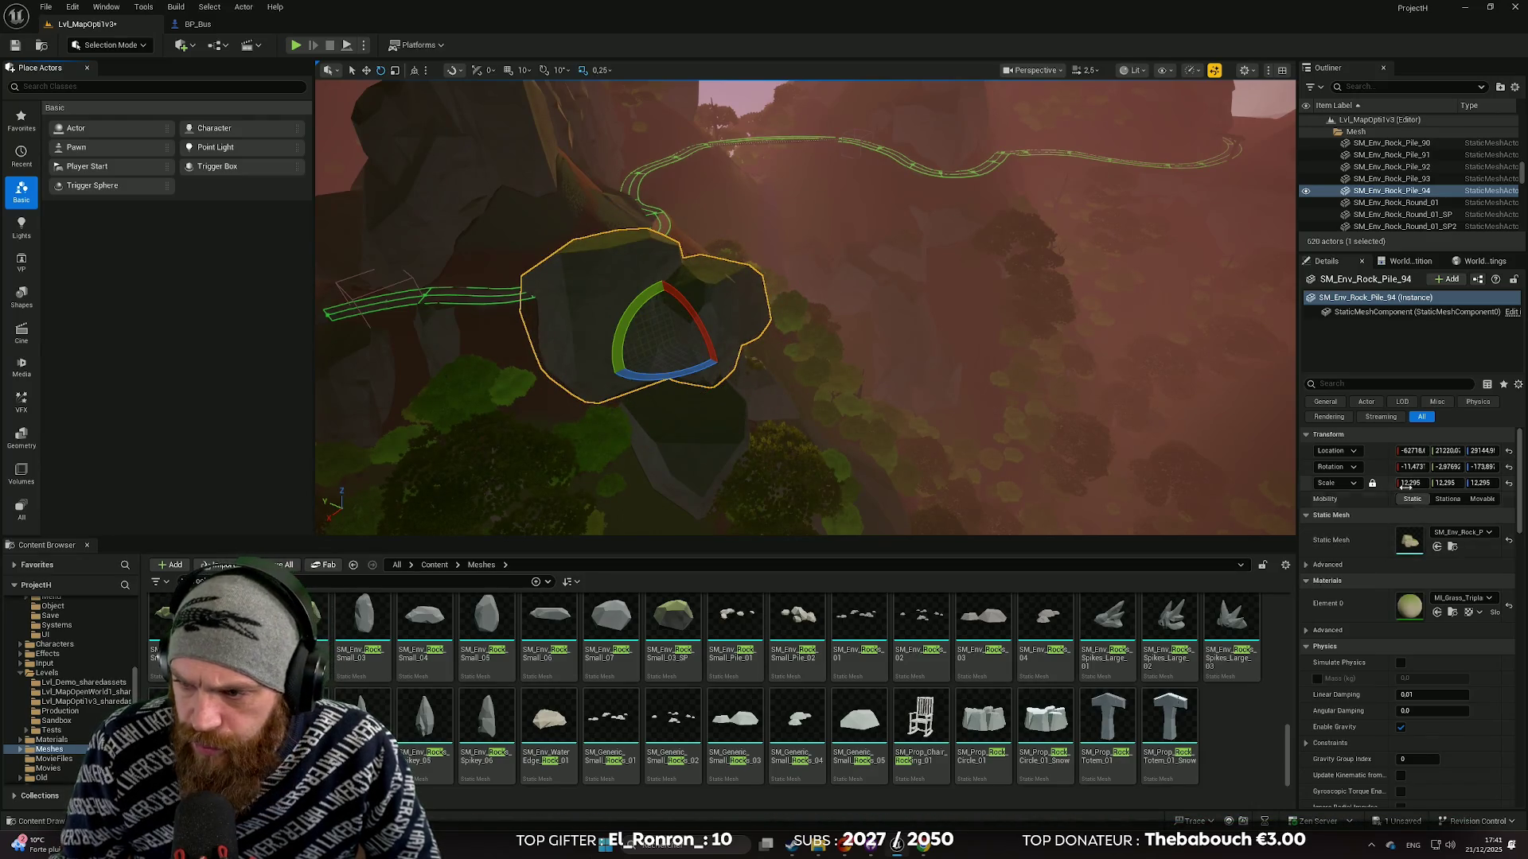
drag(1408, 483, 1393, 483)
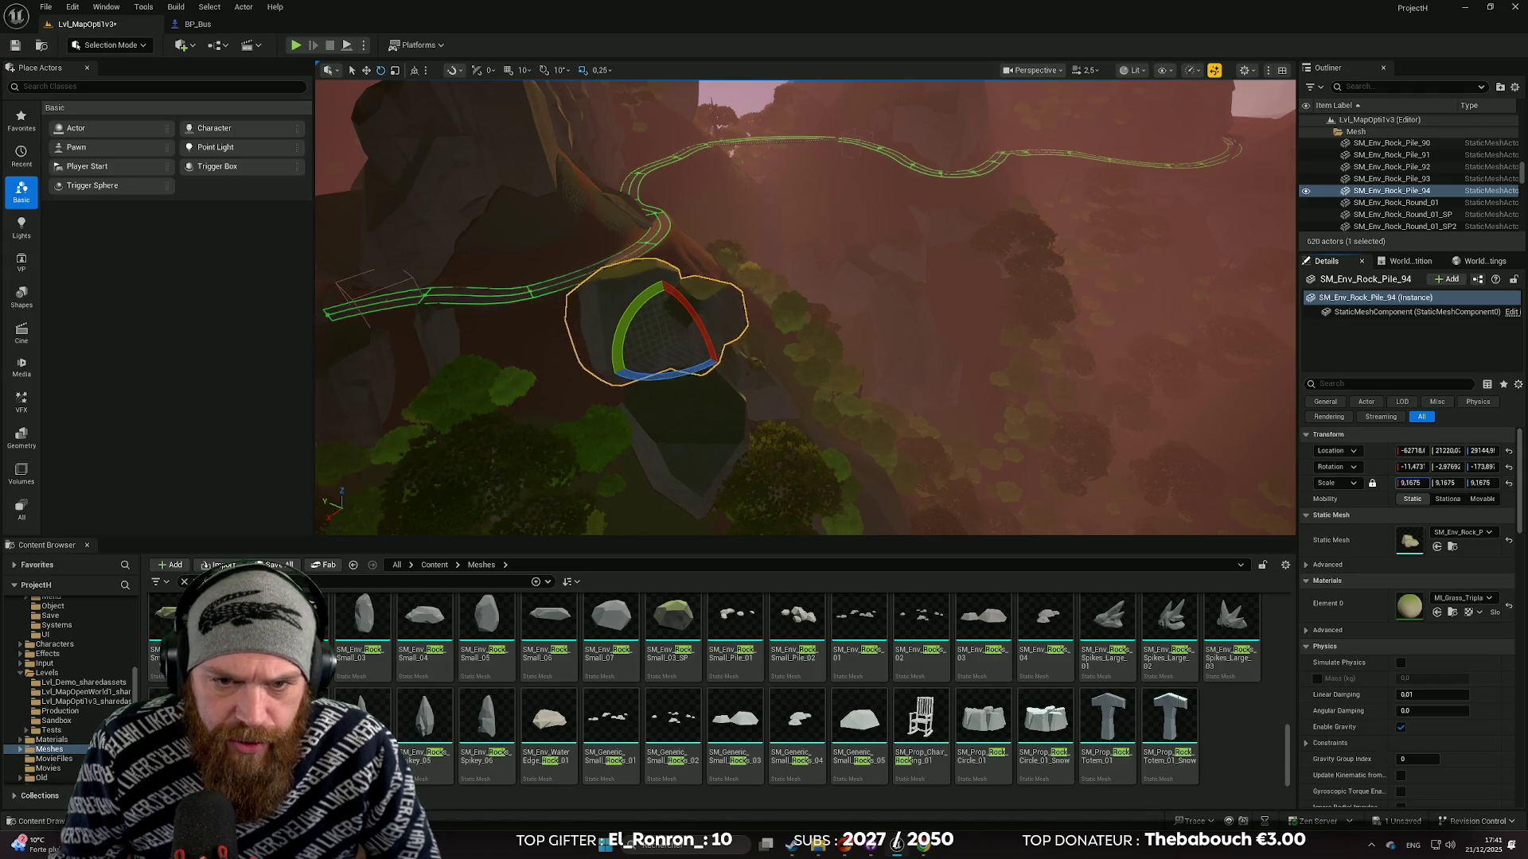
mouse_move(711, 321)
mouse_down()
mouse_move(585, 350)
mouse_move(639, 363)
mouse_up()
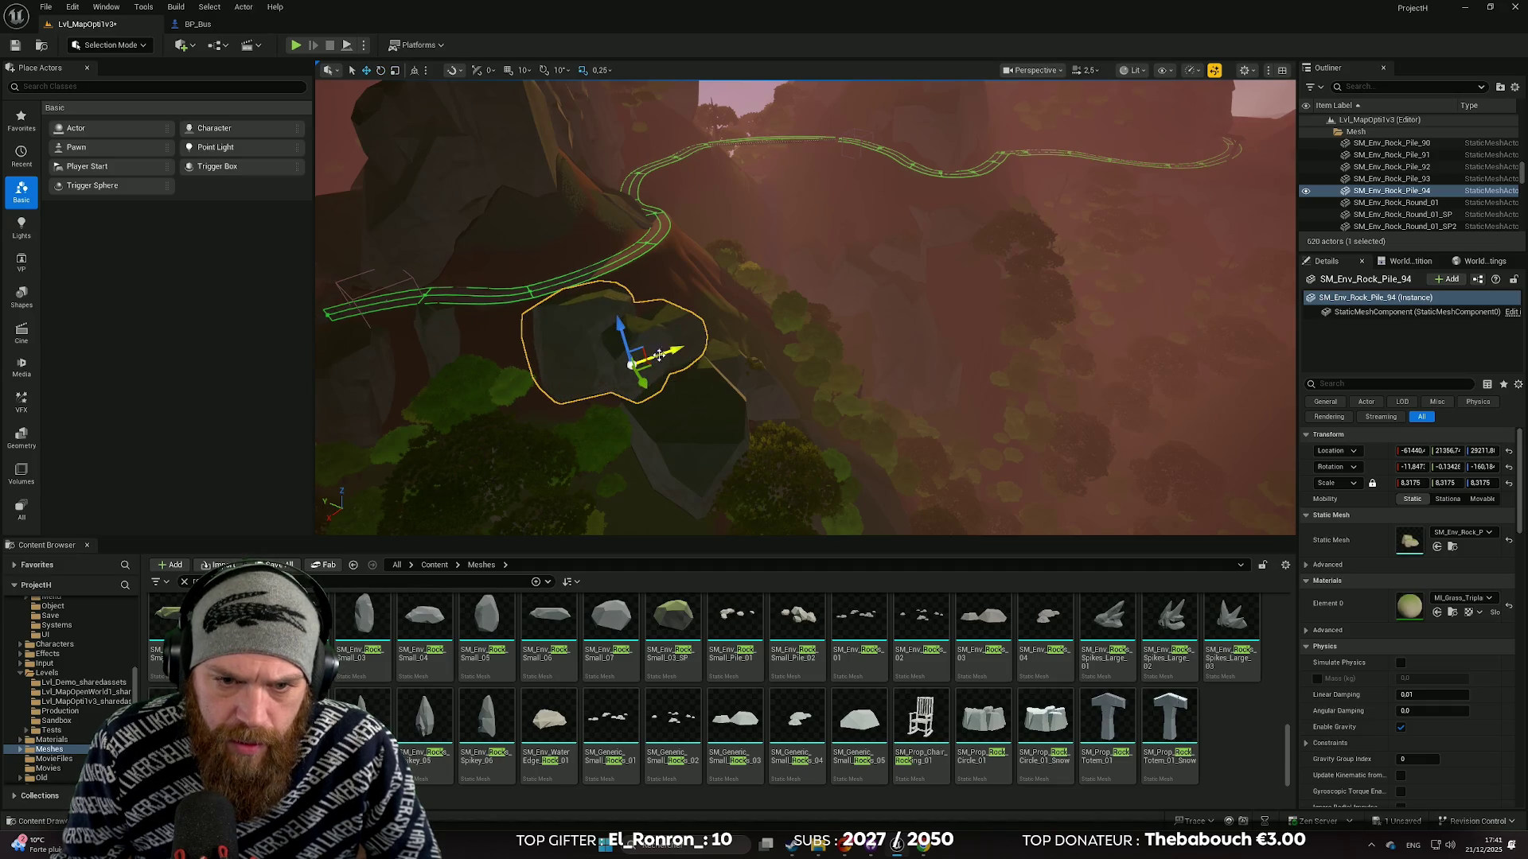
mouse_move(590, 400)
mouse_down()
mouse_move(647, 334)
mouse_move(767, 374)
mouse_move(562, 398)
mouse_up()
key(e)
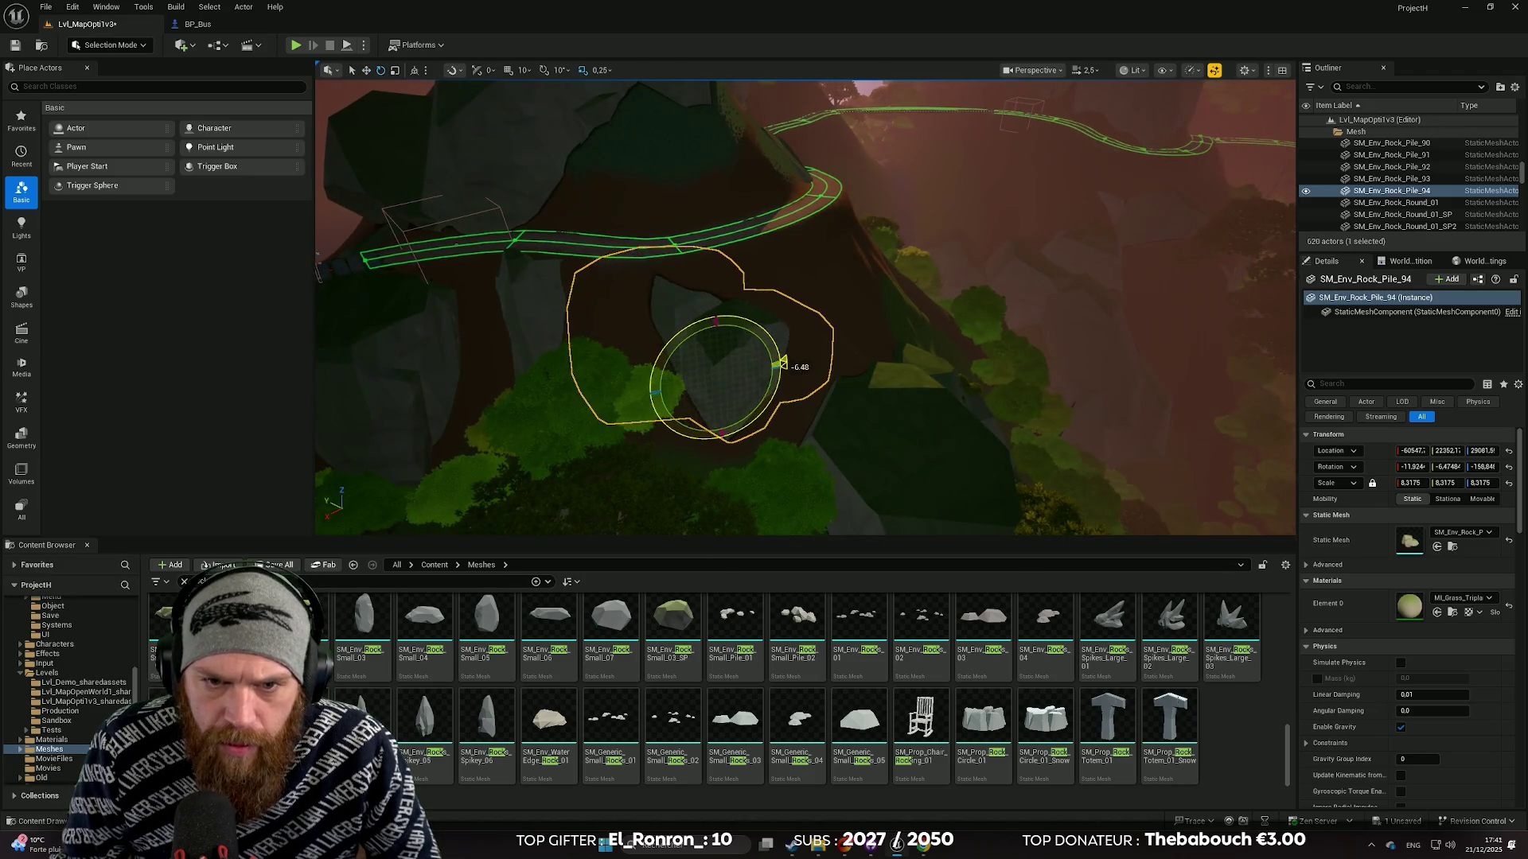
mouse_move(784, 364)
mouse_down()
mouse_move(763, 378)
mouse_move(842, 385)
mouse_move(721, 311)
mouse_move(857, 378)
mouse_up()
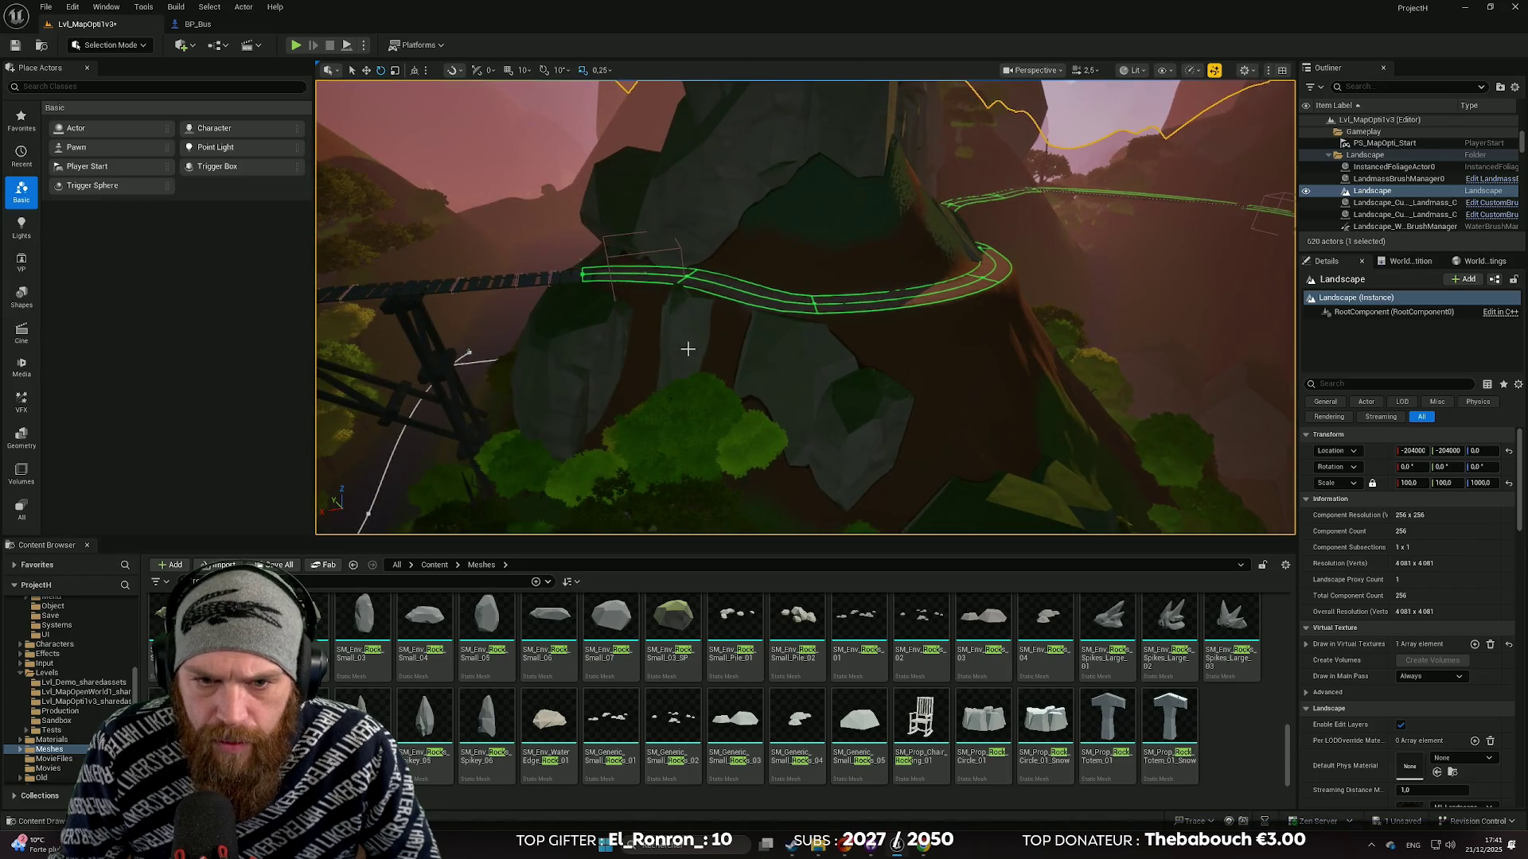
Duplicate the spiky rock below the path, move the copy into place and tilt it.
click(676, 300)
mouse_move(675, 284)
alt+mouse_down()
mouse_move(876, 379)
mouse_move(1035, 321)
mouse_move(1153, 351)
mouse_move(1183, 342)
mouse_move(982, 355)
mouse_move(563, 311)
alt+mouse_up()
mouse_move(633, 355)
alt+mouse_down()
mouse_move(629, 239)
mouse_move(796, 239)
mouse_move(773, 231)
mouse_move(818, 249)
mouse_move(777, 246)
mouse_move(771, 341)
mouse_move(796, 290)
mouse_move(801, 354)
alt+mouse_up()
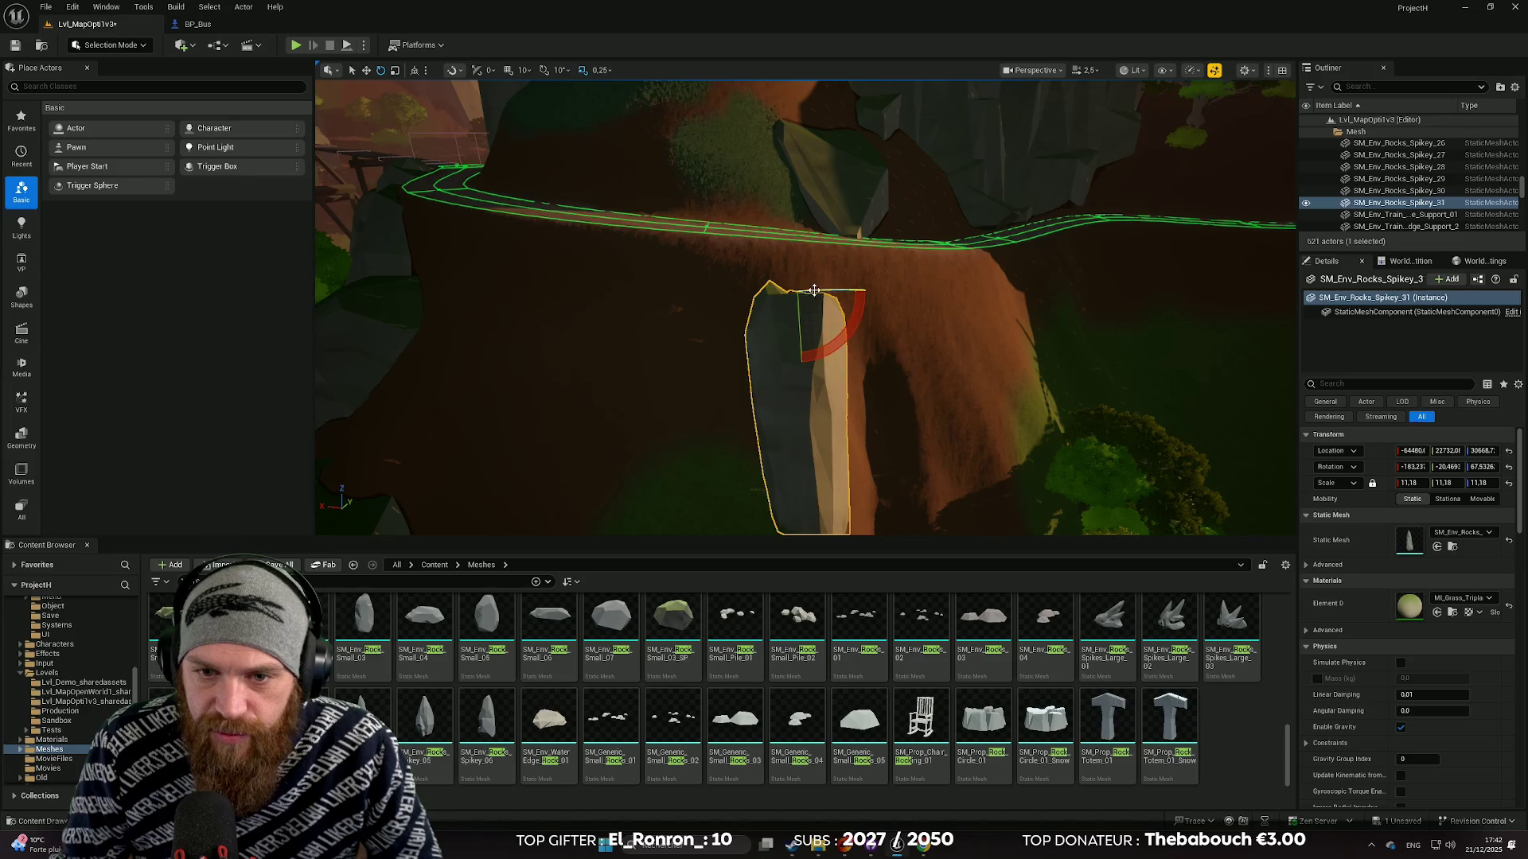
mouse_move(814, 290)
mouse_down()
mouse_move(705, 300)
mouse_move(726, 313)
mouse_up()
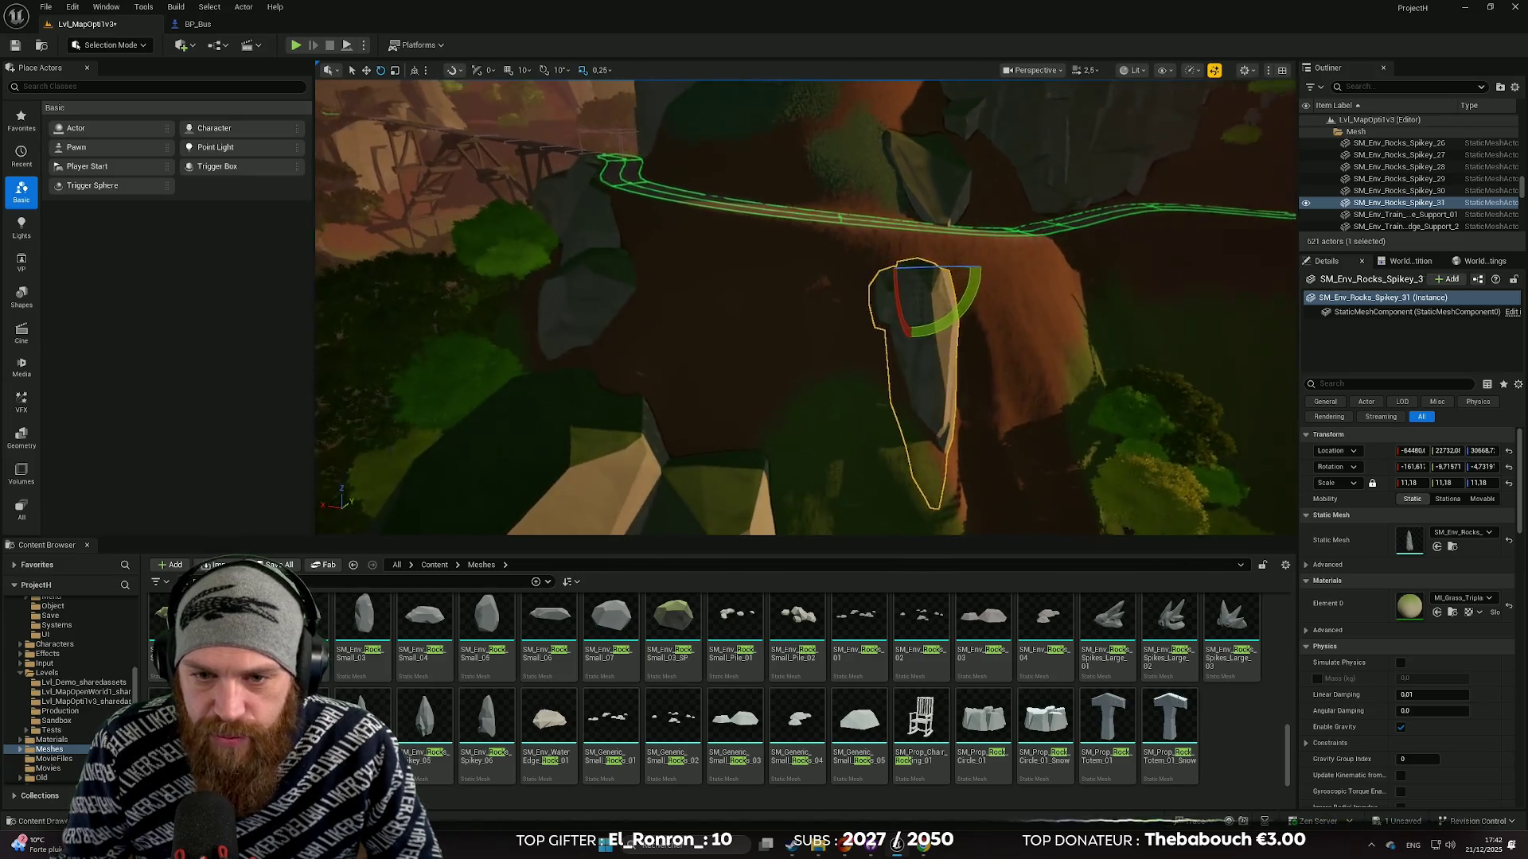
key(w)
drag(907, 312, 812, 271)
key(w)
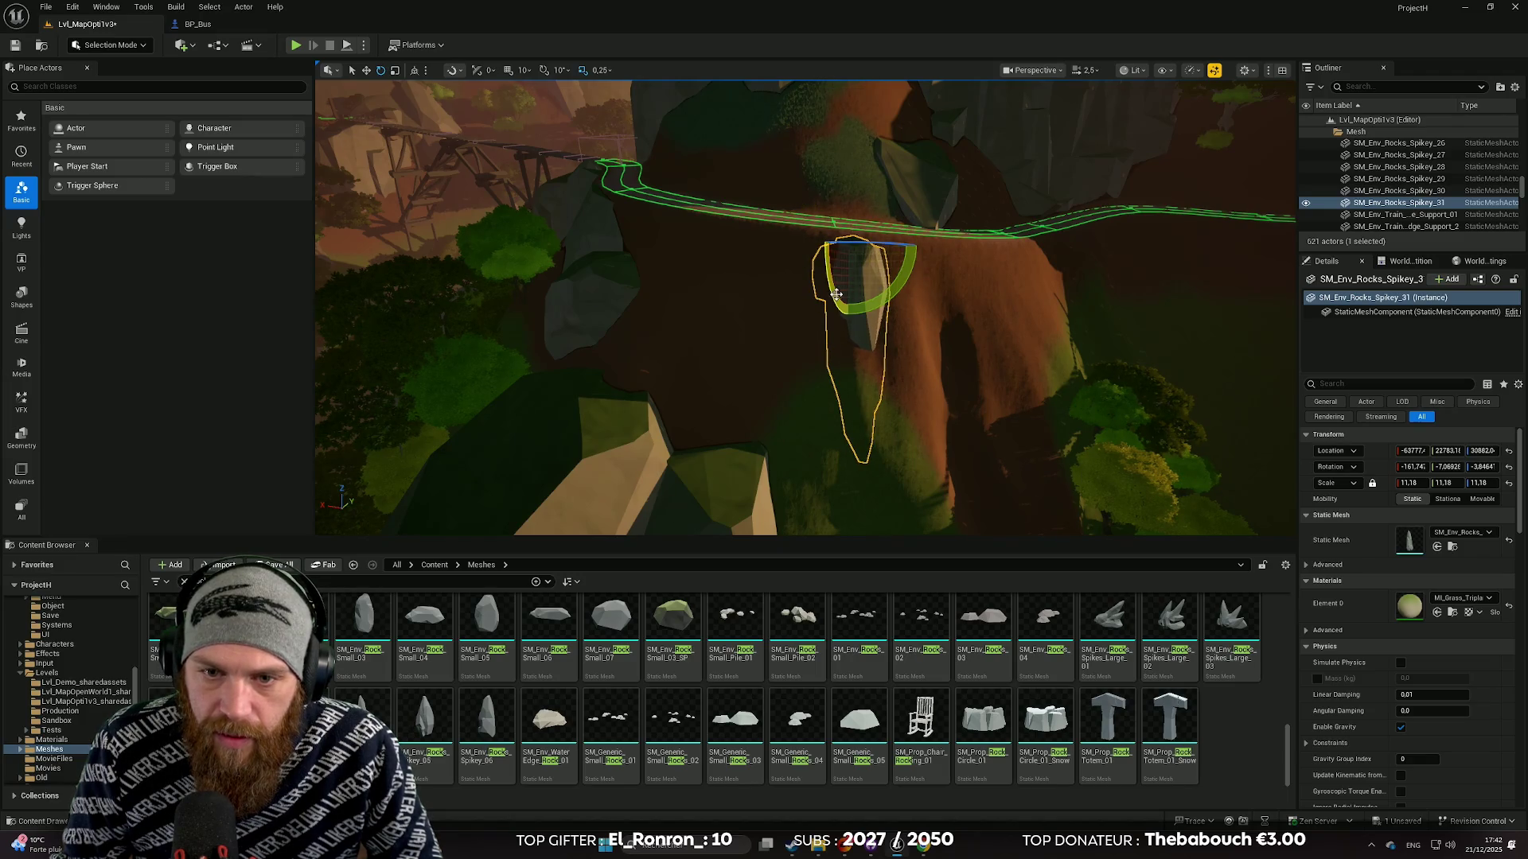
mouse_move(865, 302)
mouse_down()
mouse_move(785, 249)
mouse_move(832, 342)
mouse_move(843, 288)
mouse_move(795, 247)
mouse_move(828, 271)
mouse_move(823, 295)
mouse_up()
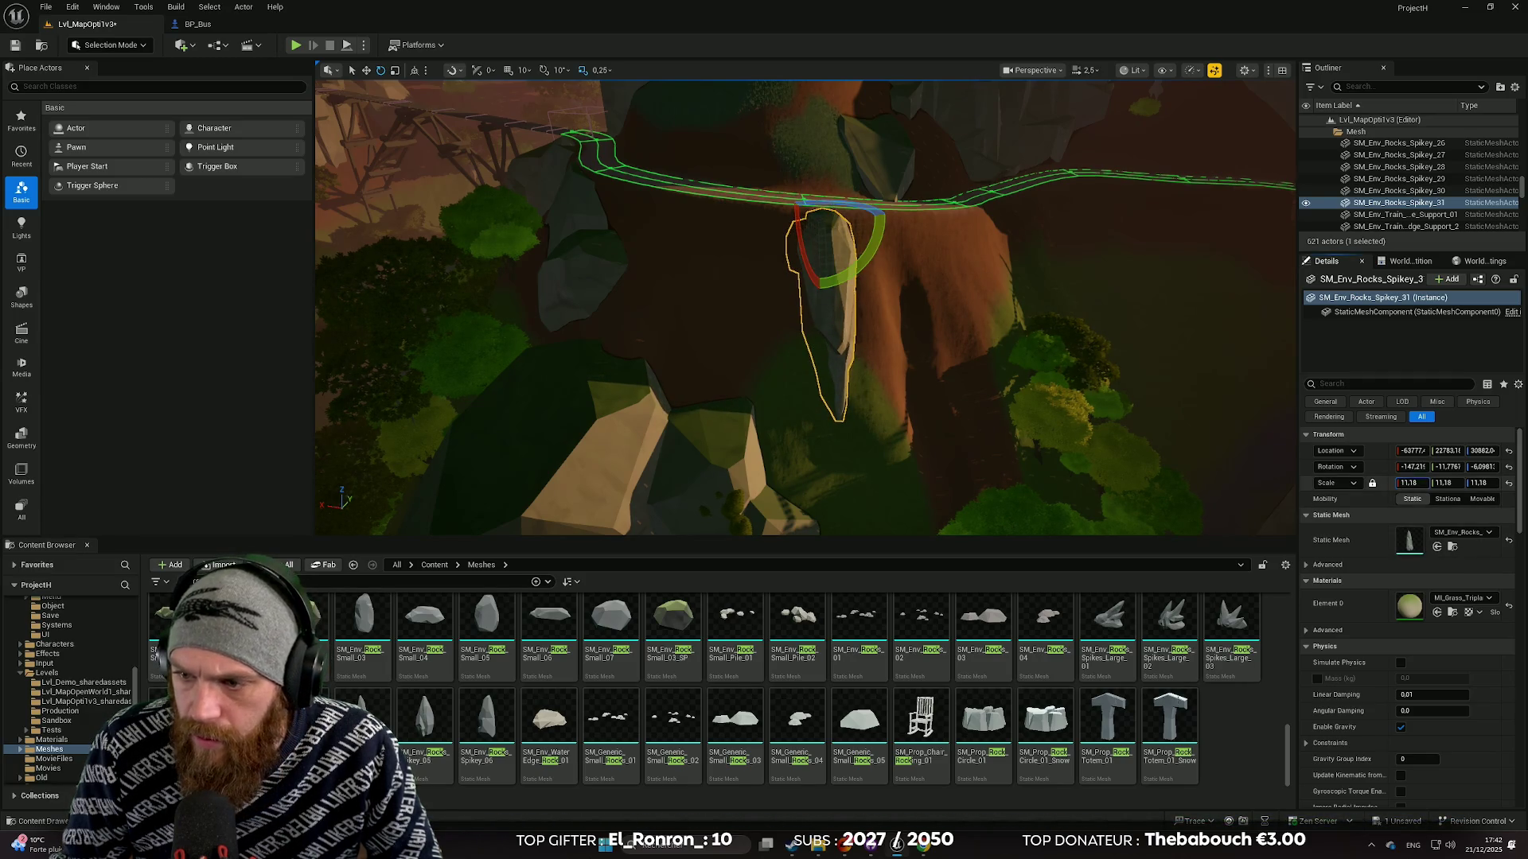
Scale the spiky rock copy up to about 18.5.
drag(1411, 483, 1443, 483)
mouse_move(965, 297)
mouse_down()
mouse_move(850, 263)
mouse_move(764, 277)
mouse_move(720, 295)
mouse_move(715, 336)
mouse_up()
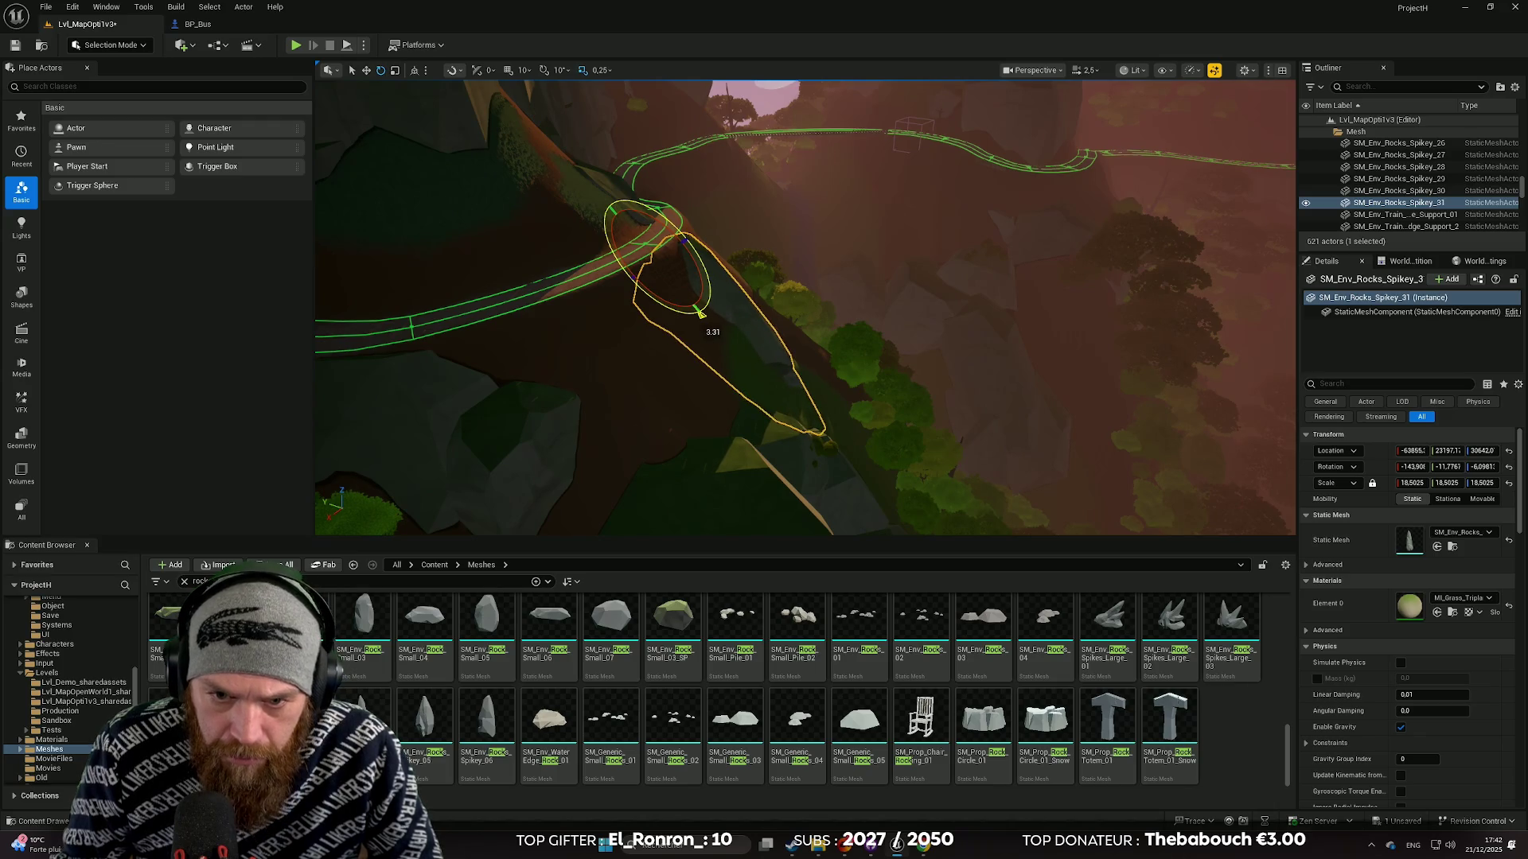
drag(715, 336, 740, 376)
scroll(805, 307, down, 2)
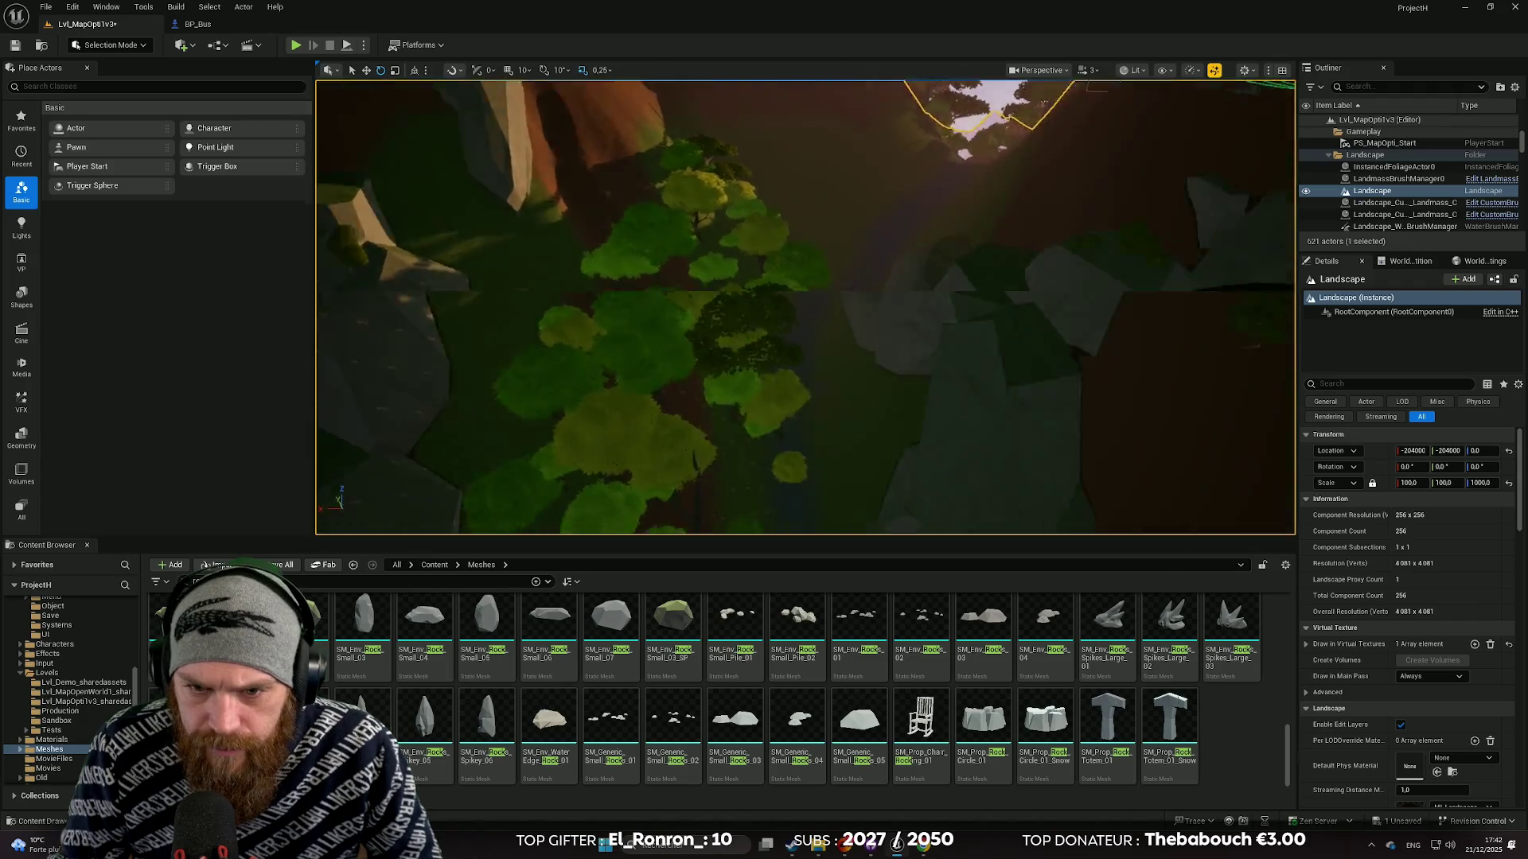
drag(740, 375, 746, 386)
scroll(805, 307, down, 1)
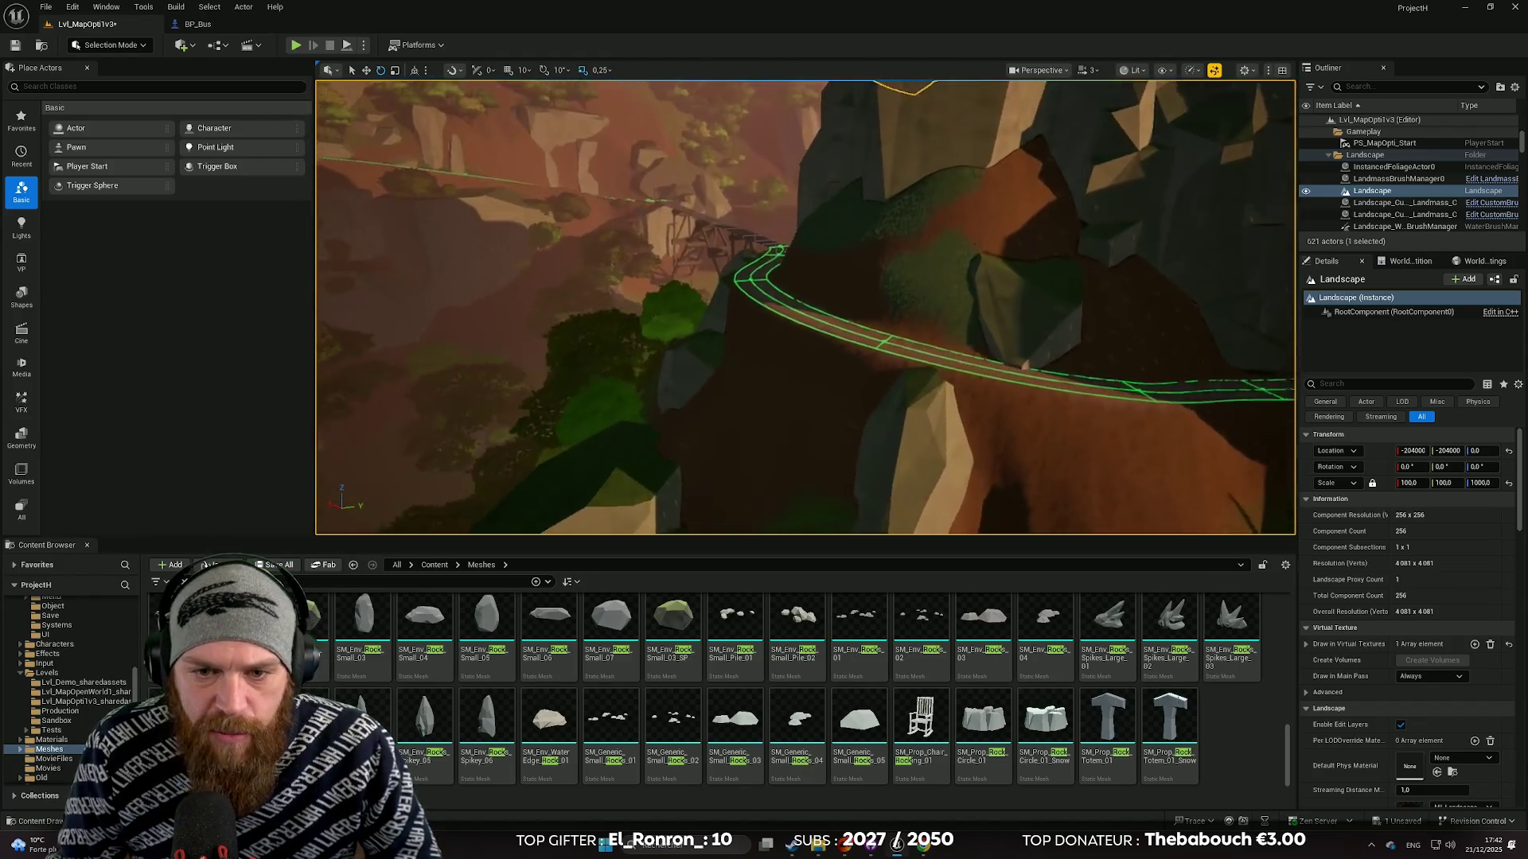
key(w)
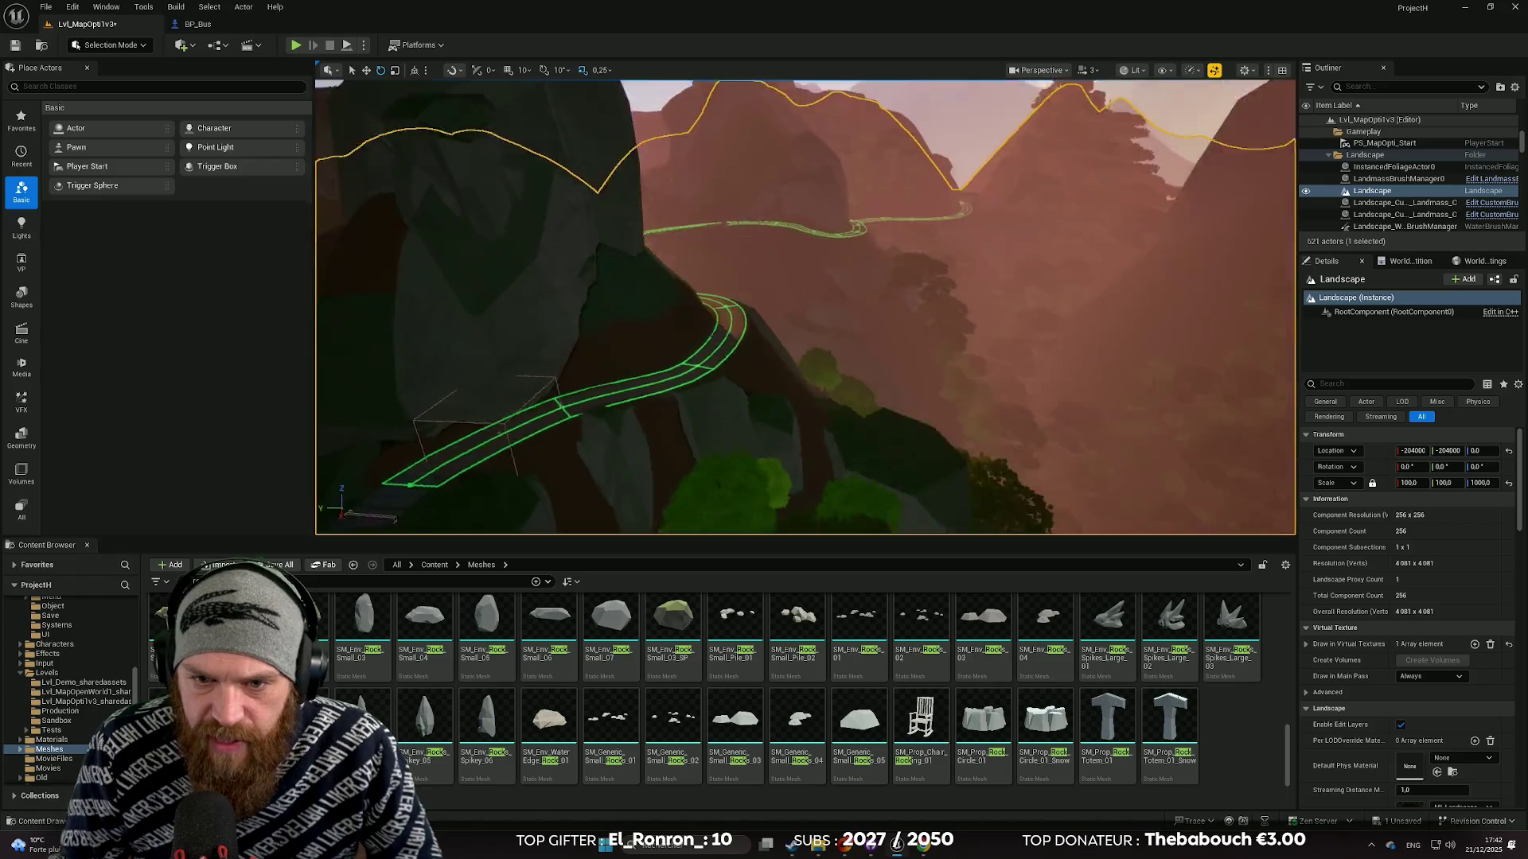
scroll(806, 307, down, 1)
key(w)
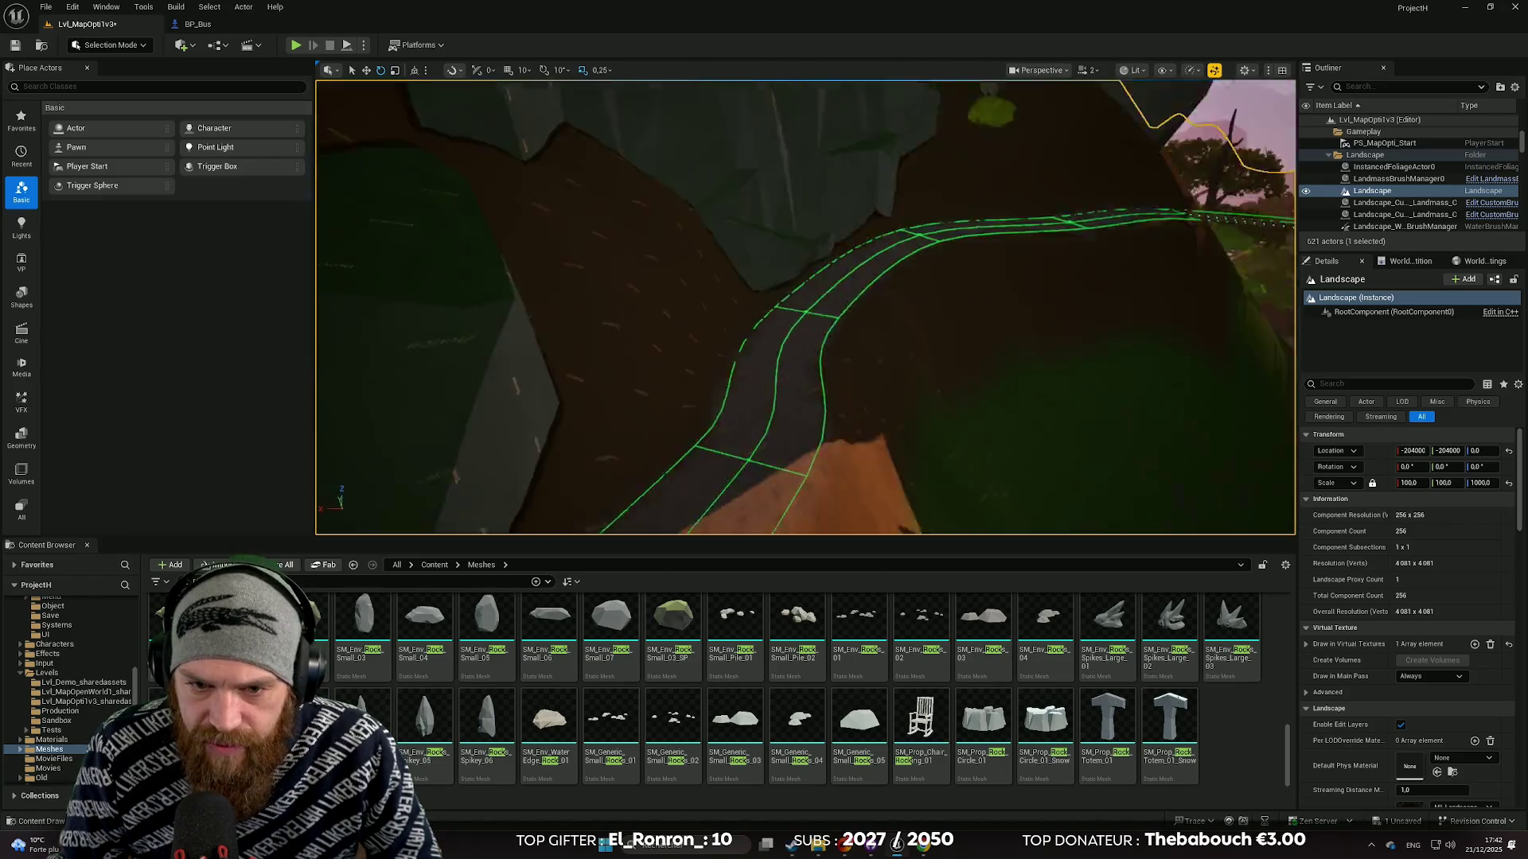
key(w)
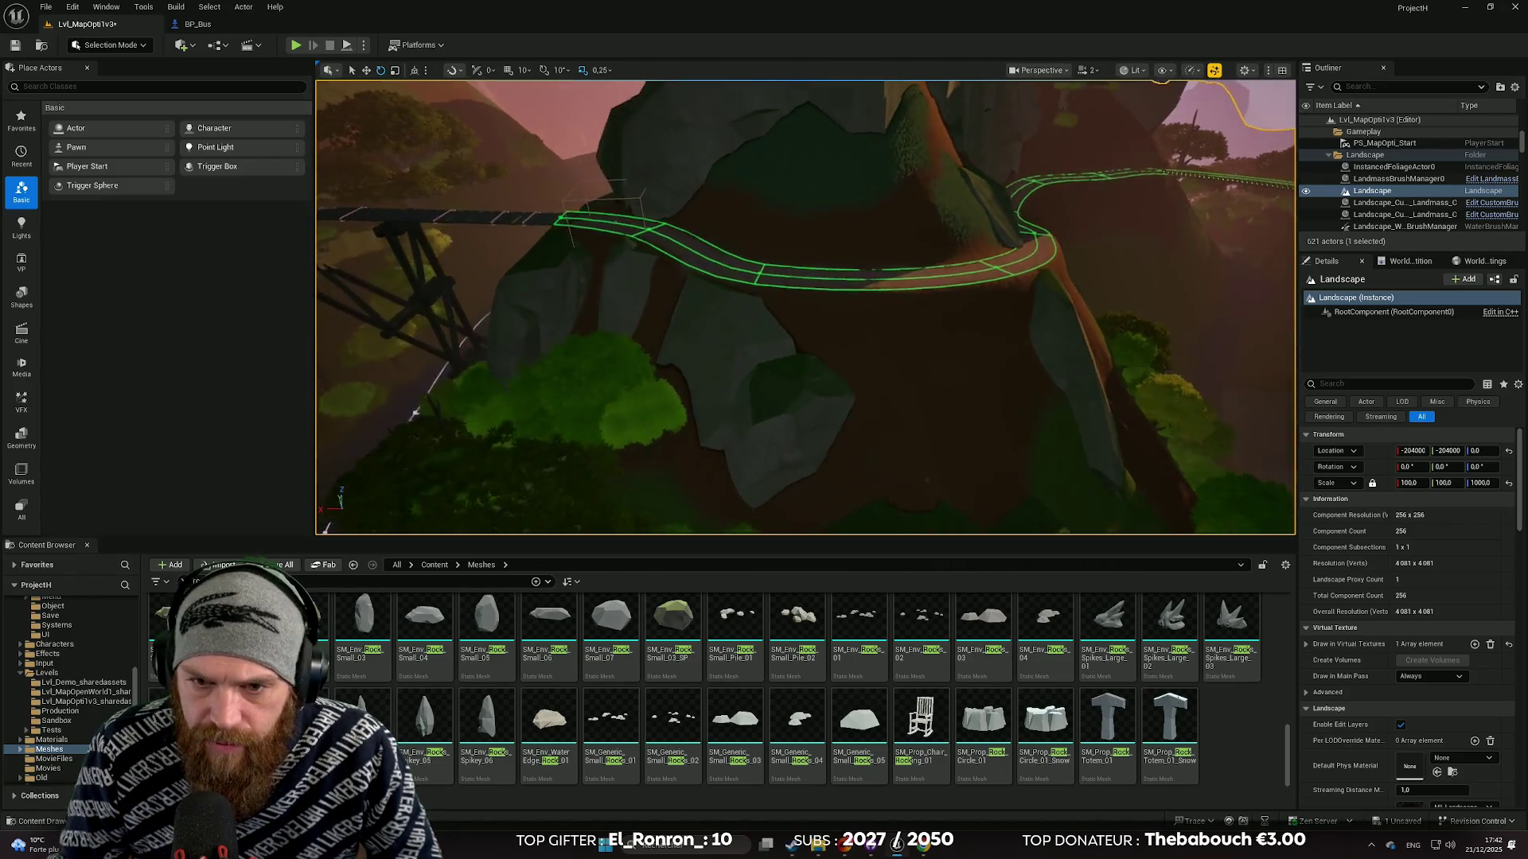
scroll(806, 307, down, 1)
key(w)
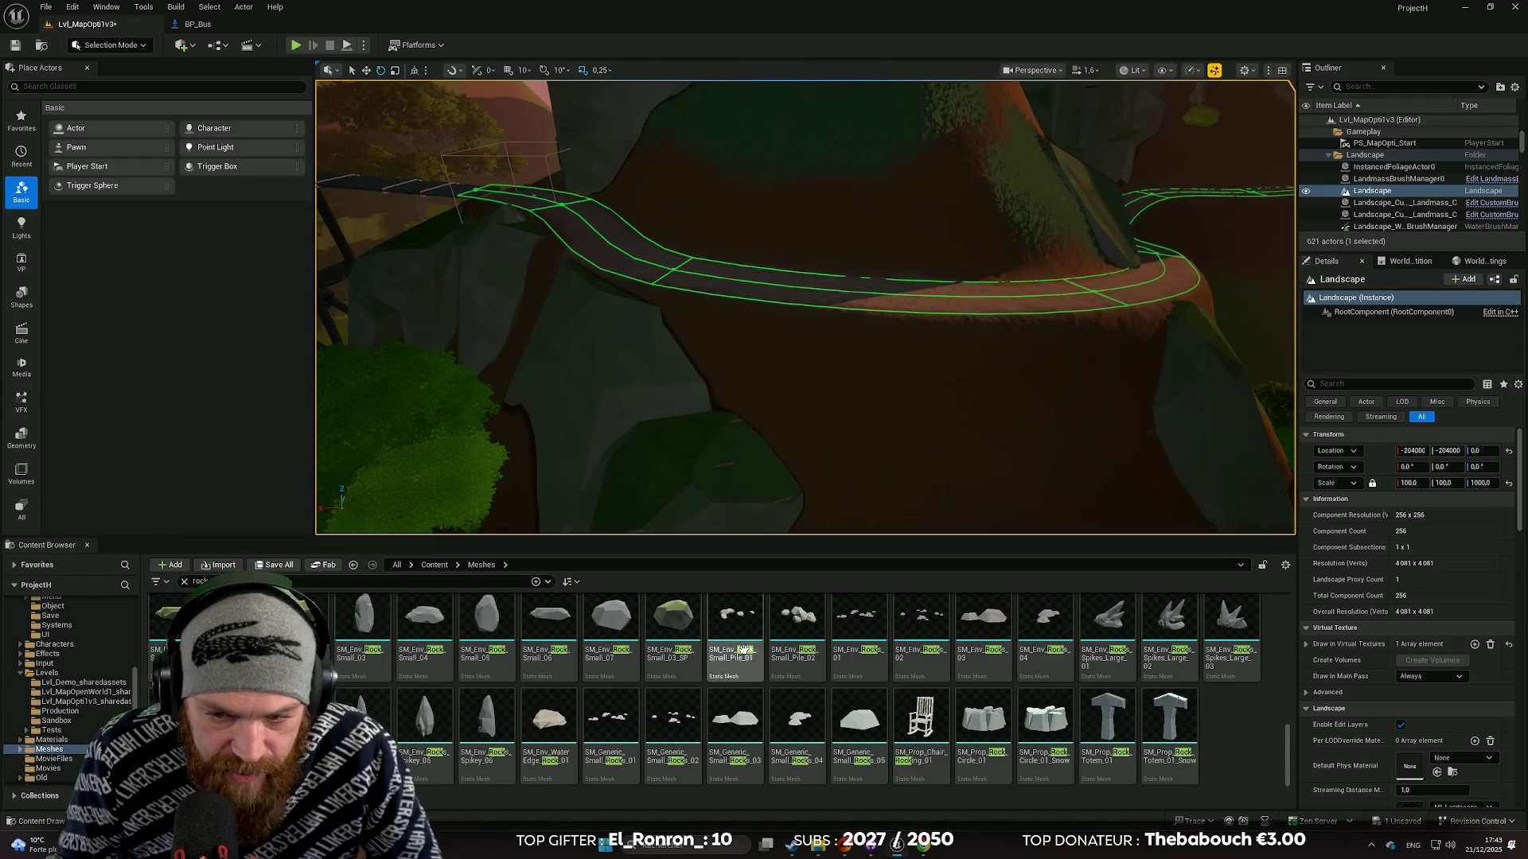
scroll(955, 692, up, 3)
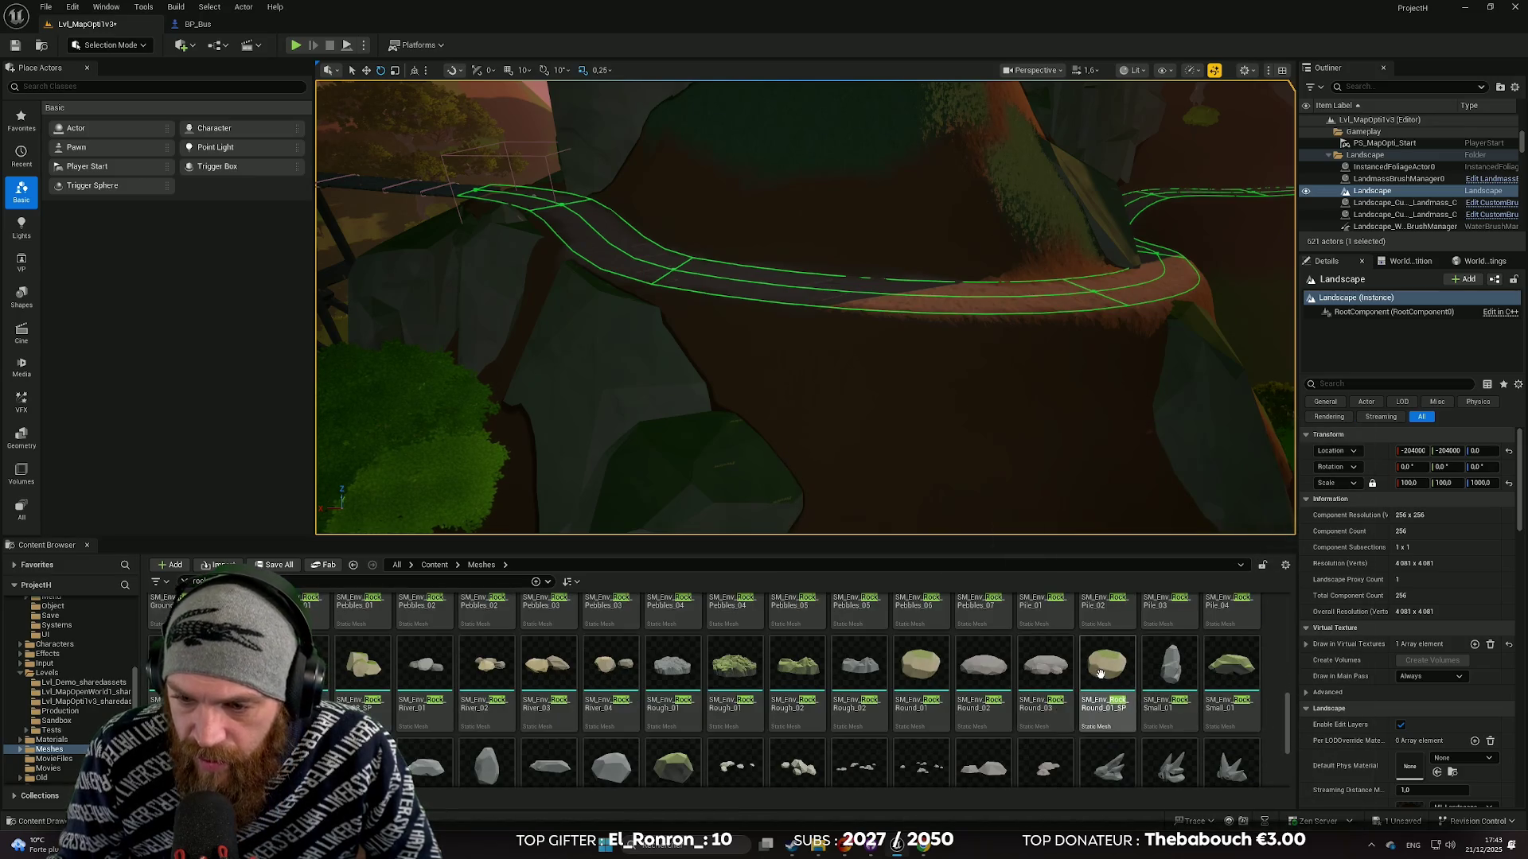
Place SM_Env_Rock_Round_01_SP against the edge of the cliff road.
drag(833, 341, 833, 342)
key(f)
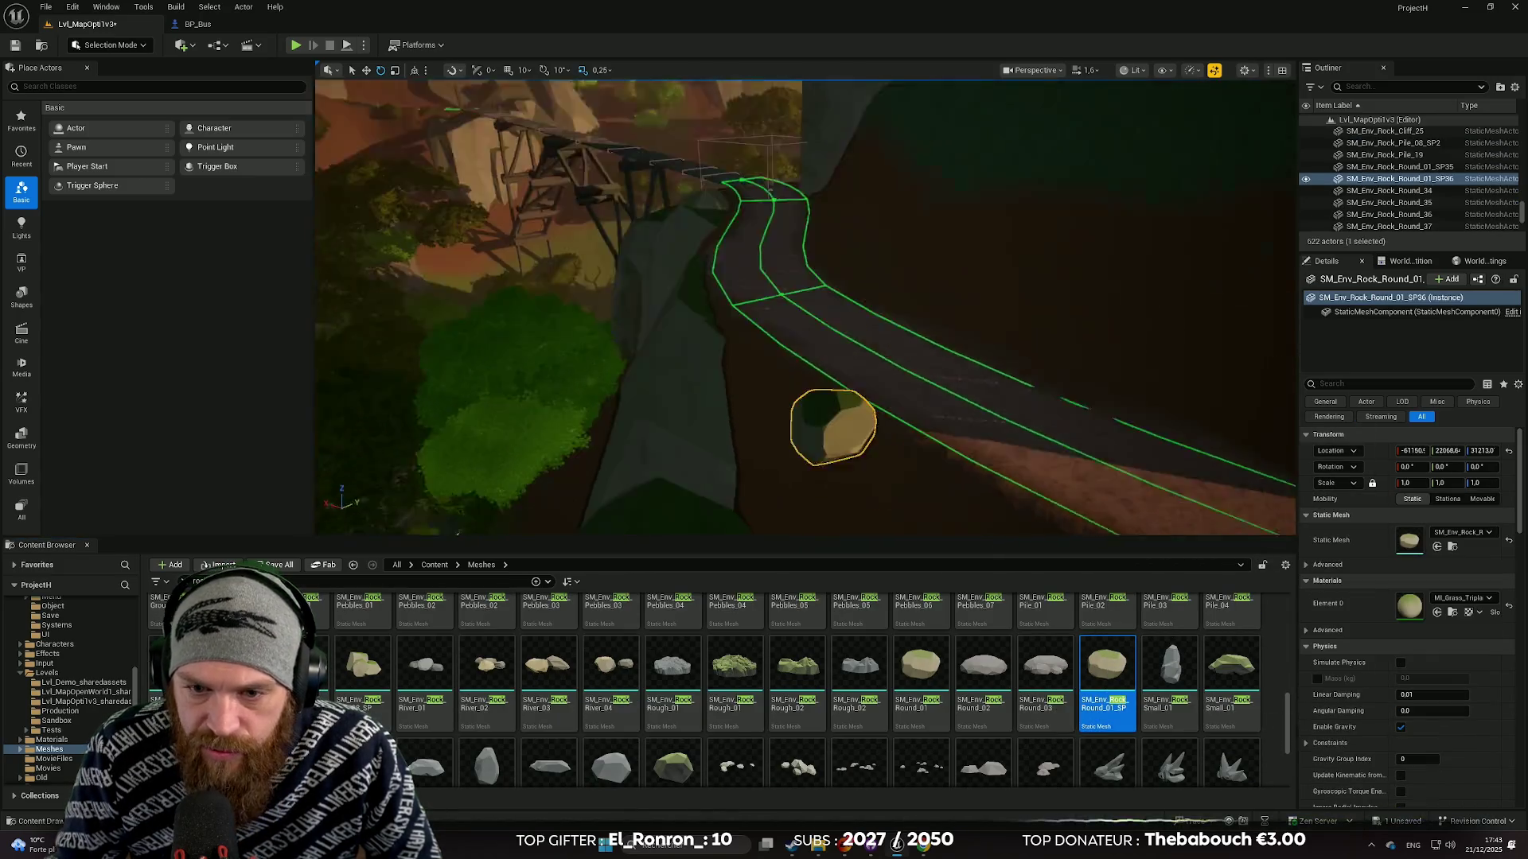
mouse_move(738, 348)
mouse_down()
mouse_move(799, 326)
mouse_move(784, 330)
mouse_move(784, 384)
mouse_move(716, 371)
mouse_move(728, 341)
mouse_move(772, 349)
mouse_move(1016, 451)
mouse_up()
key(e)
click(924, 352)
click(878, 344)
key(r)
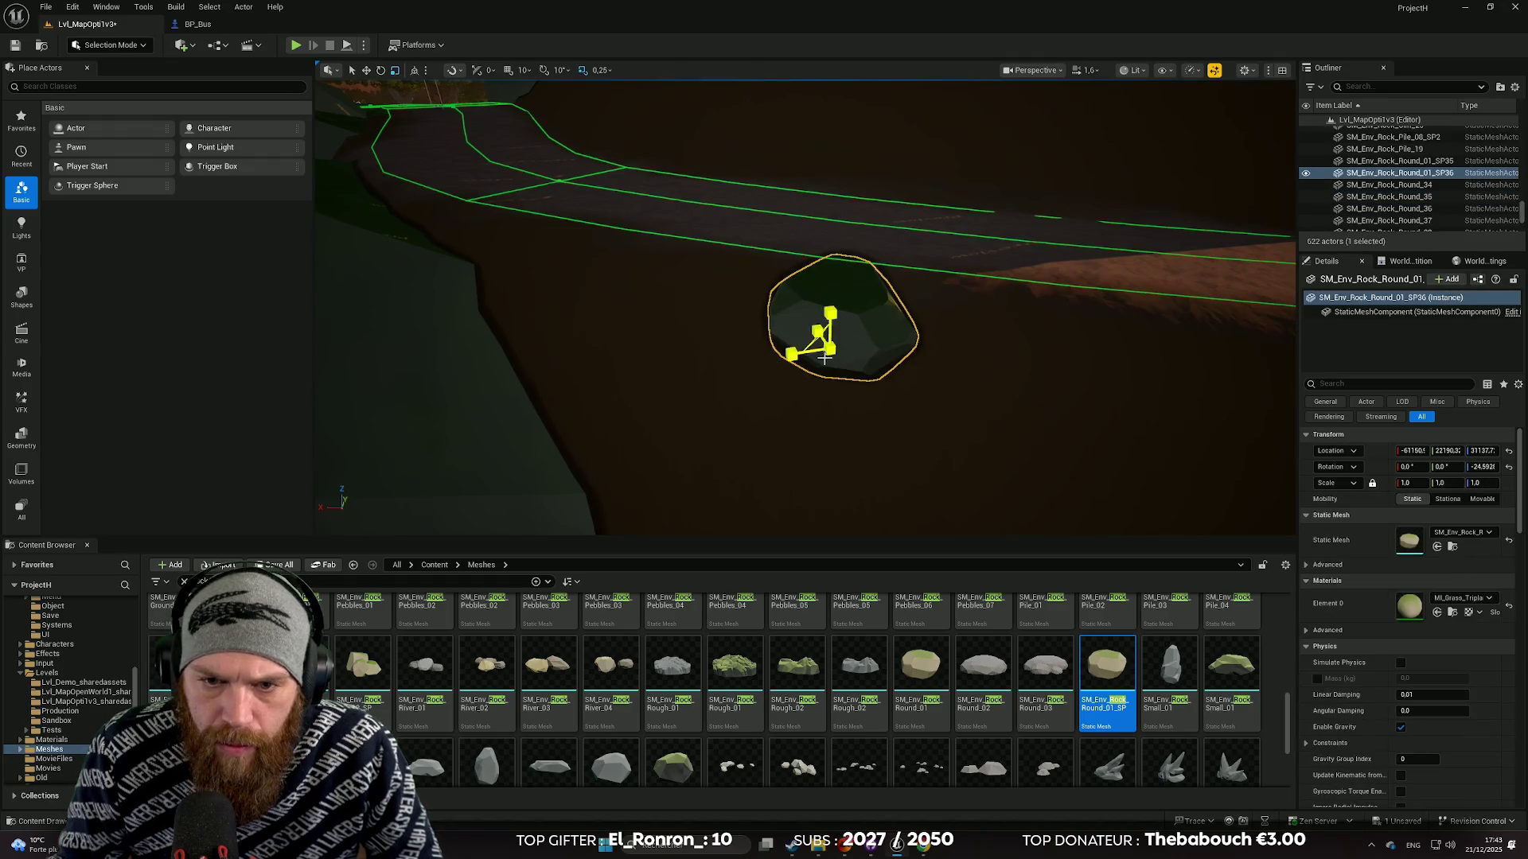
Duplicate the boulder, enlarge the copy to about 1.8, sink it into the slope and turn it 39°.
mouse_move(784, 352)
mouse_down()
mouse_move(899, 350)
mouse_move(1024, 422)
mouse_move(1007, 415)
mouse_up()
key(e)
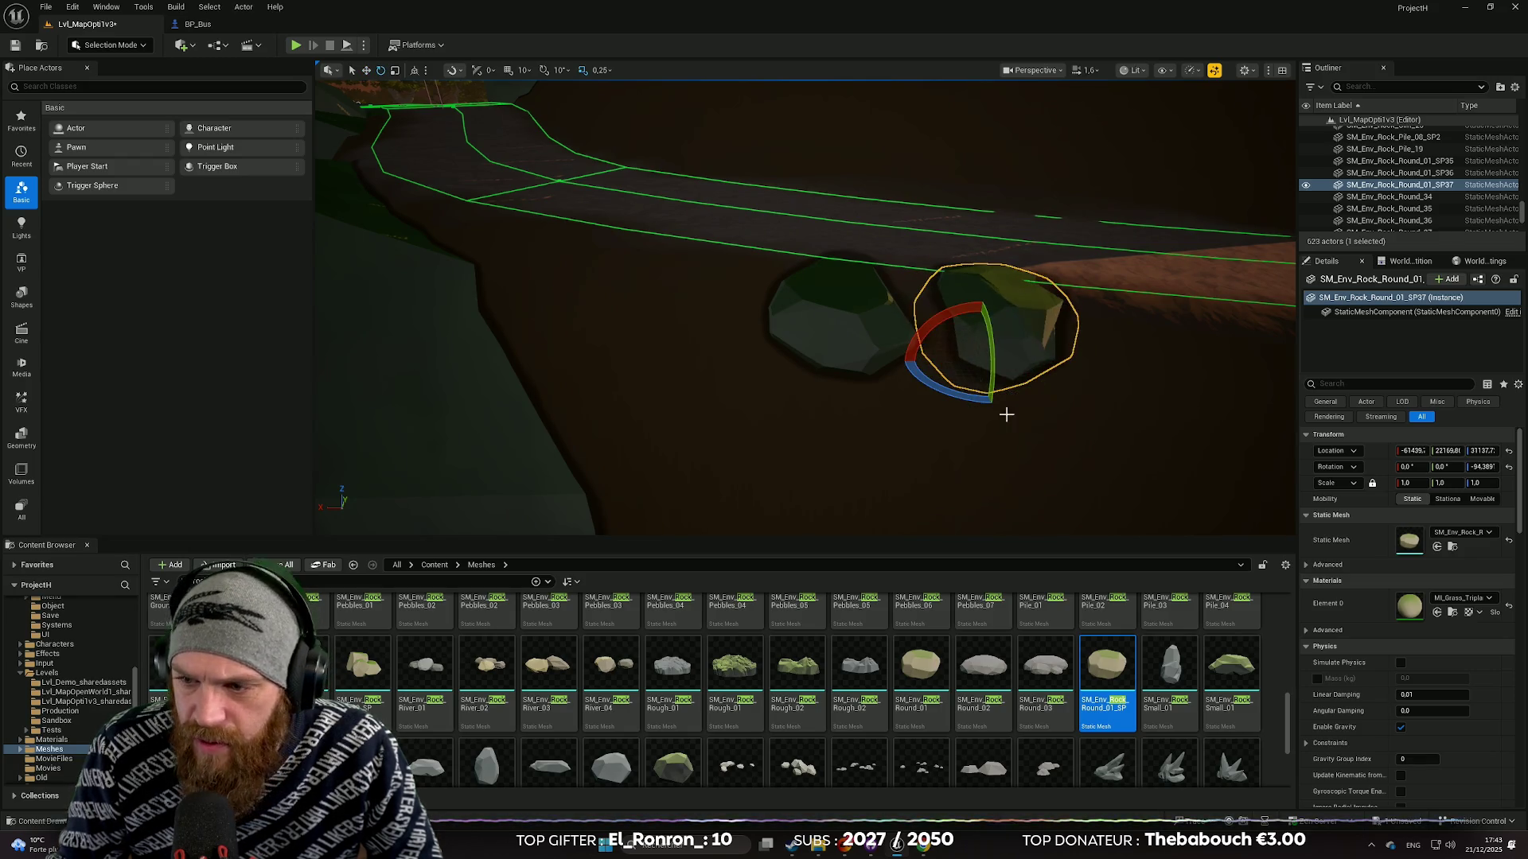
drag(1407, 483, 1433, 483)
key(w)
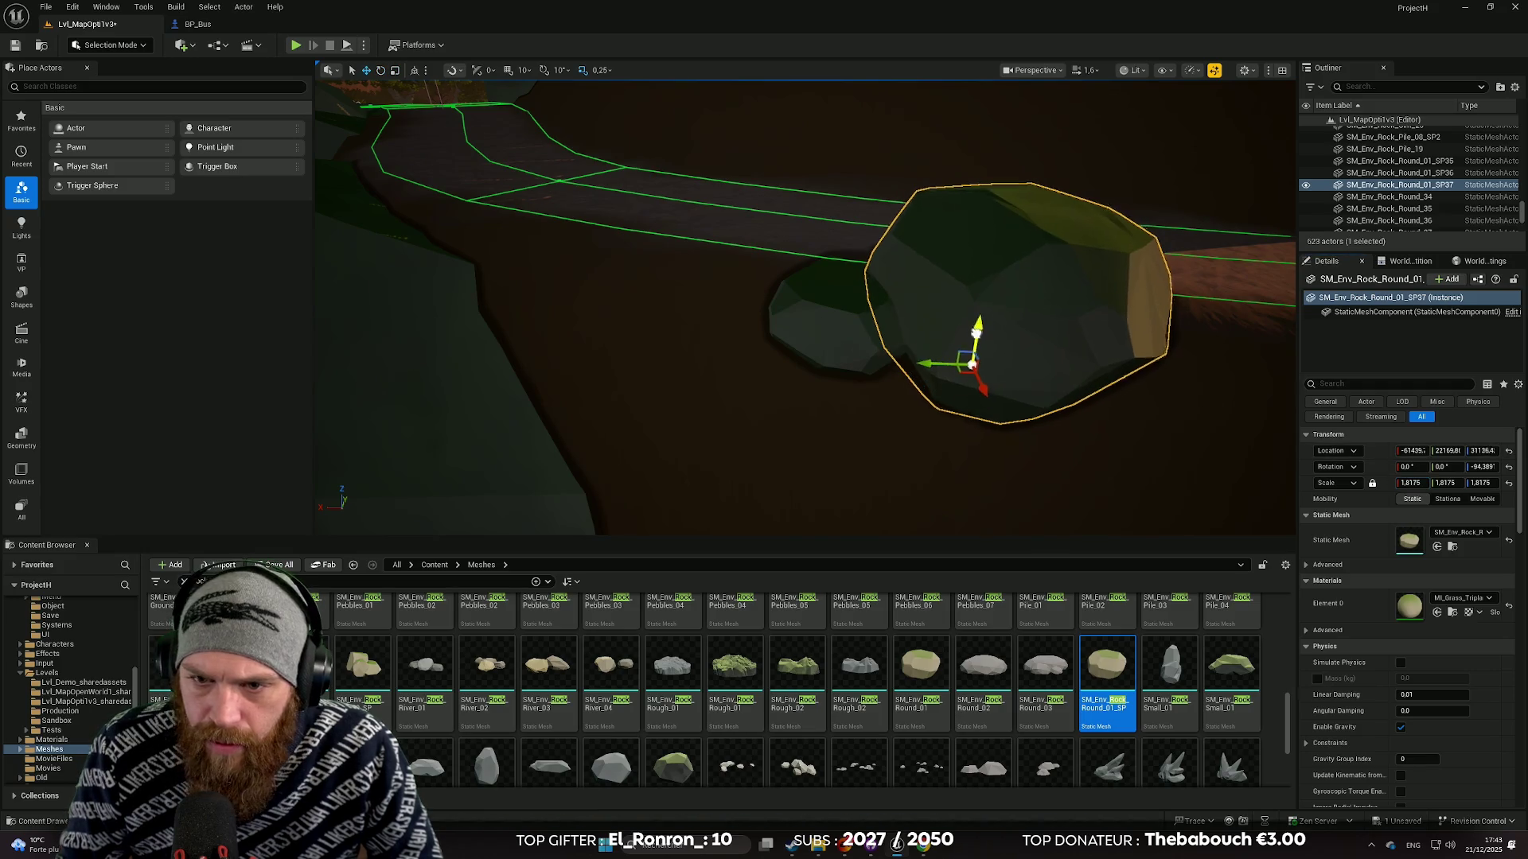
drag(974, 326, 972, 408)
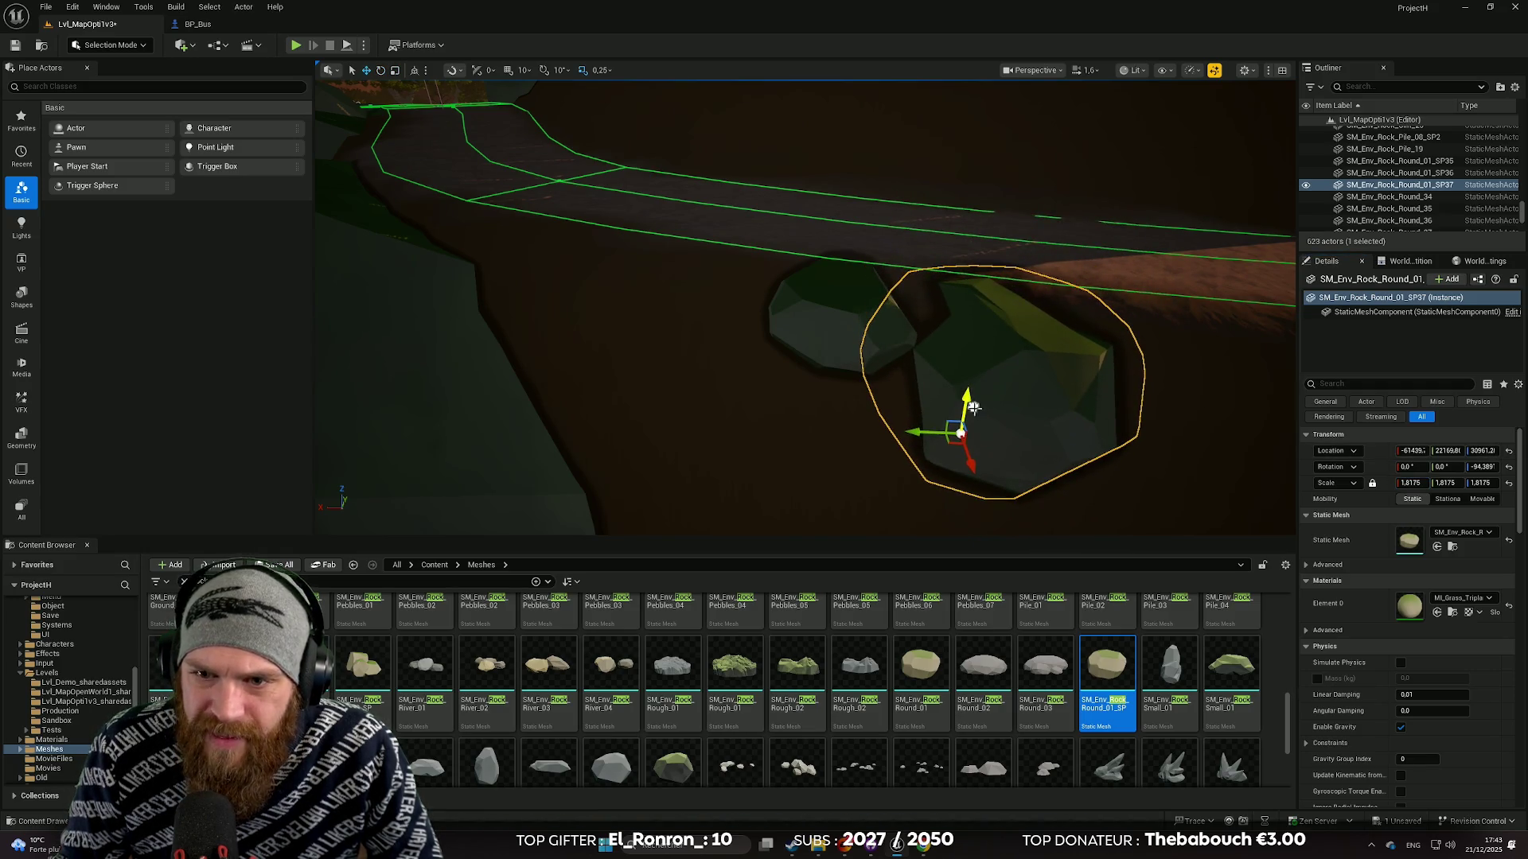
key(e)
drag(959, 474, 903, 477)
click(790, 485)
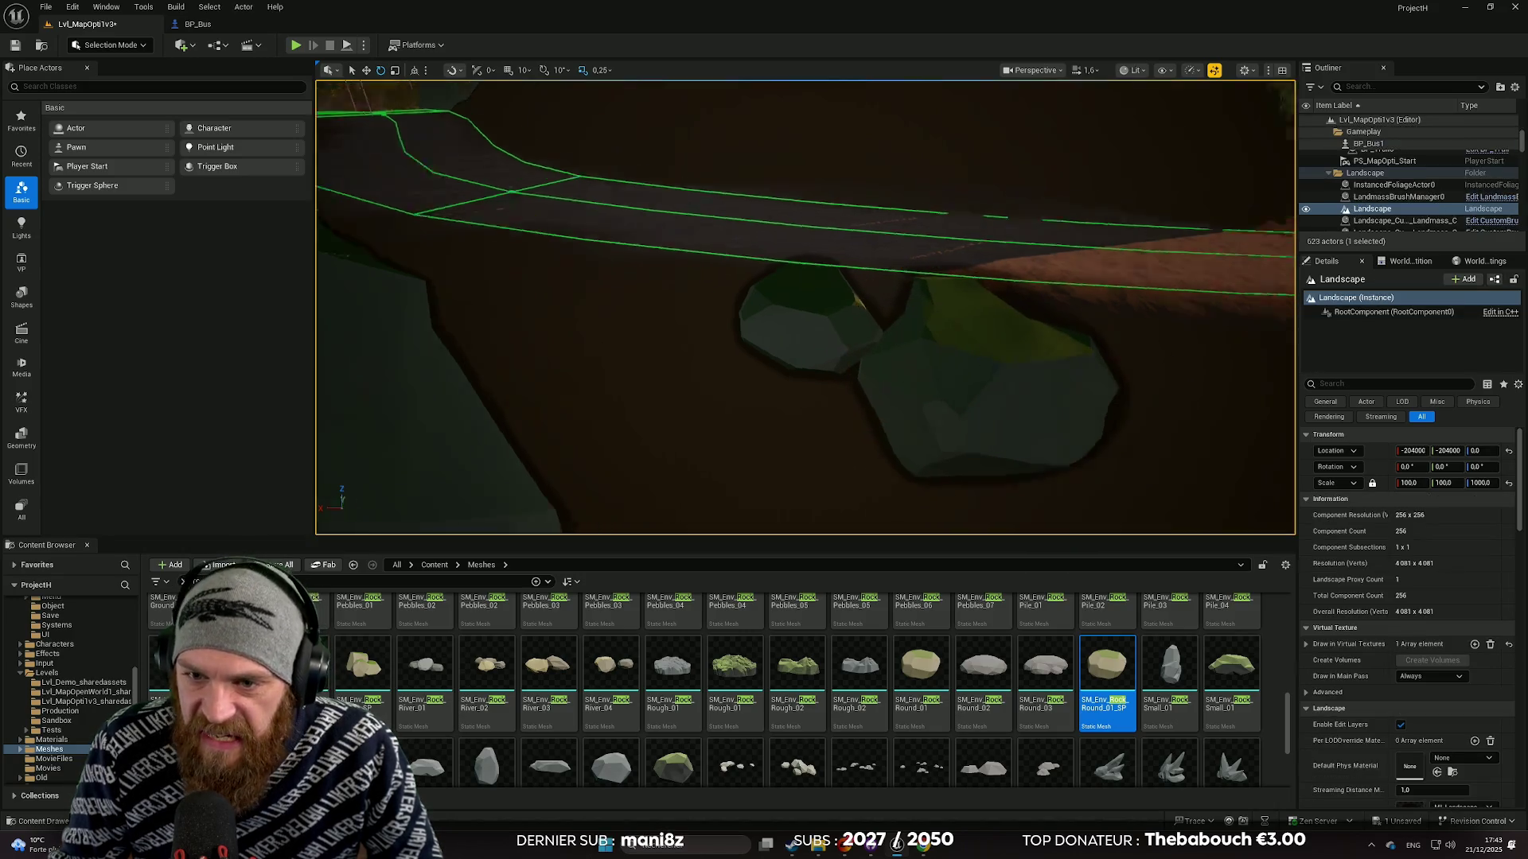
Place a third round boulder along the road and rotate it to fit.
key(w)
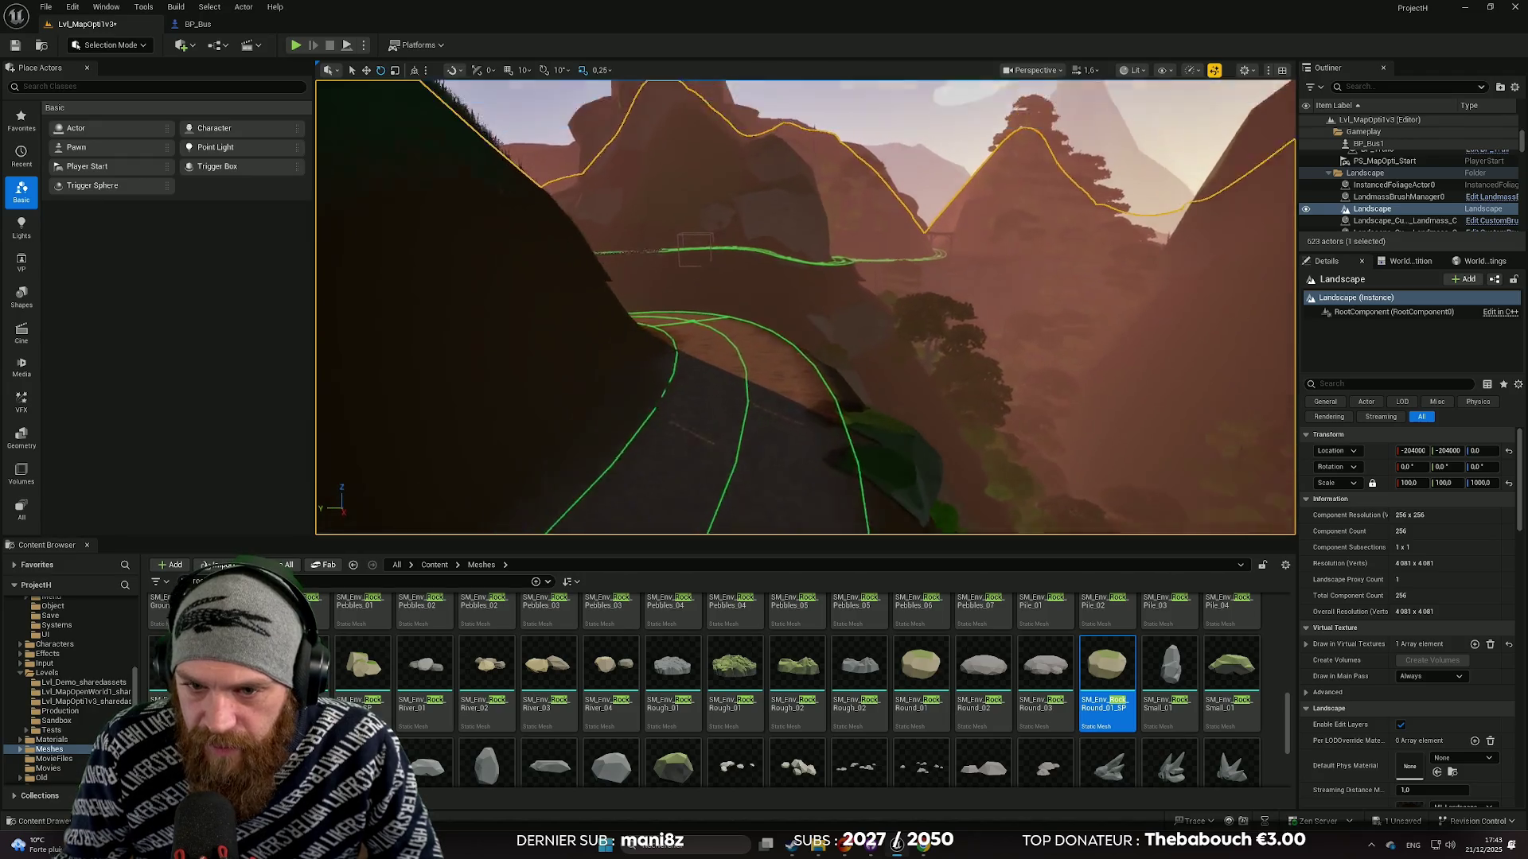
key(w)
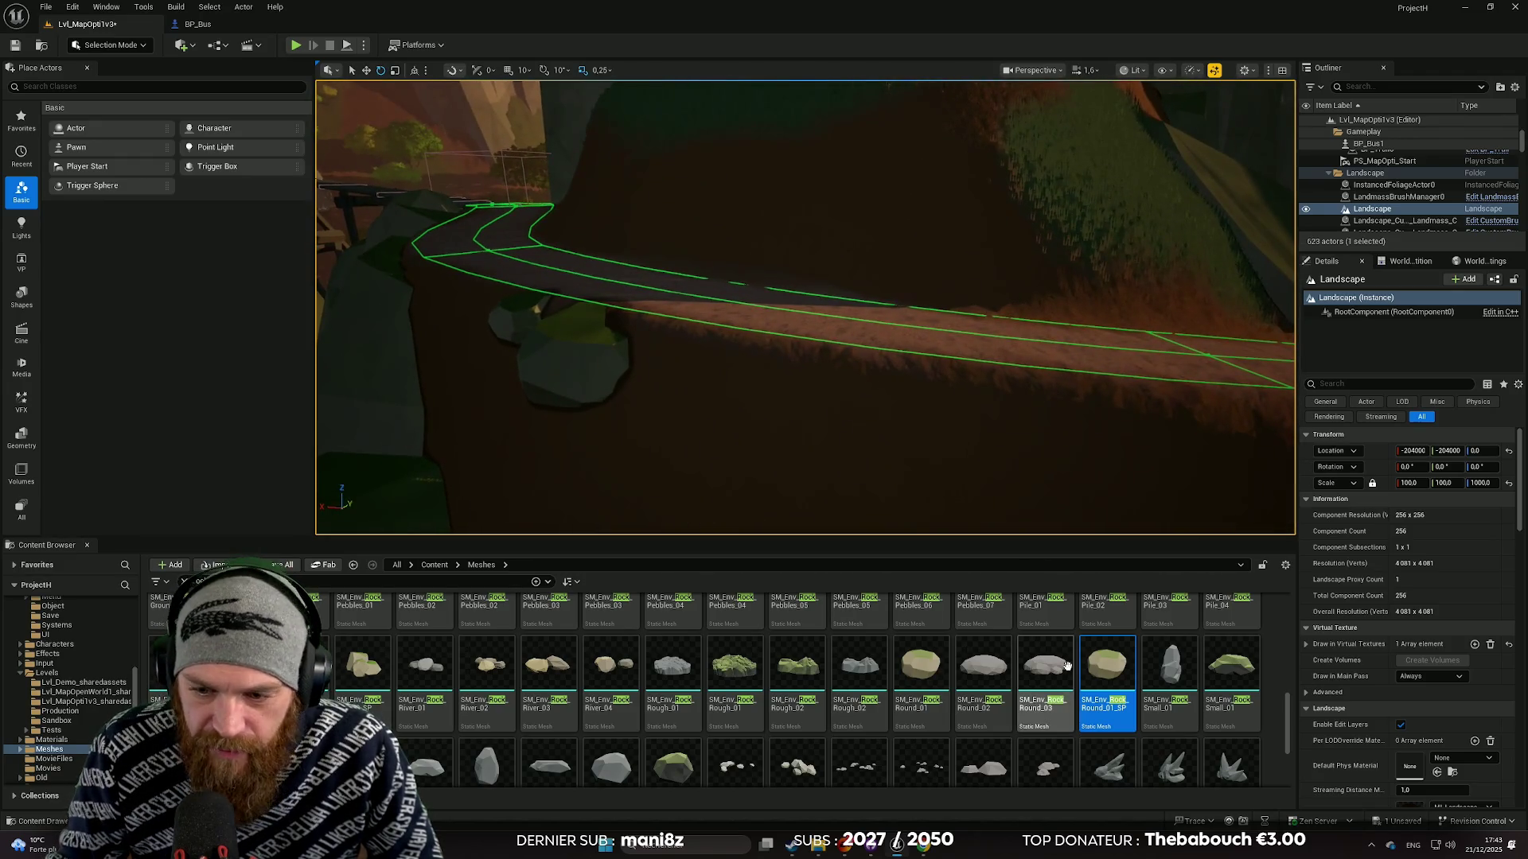
mouse_move(1106, 661)
mouse_down()
mouse_move(1106, 677)
mouse_move(998, 354)
mouse_move(968, 403)
mouse_move(927, 414)
mouse_move(917, 354)
mouse_move(787, 388)
mouse_up()
key(w)
key(e)
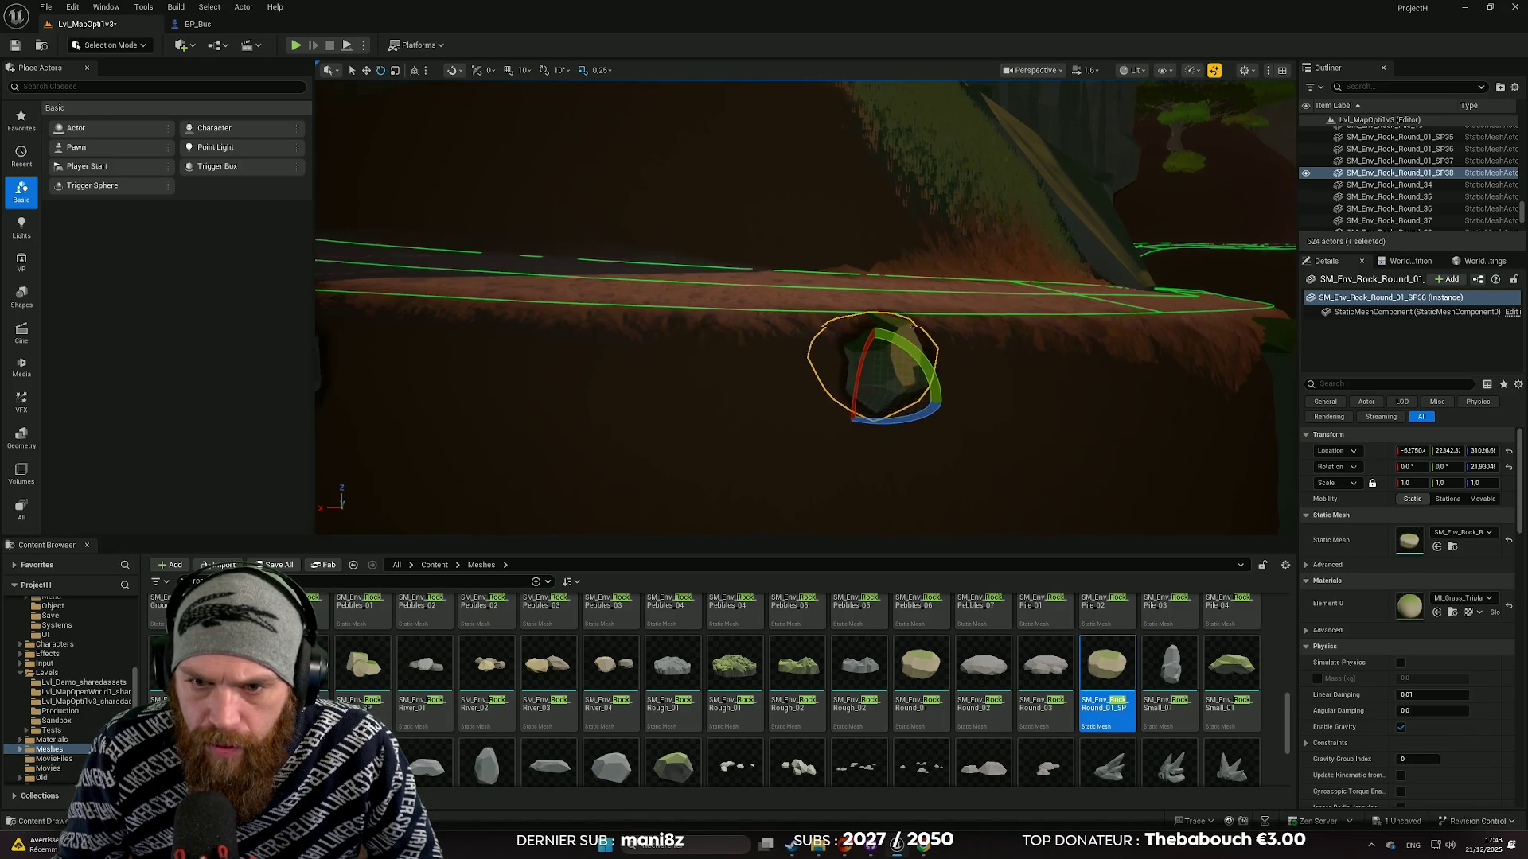
click(1026, 449)
drag(805, 308, 806, 498)
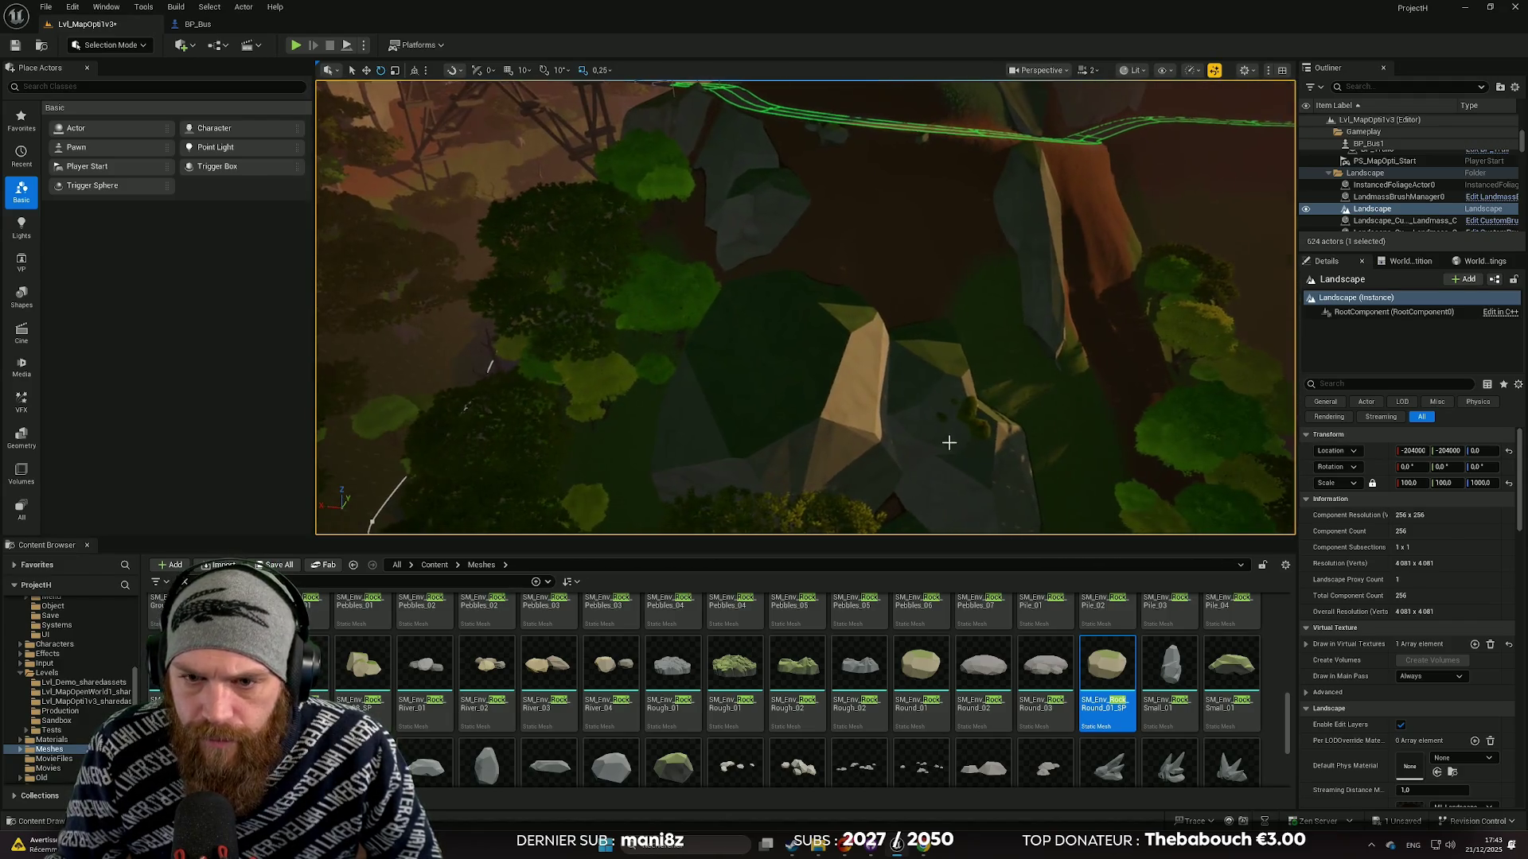
click(677, 358)
drag(676, 358, 756, 302)
drag(794, 413, 892, 434)
Duplicate the large rock pile under the path, spin the copy and shrink it to about scale 6.
click(891, 434)
key(f)
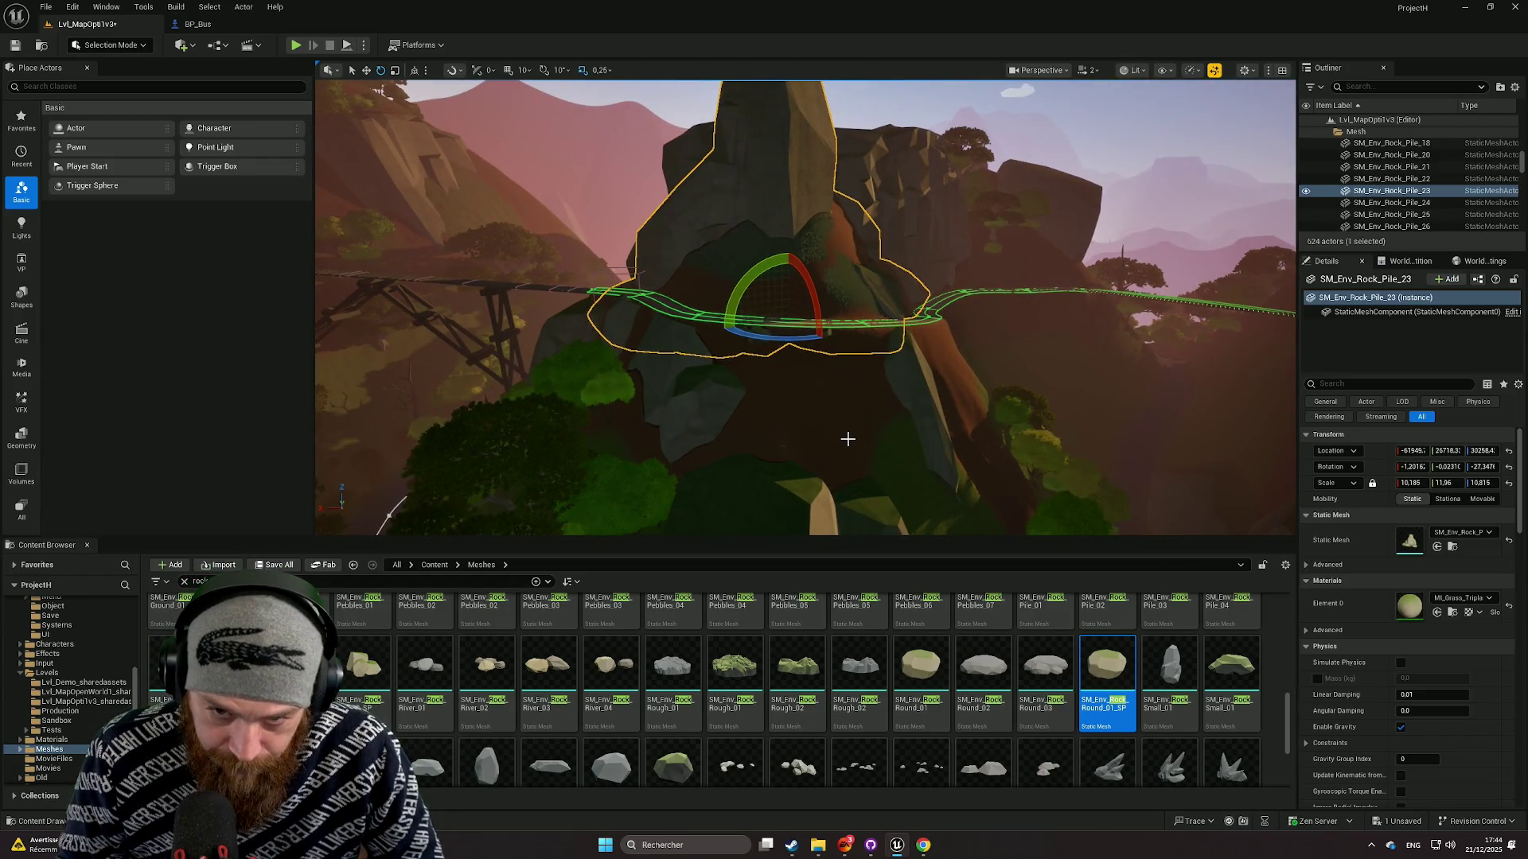
drag(792, 279, 789, 429)
mouse_move(779, 495)
mouse_down()
mouse_move(786, 531)
mouse_move(783, 495)
mouse_move(776, 518)
mouse_up()
drag(1410, 486, 1353, 486)
Move the rock pile copy down the cliff and slide it left along the slope.
key(w)
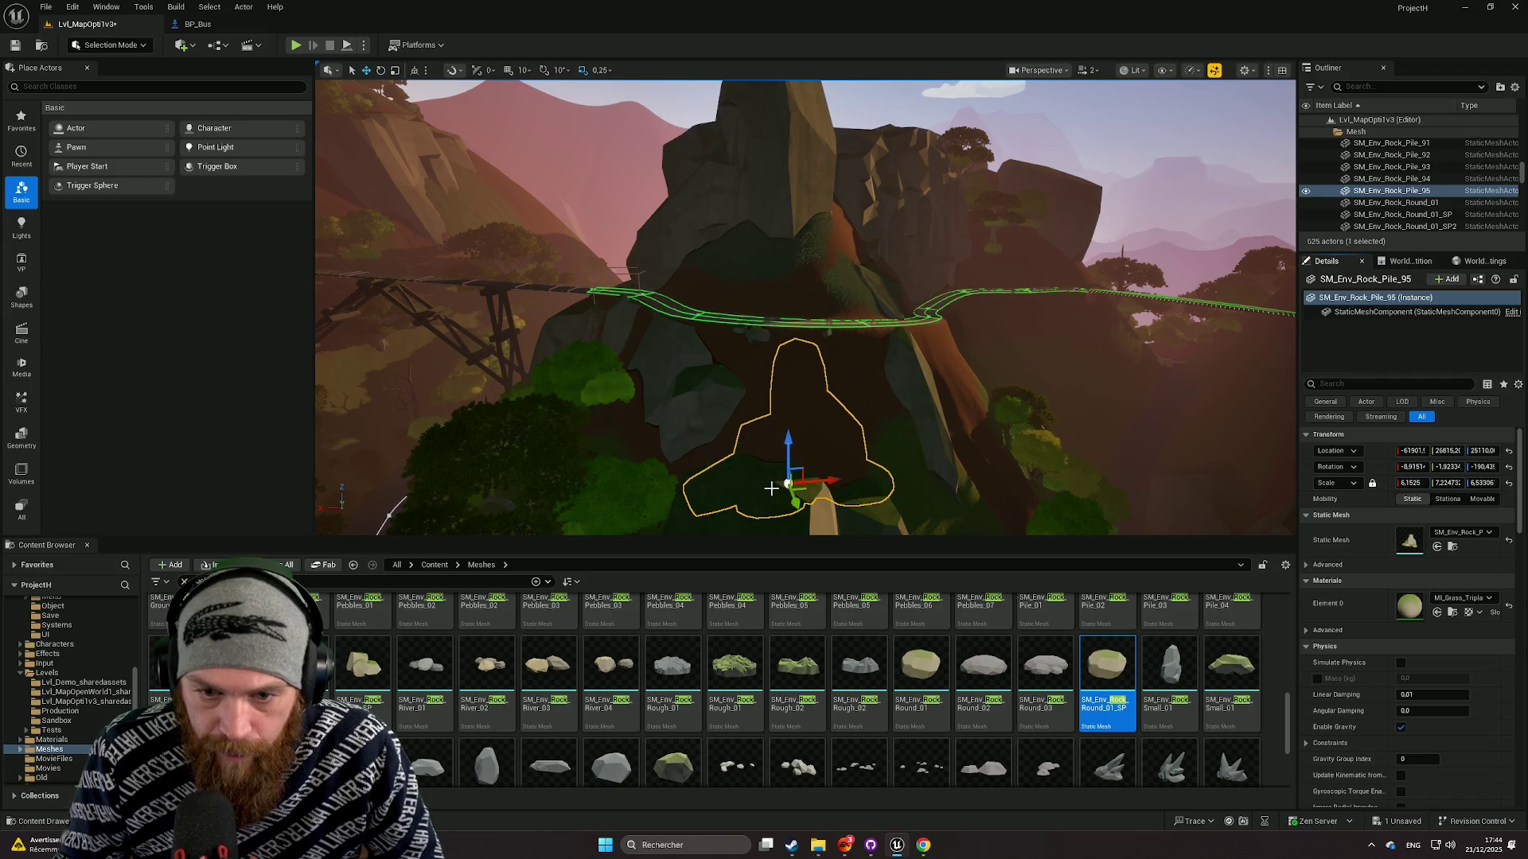
mouse_move(771, 488)
mouse_down()
mouse_move(877, 461)
mouse_move(882, 392)
mouse_up()
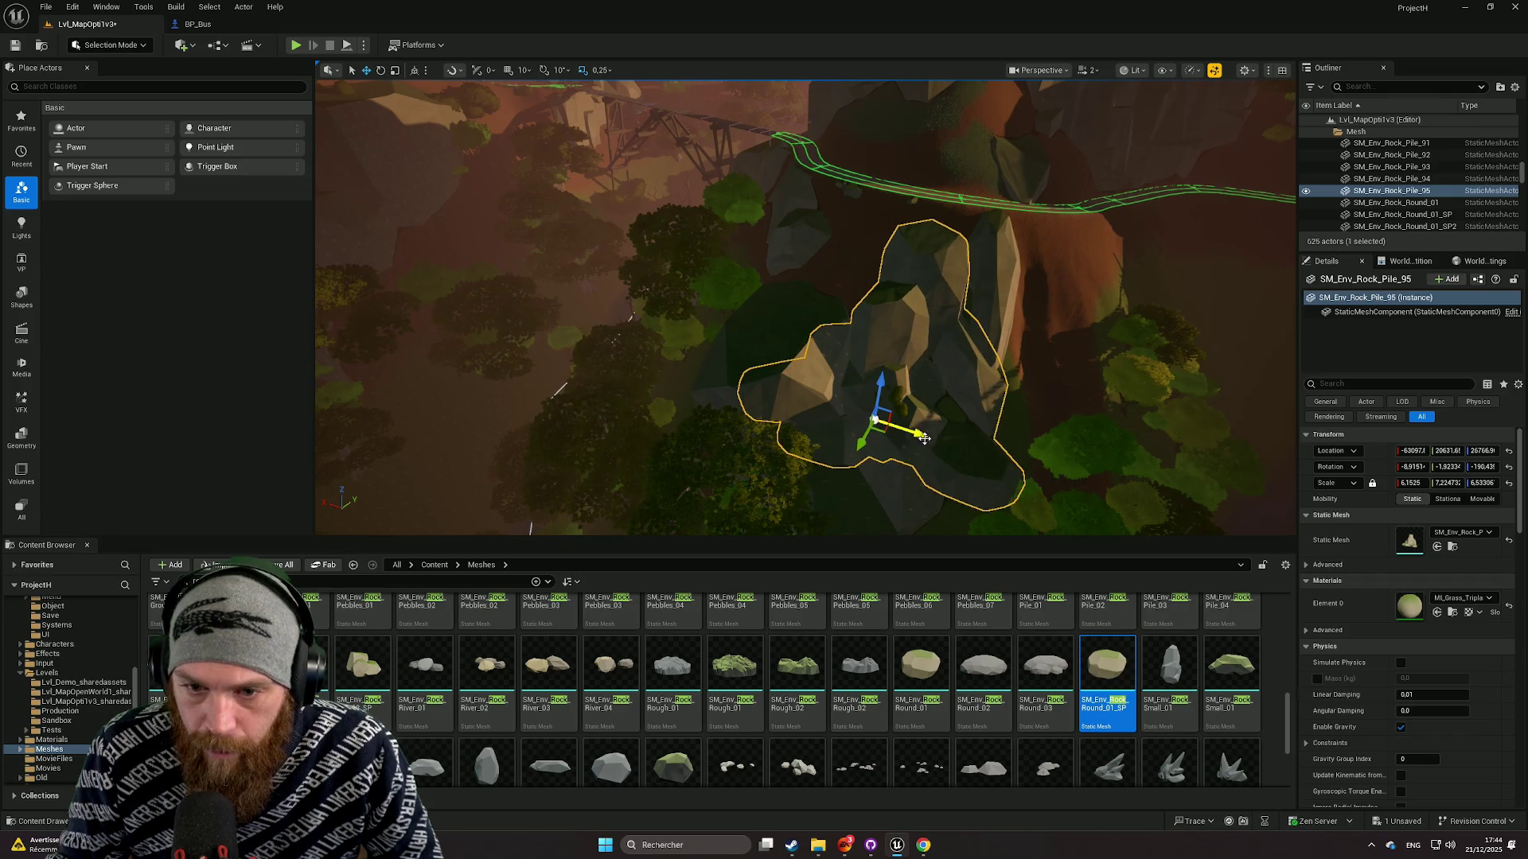
mouse_move(924, 439)
mouse_down()
mouse_move(837, 431)
mouse_move(830, 416)
mouse_up()
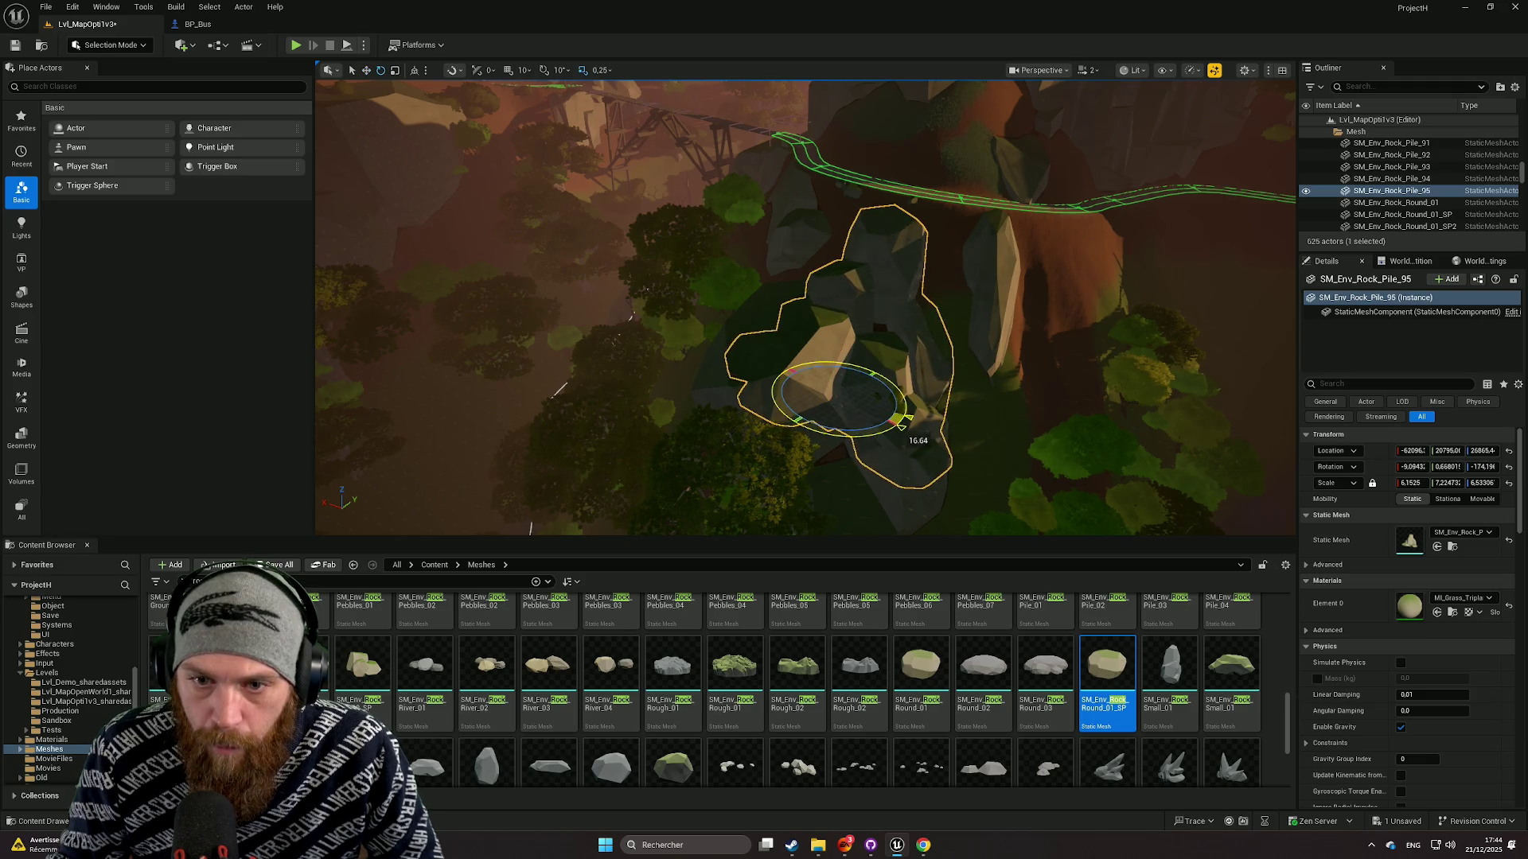
key(w)
key(f)
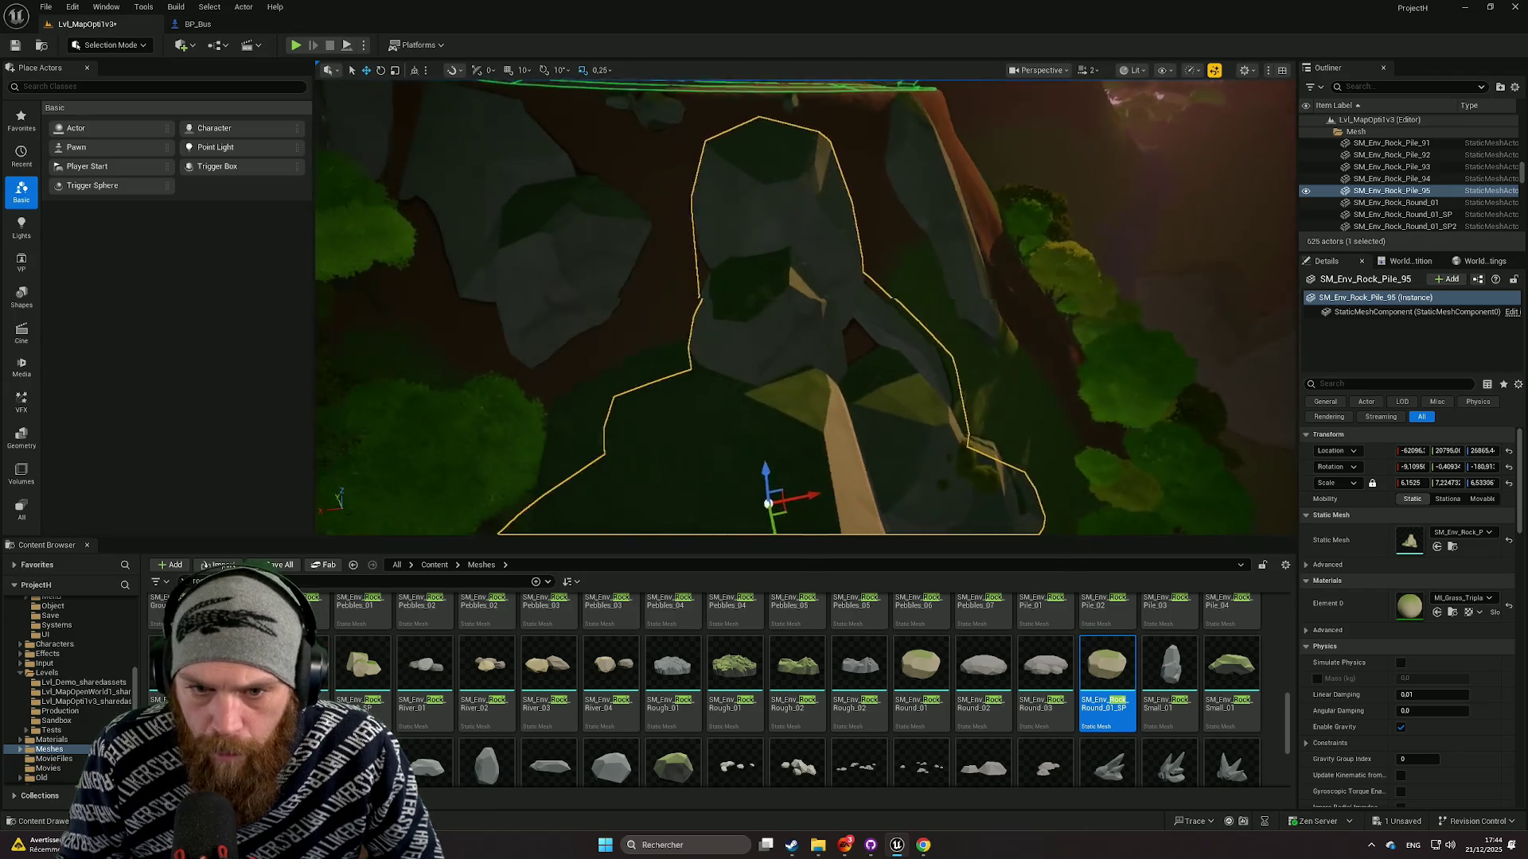
mouse_move(837, 493)
mouse_down()
mouse_move(788, 487)
mouse_move(771, 480)
mouse_move(788, 472)
mouse_move(777, 482)
mouse_move(740, 454)
mouse_move(782, 397)
mouse_up()
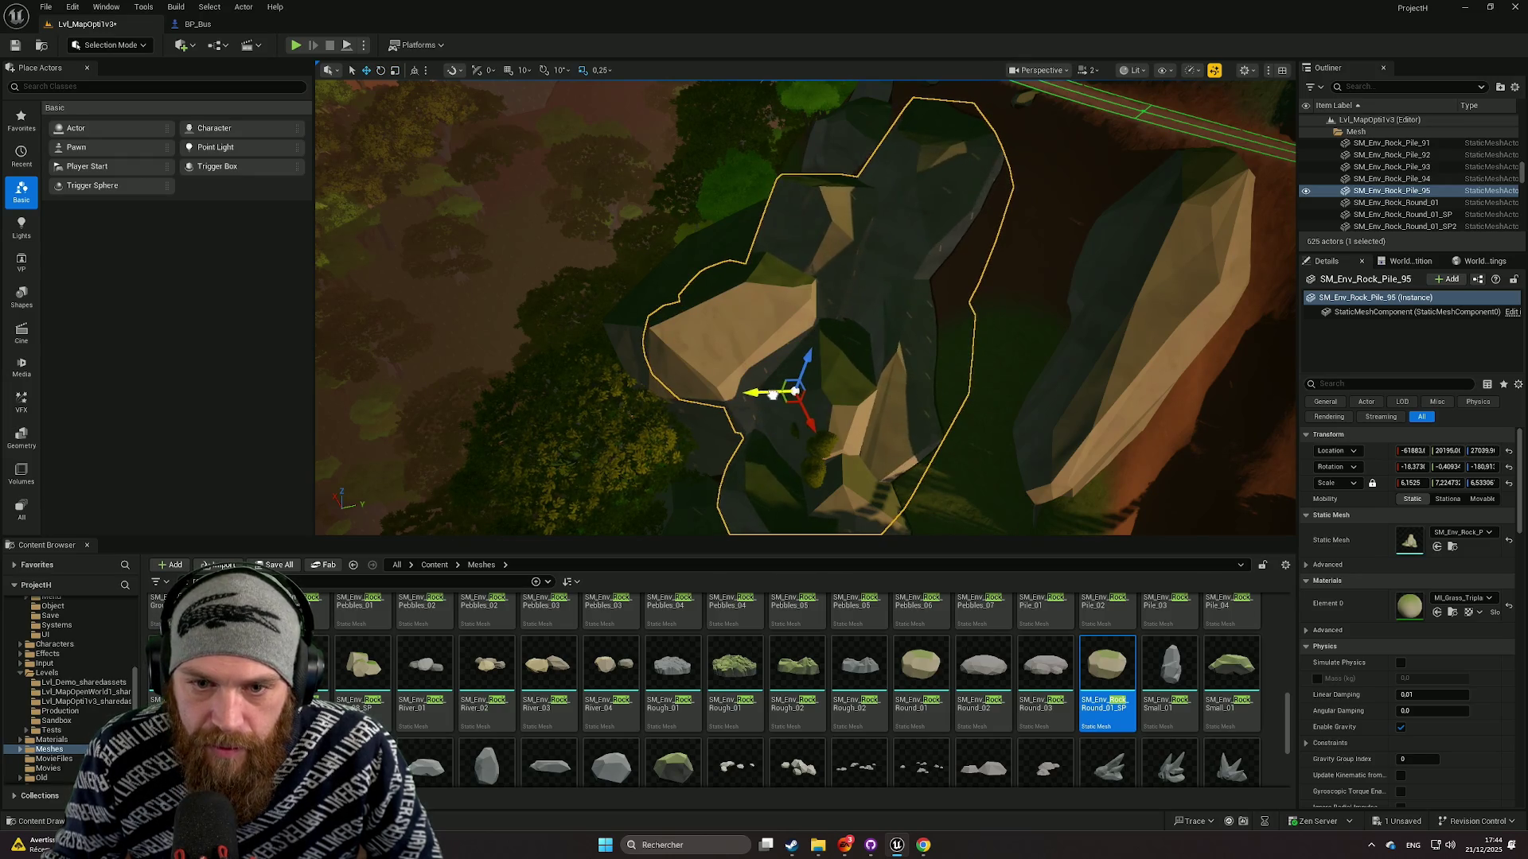
Orbit around the rock pile from above and from another side to check its placement.
mouse_move(770, 395)
mouse_down()
mouse_move(785, 358)
mouse_move(842, 352)
mouse_move(599, 327)
mouse_up()
click(599, 327)
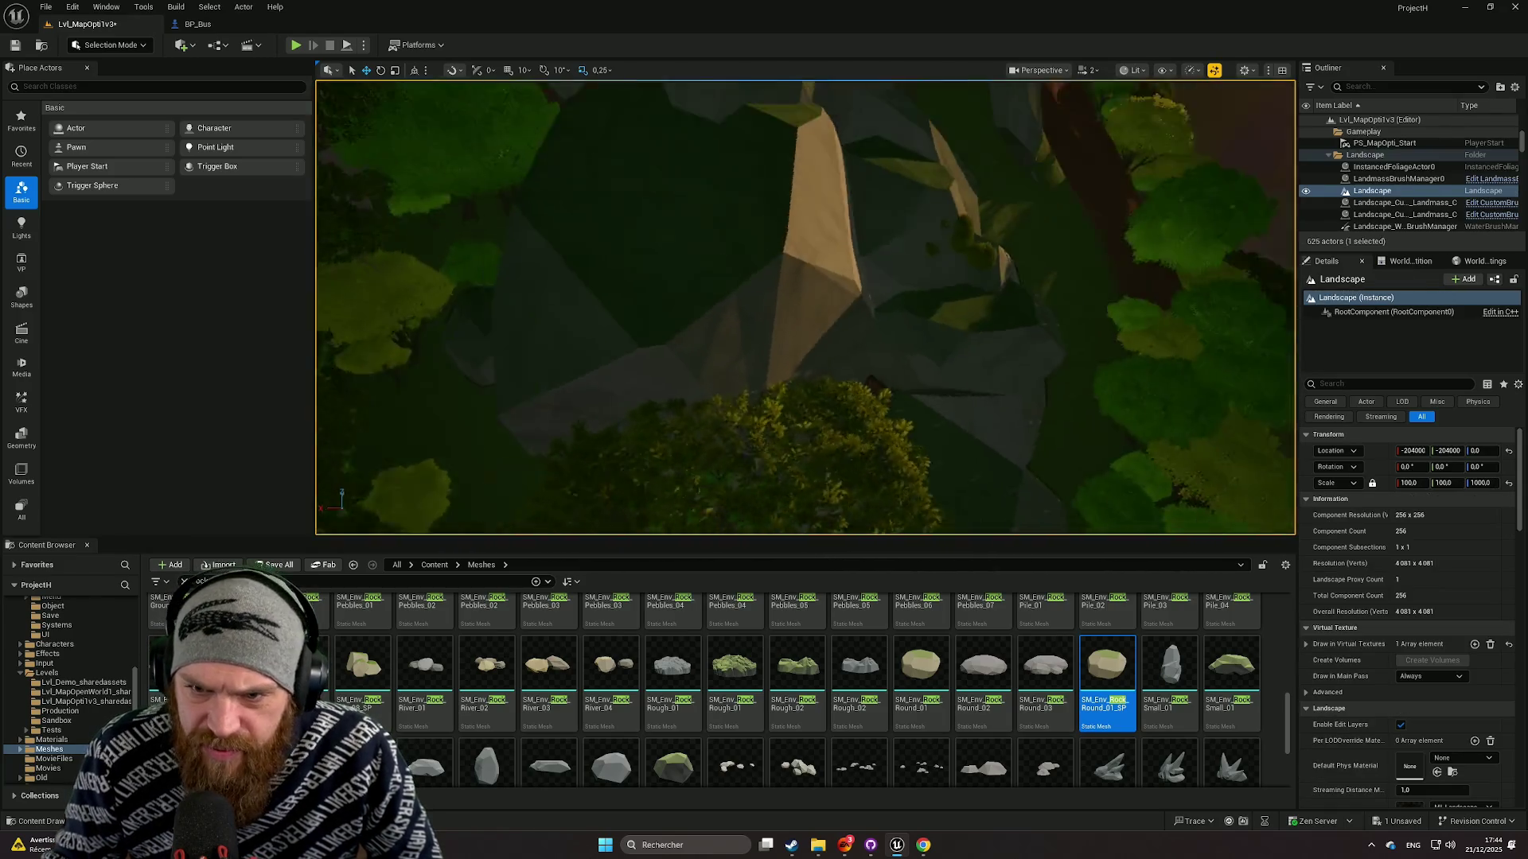
mouse_move(798, 369)
mouse_down()
mouse_move(808, 380)
mouse_move(798, 369)
mouse_up()
click(798, 369)
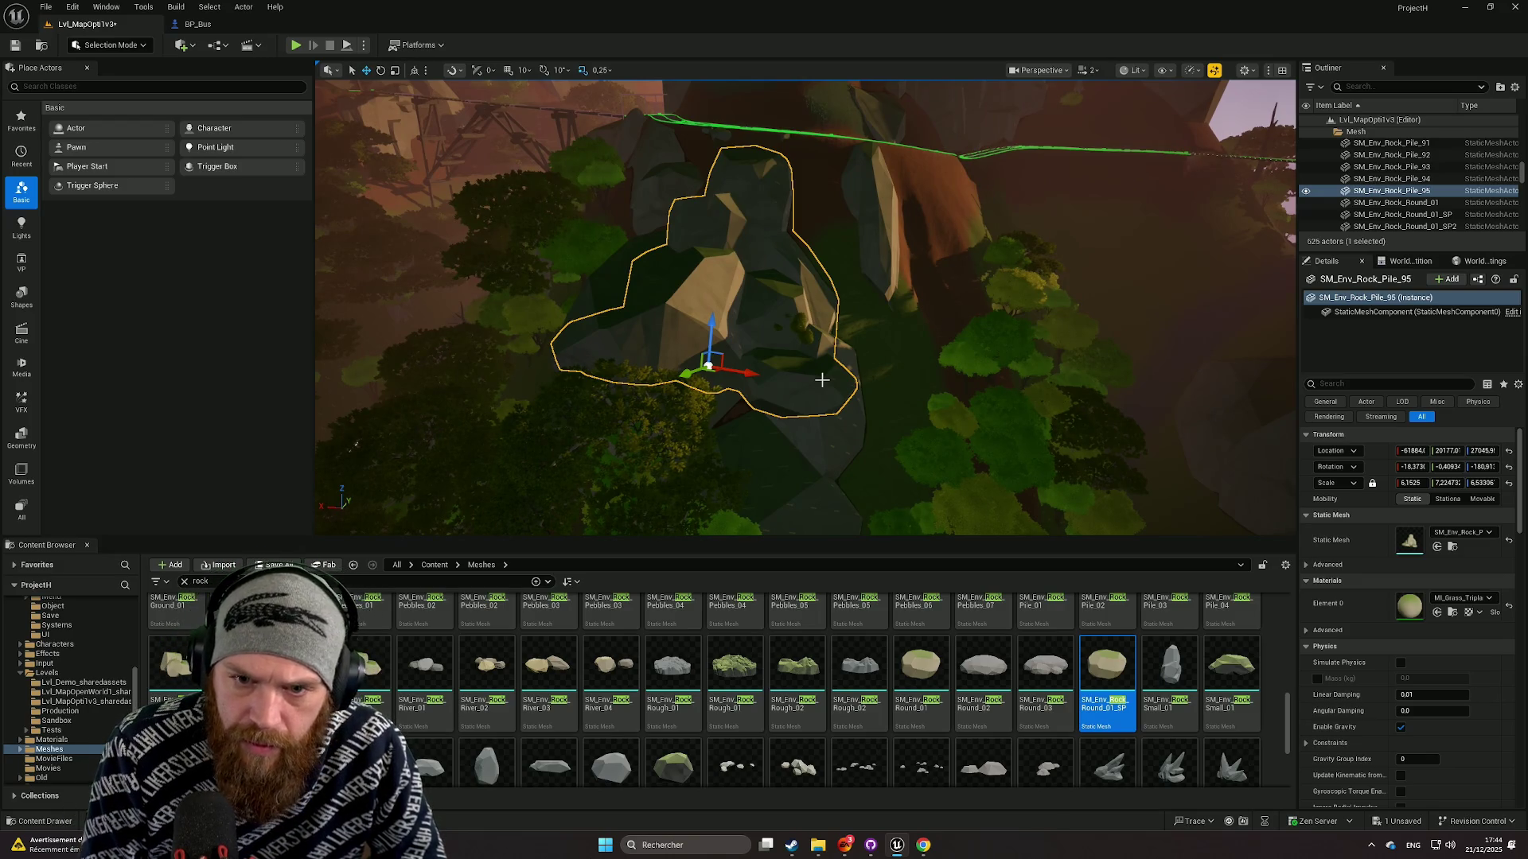
key(f)
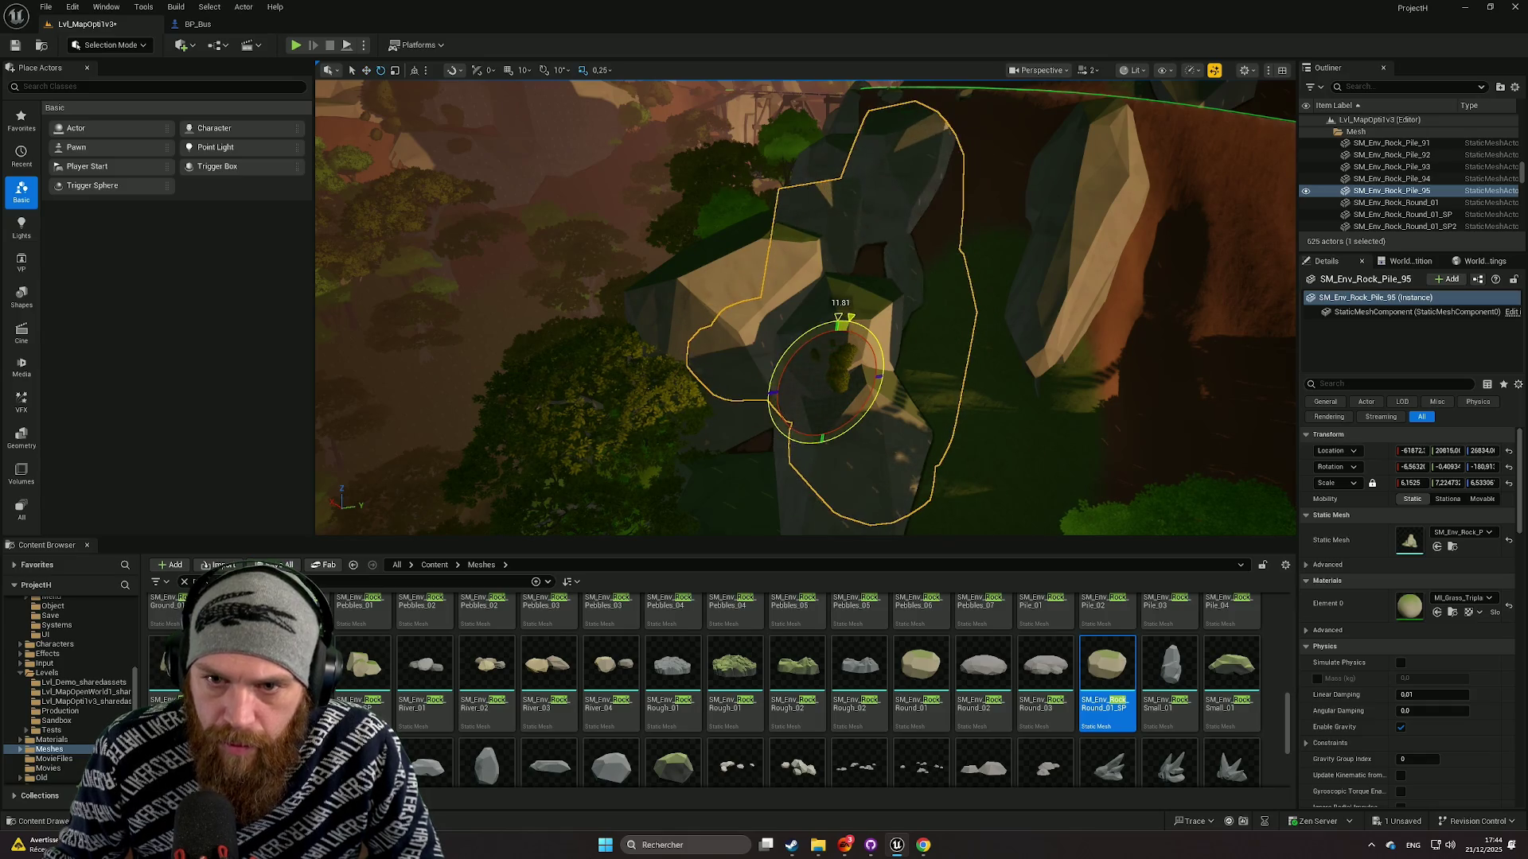
mouse_move(796, 319)
mouse_down()
mouse_move(891, 326)
mouse_move(868, 322)
mouse_move(785, 402)
mouse_move(805, 295)
mouse_move(770, 293)
mouse_move(770, 278)
mouse_up()
click(825, 396)
Switch to Landscape paint mode with the Base+Paint edit layer and the Grass4 target layer.
click(131, 45)
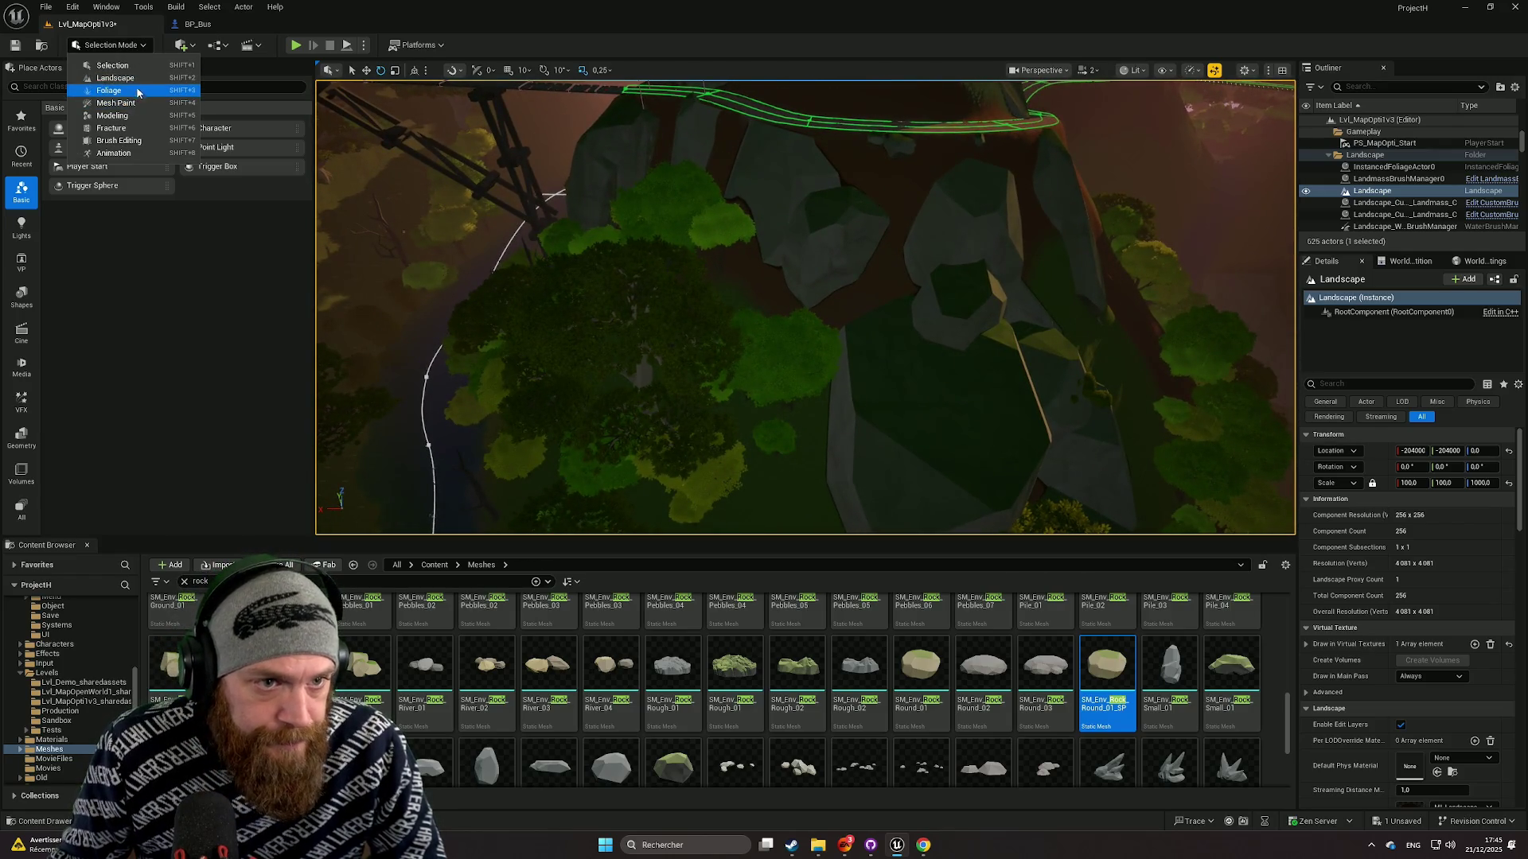
click(135, 78)
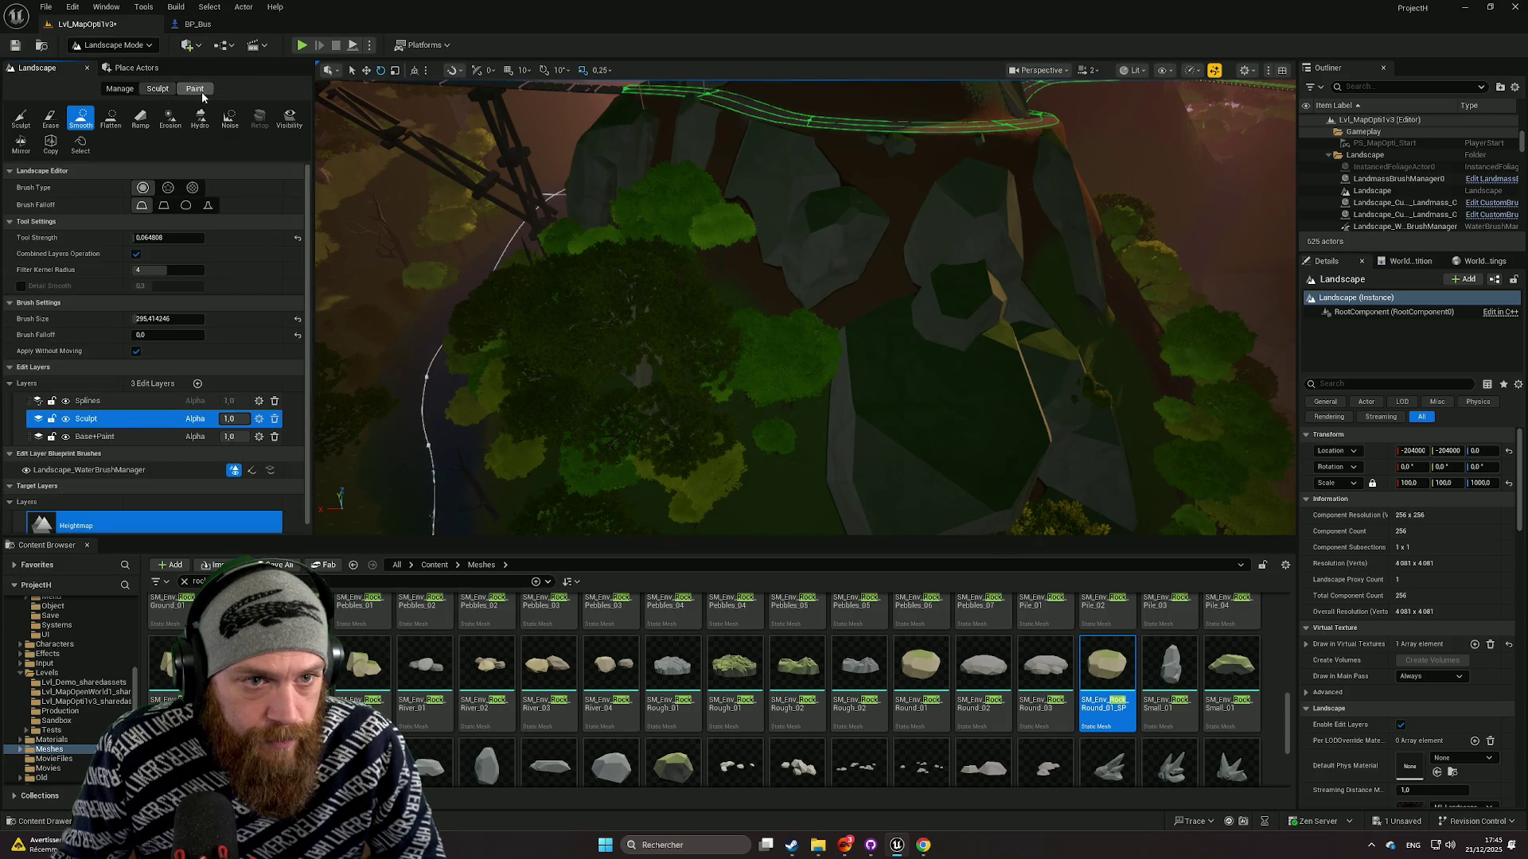
click(199, 91)
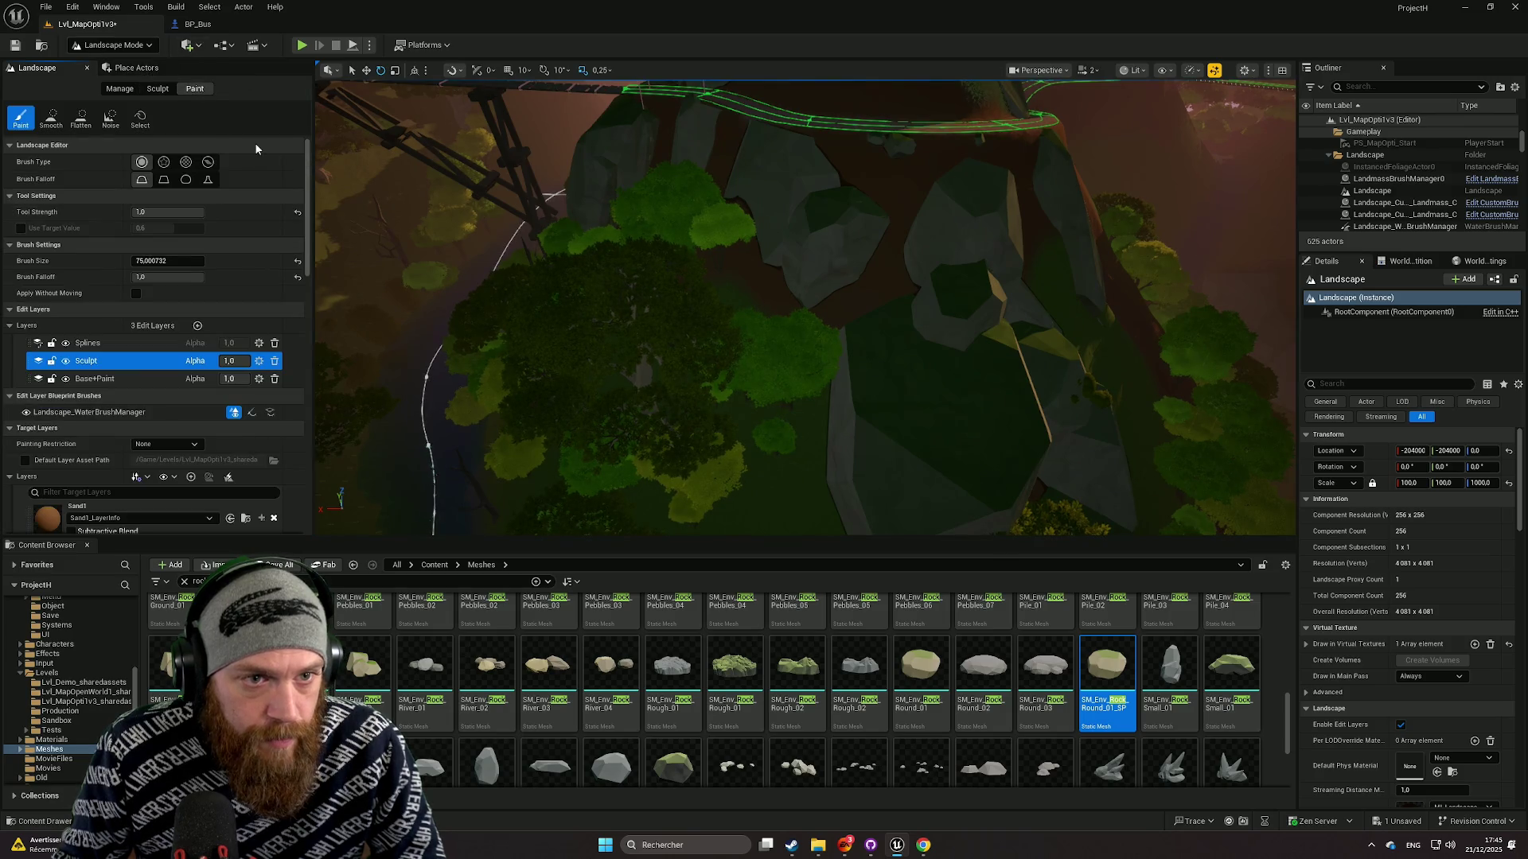
click(139, 378)
scroll(143, 414, down, 4)
click(146, 444)
Bring the view close over the rocks and raise the brush size to about 142.
scroll(146, 444, up, 4)
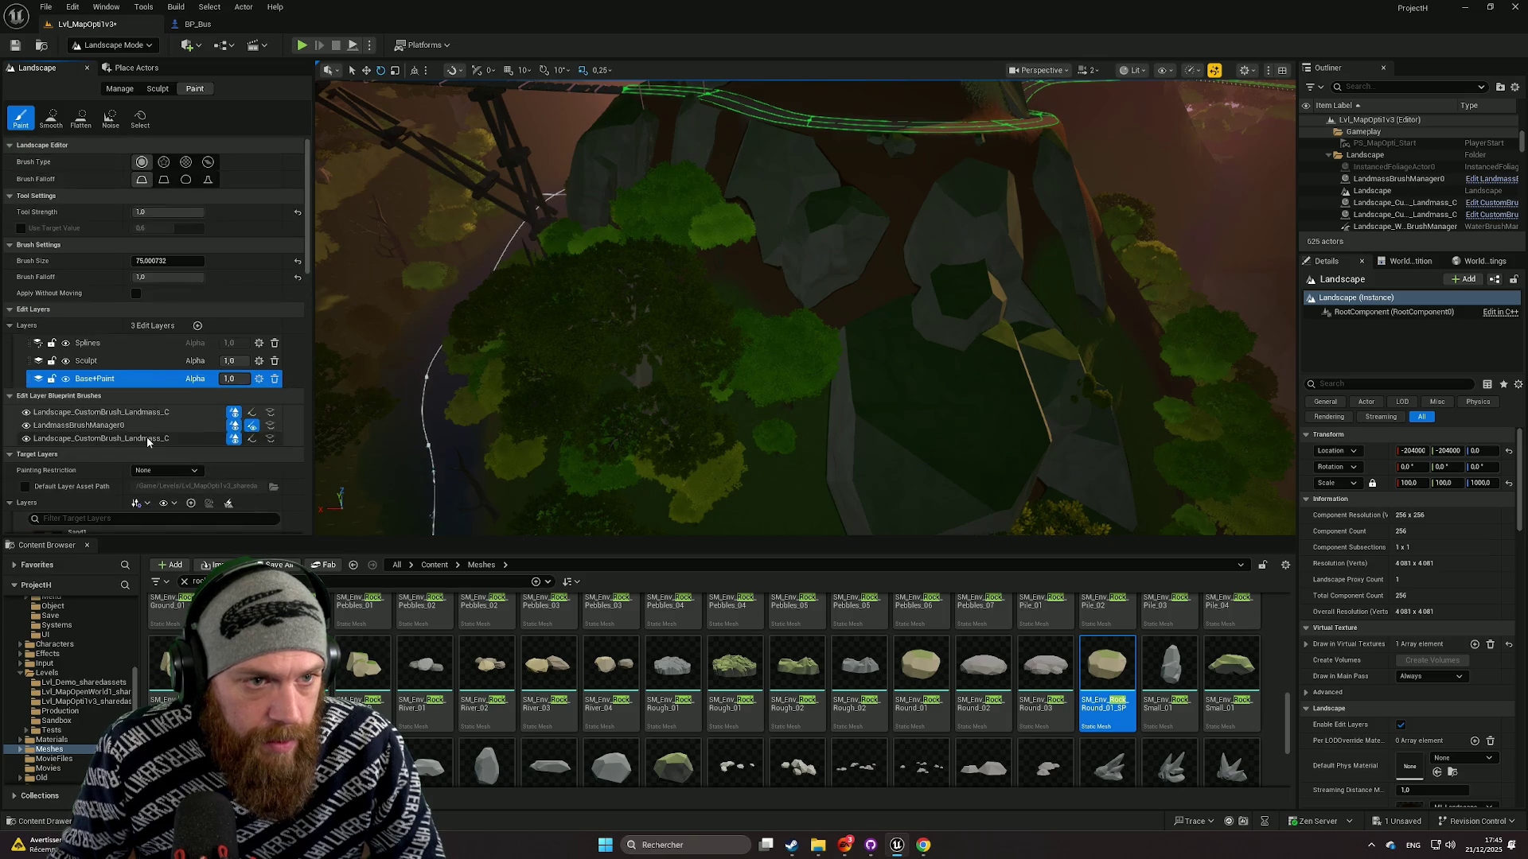
scroll(148, 442, down, 7)
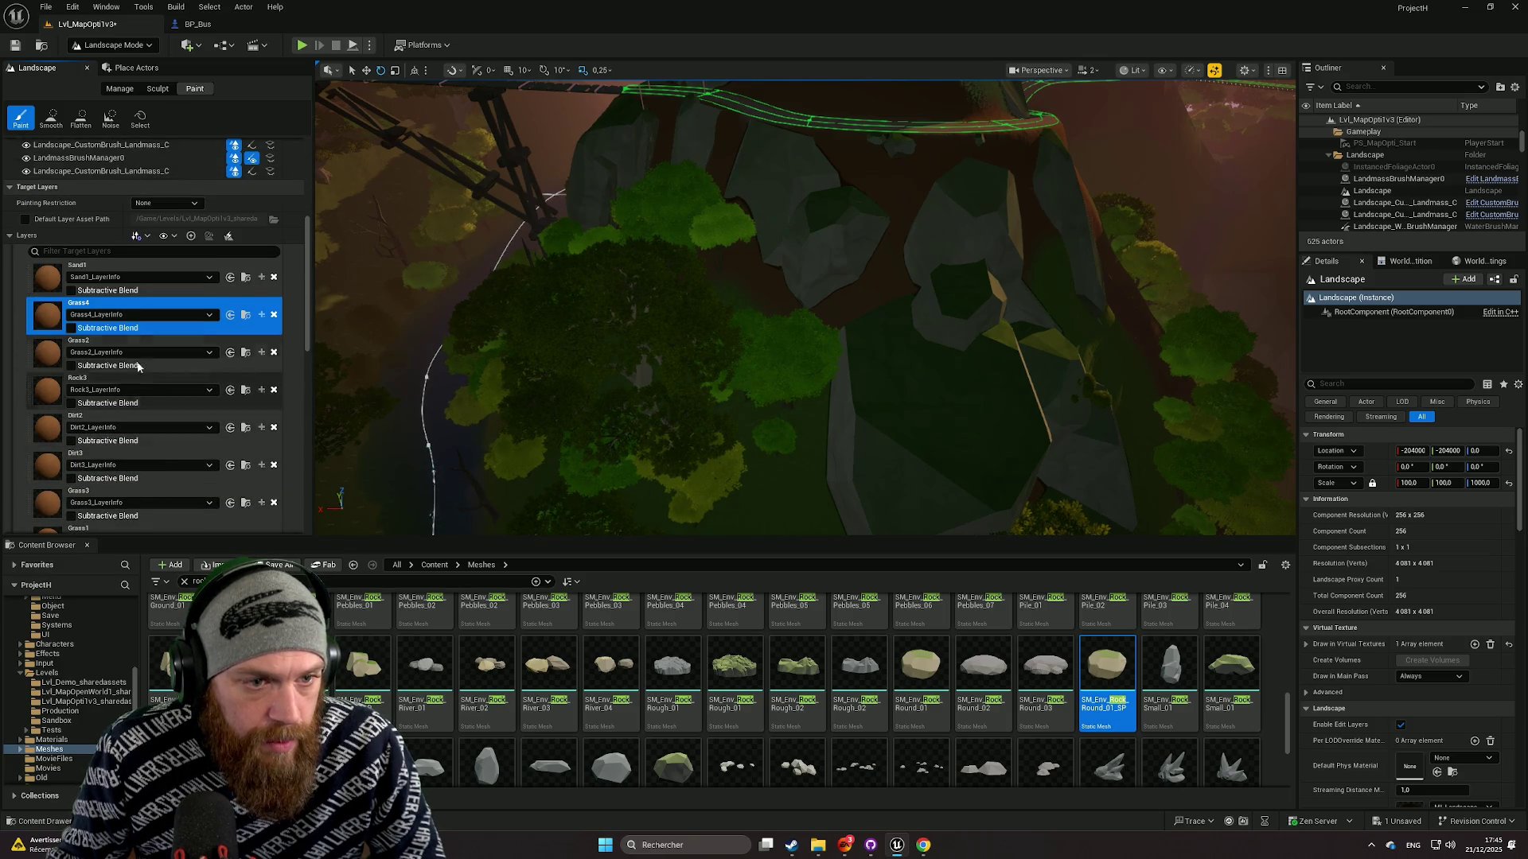
mouse_move(833, 273)
mouse_down()
mouse_move(812, 271)
mouse_move(833, 273)
mouse_up()
drag(883, 334, 896, 346)
scroll(303, 227, up, 7)
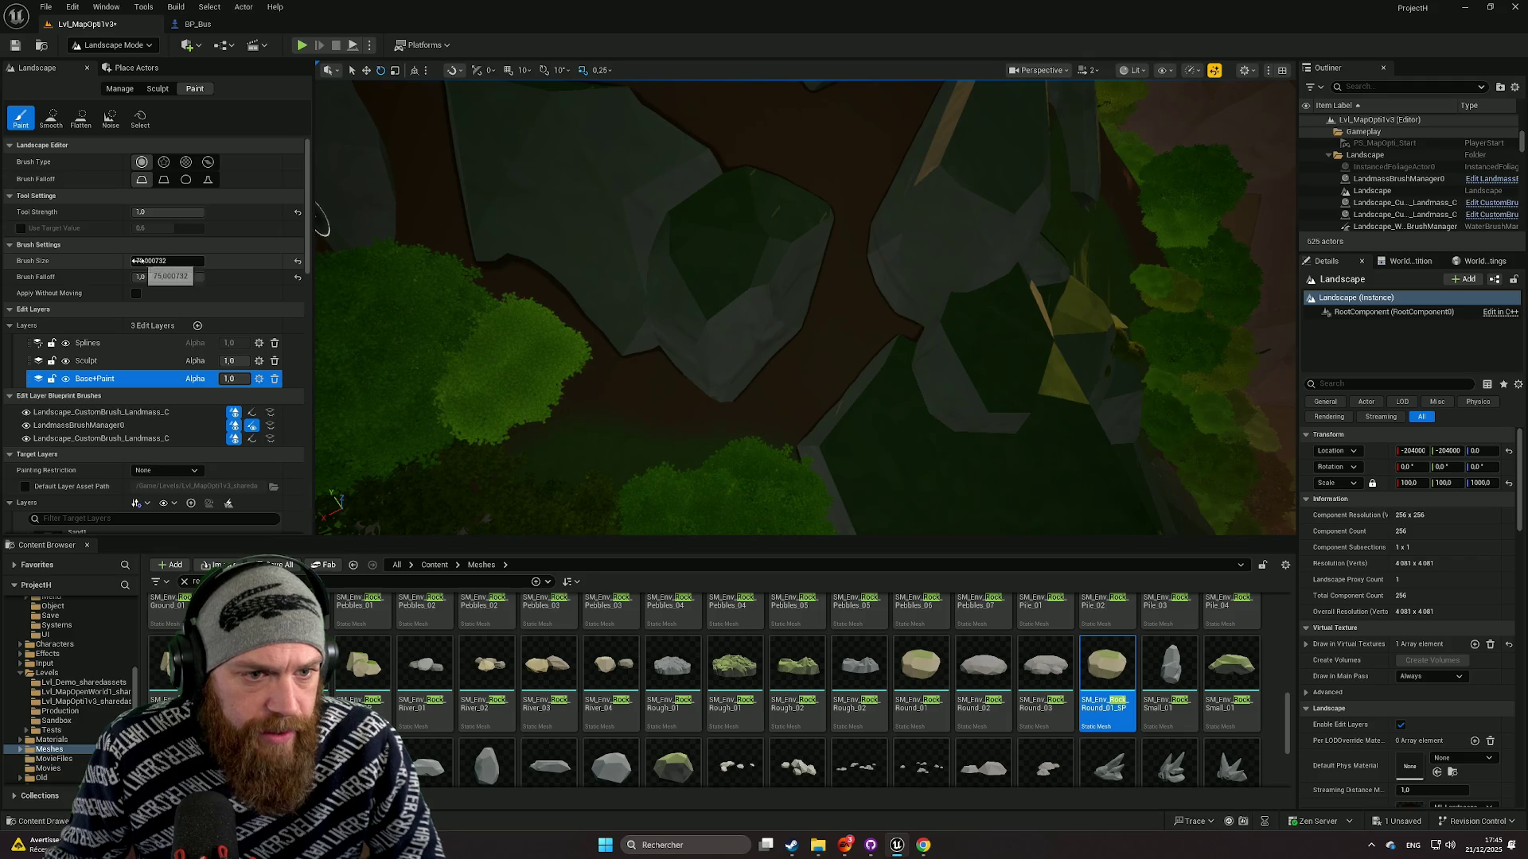
scroll(756, 322, up, 5)
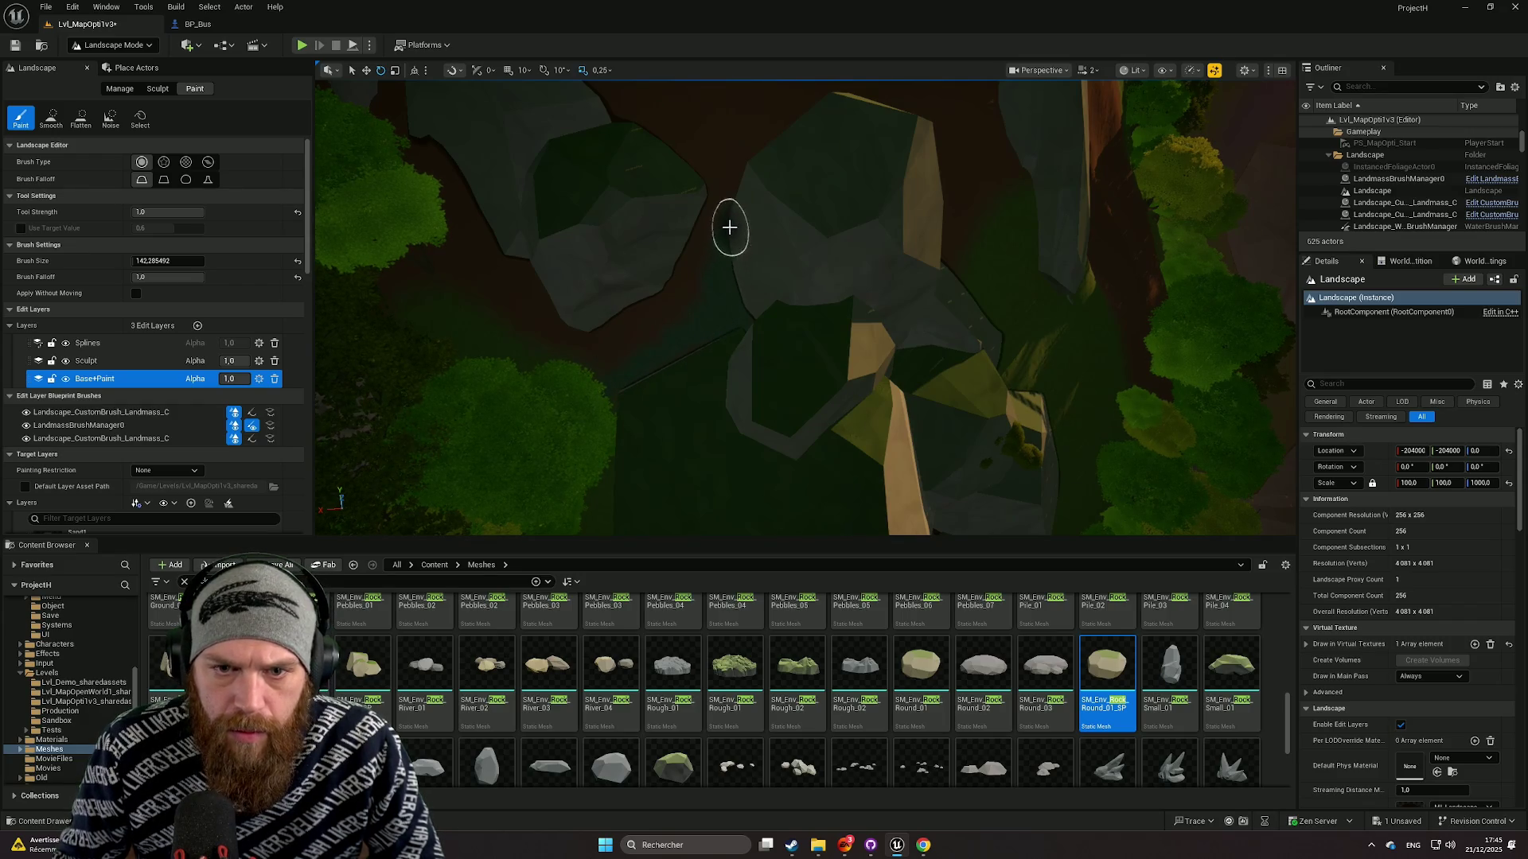
key(Up)
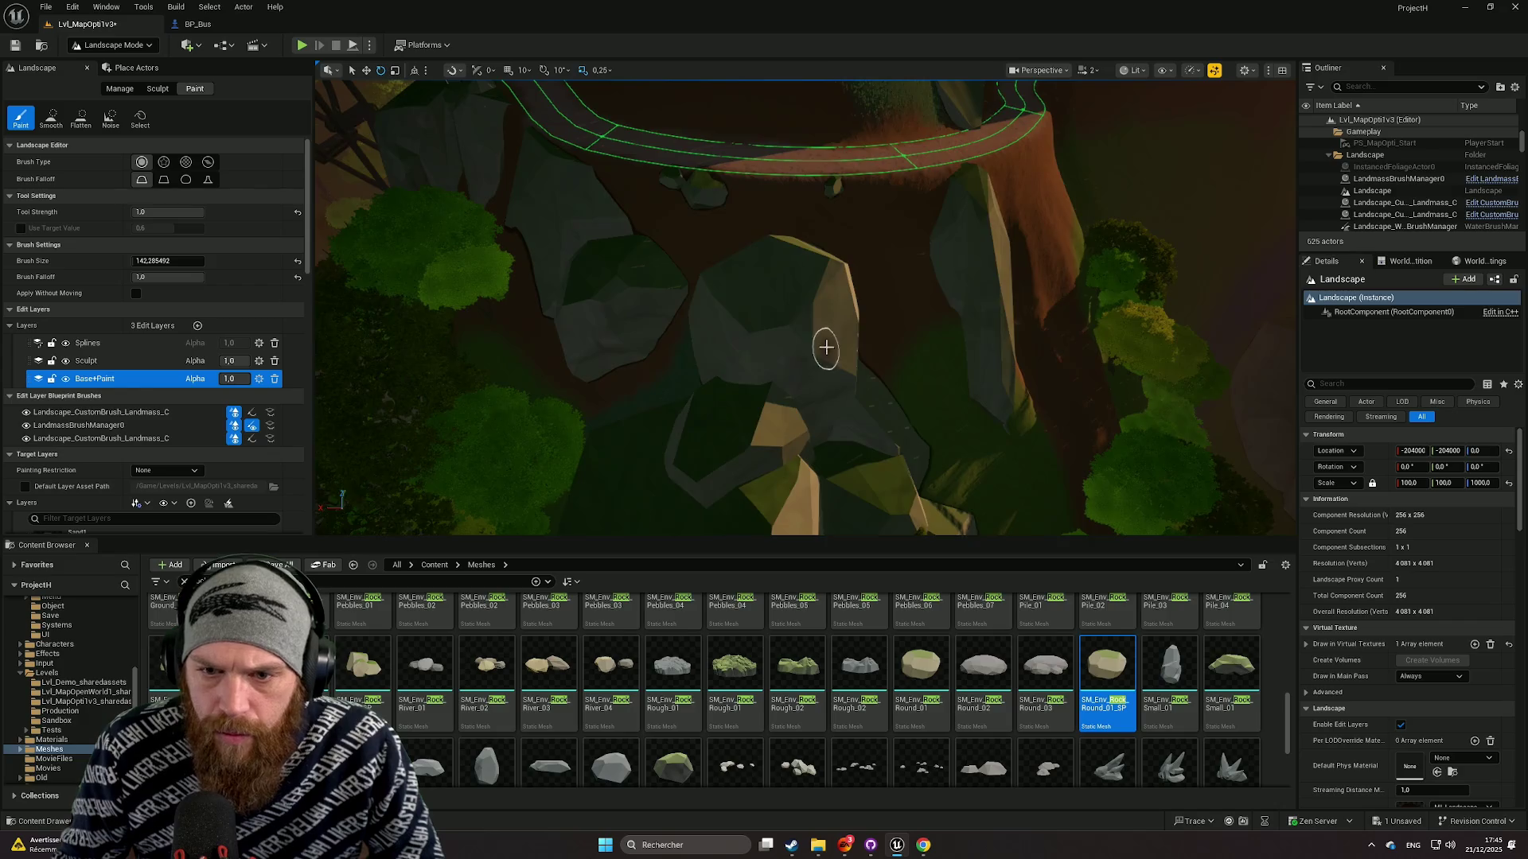
key(Down)
key(Up)
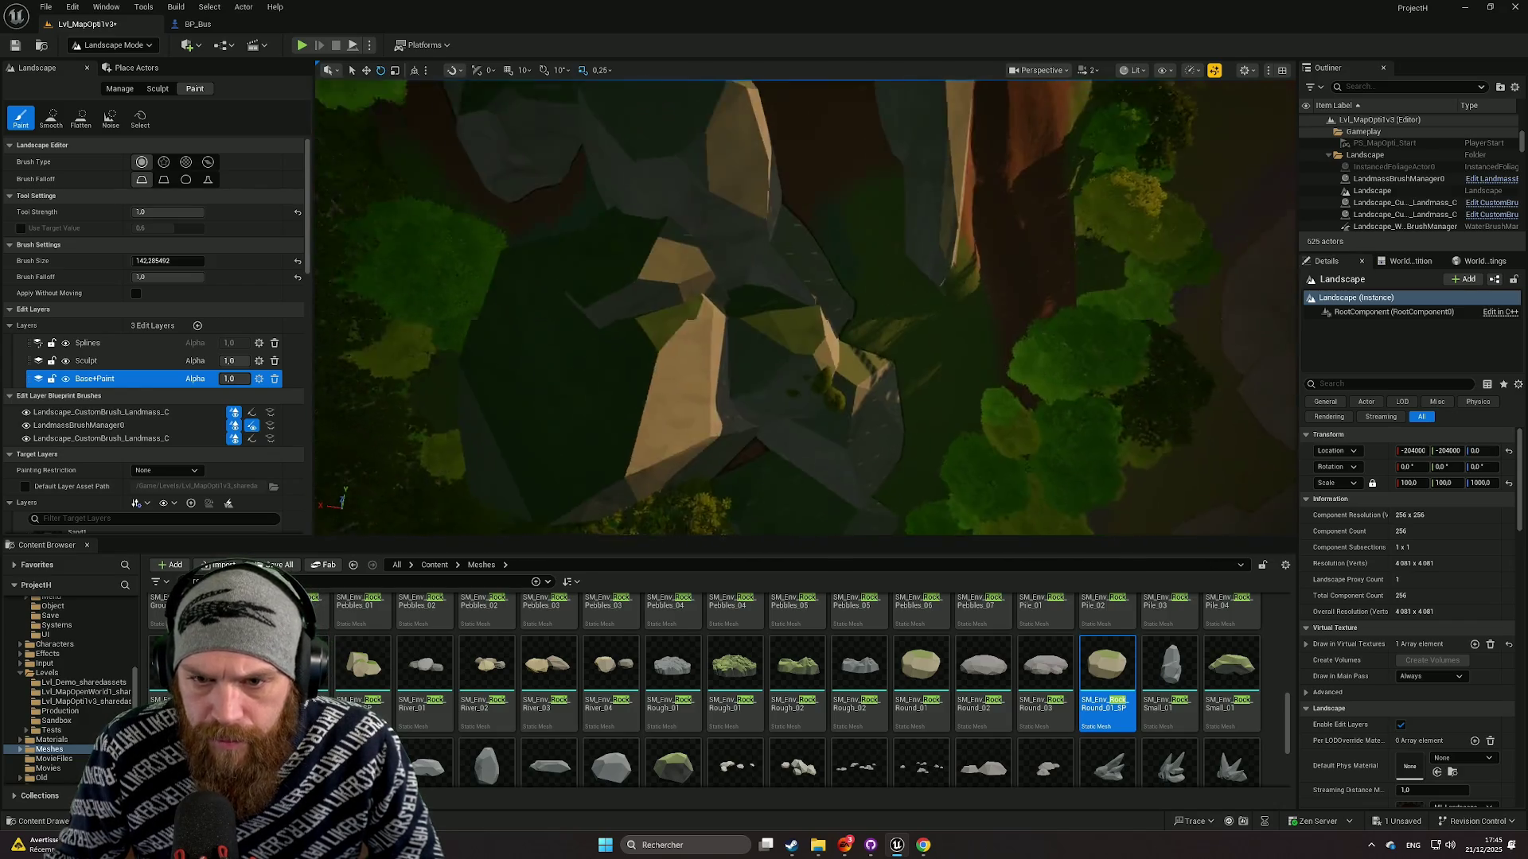
key(Down)
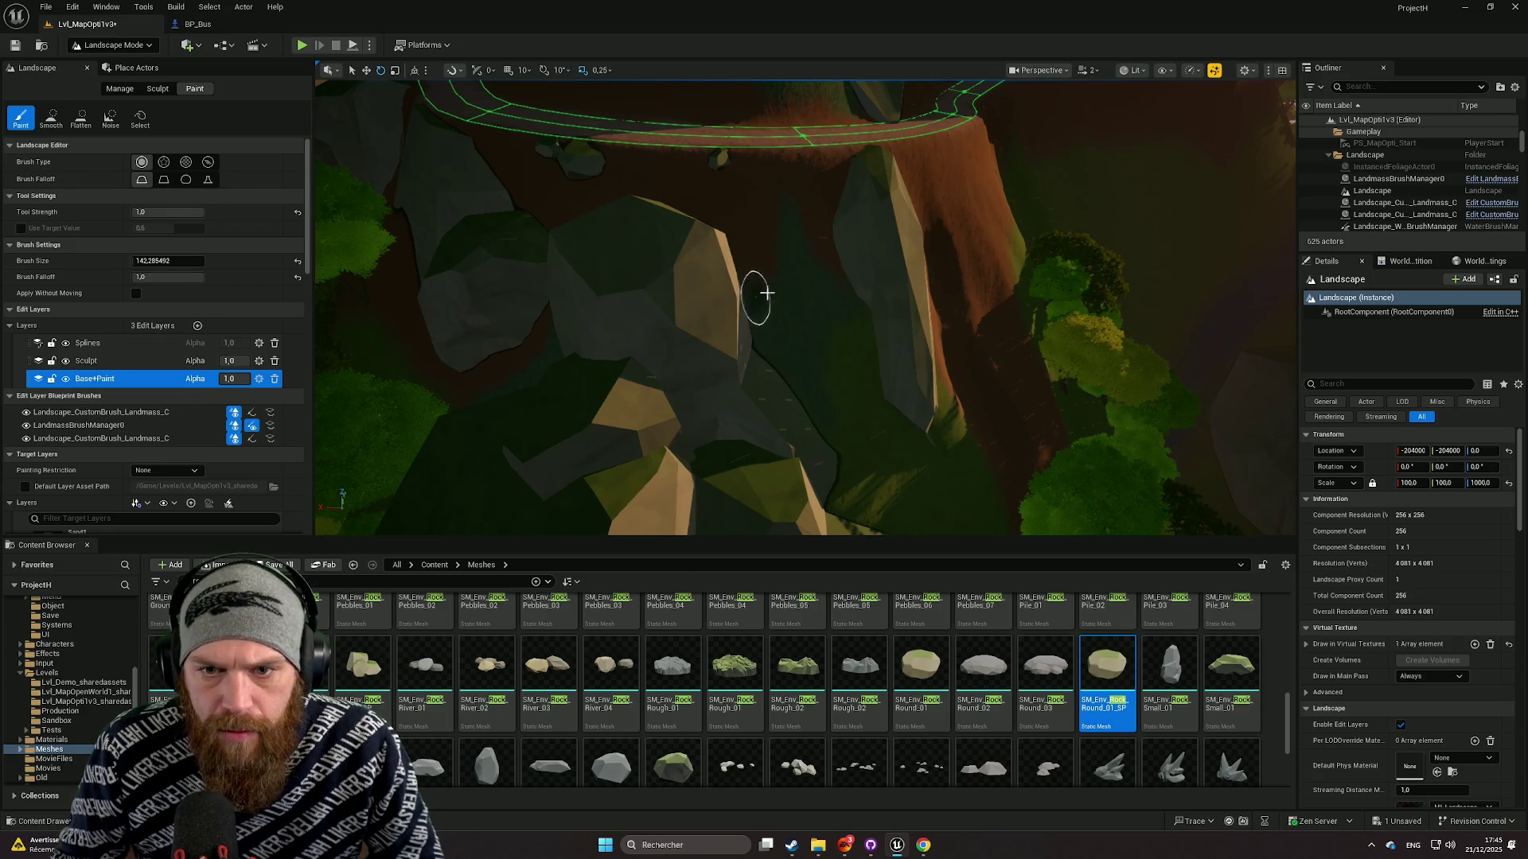
key(Up)
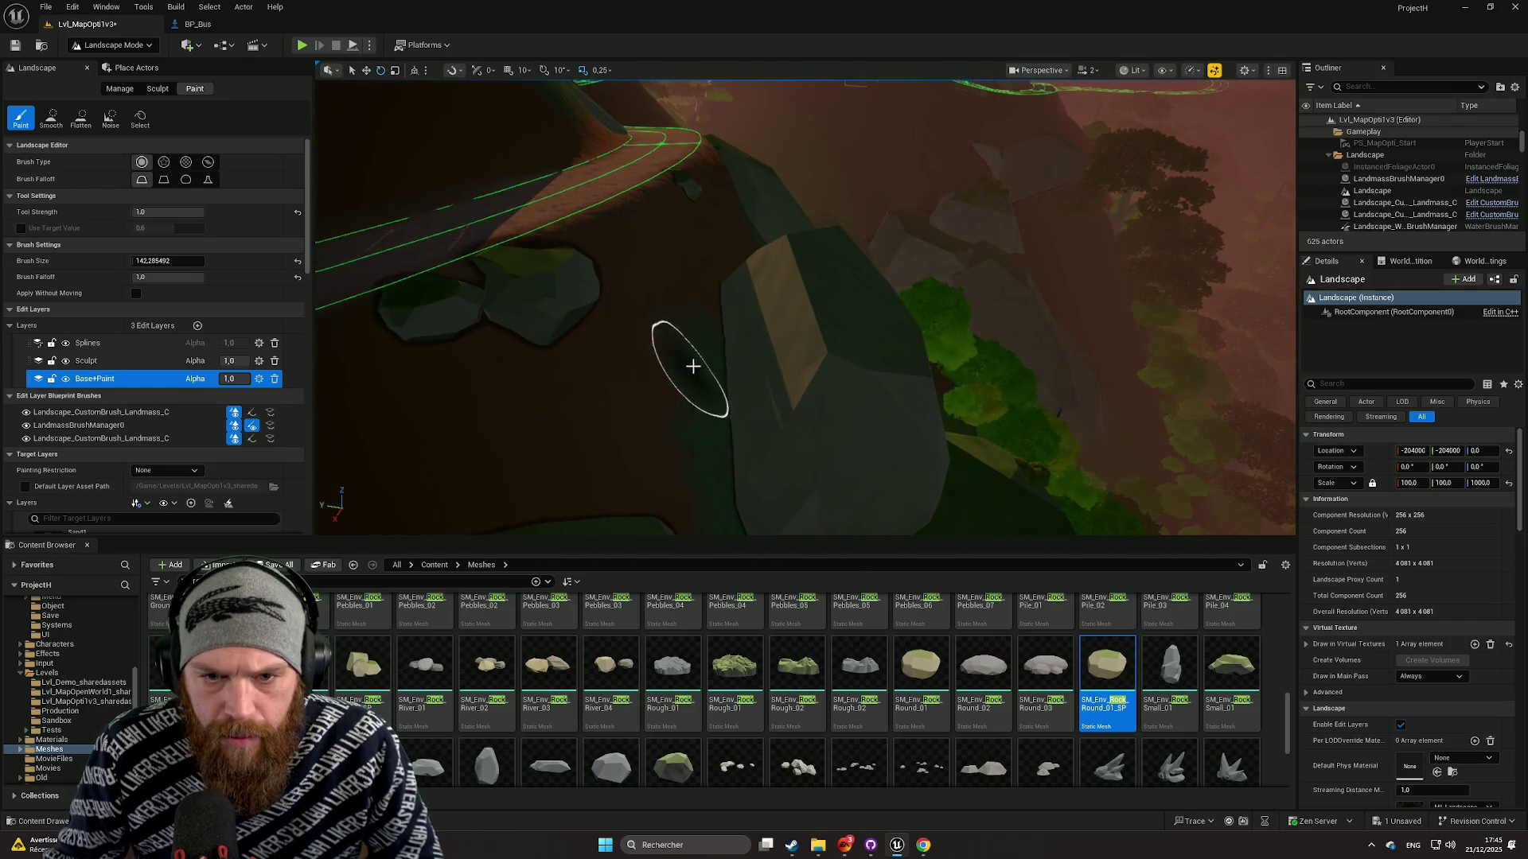
key(Down)
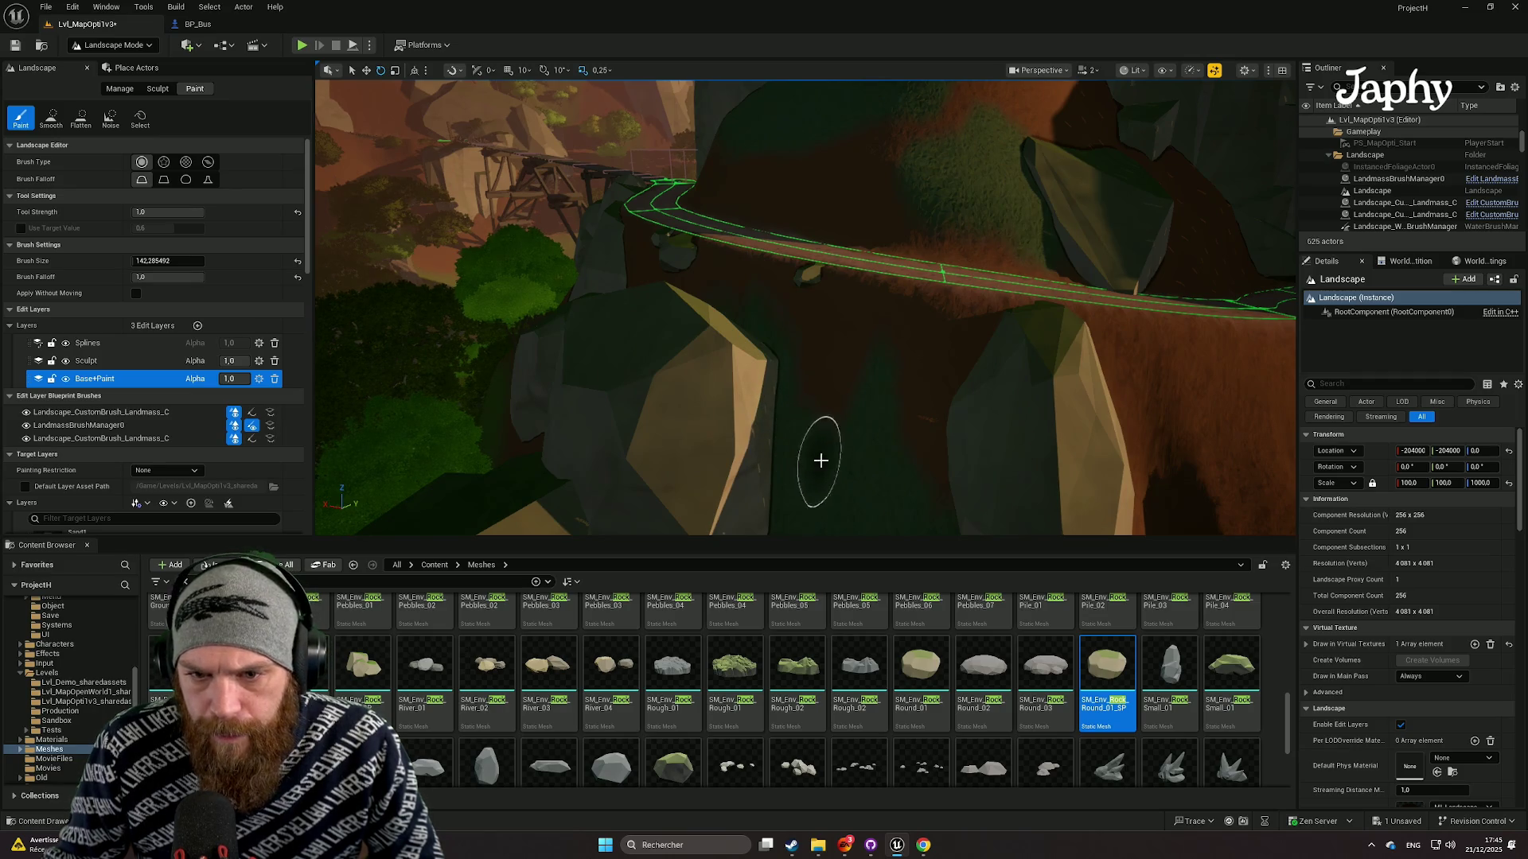
key(Down)
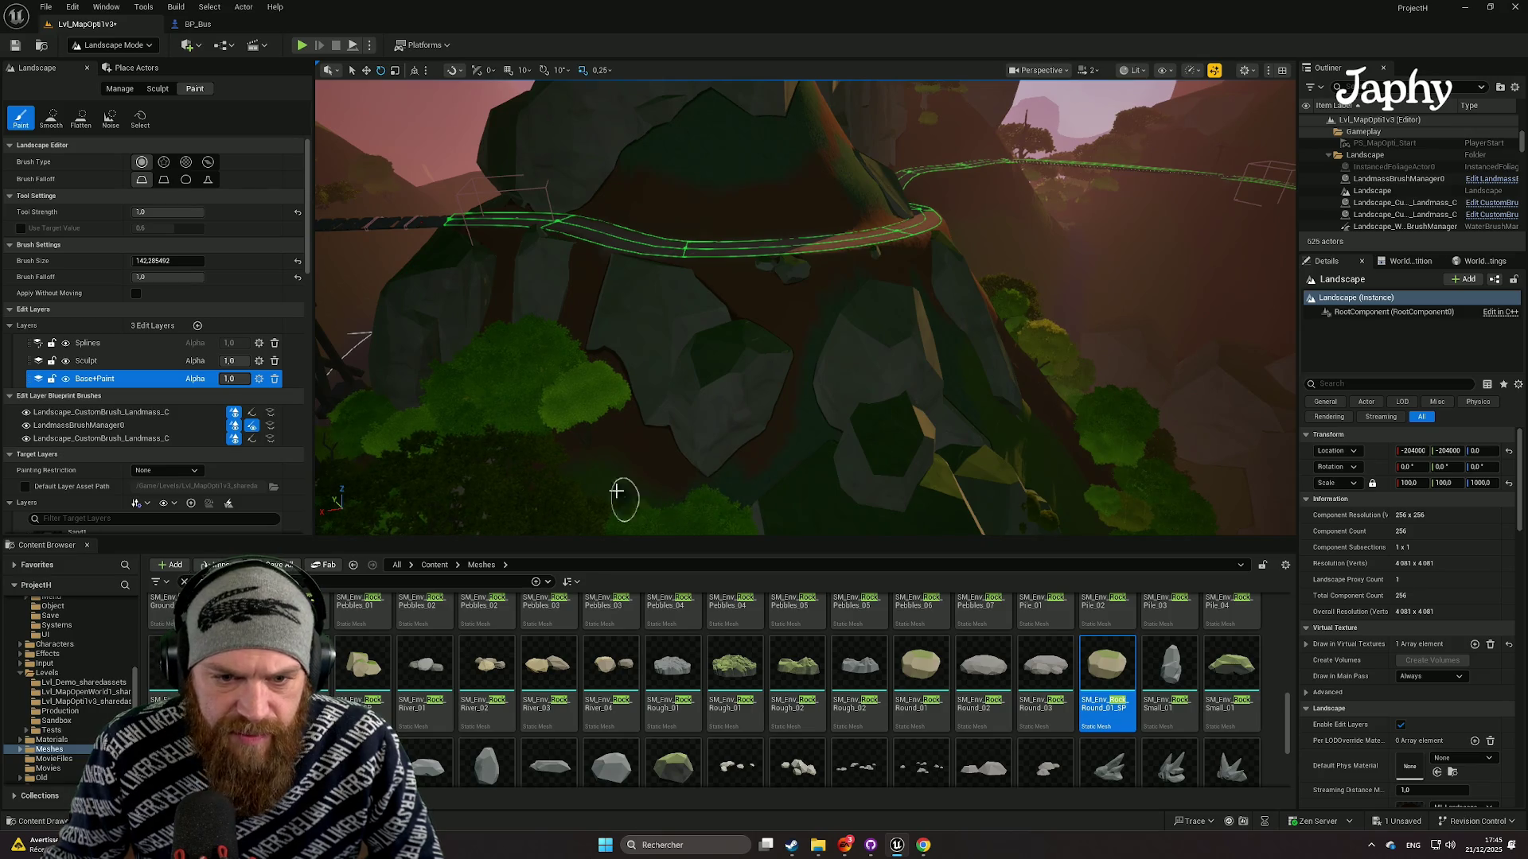
key(Up)
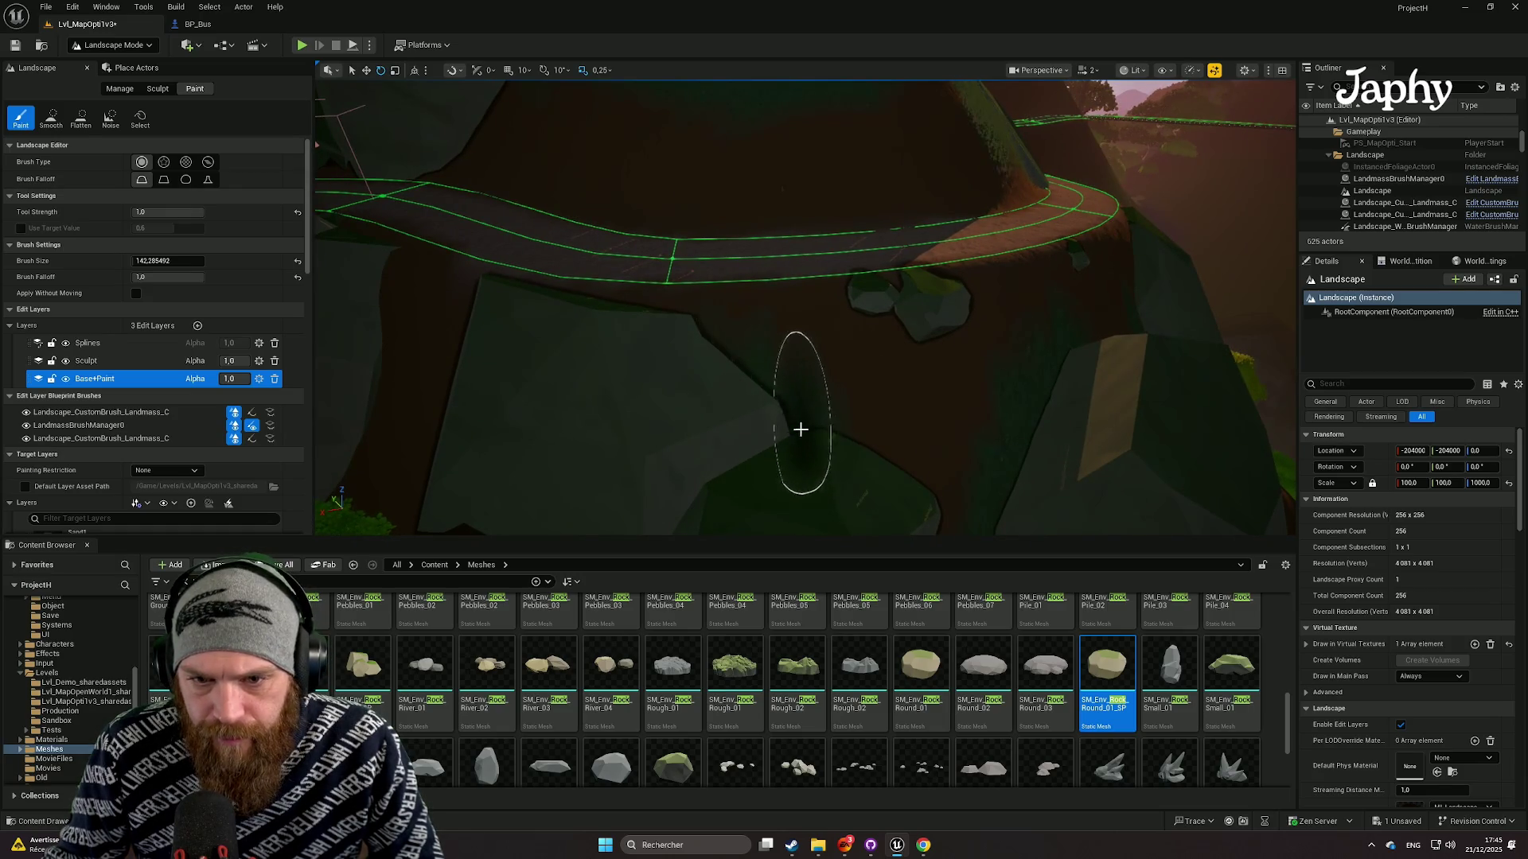
key(s)
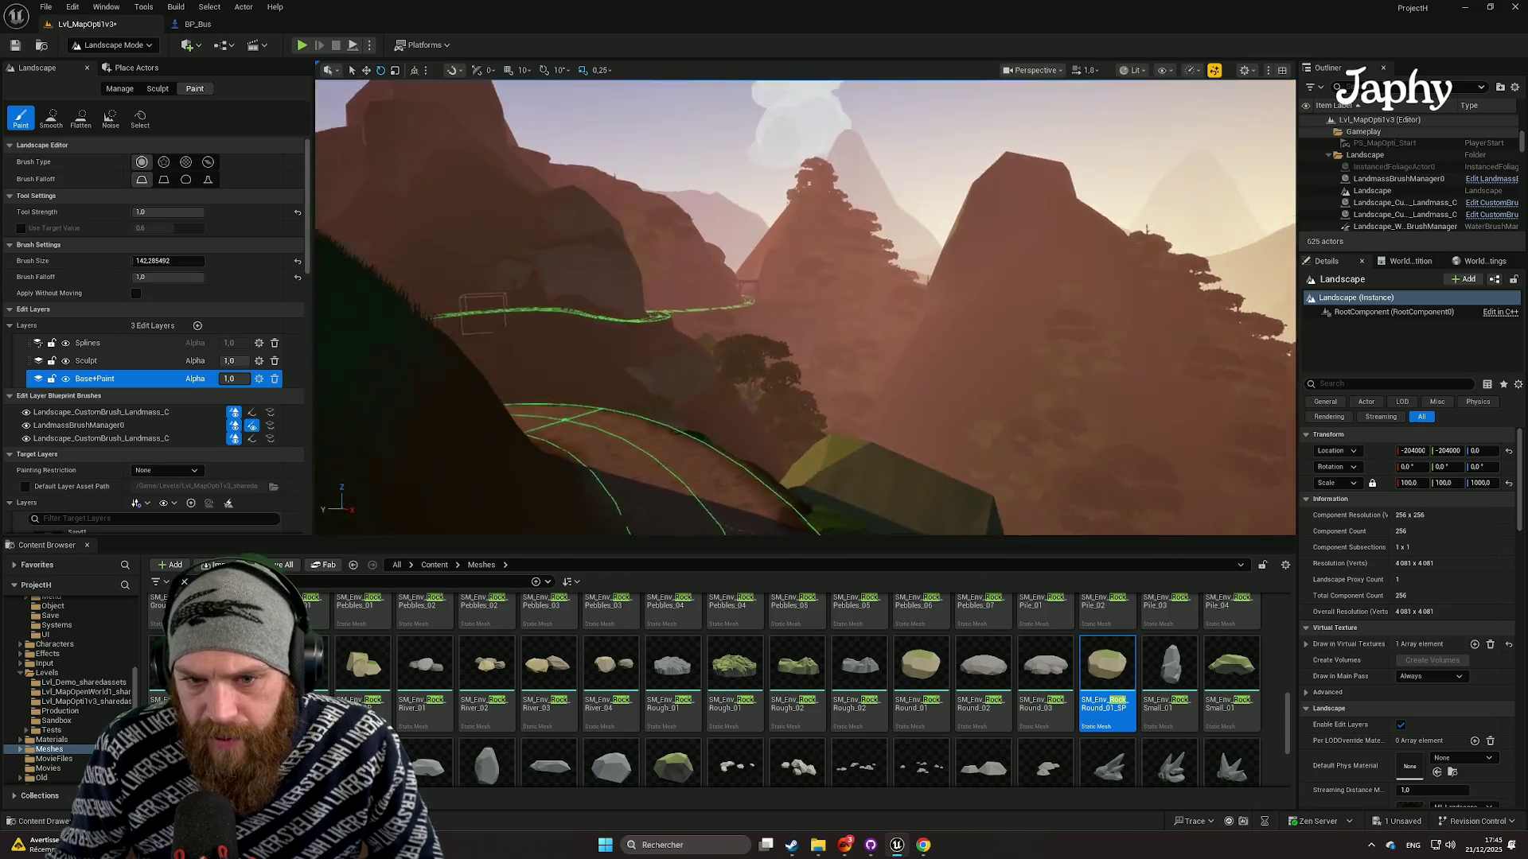
key(a)
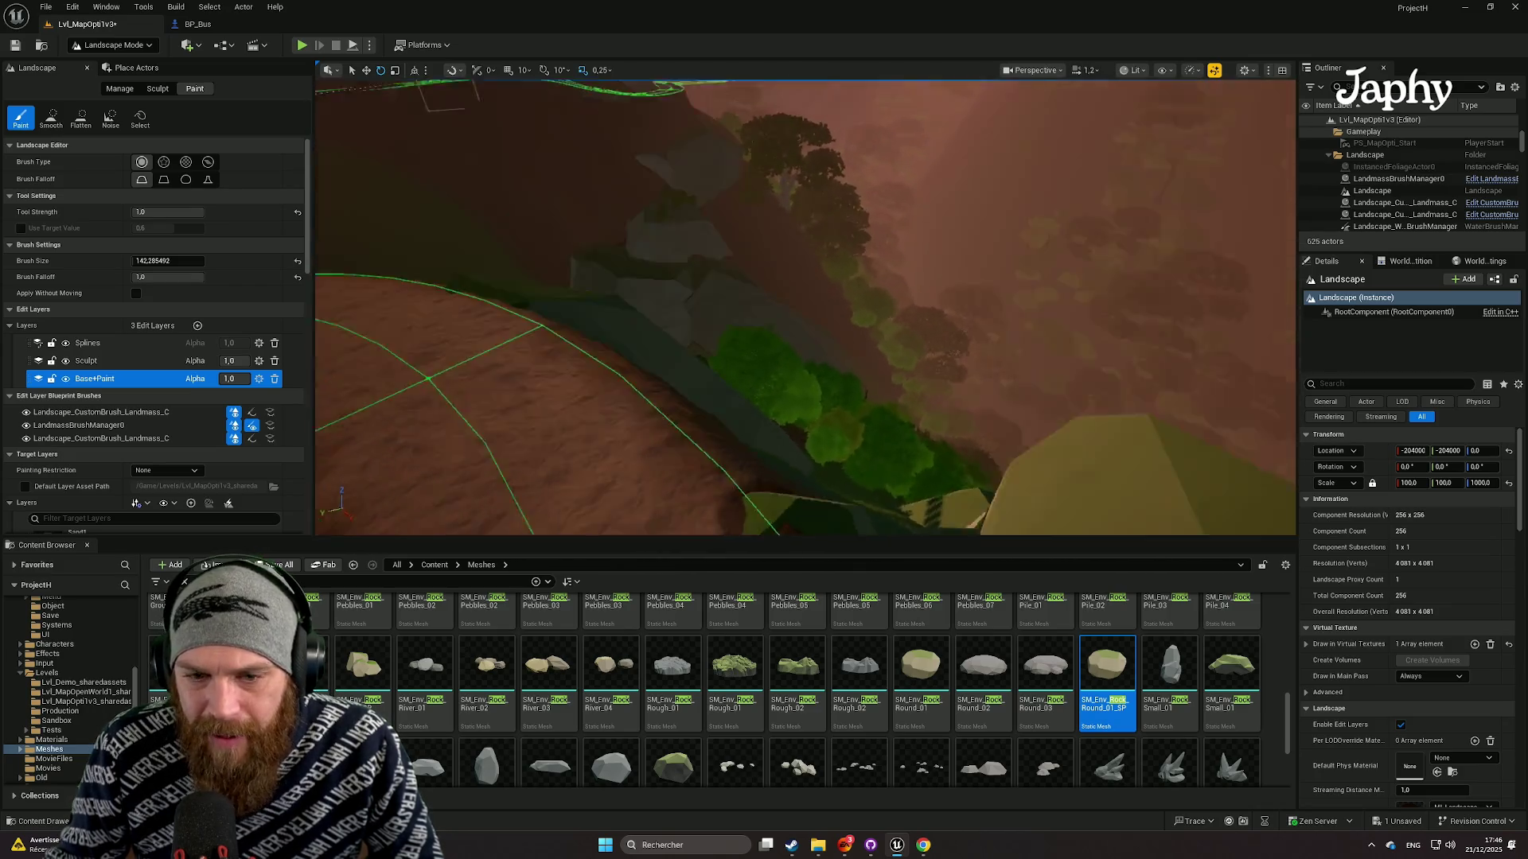
scroll(805, 306, up, 2)
key(w)
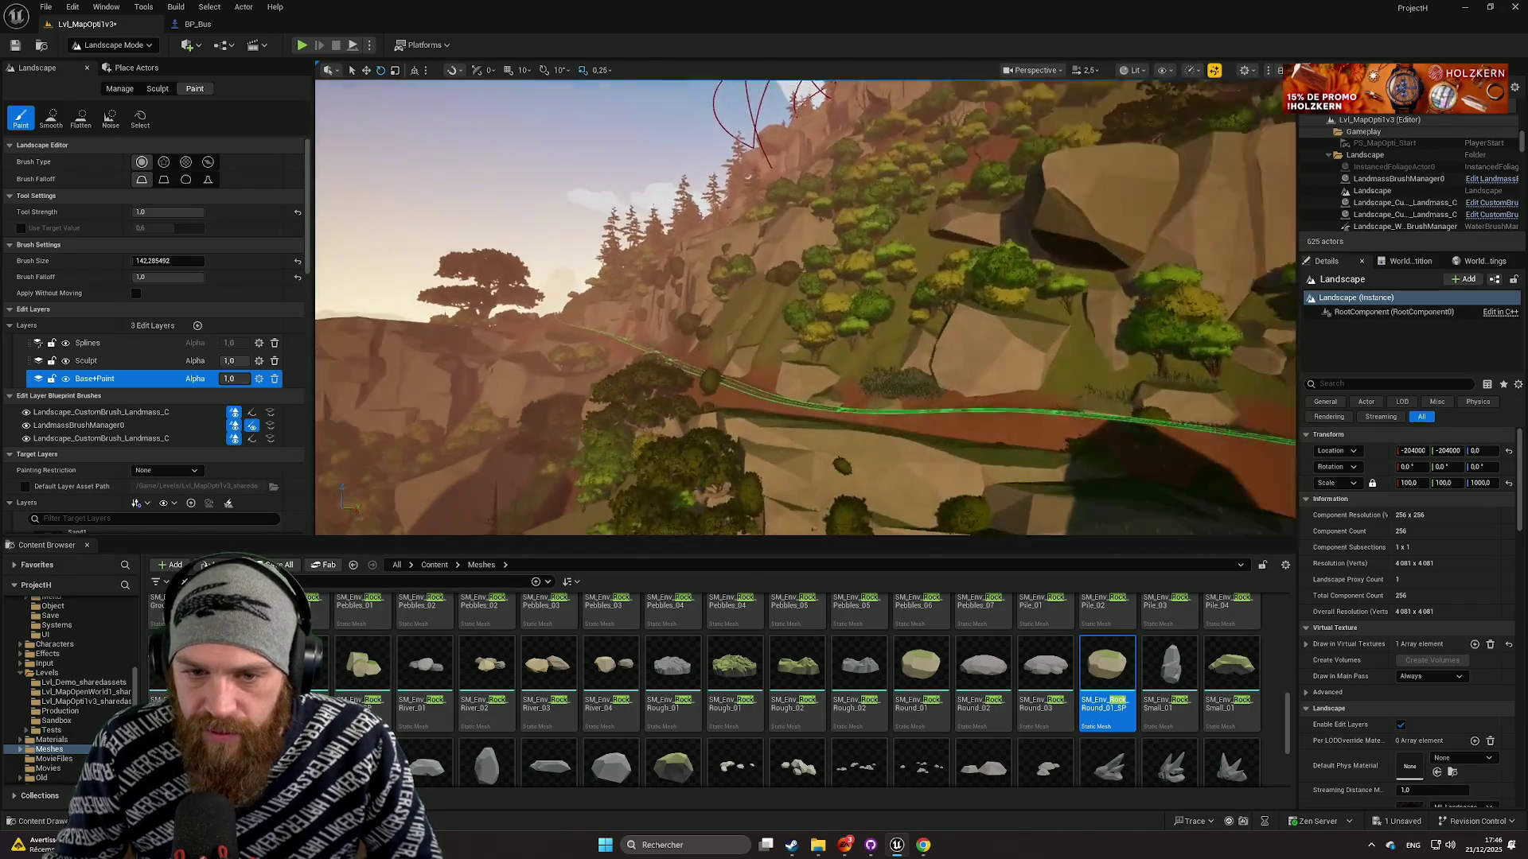
scroll(805, 307, down, 2)
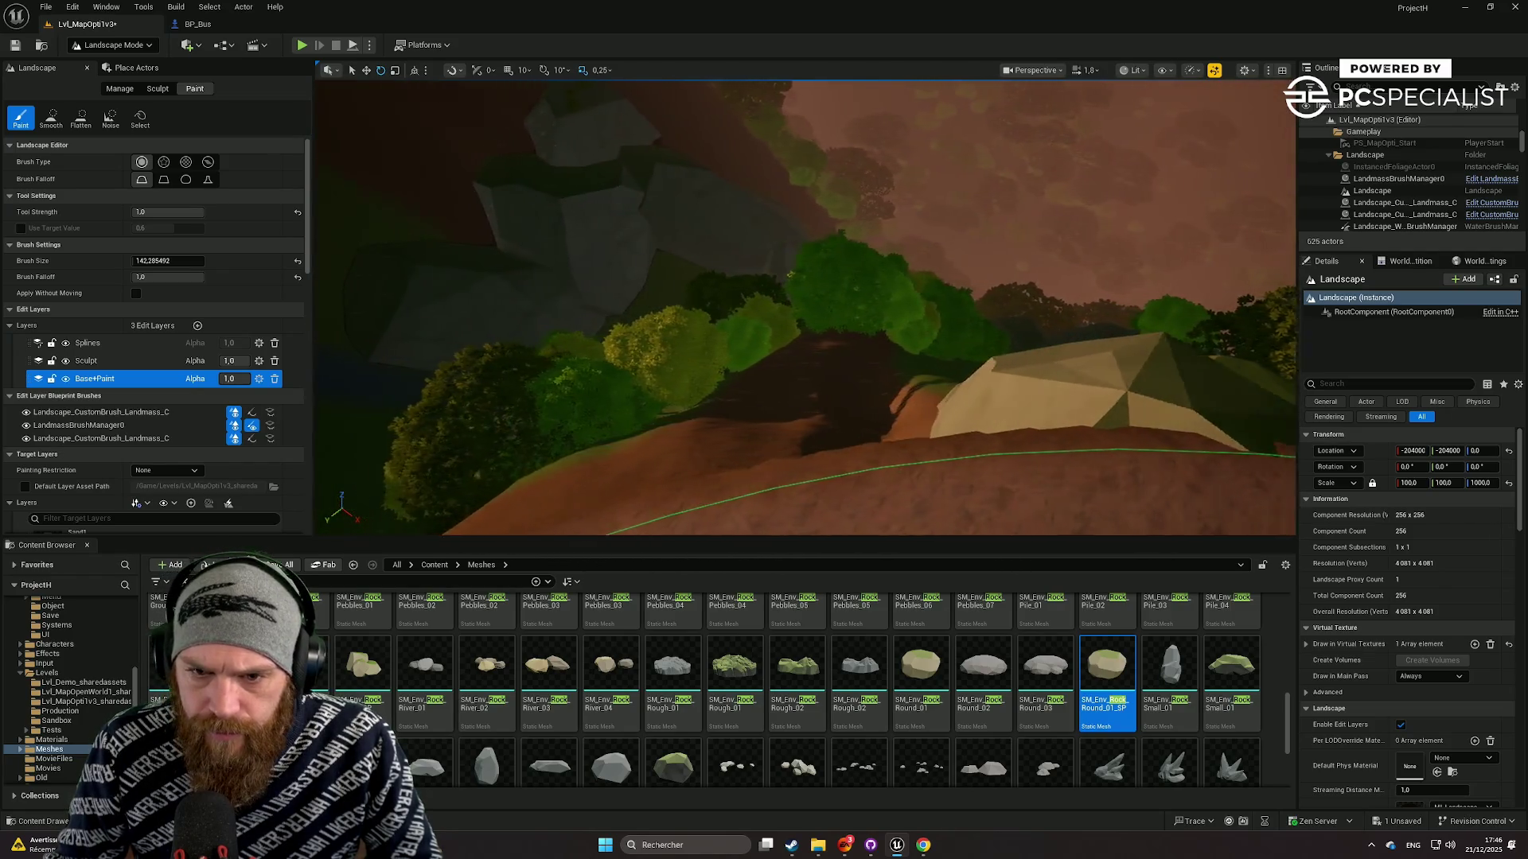
key(w)
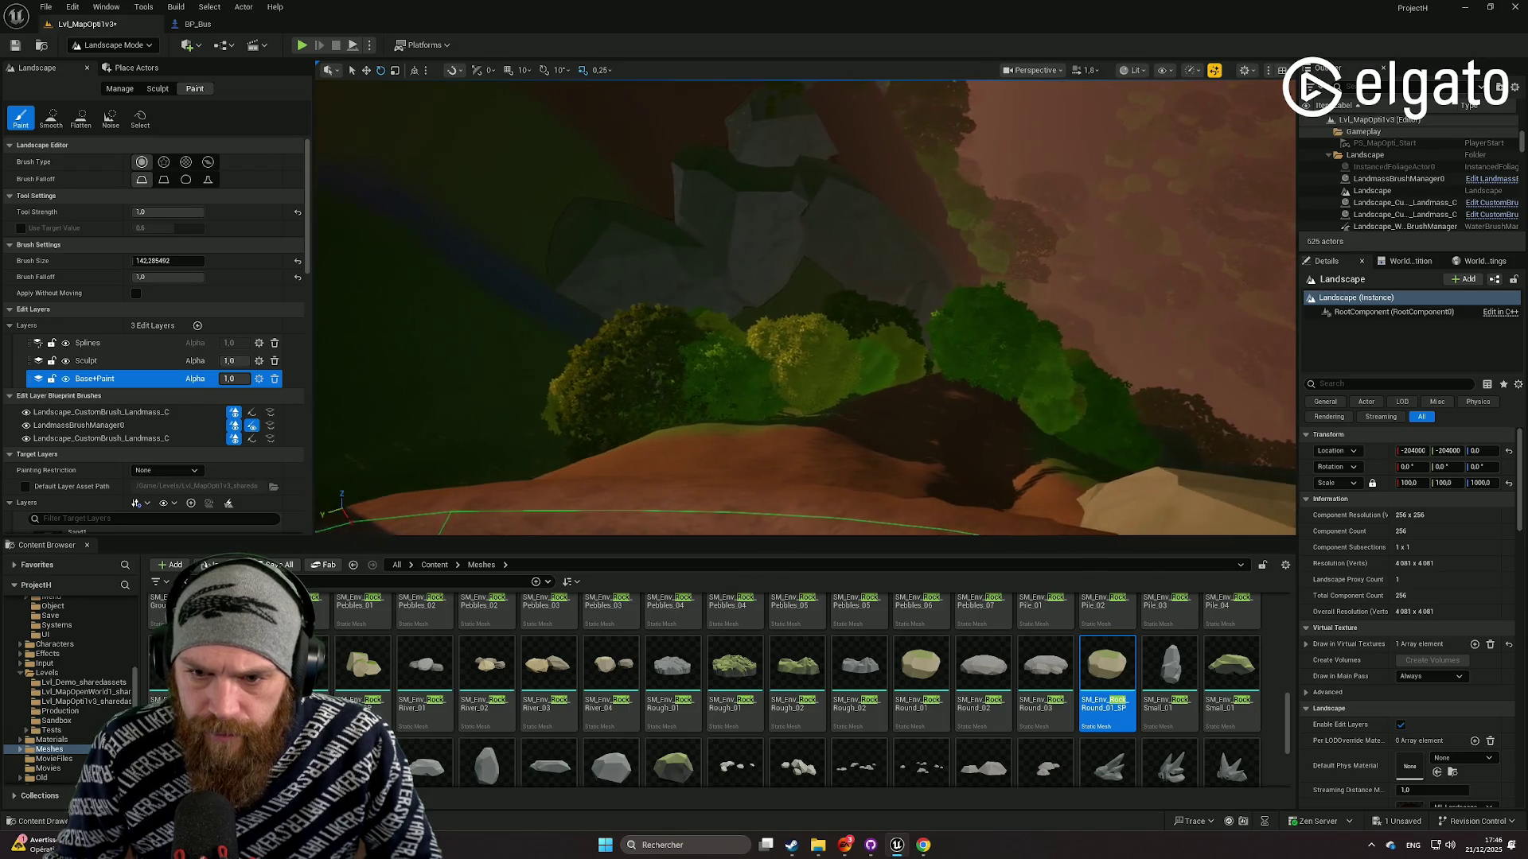
key(a)
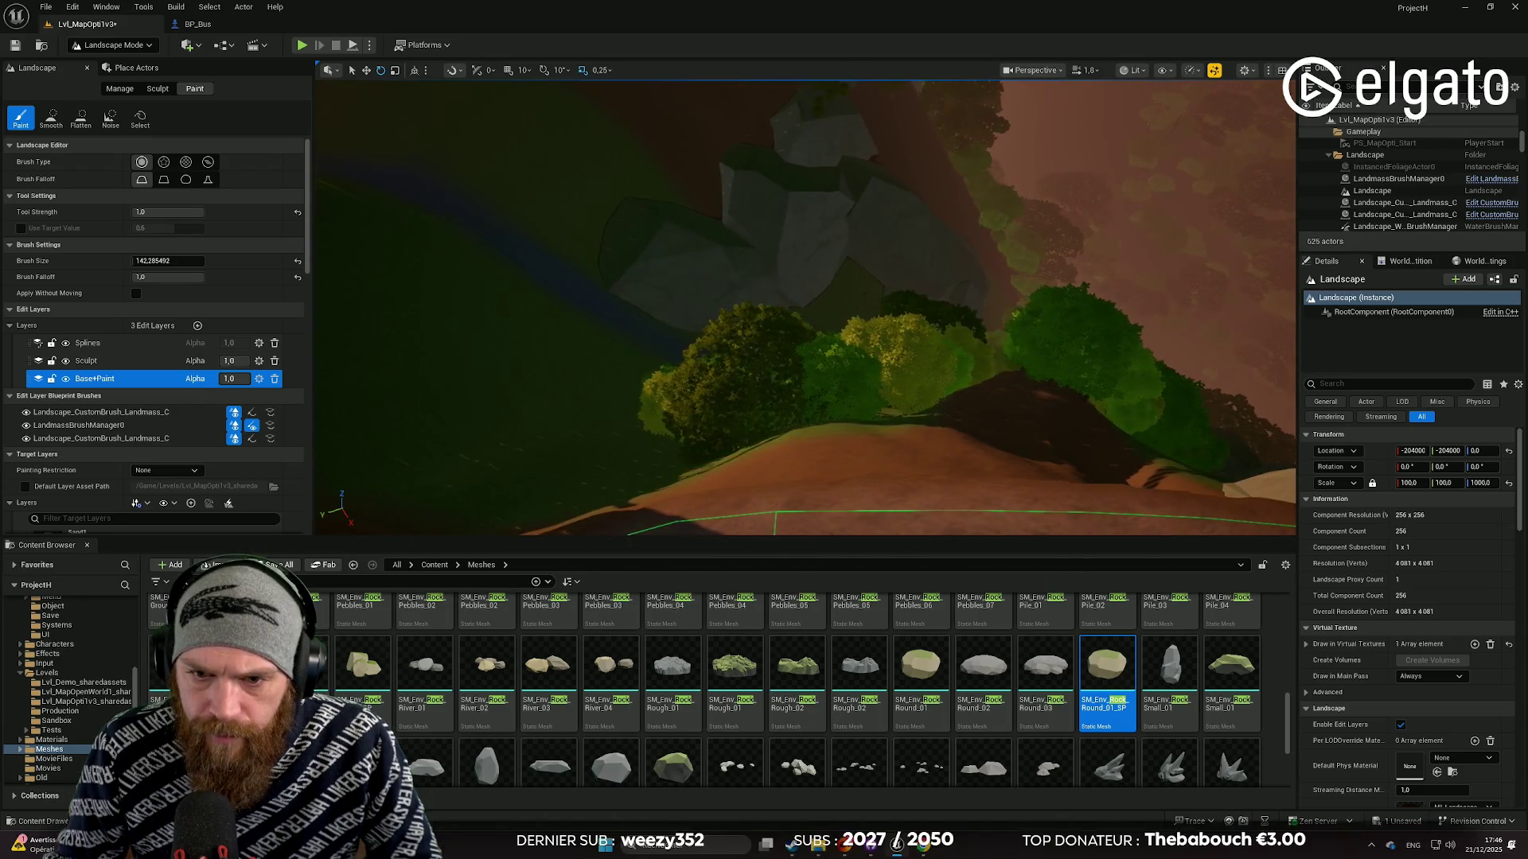
key(s)
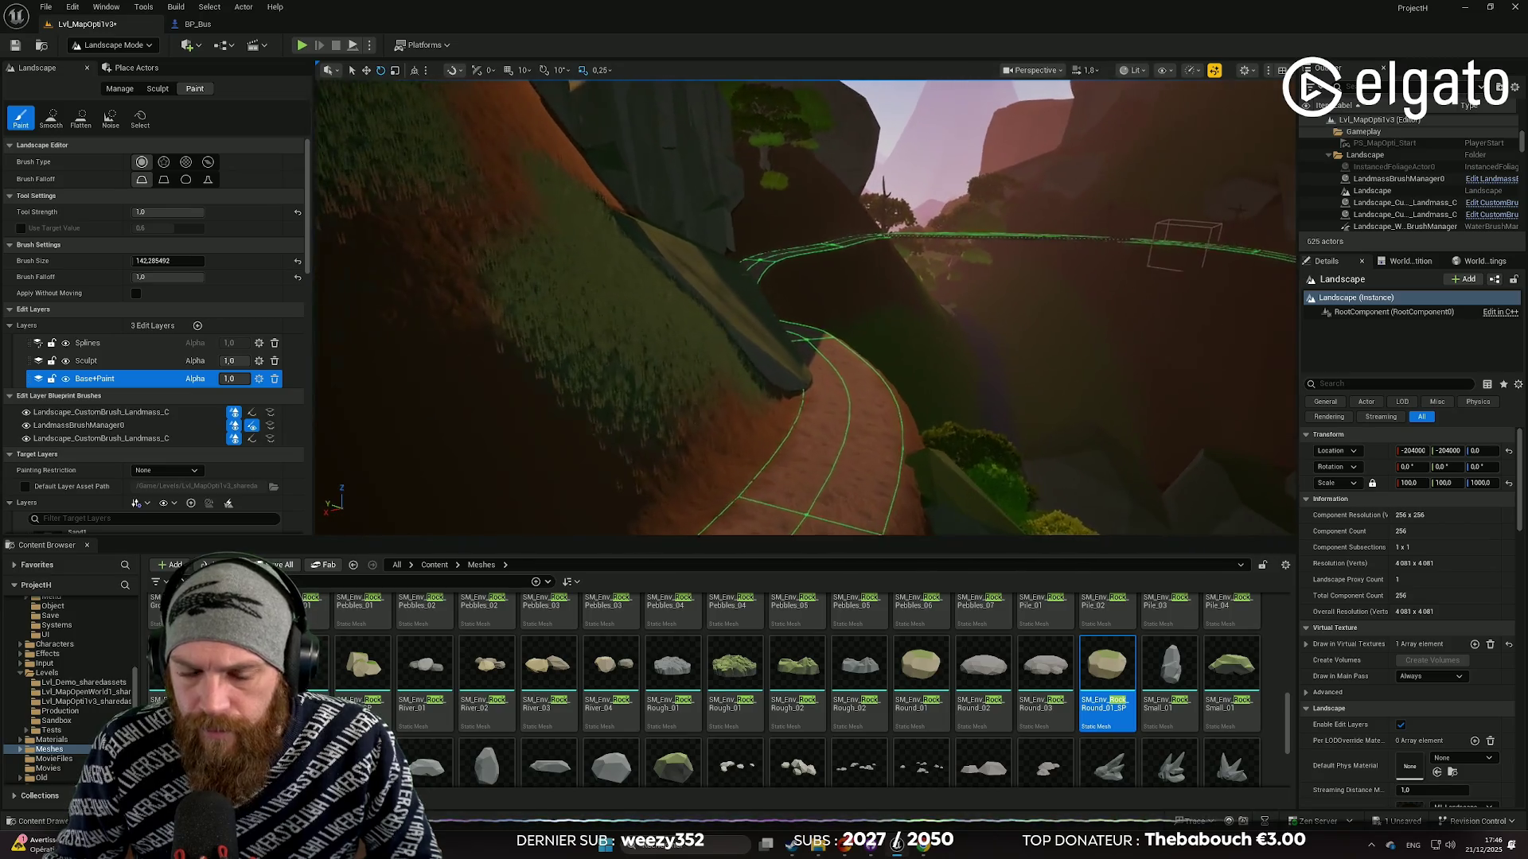
key(d)
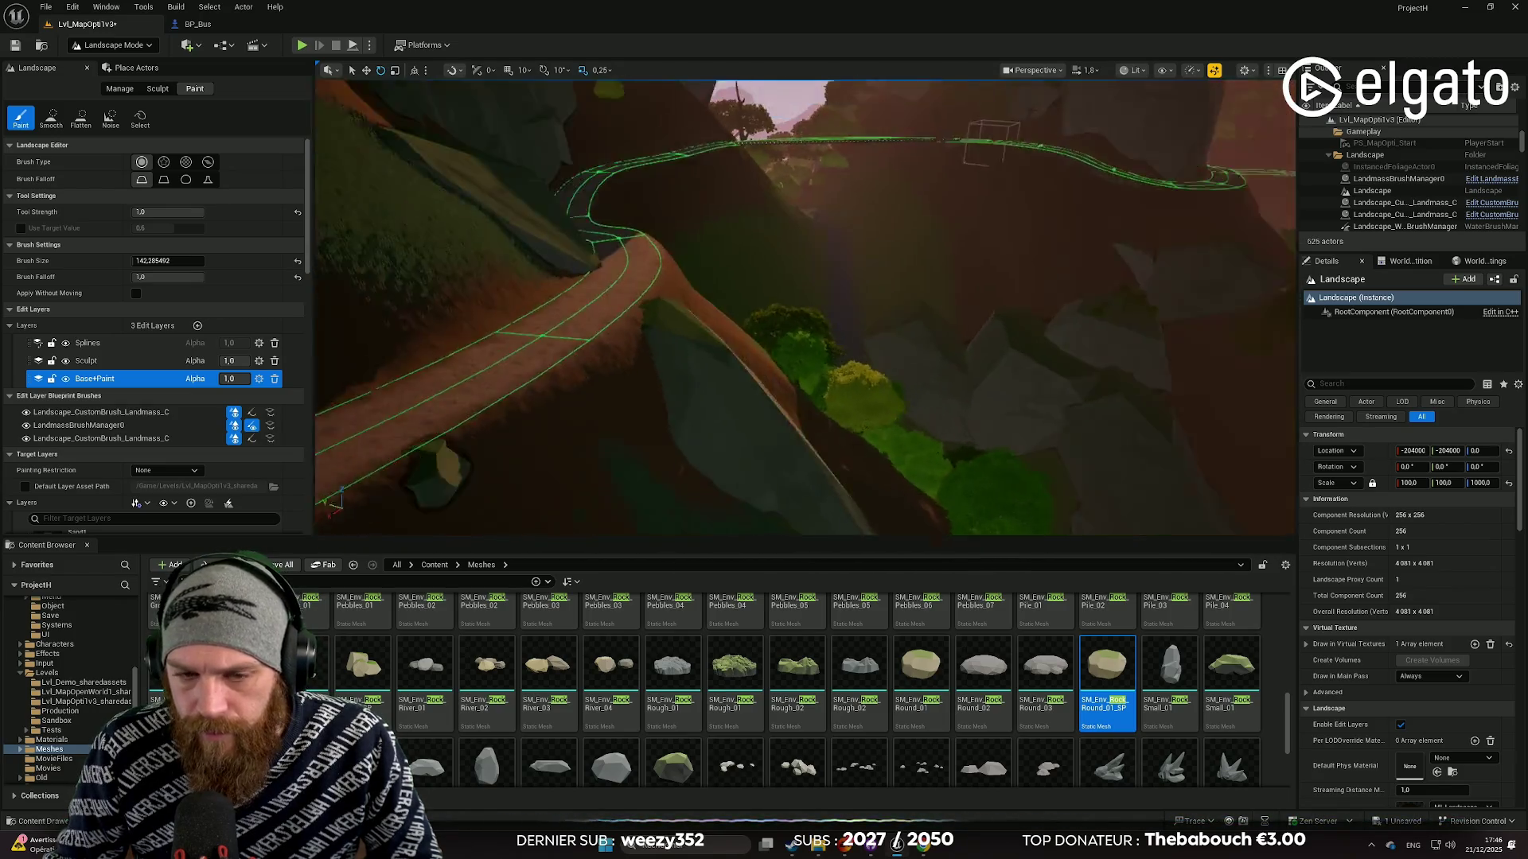
key(w)
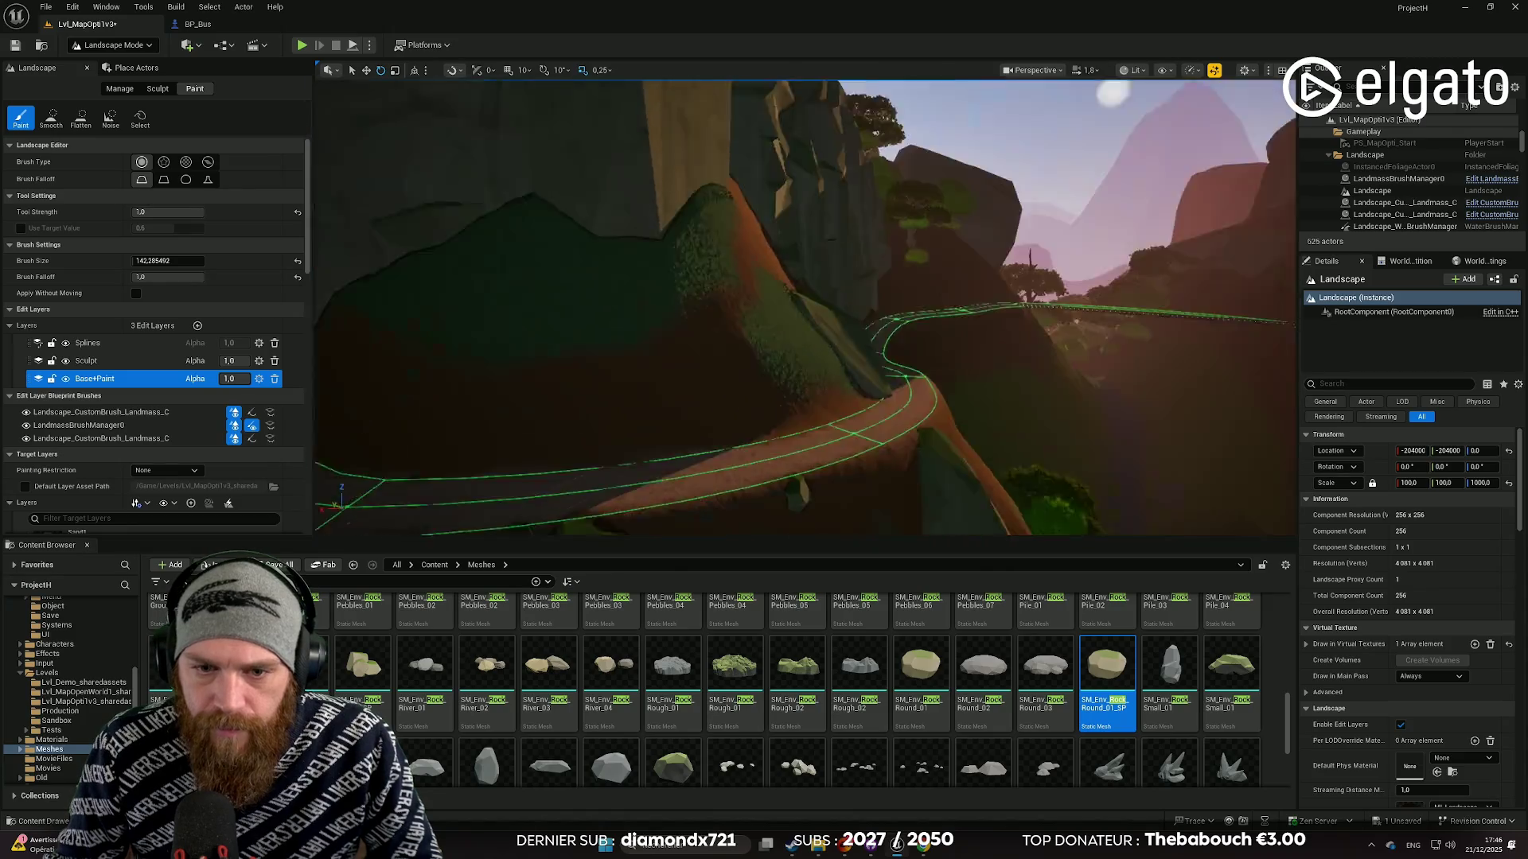
key(w)
scroll(805, 307, down, 2)
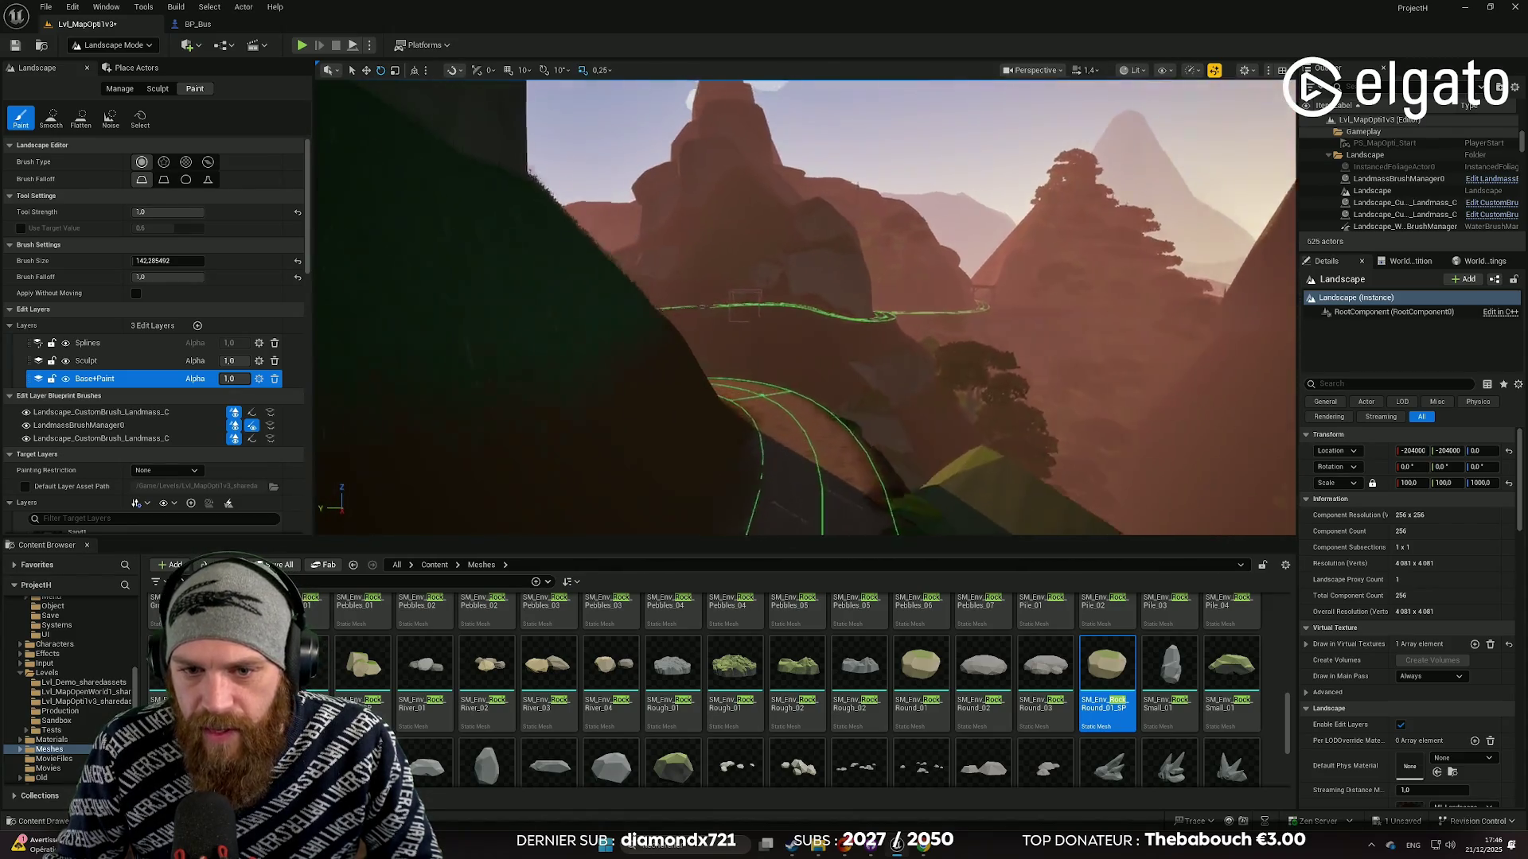
key(w)
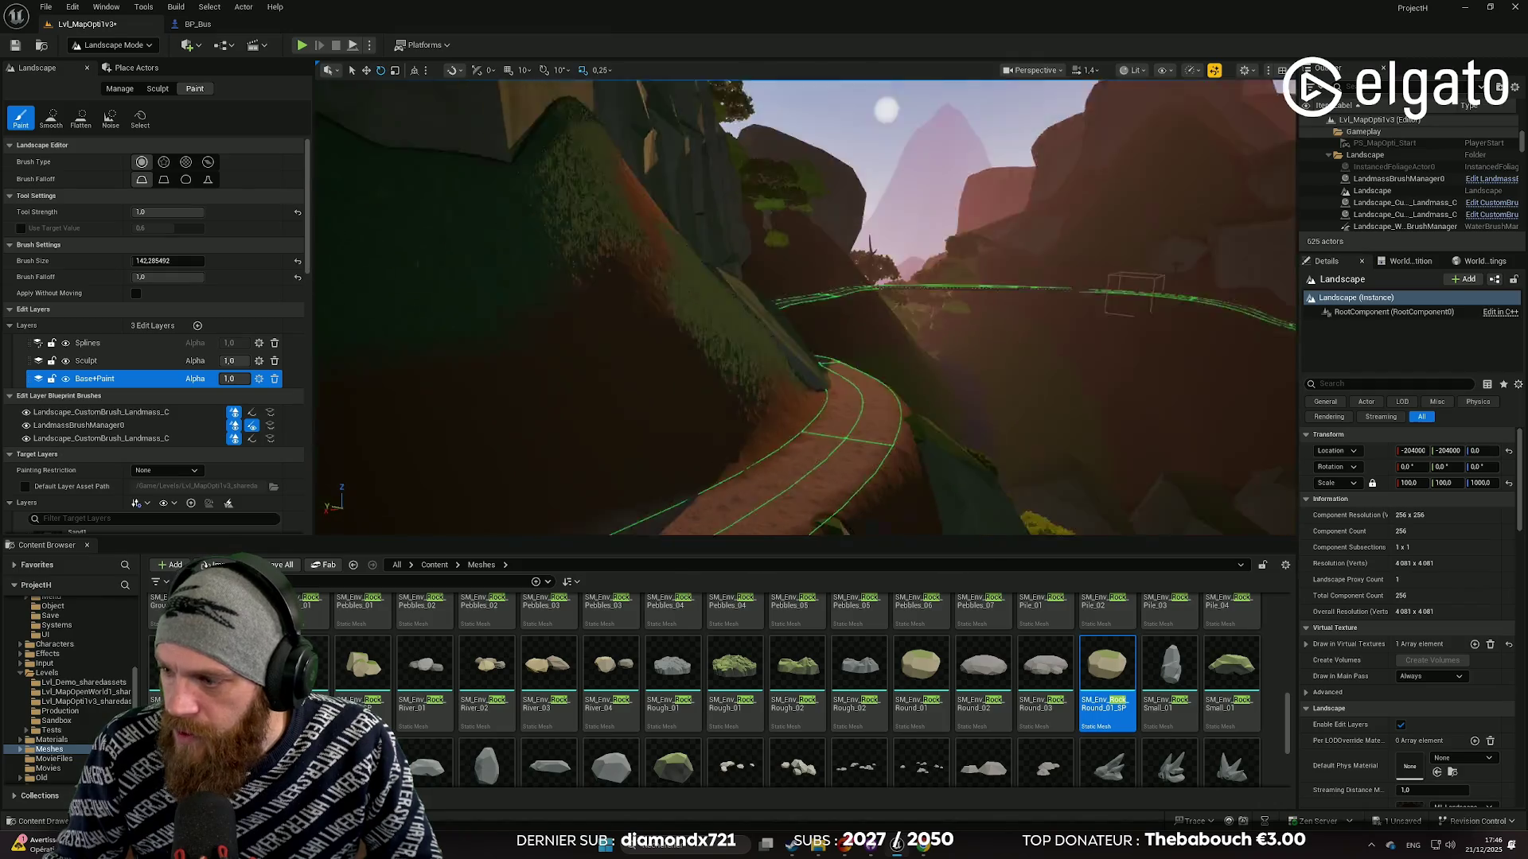
key(w)
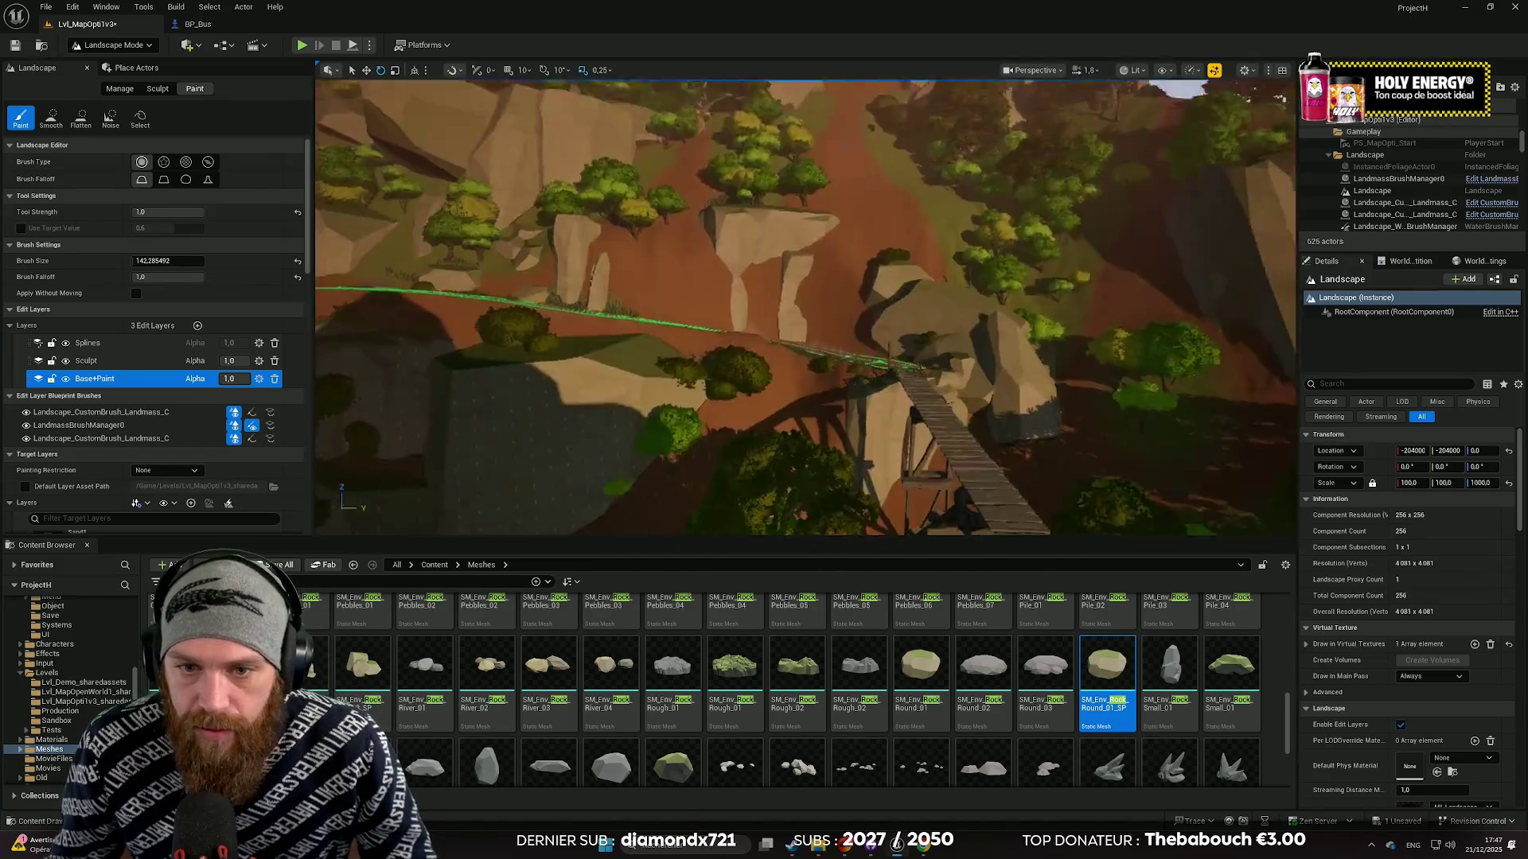
scroll(805, 306, down, 2)
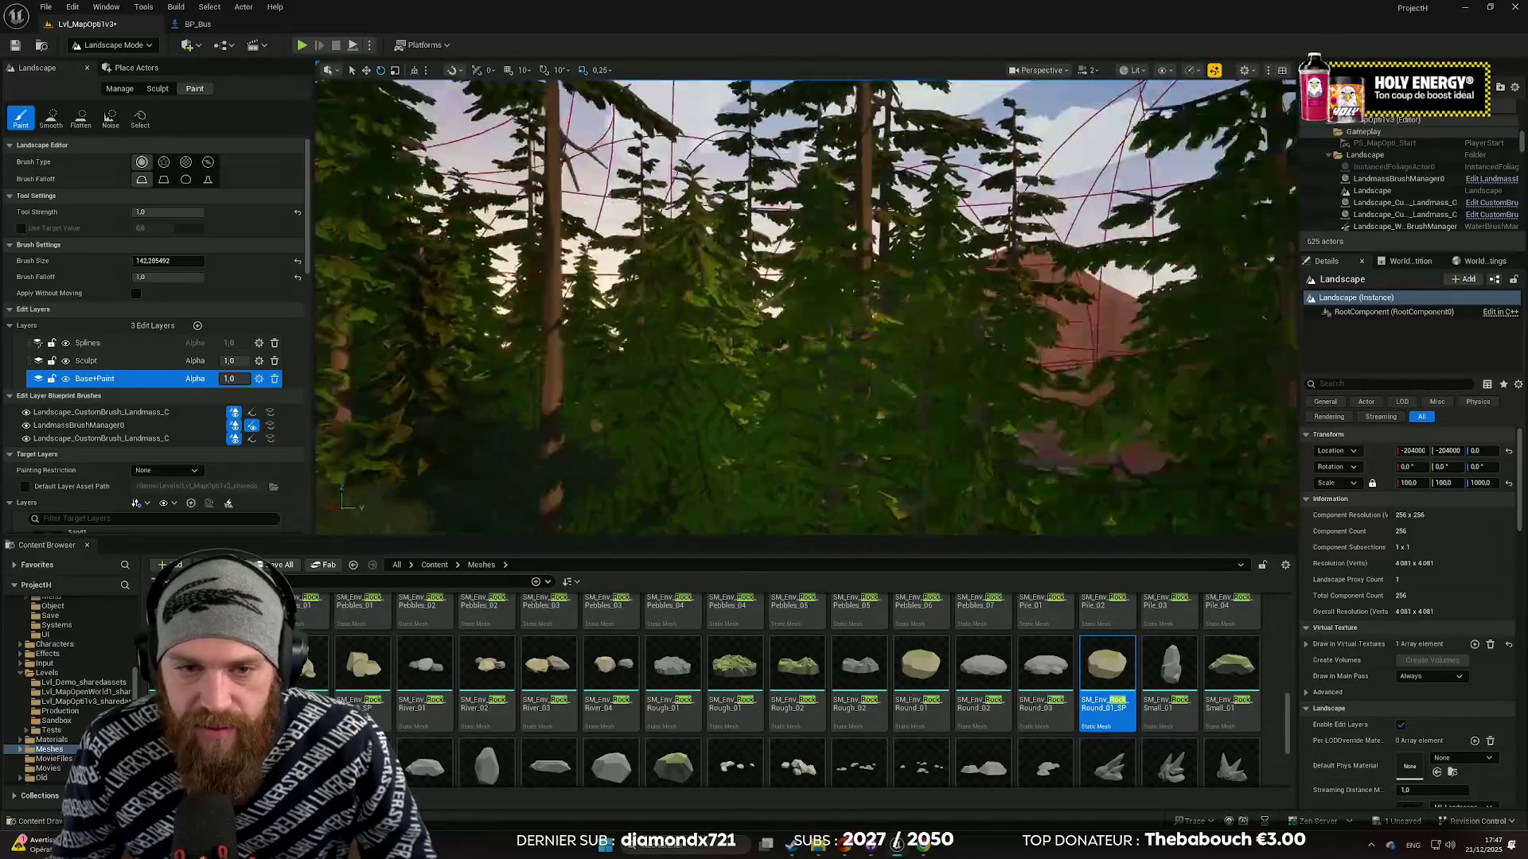
scroll(583, 417, up, 5)
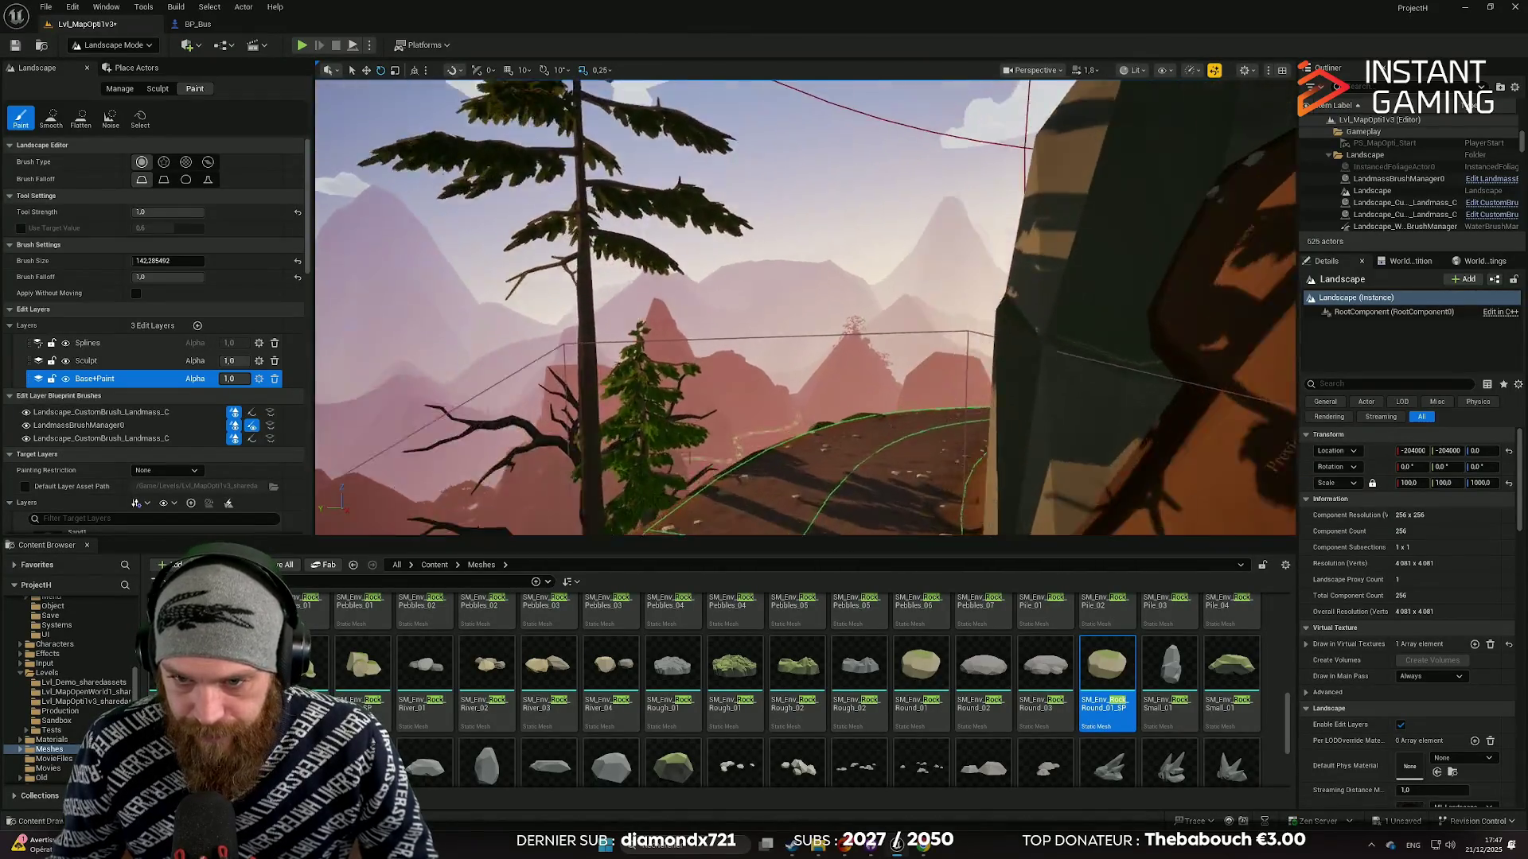
key(w)
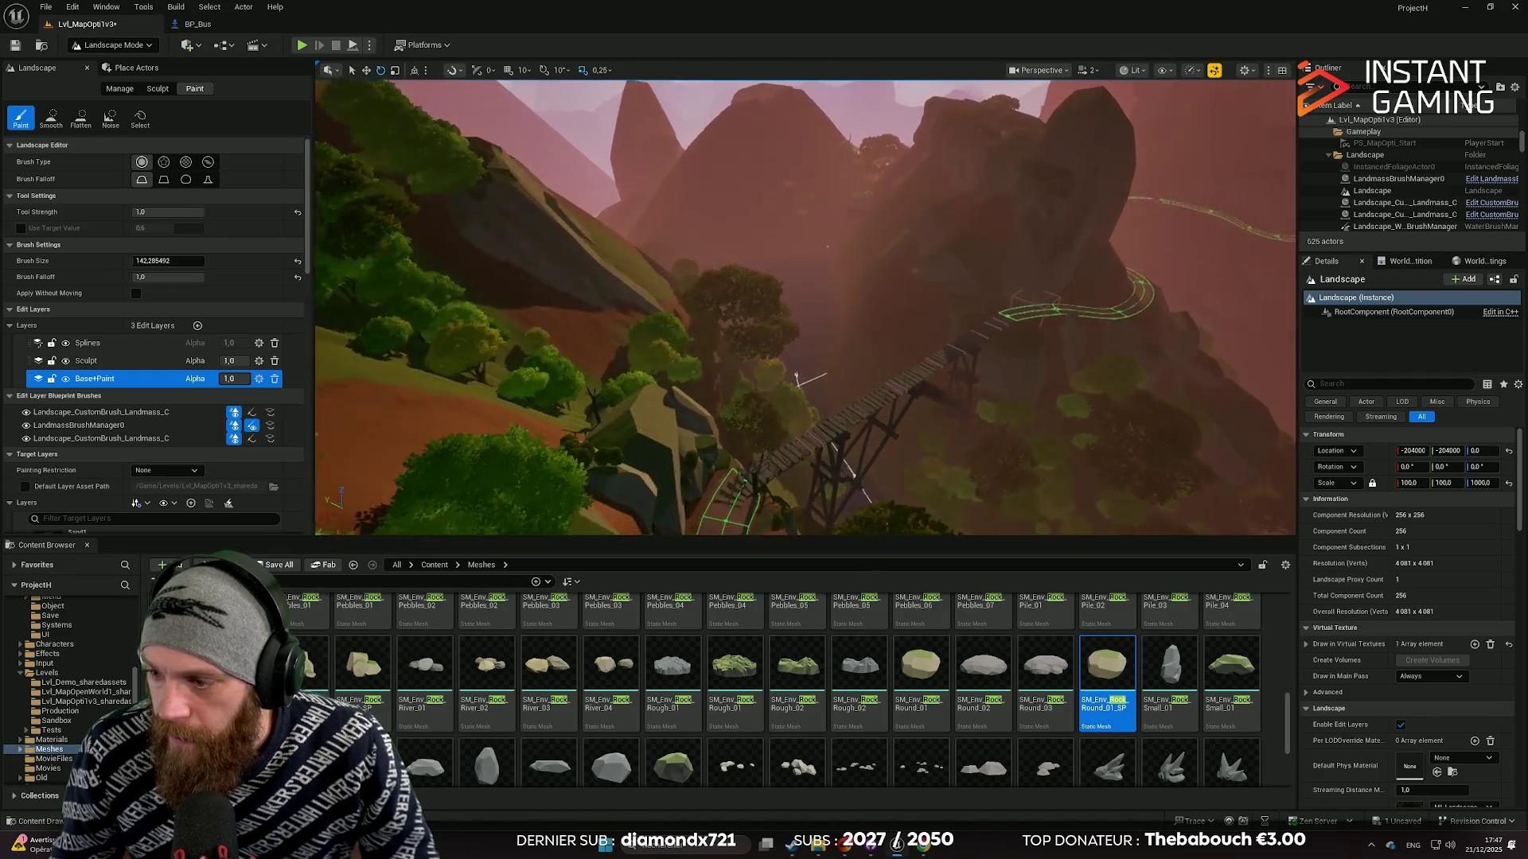
key(s)
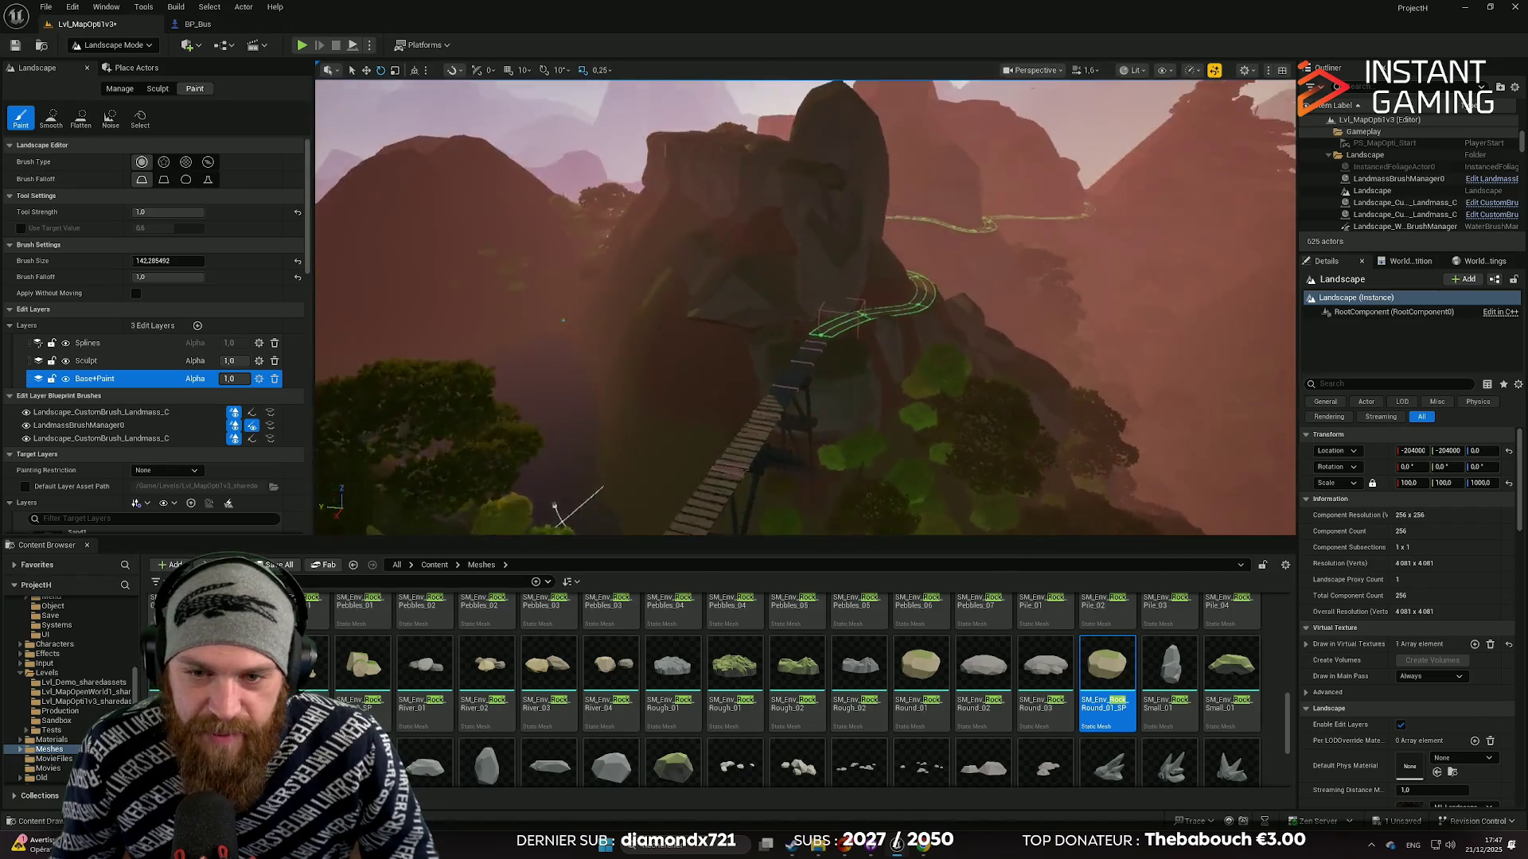
key(w)
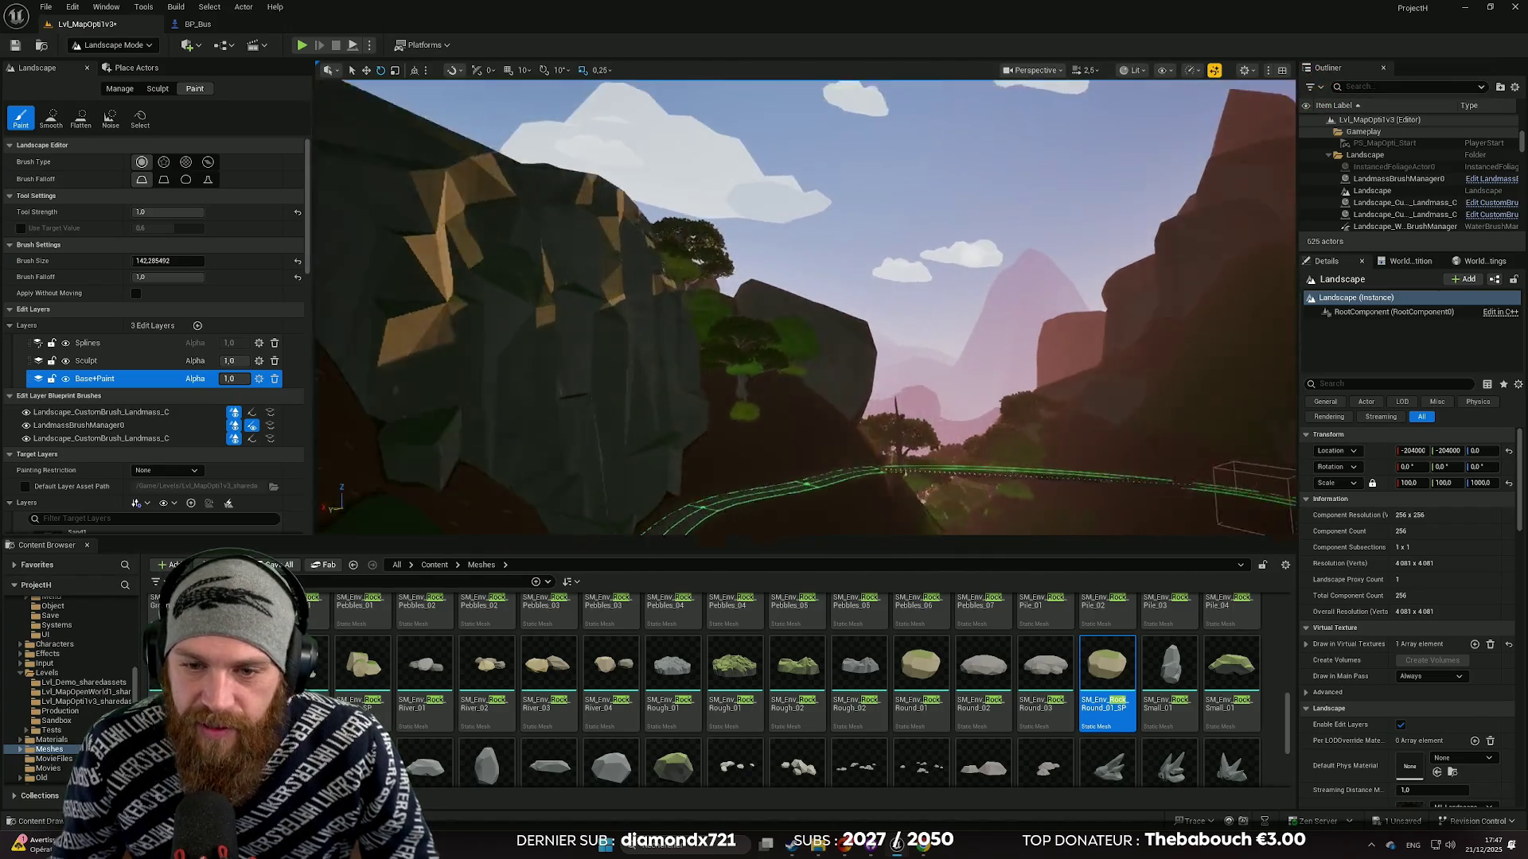
key(s)
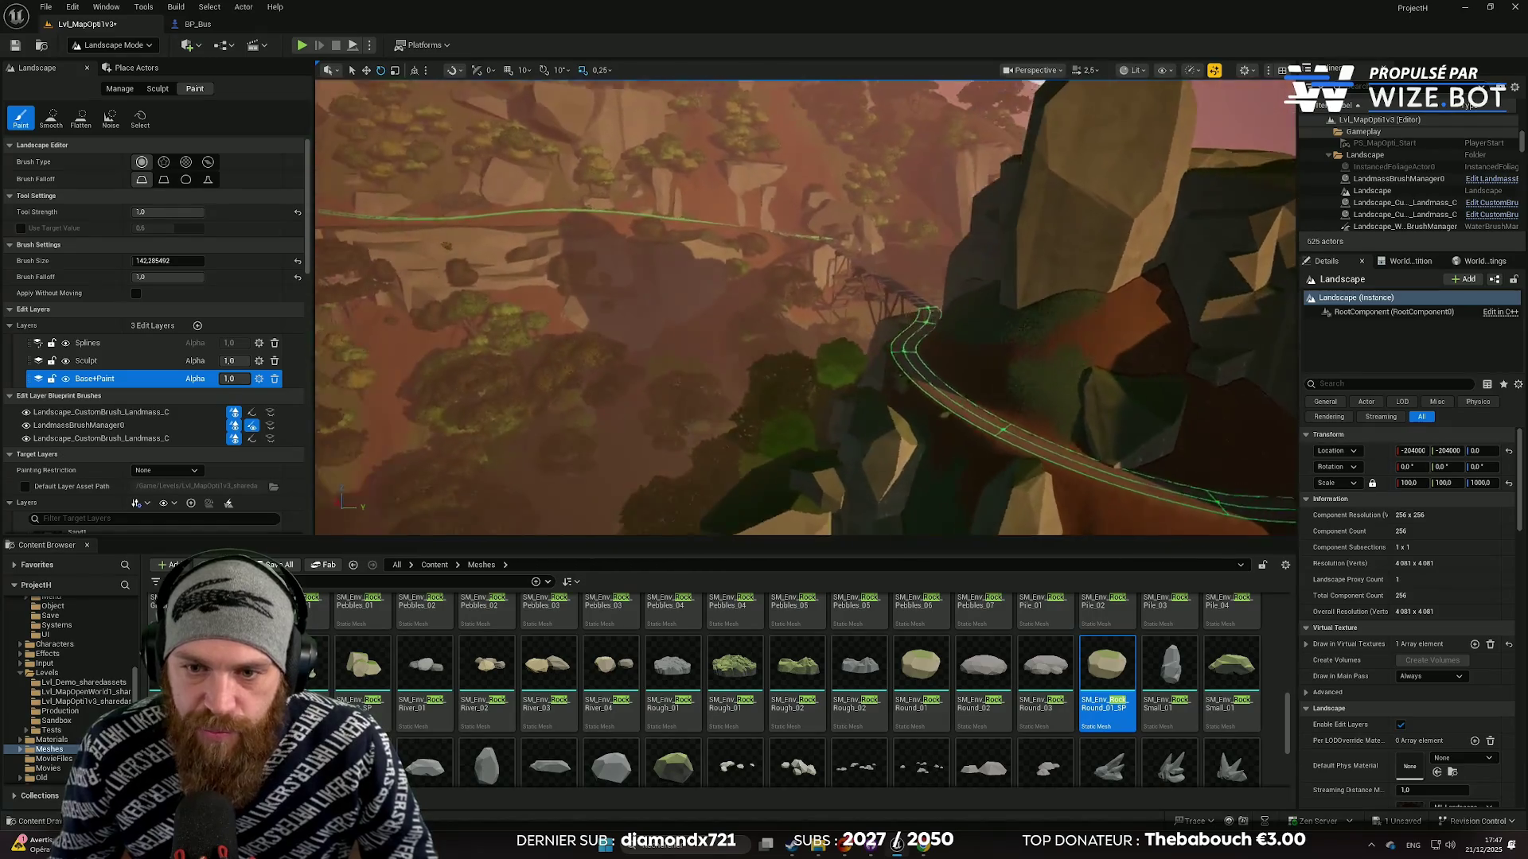
key(w)
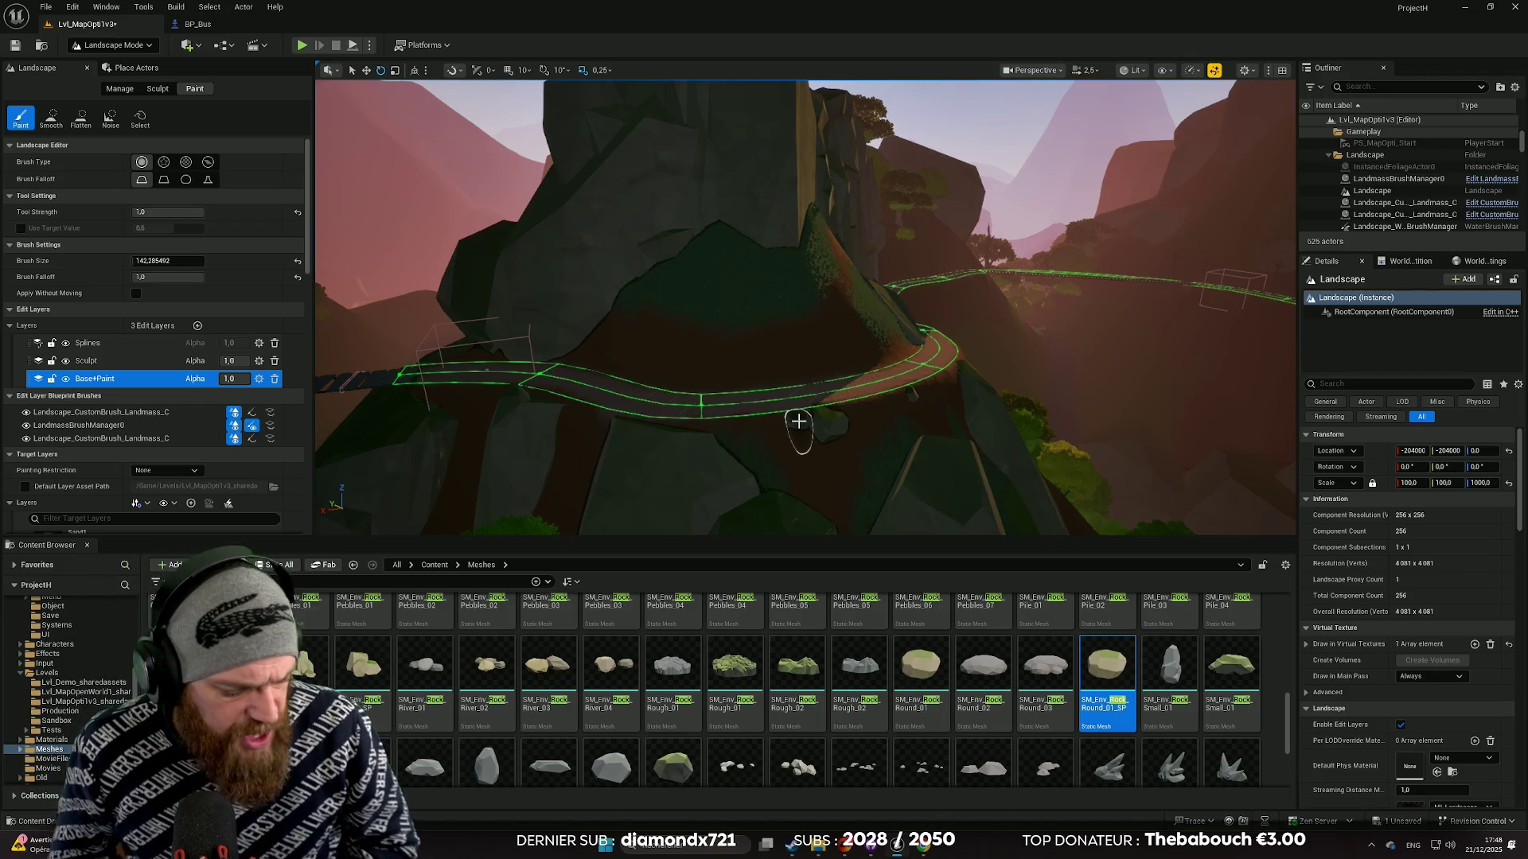
scroll(799, 421, down, 3)
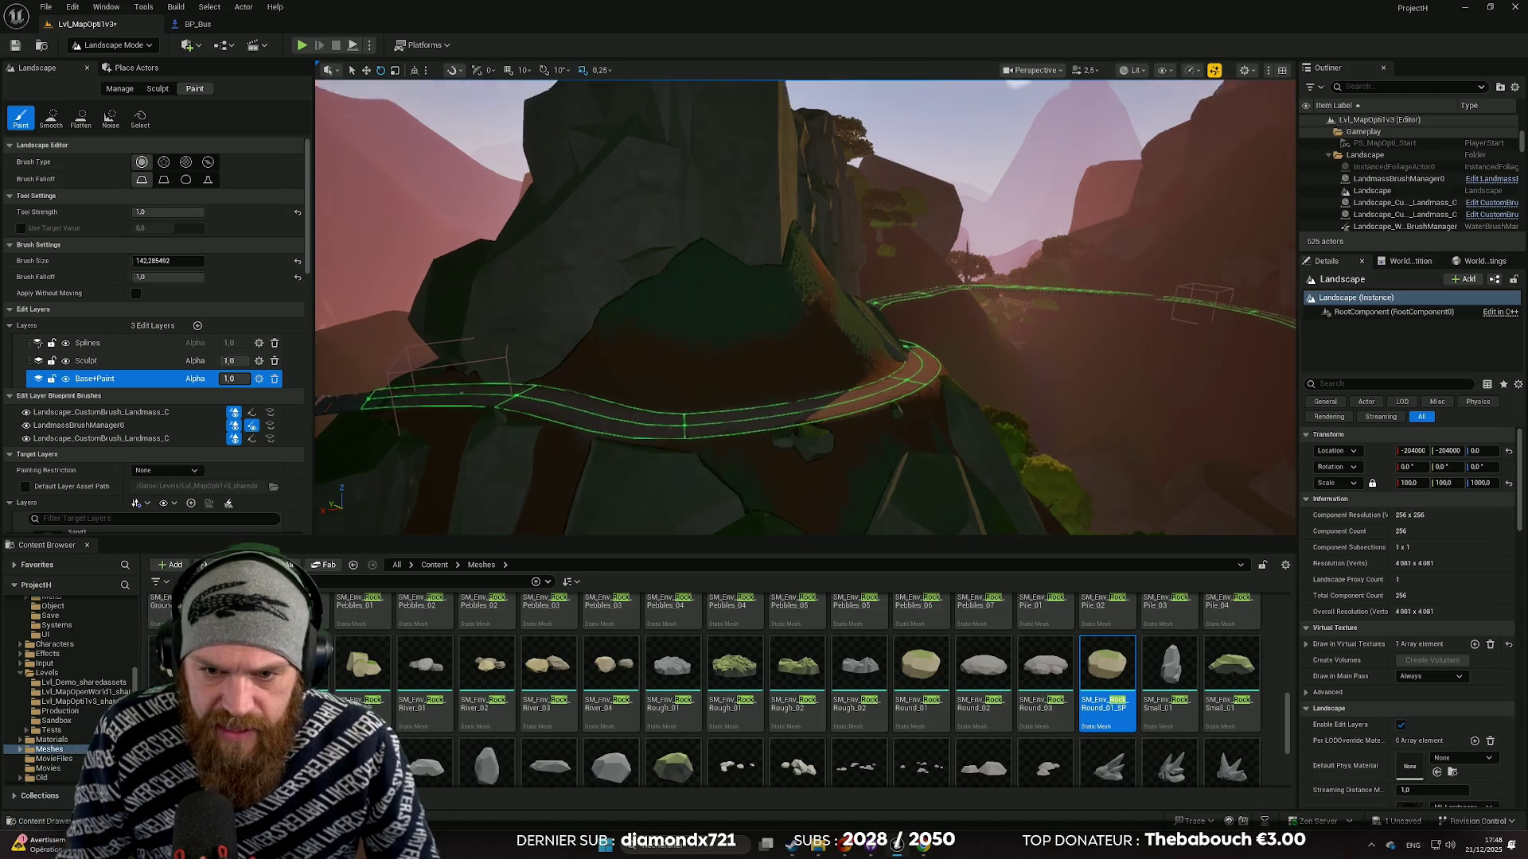
drag(805, 308, 863, 296)
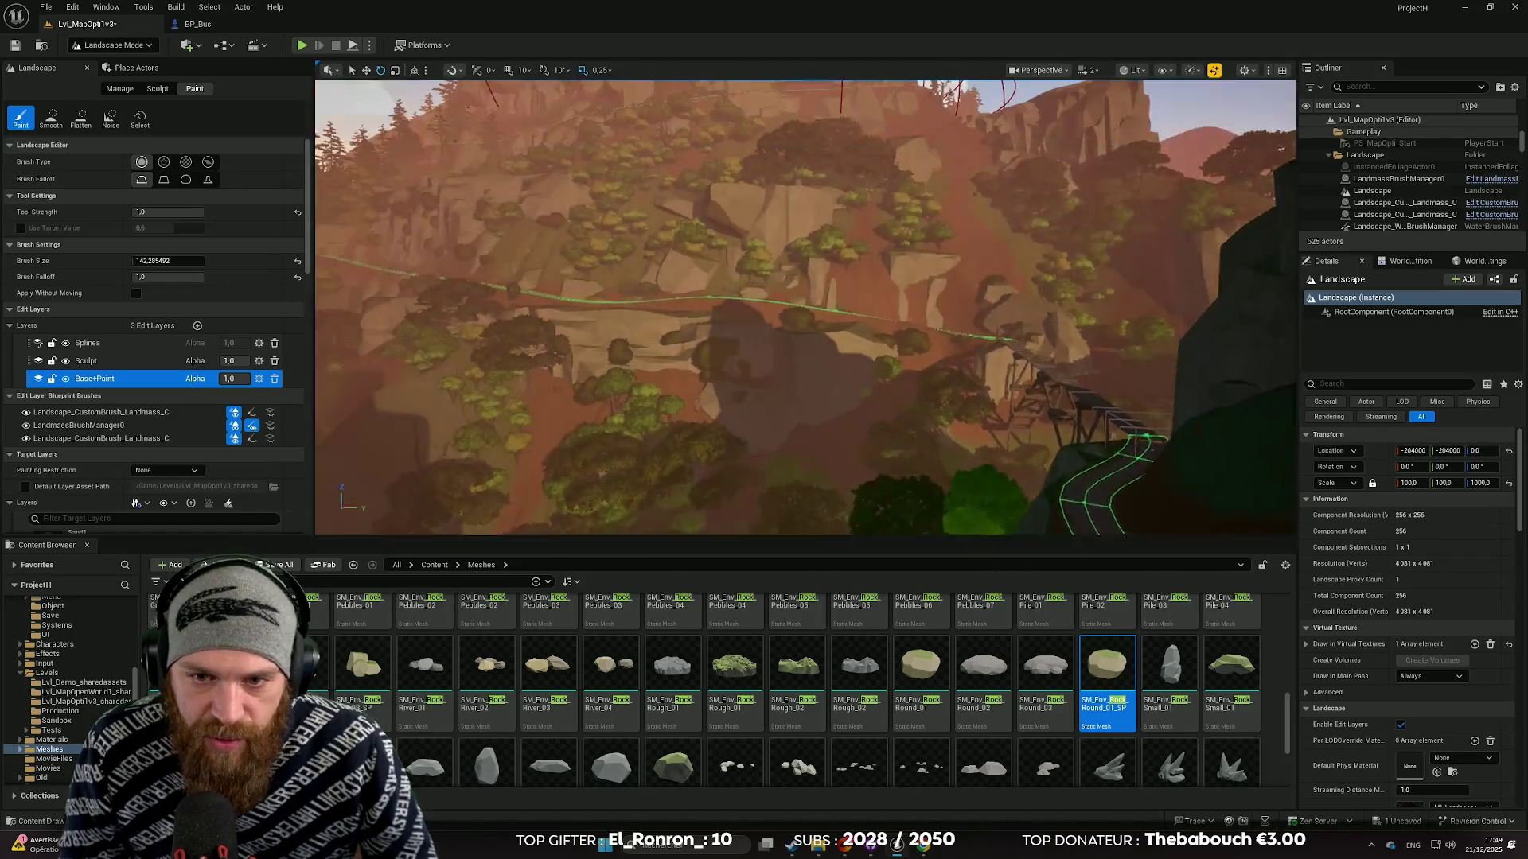
scroll(827, 406, up, 5)
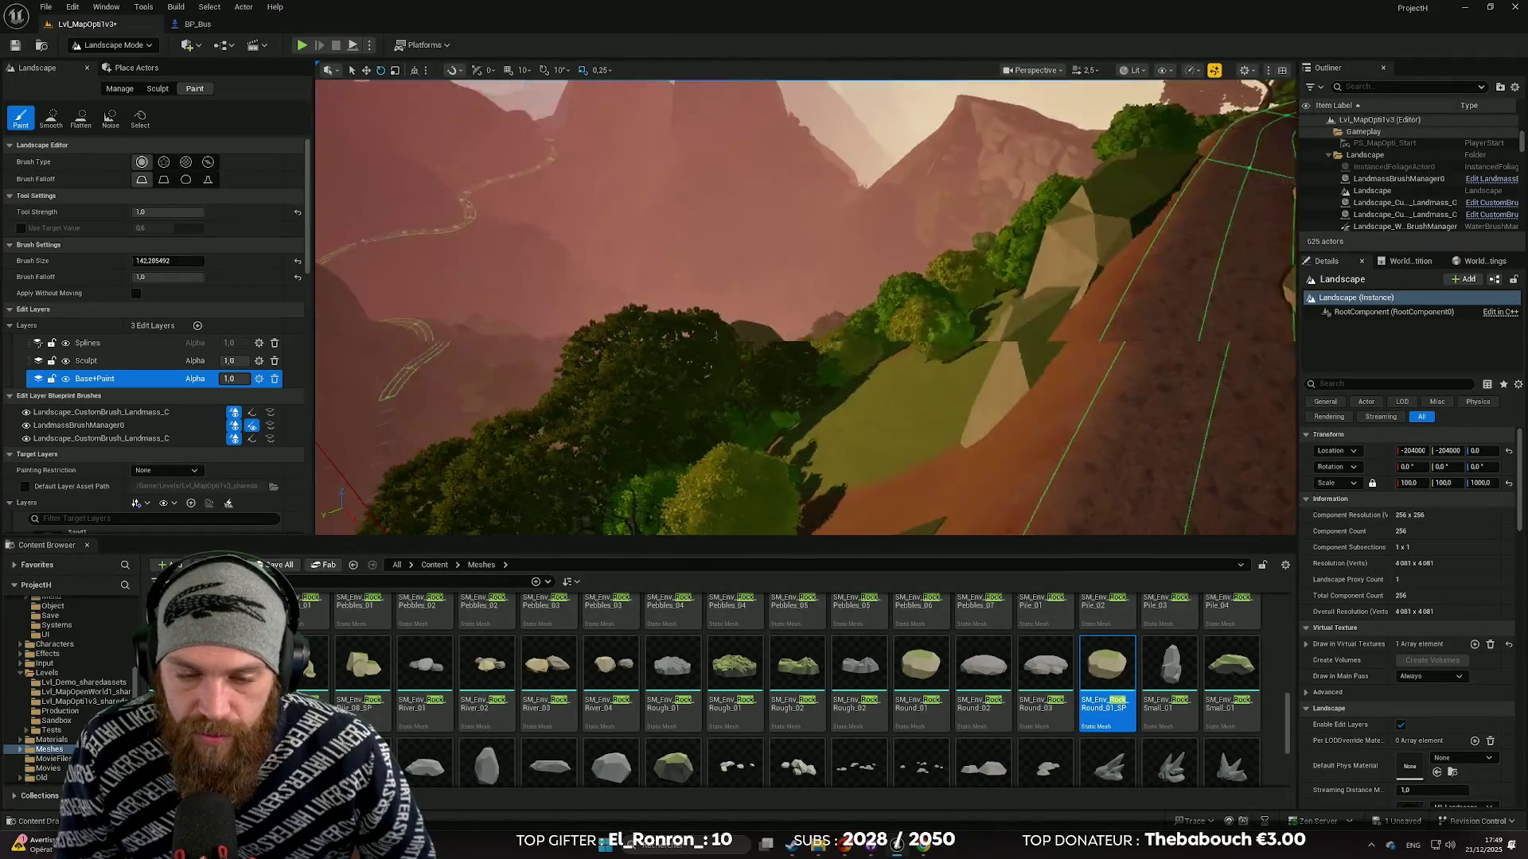
key(e)
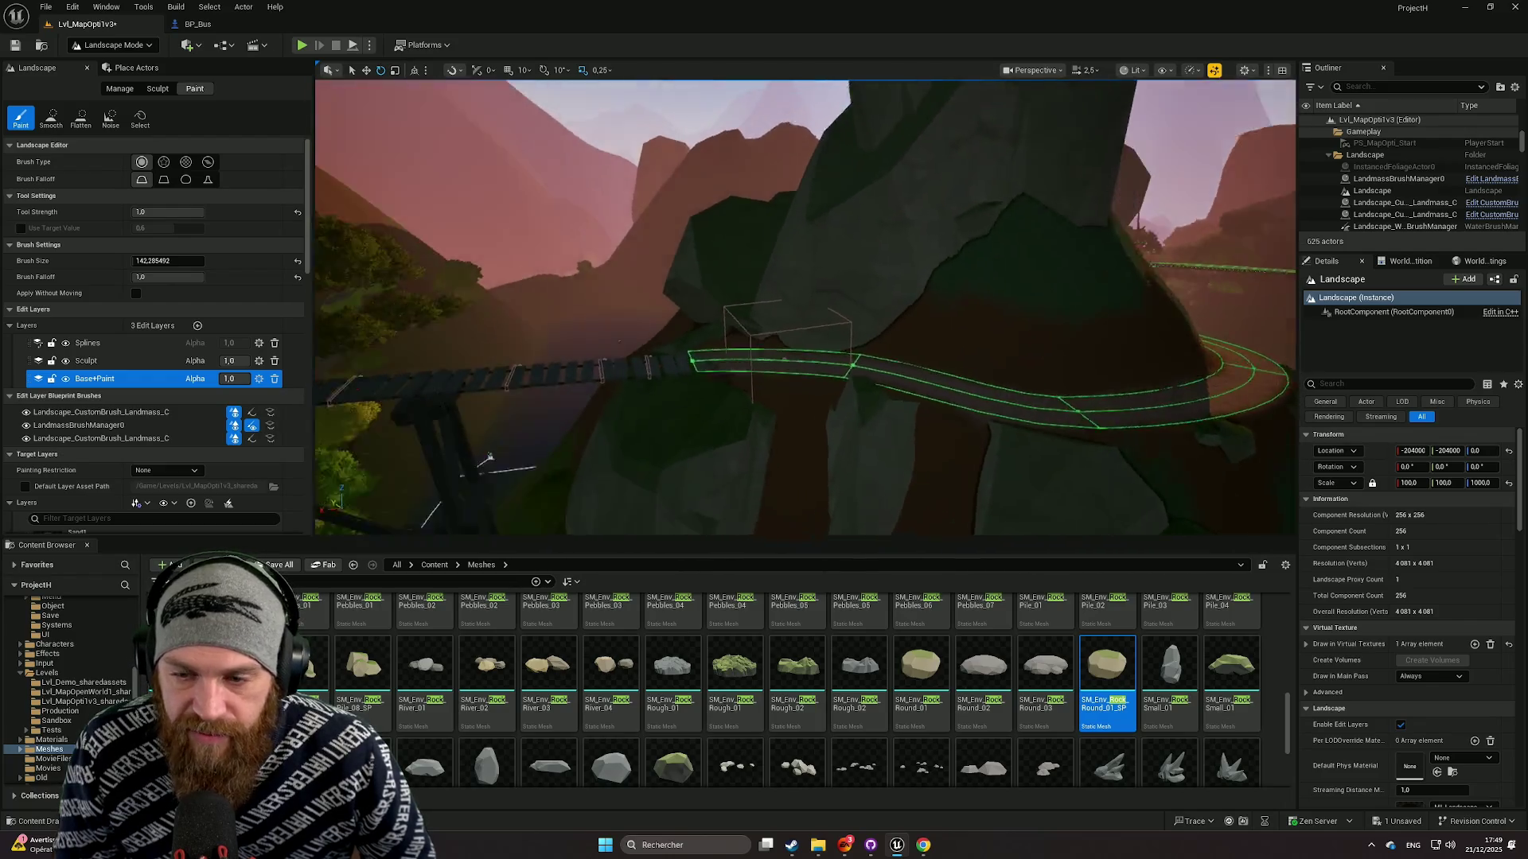
drag(788, 414, 828, 419)
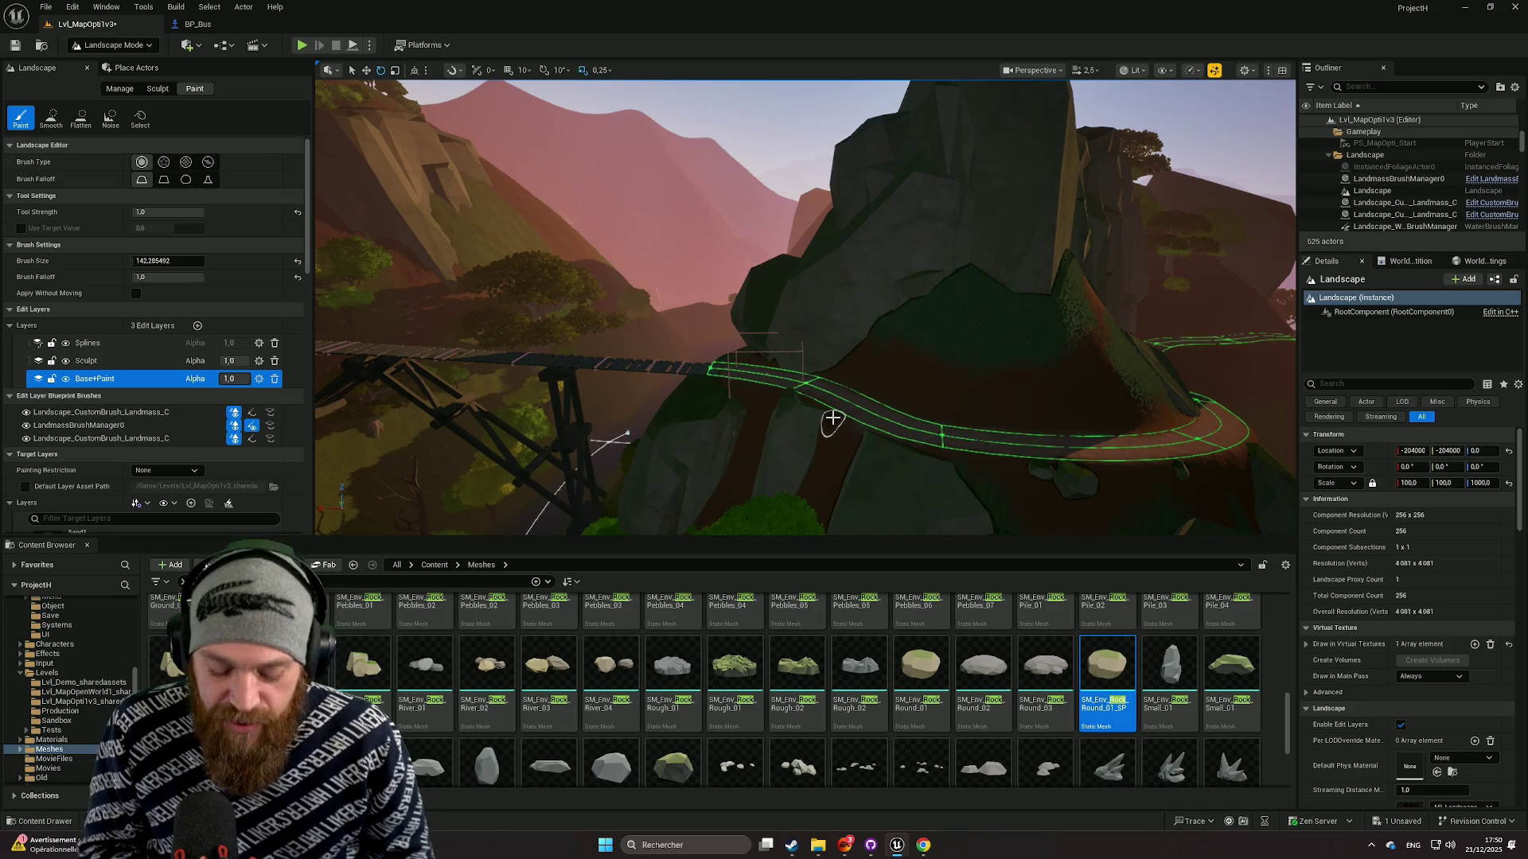
mouse_move(834, 418)
mouse_down()
mouse_move(756, 374)
mouse_move(756, 342)
mouse_move(763, 414)
mouse_move(732, 382)
mouse_move(756, 398)
mouse_move(740, 374)
mouse_move(764, 358)
mouse_move(732, 406)
mouse_move(764, 390)
mouse_up()
scroll(805, 308, up, 1)
scroll(805, 308, down, 3)
mouse_move(744, 311)
mouse_down()
mouse_move(537, 391)
mouse_move(1138, 489)
mouse_up()
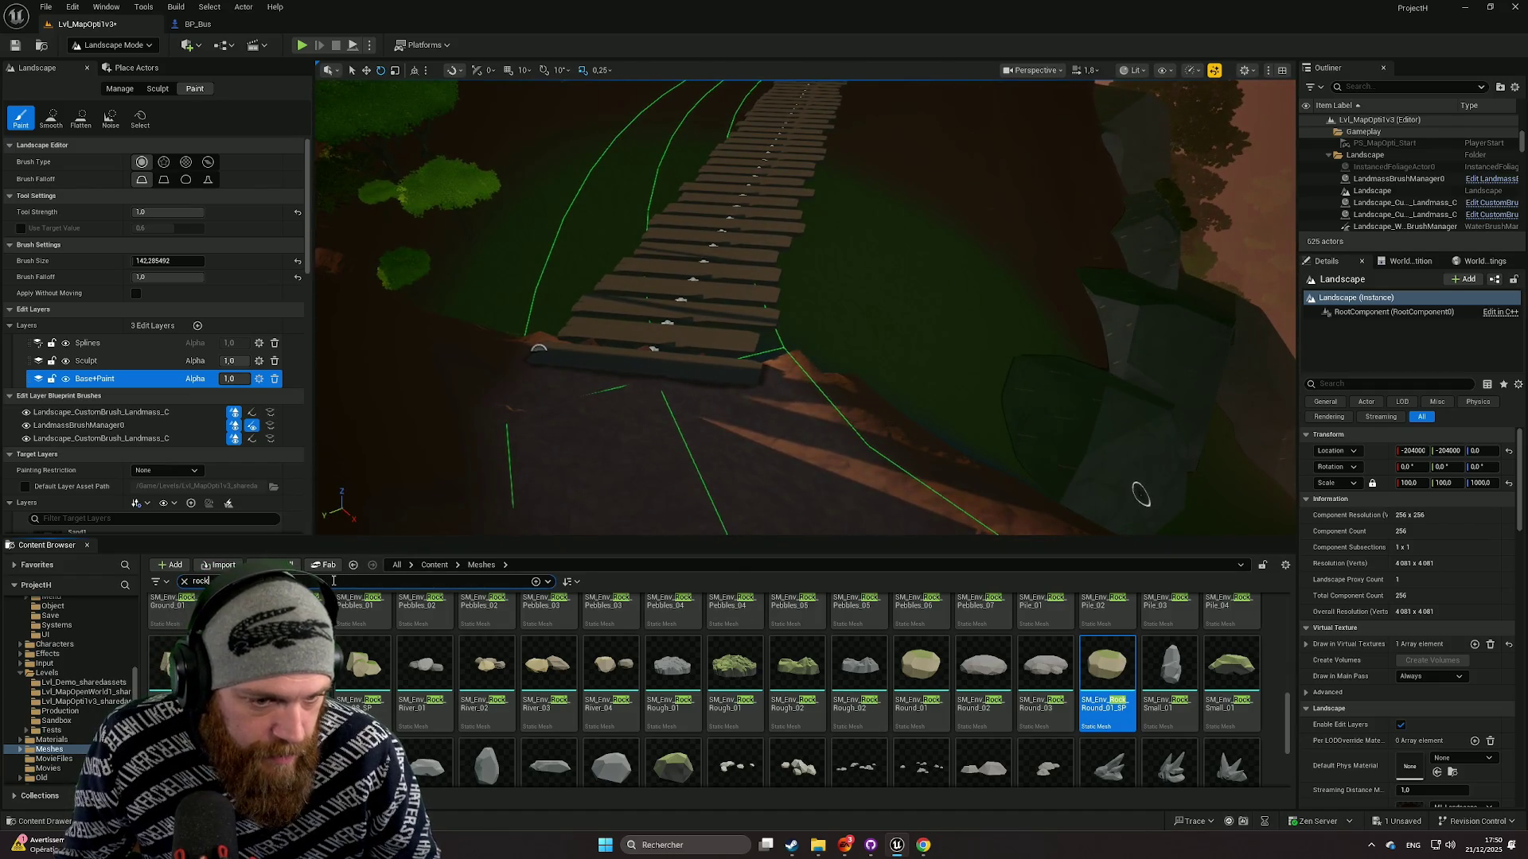
Search for wood and place SM_Prop_Fence_Wood_Pole_01 beside the bridge's first plank in Selection Mode.
text(woo)
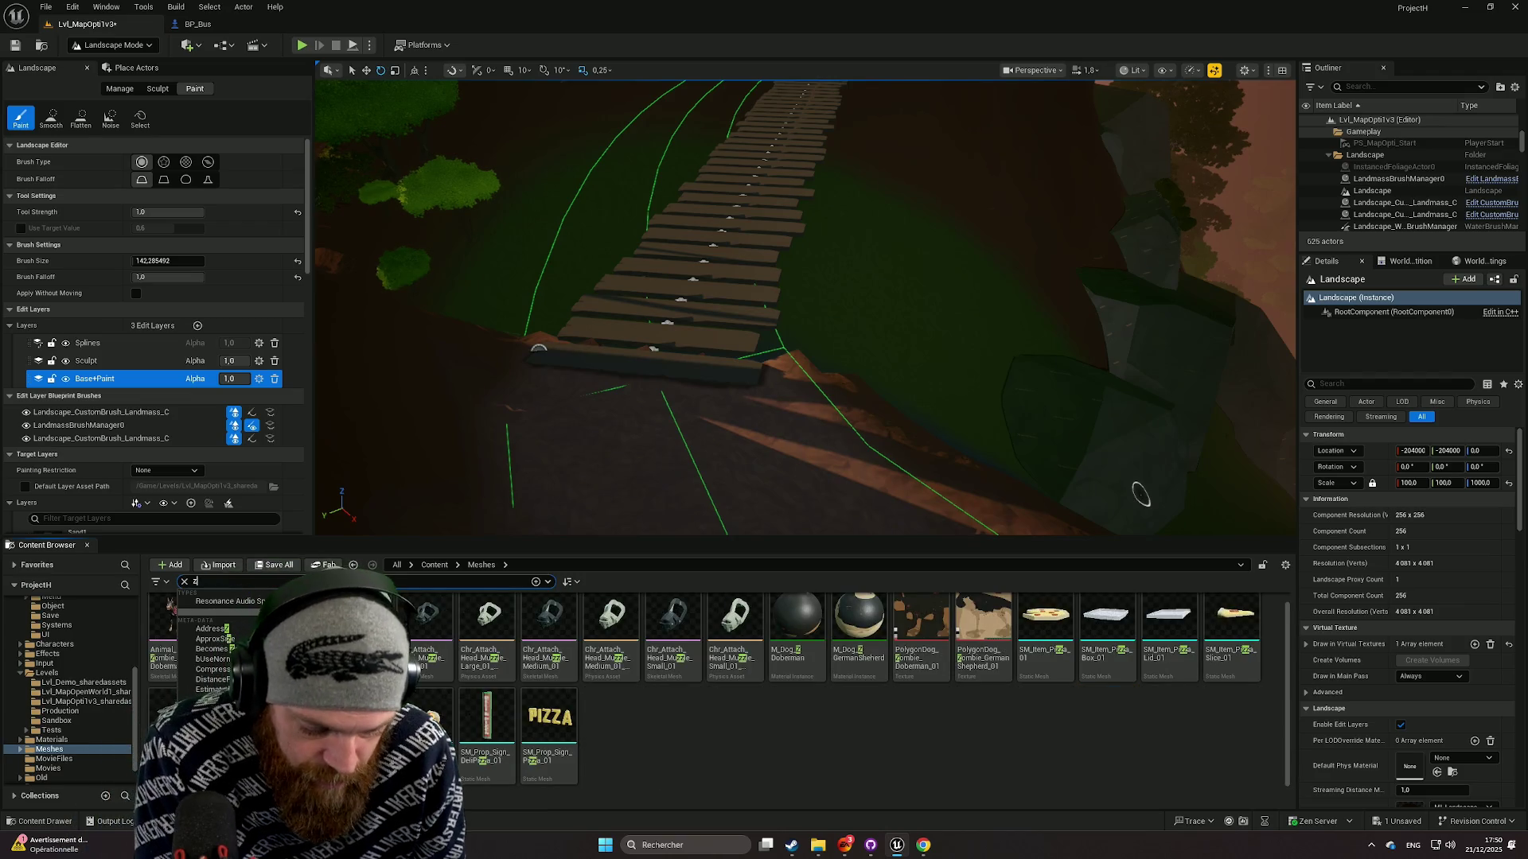
text(d)
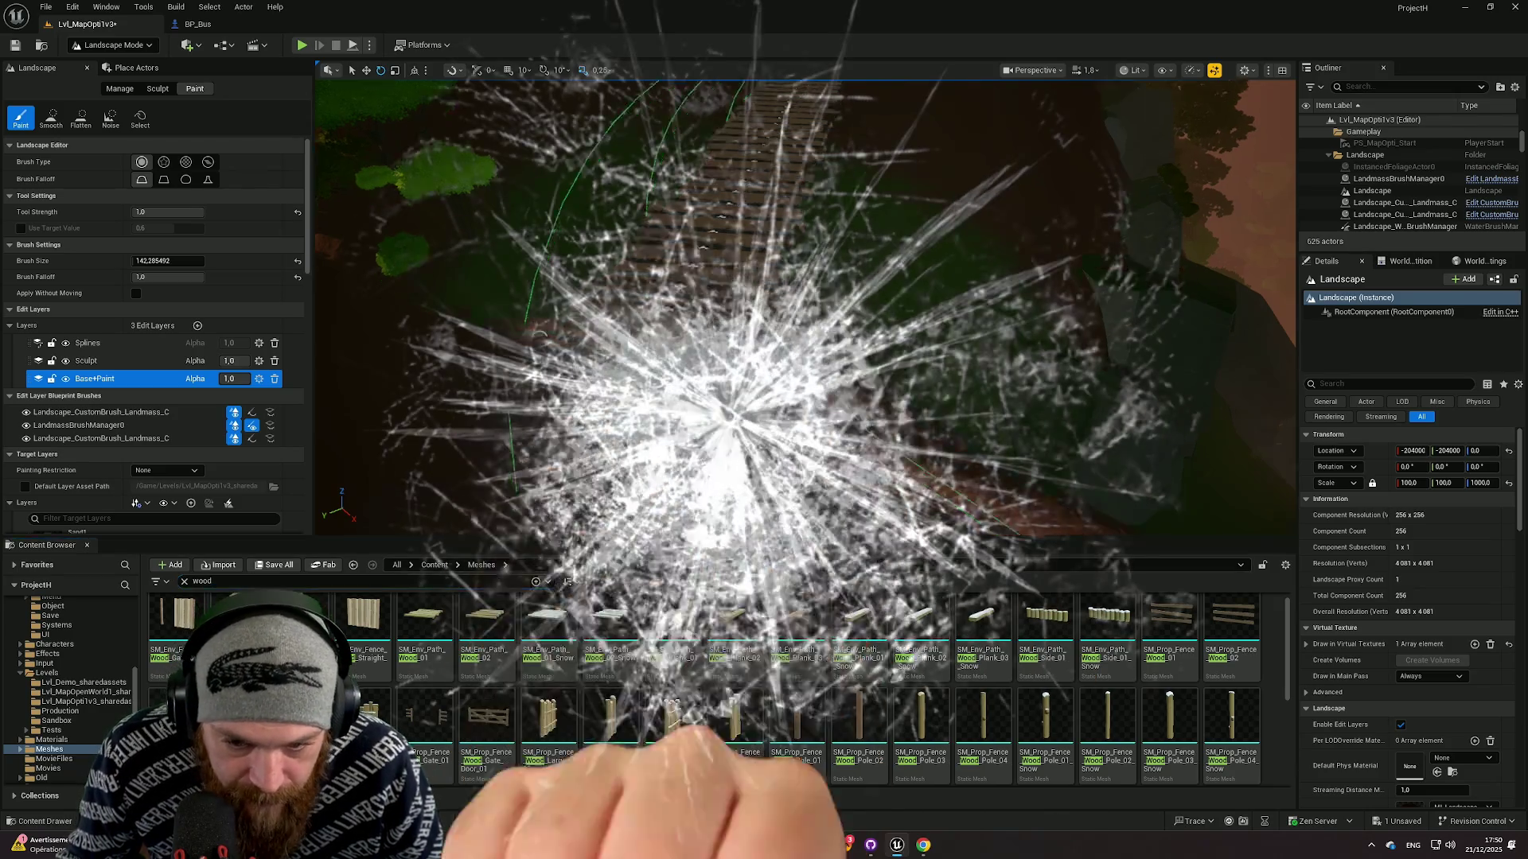
click(797, 732)
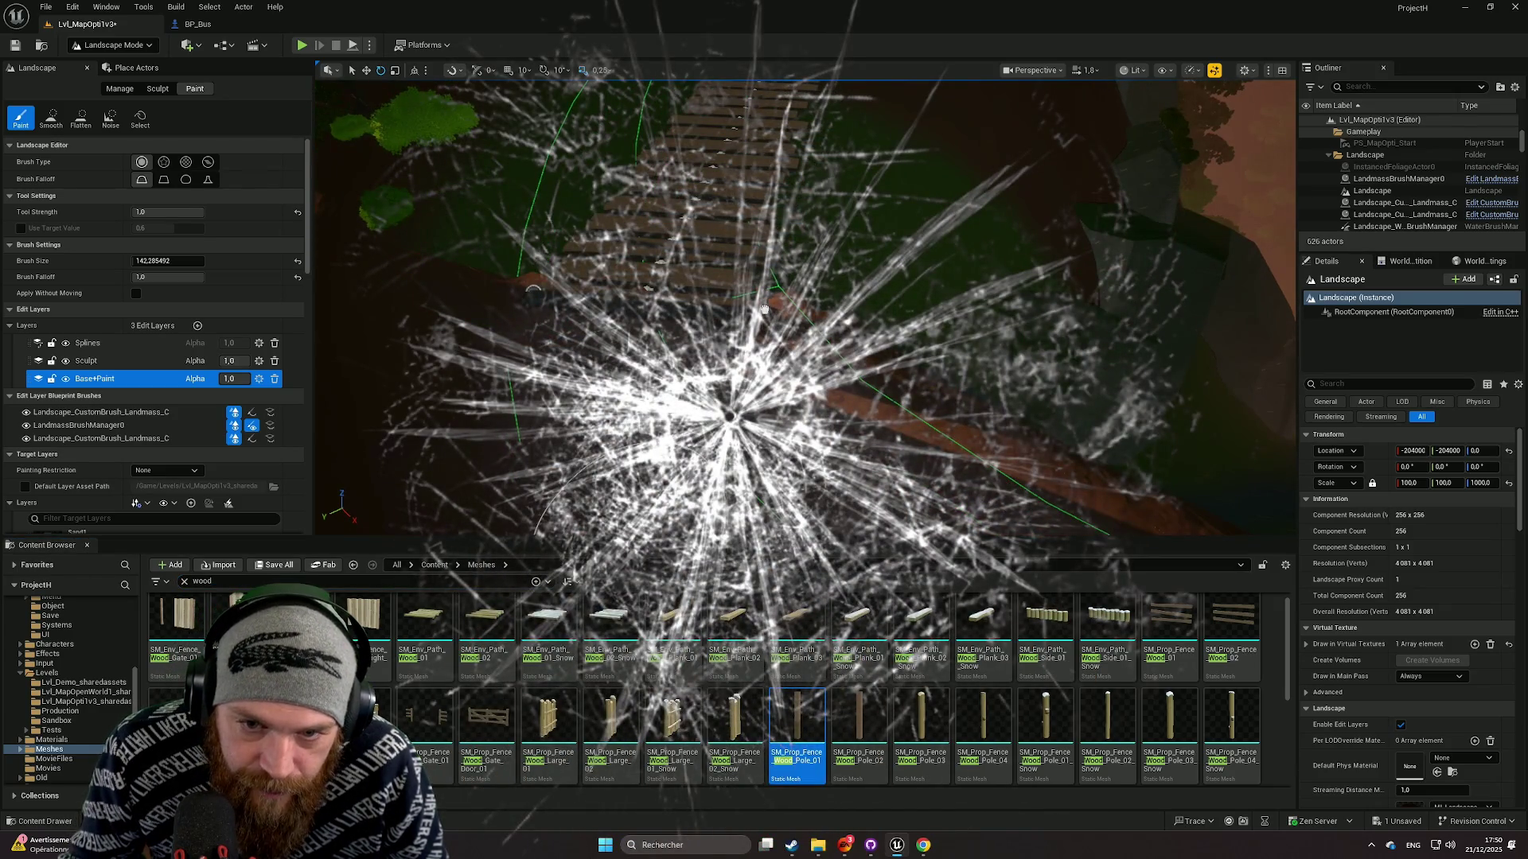
click(772, 356)
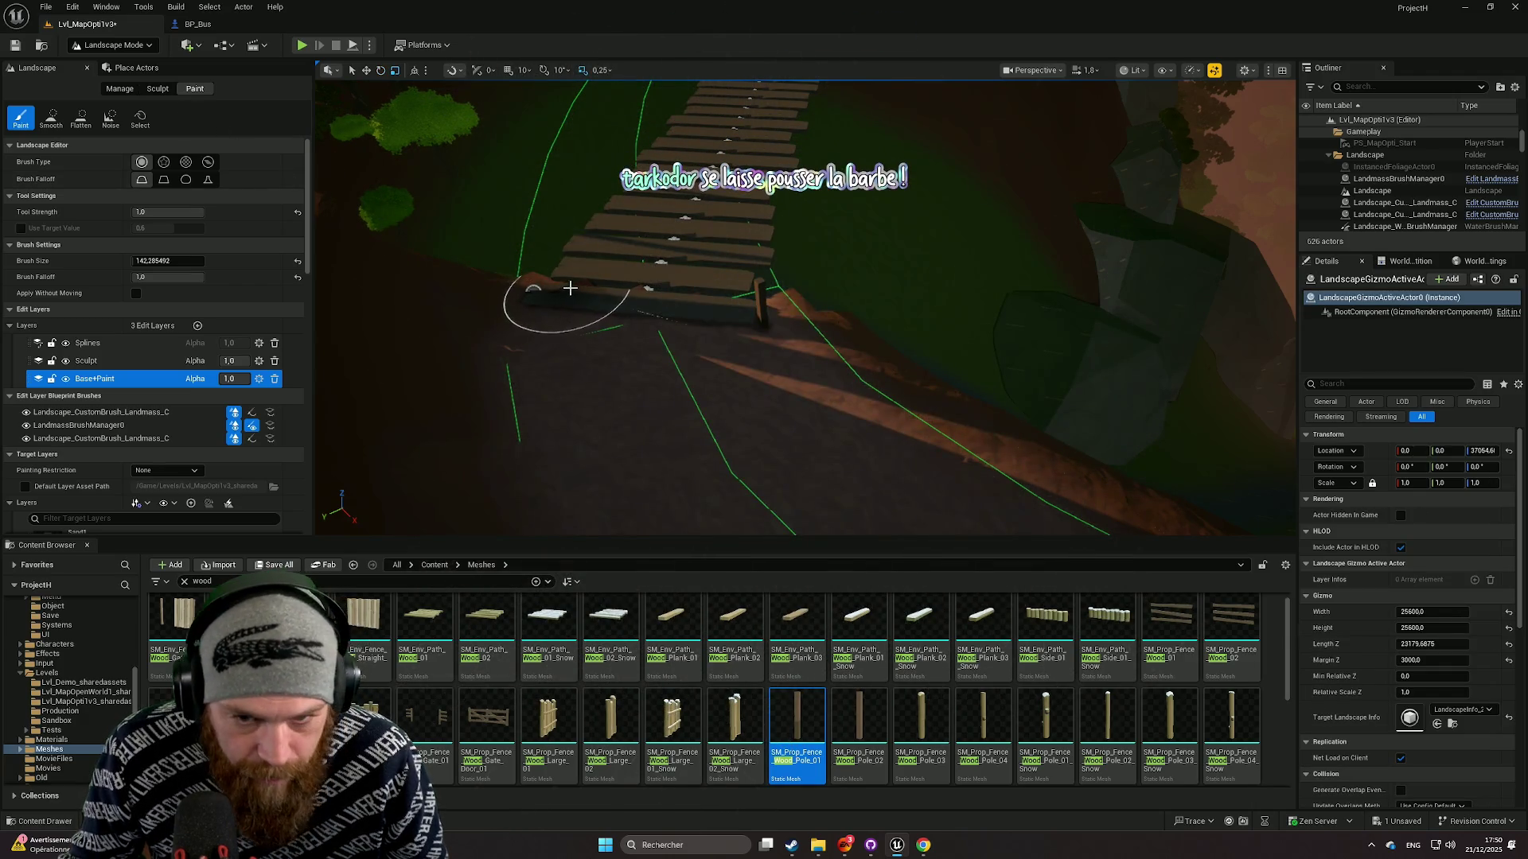
key(ctrl+z)
click(137, 46)
click(112, 64)
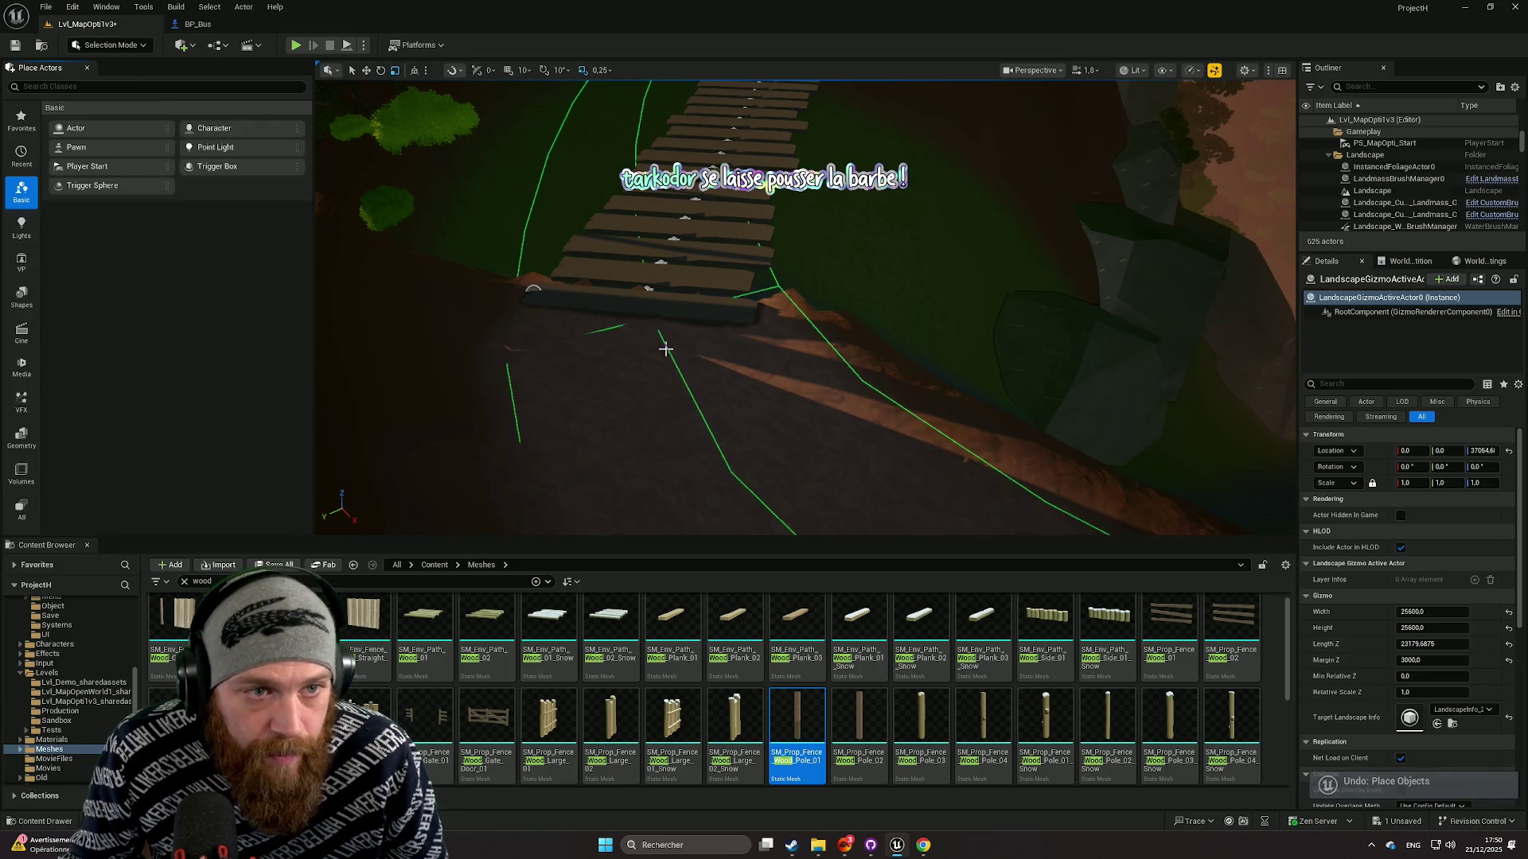
mouse_move(796, 732)
mouse_down()
mouse_move(791, 481)
mouse_move(813, 347)
mouse_move(777, 302)
mouse_up()
Turn the fence pole about 37 degrees and set its scale to 2.75.
key(e)
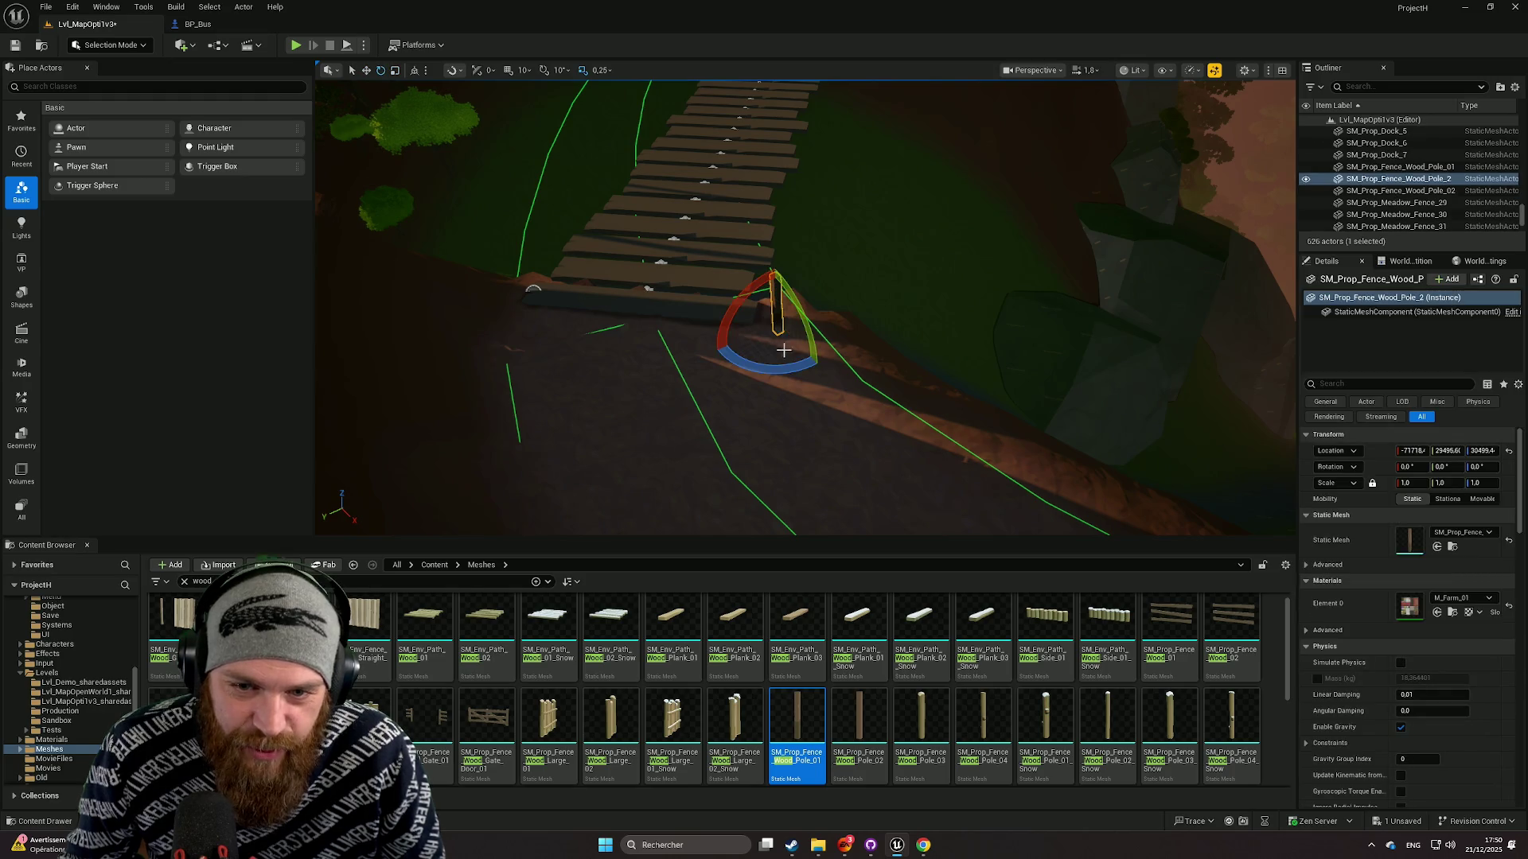
drag(771, 372, 821, 366)
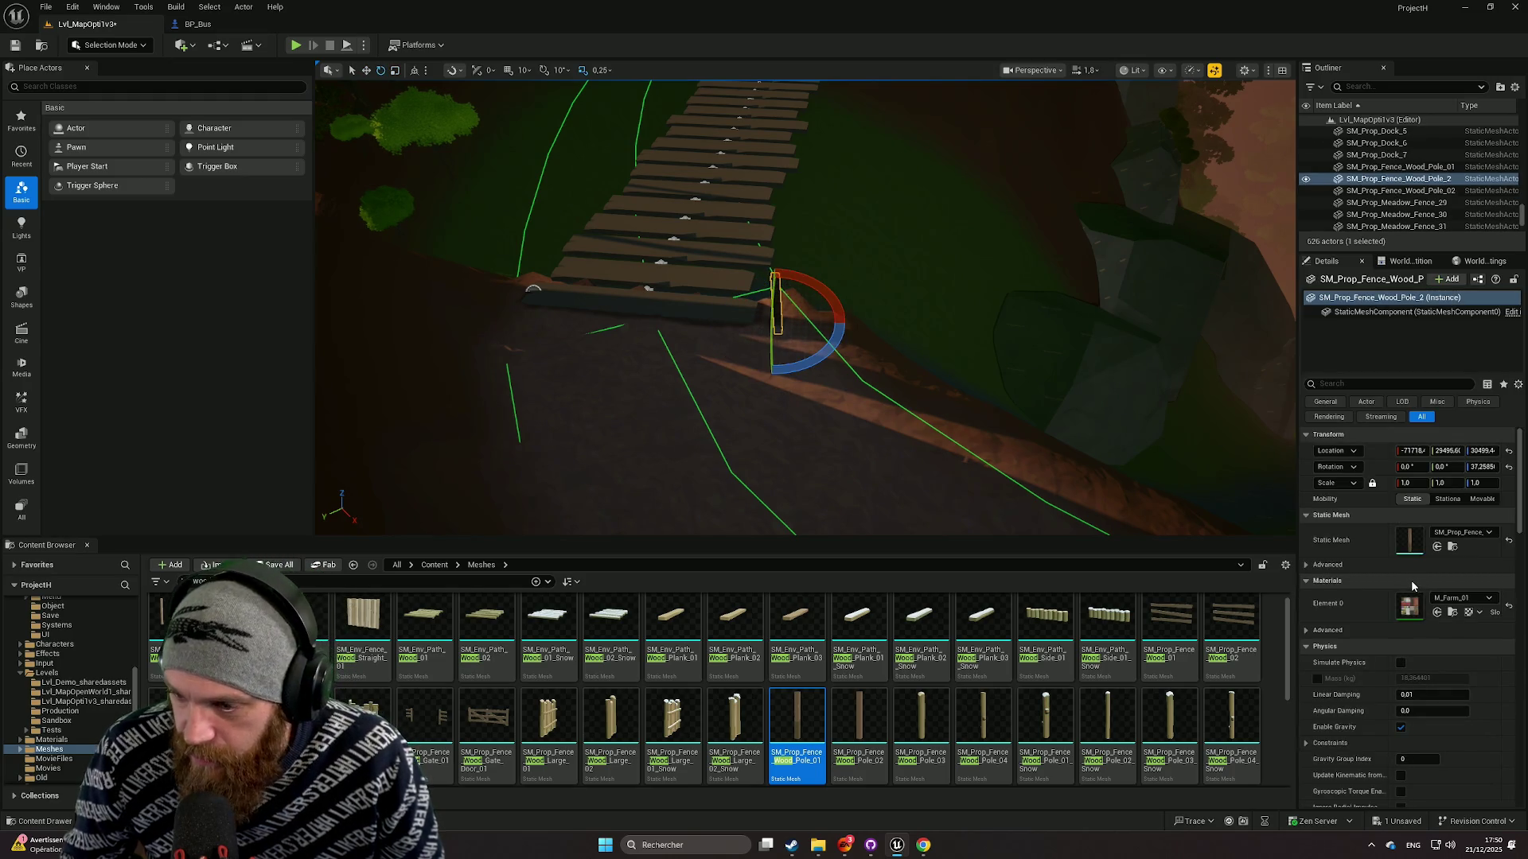
click(1405, 483)
text(2.75)
key(Return)
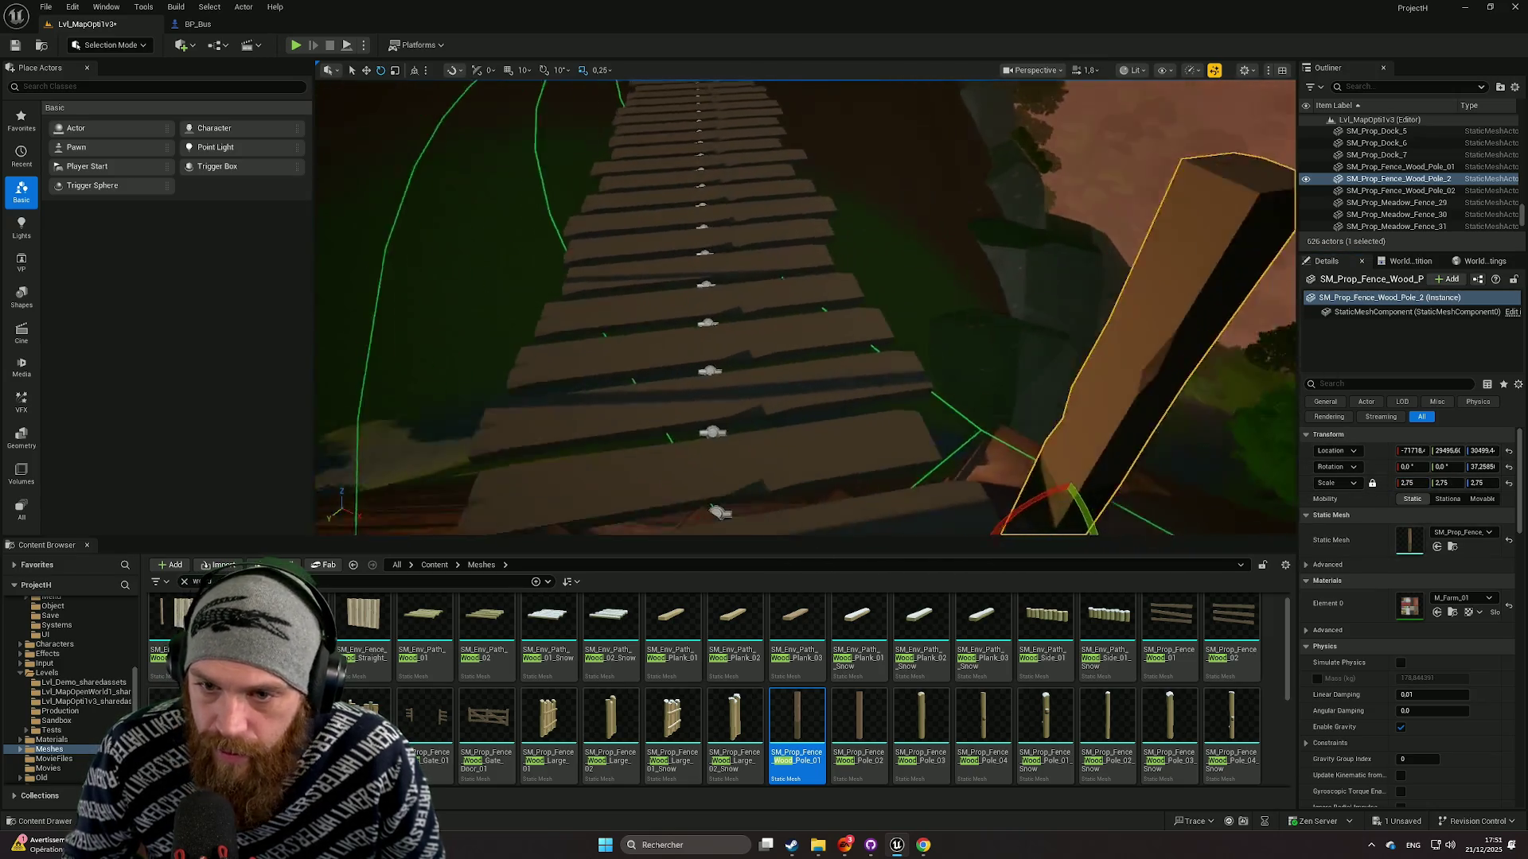
Slide the pole slightly along the path edge, tilt it, and look down to check it.
scroll(875, 429, down, 5)
mouse_move(915, 429)
mouse_down()
mouse_move(887, 430)
mouse_move(1130, 466)
mouse_up()
key(e)
click(1051, 464)
drag(974, 469, 974, 469)
drag(740, 413, 740, 413)
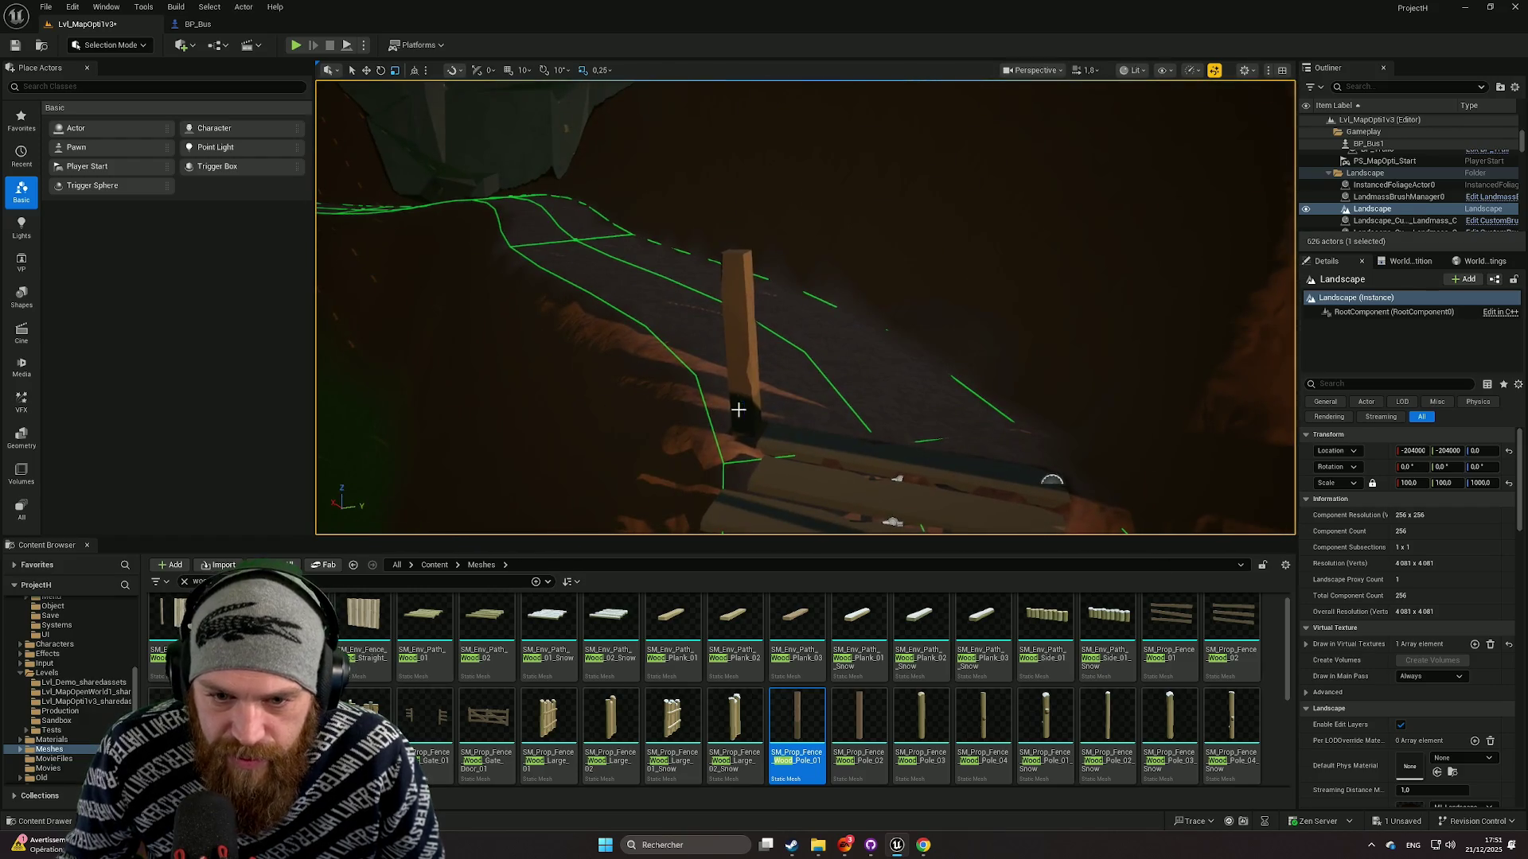
Nudge the fence pole sideways into position.
click(742, 411)
key(w)
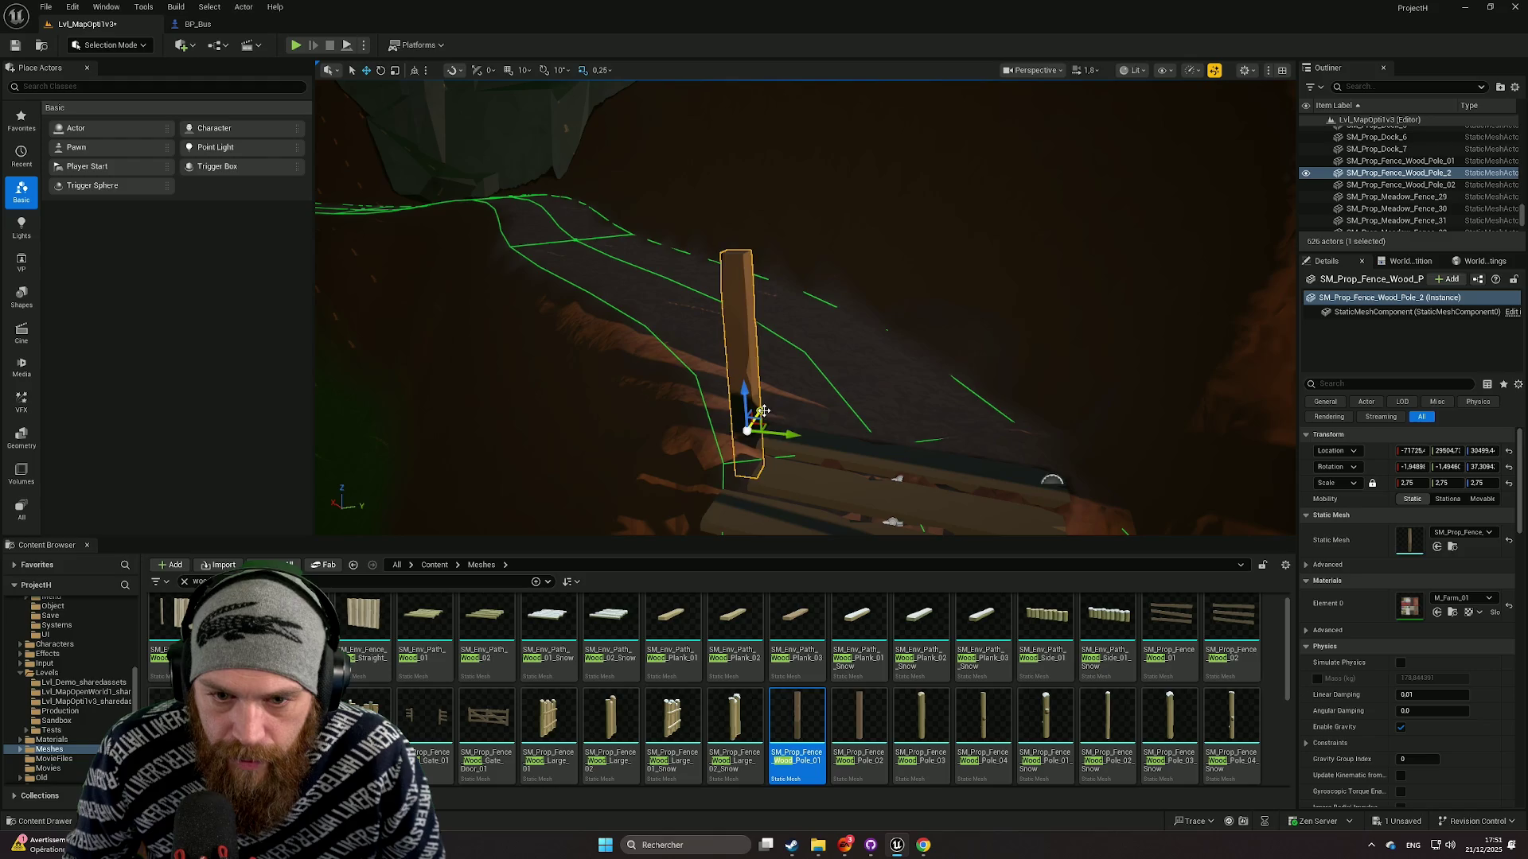
mouse_move(744, 426)
mouse_down()
mouse_move(764, 431)
mouse_move(736, 431)
mouse_move(725, 399)
mouse_move(882, 428)
mouse_up()
key(e)
key(w)
Duplicate the pole onto the opposite rock, adjust its position and tilt the copy.
alt+drag(661, 378, 1010, 419)
drag(967, 351, 990, 315)
key(e)
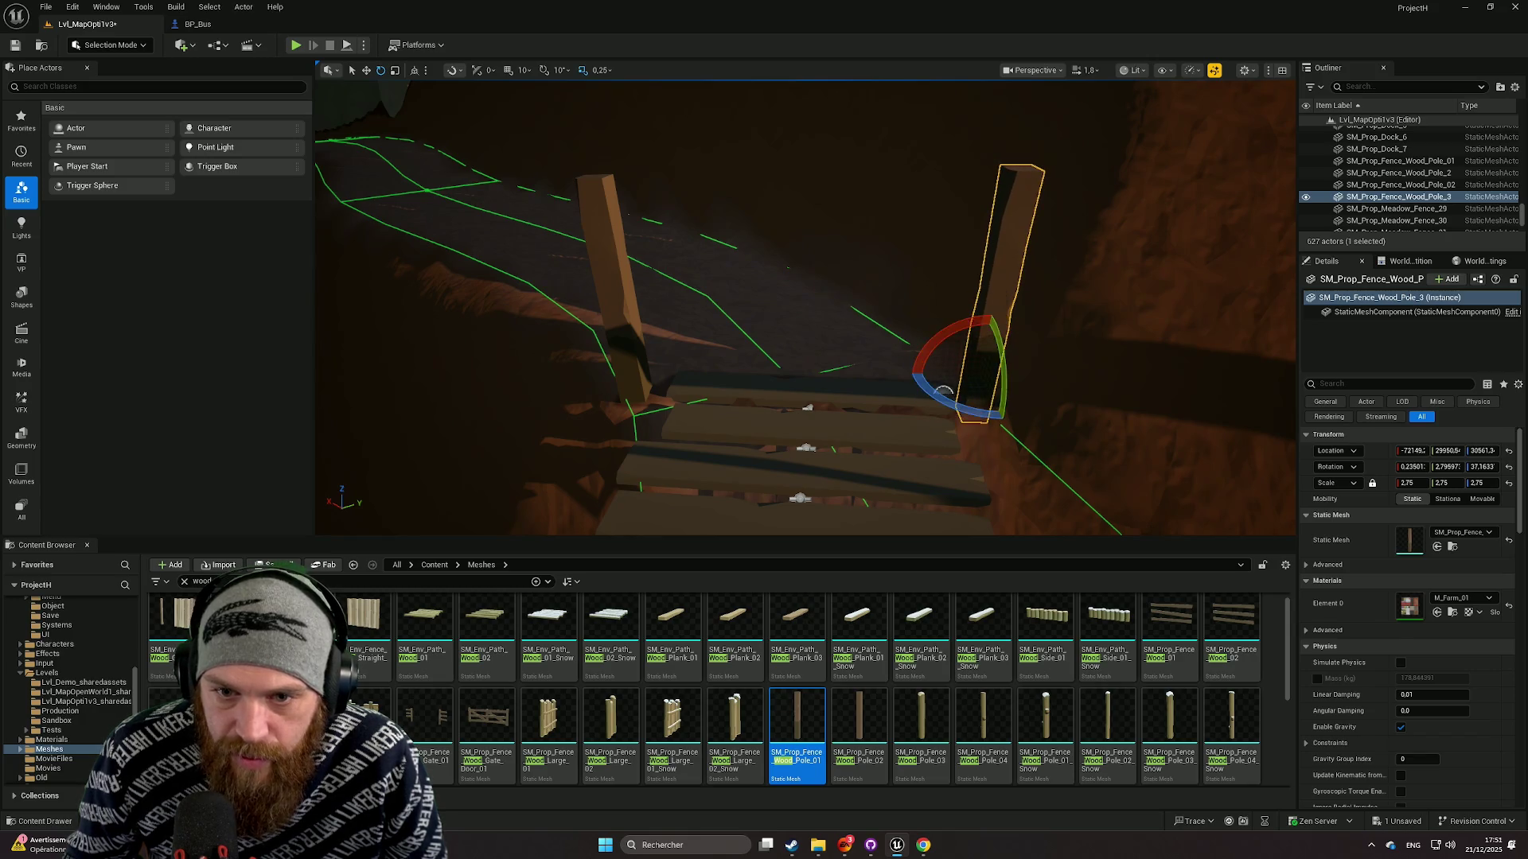
click(1114, 413)
key(w)
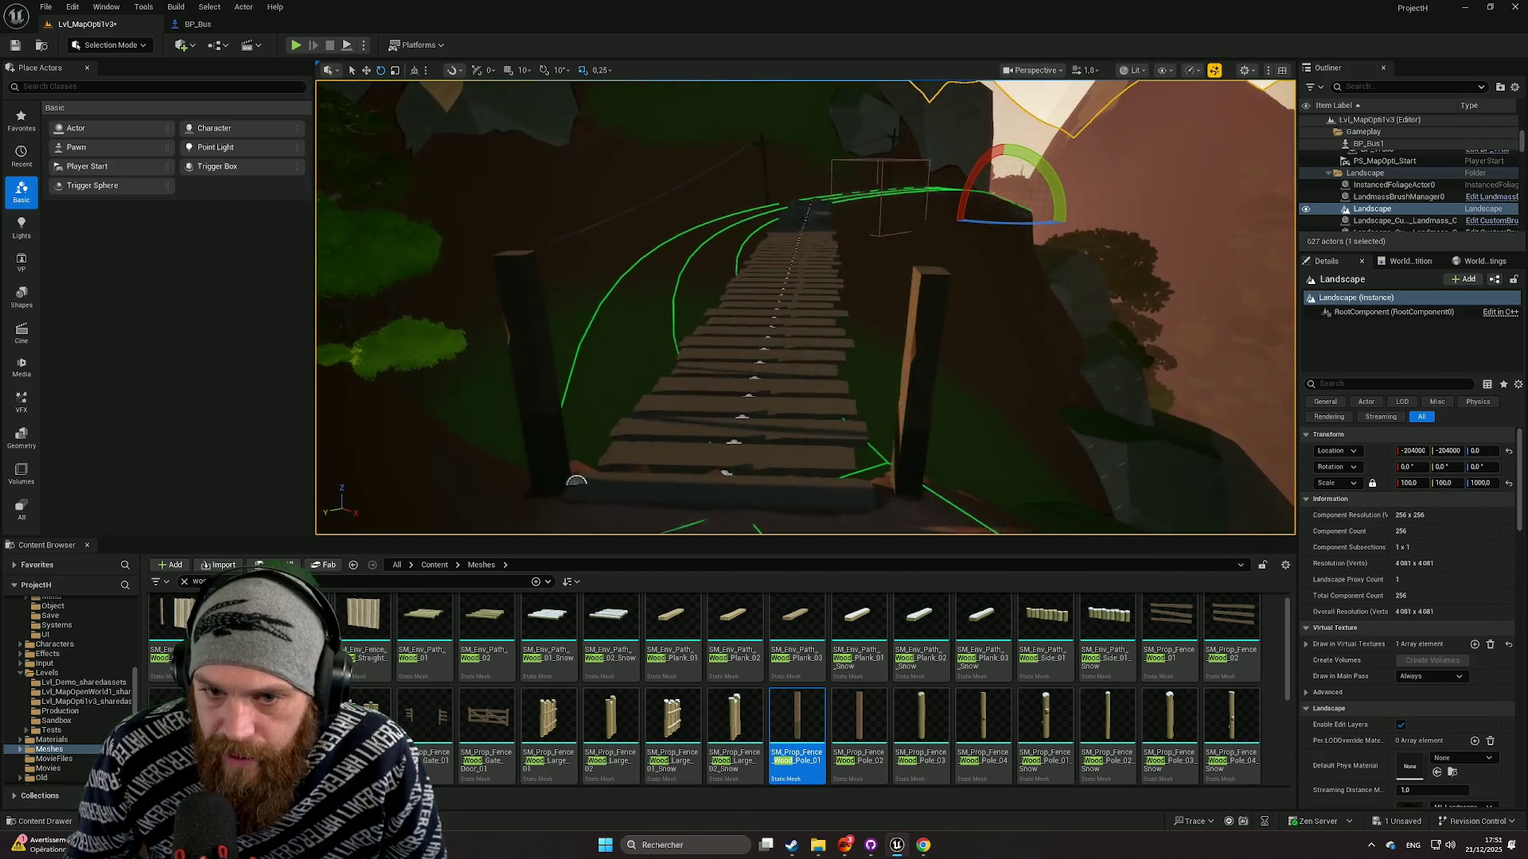
Nudge the fence pole beside the bridge slightly sideways and tilt it a little.
click(800, 326)
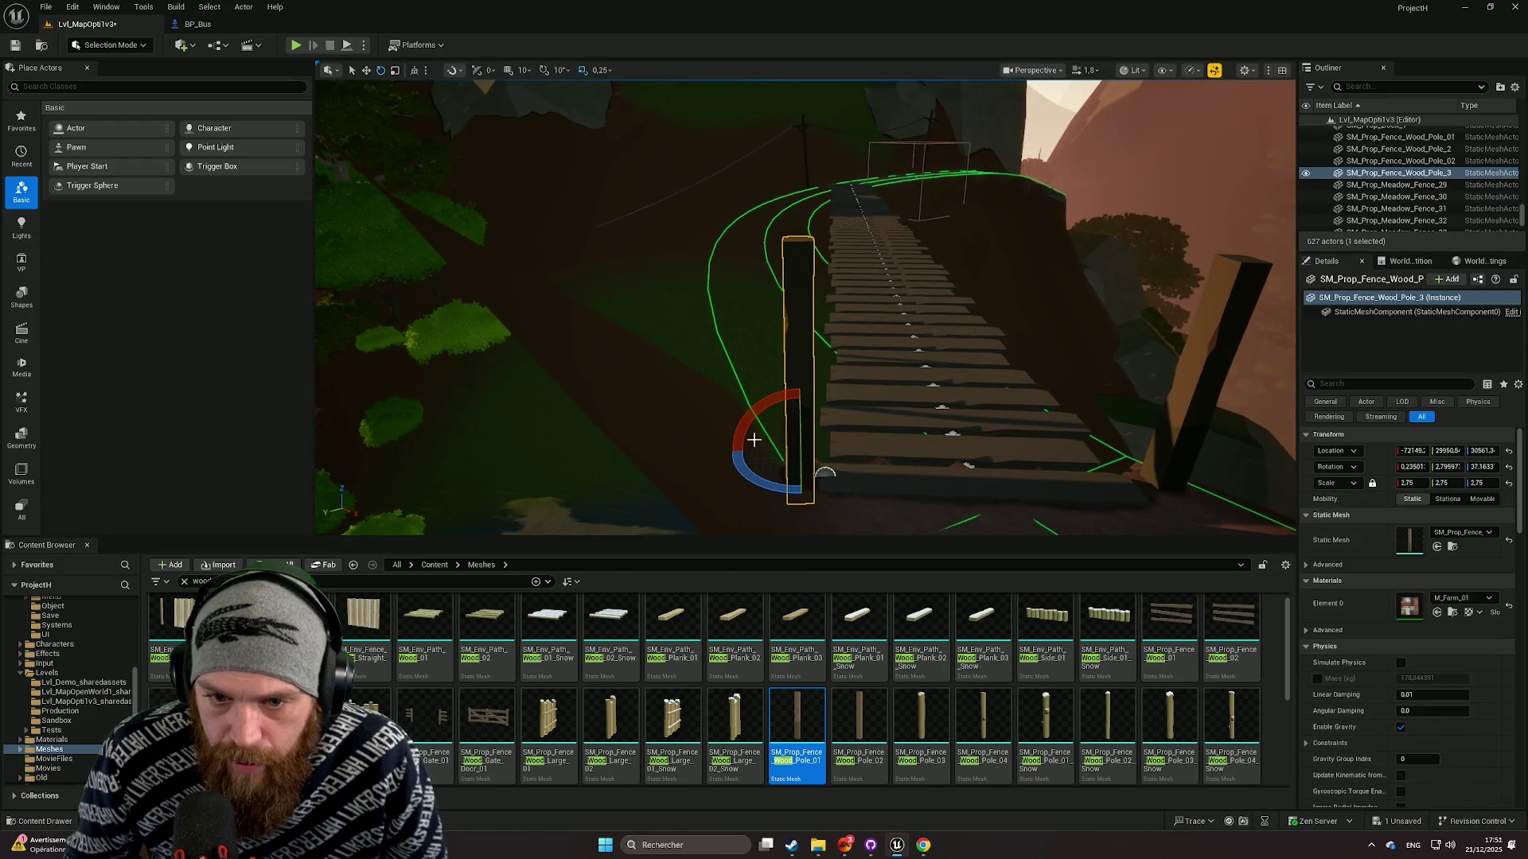
key(w)
drag(776, 455, 769, 456)
key(e)
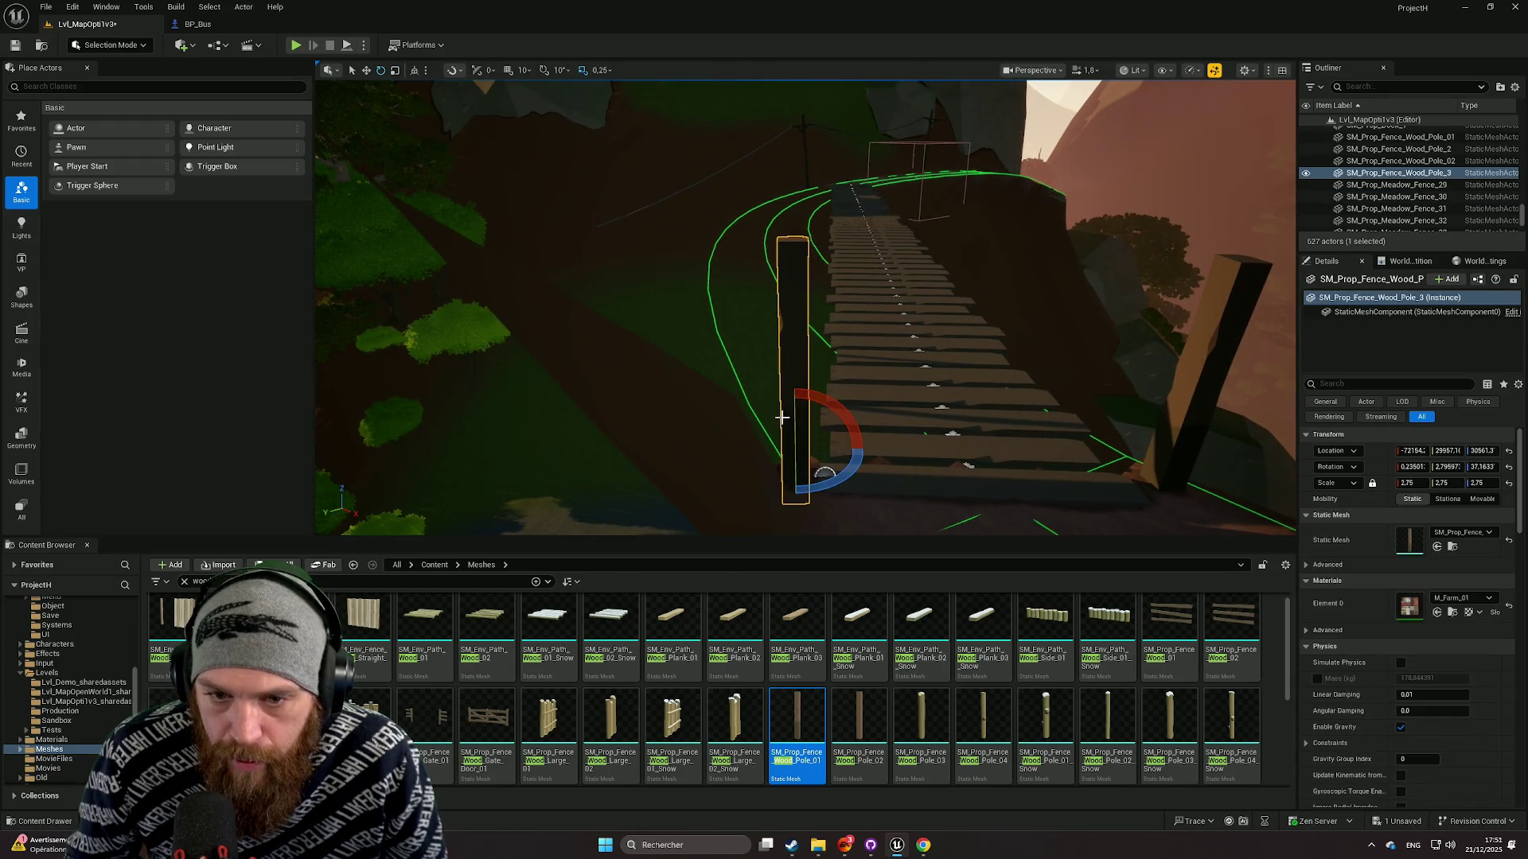
key(w)
key(e)
drag(825, 408, 792, 436)
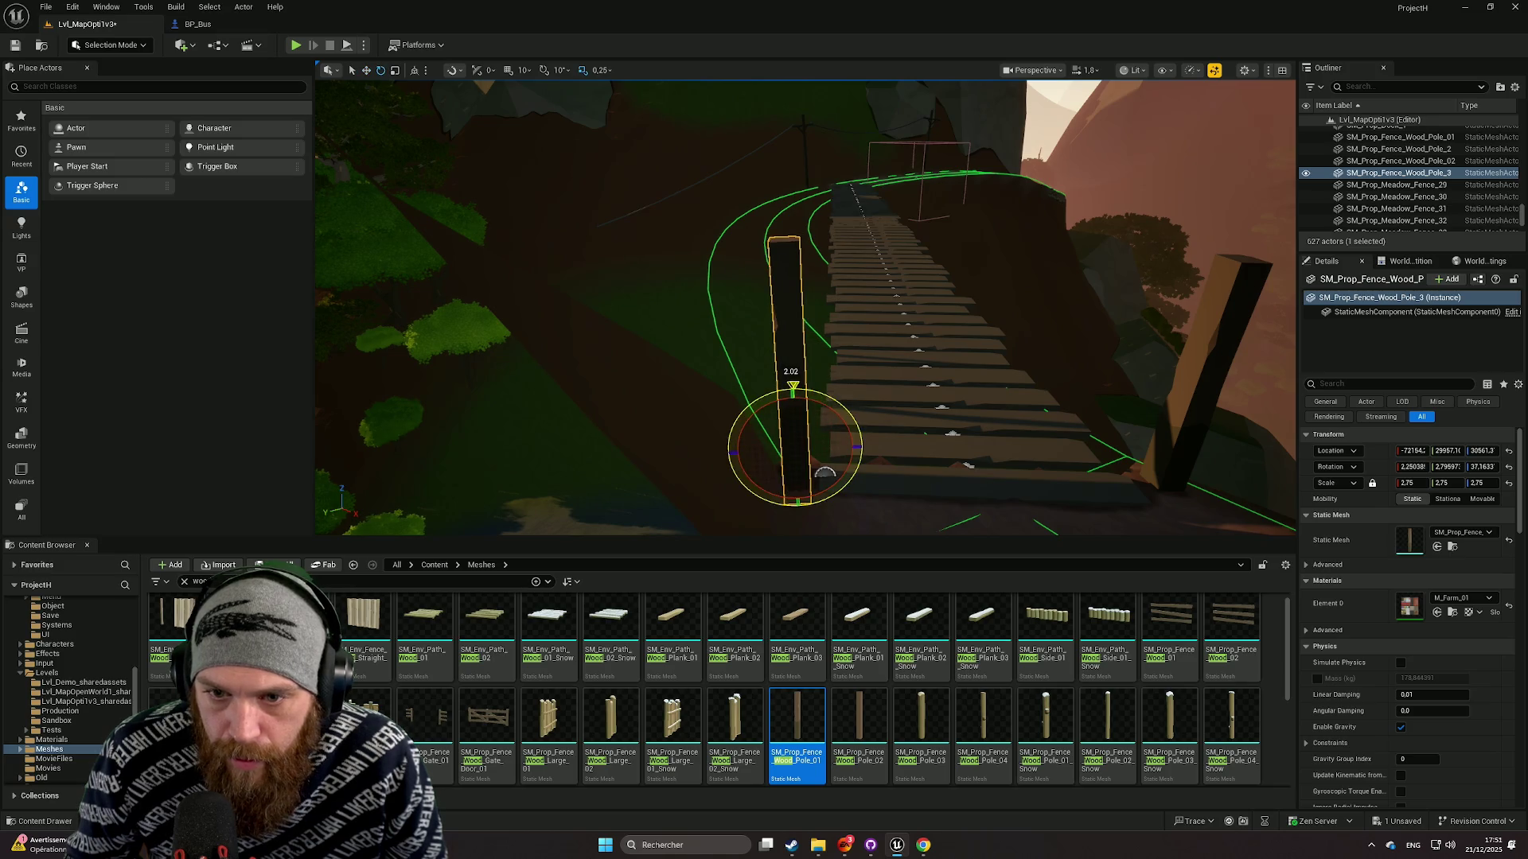
Move the view toward the bridge and select the opposite pole, then BP_Bridge.
click(795, 478)
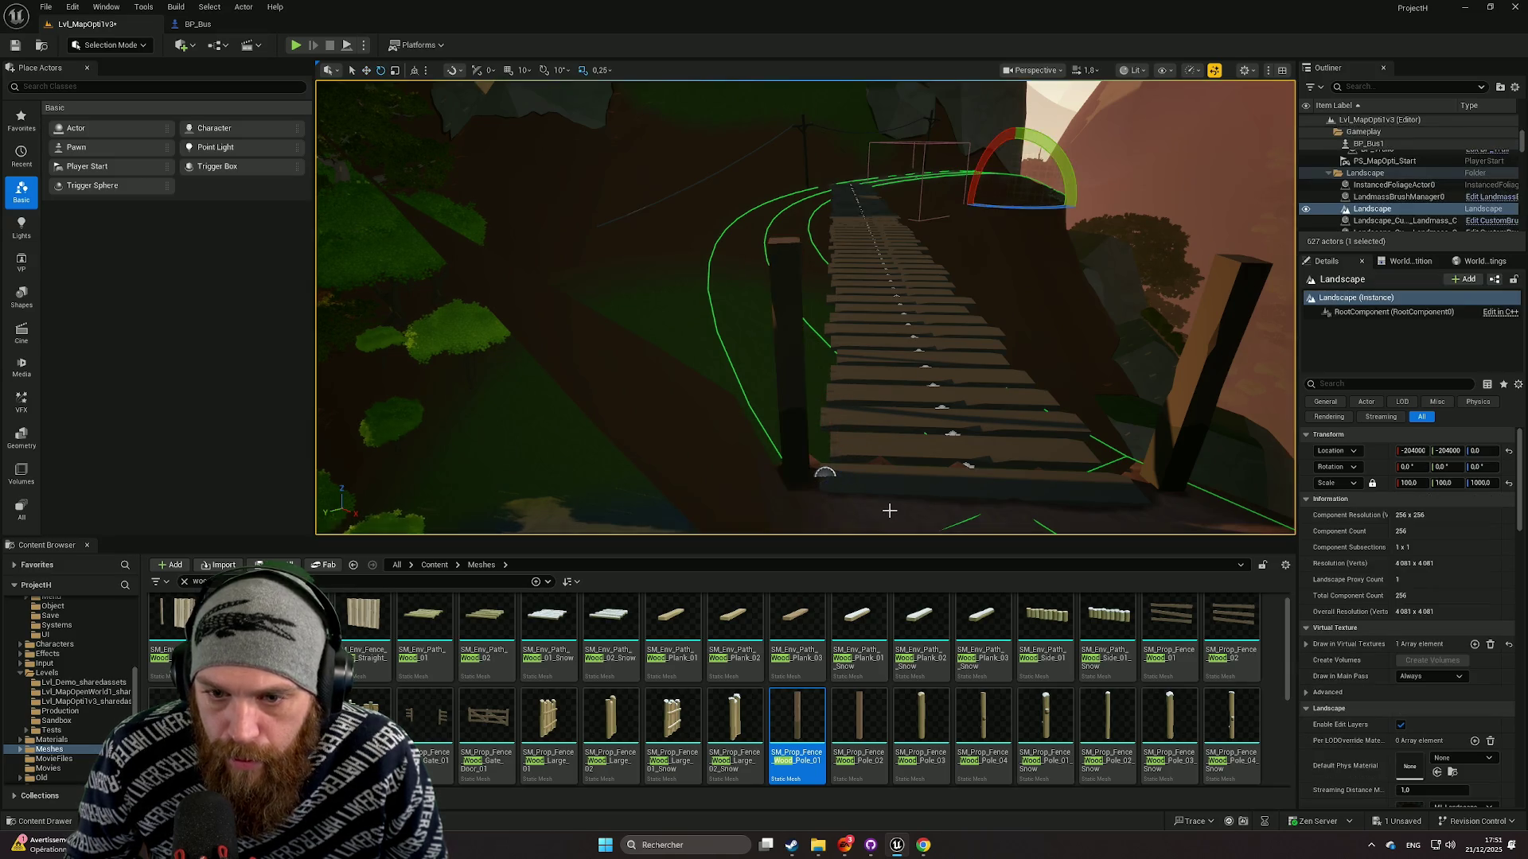
mouse_move(795, 477)
mouse_down()
mouse_move(779, 414)
mouse_move(811, 429)
mouse_move(799, 446)
mouse_up()
click(794, 455)
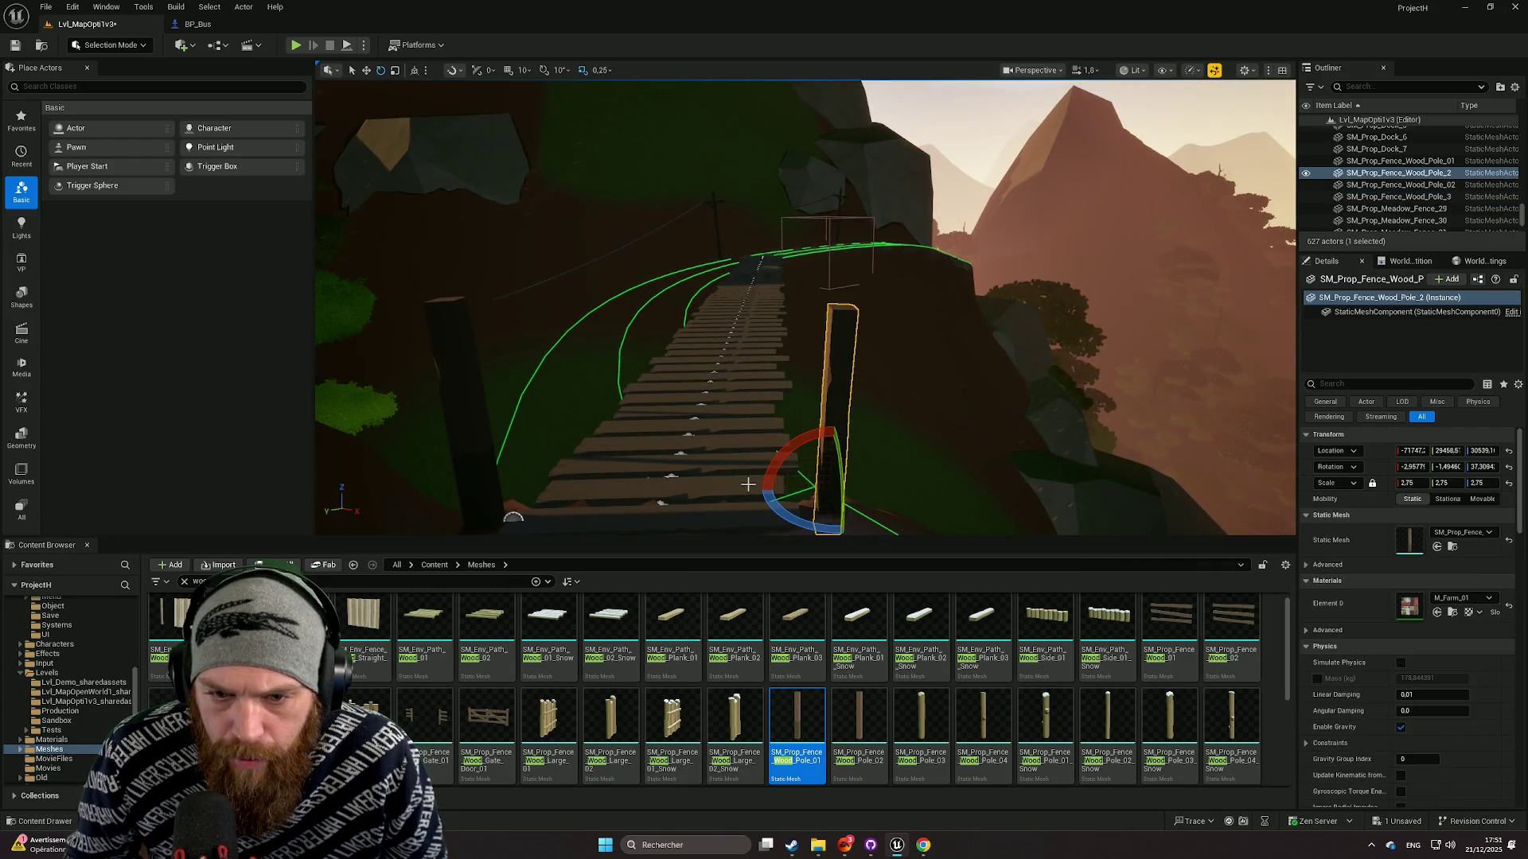
click(730, 525)
key(f)
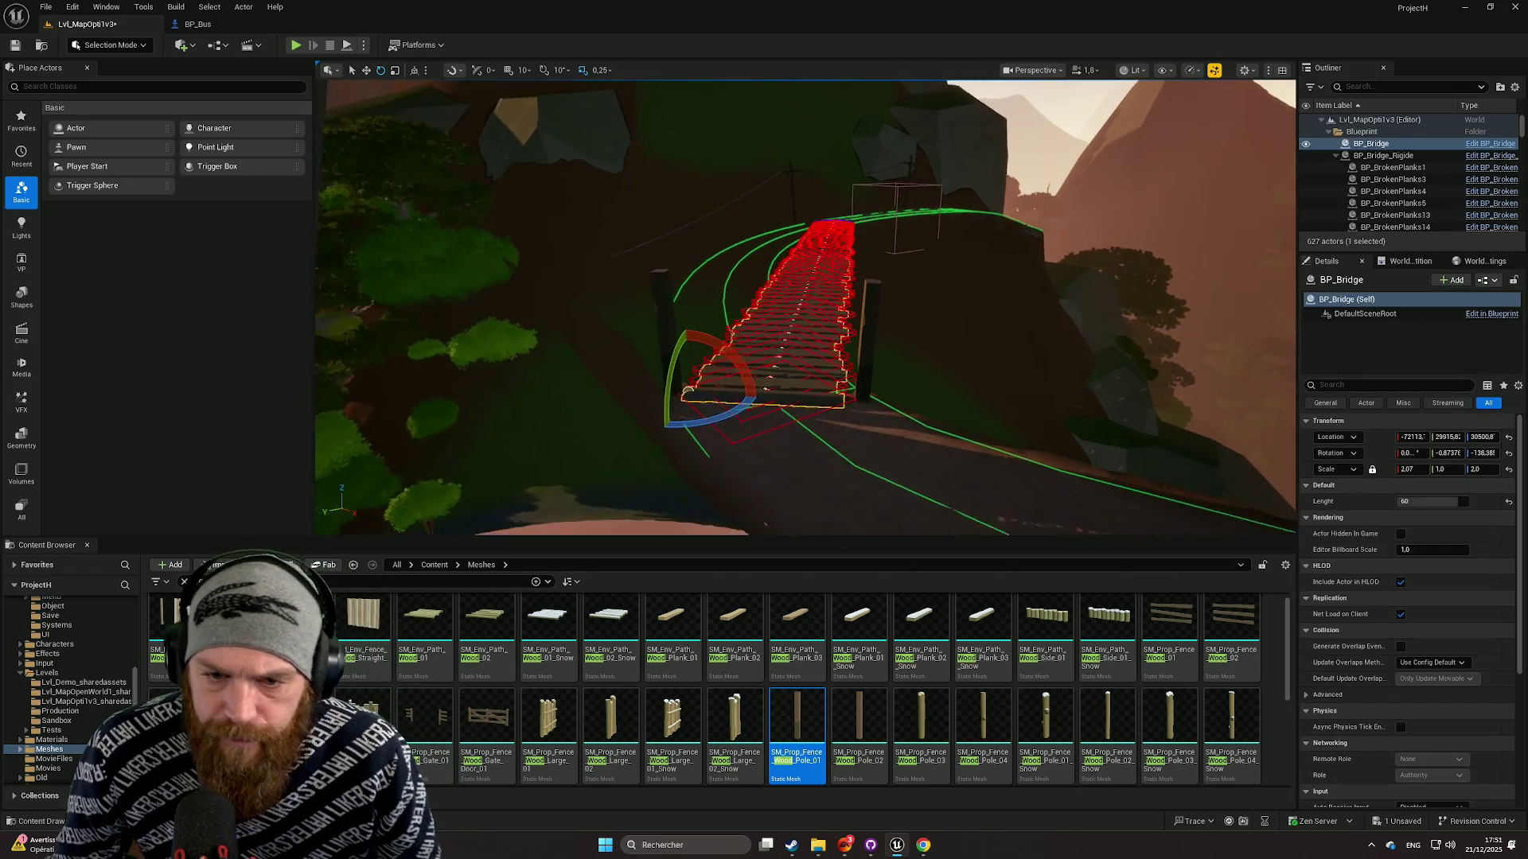
click(766, 513)
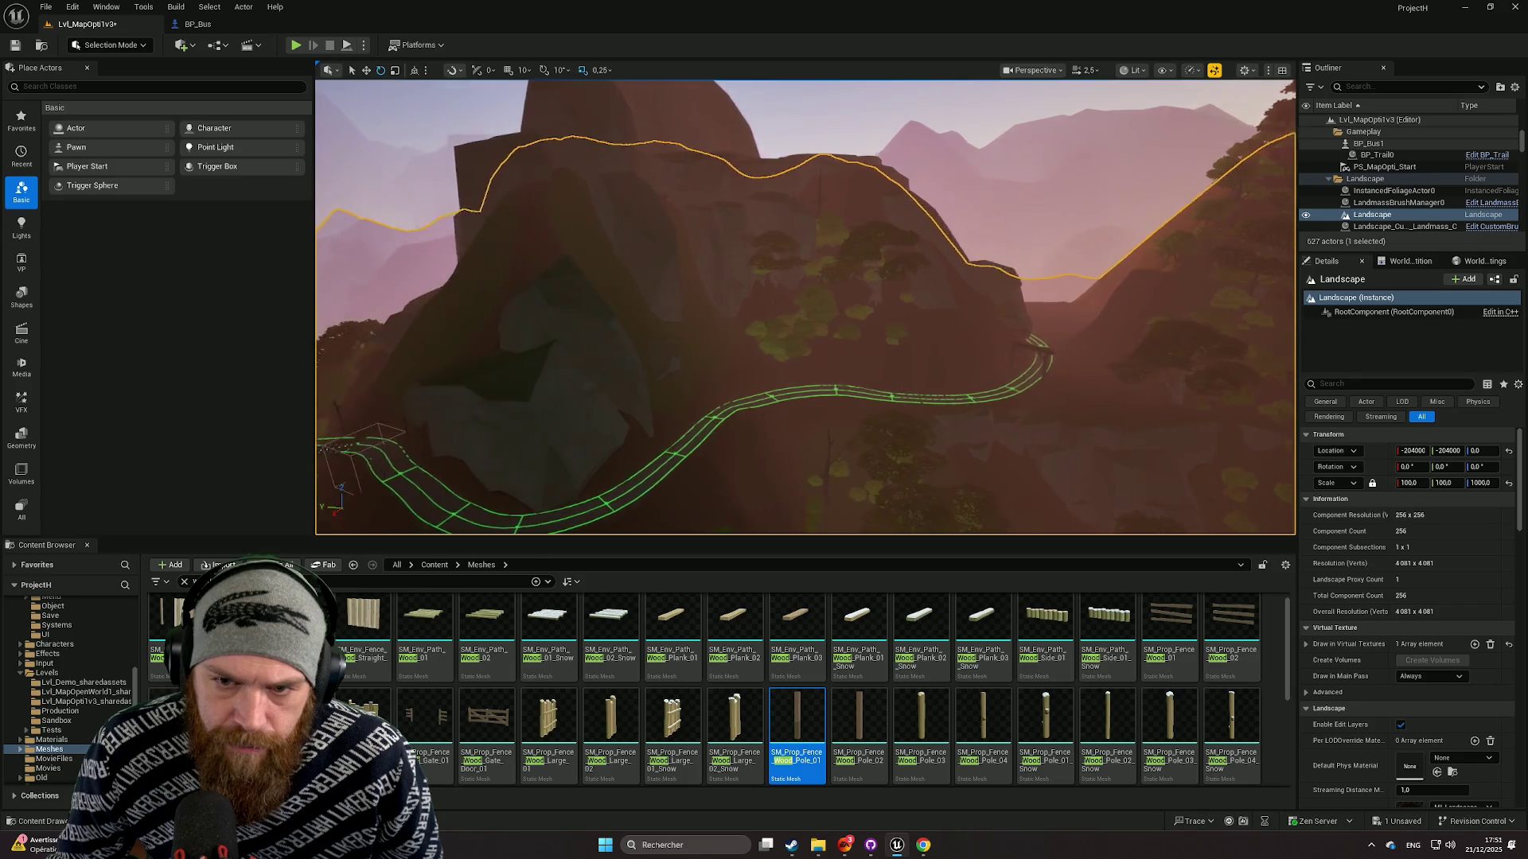
scroll(806, 307, up, 1)
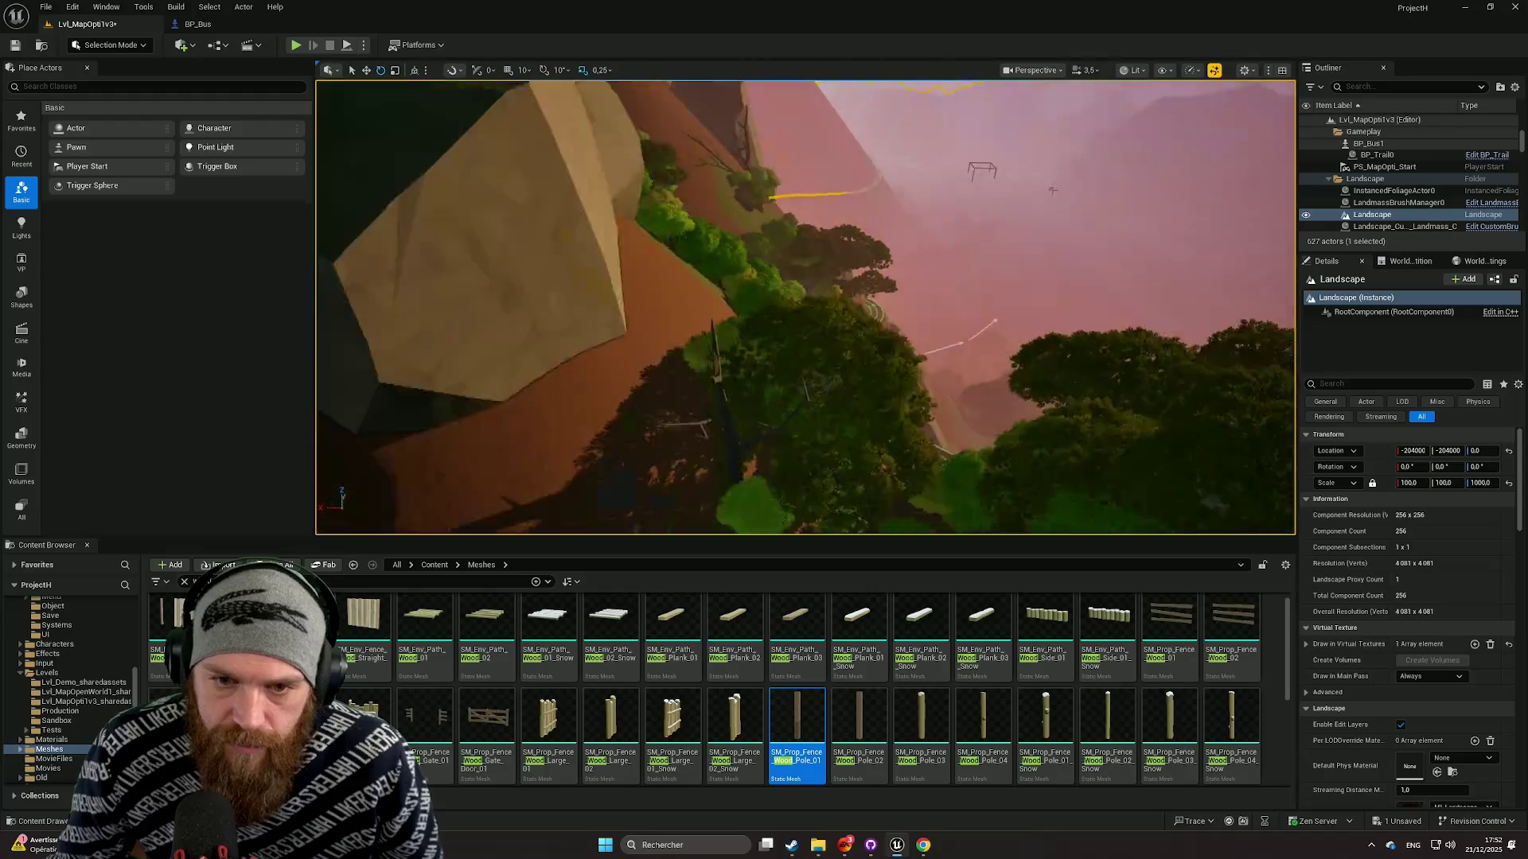
scroll(806, 308, down, 2)
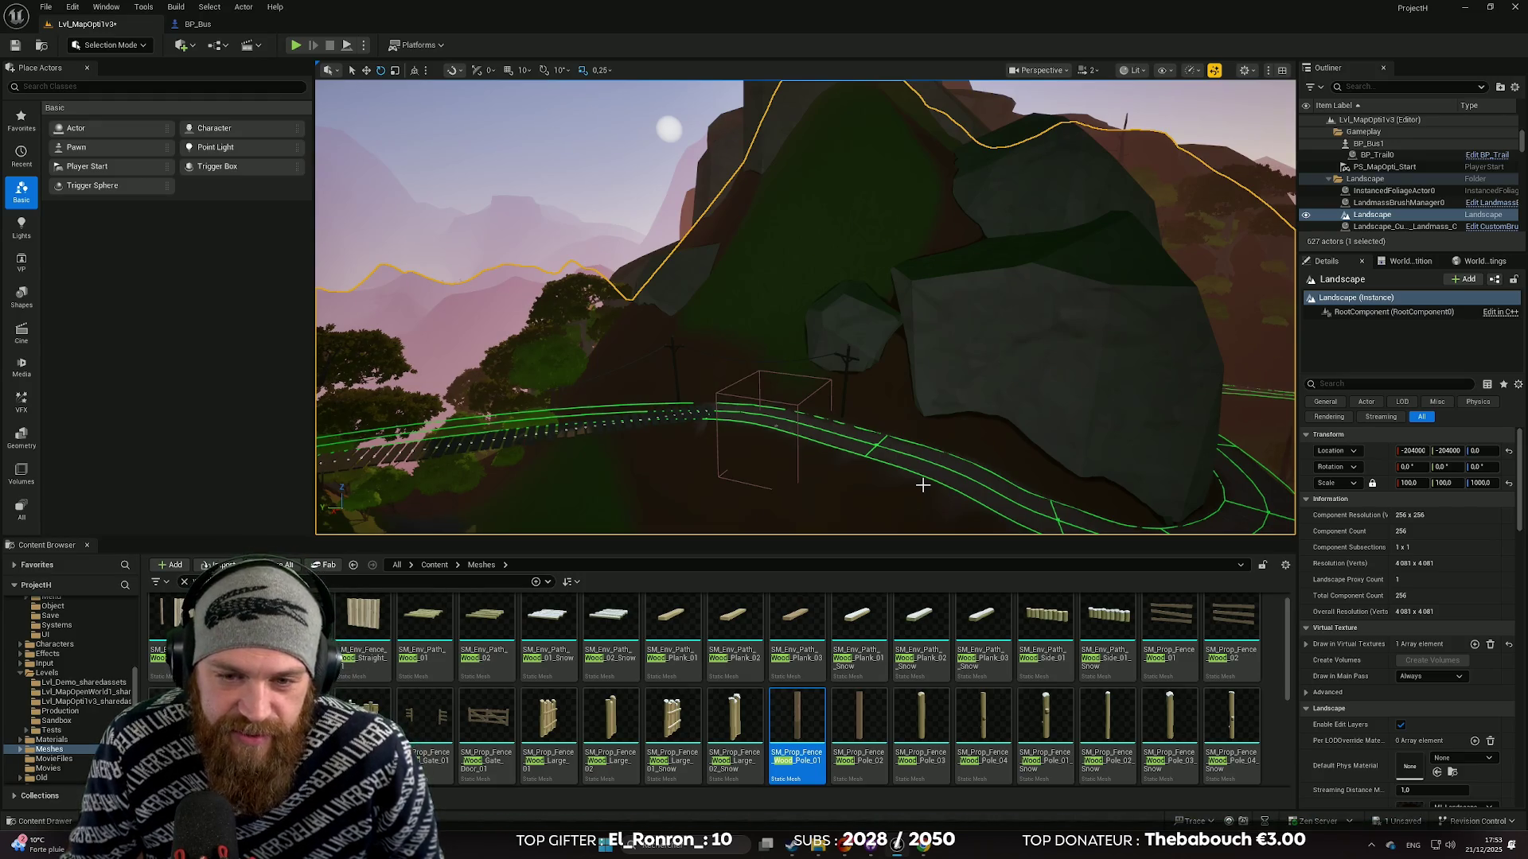
drag(922, 485, 764, 486)
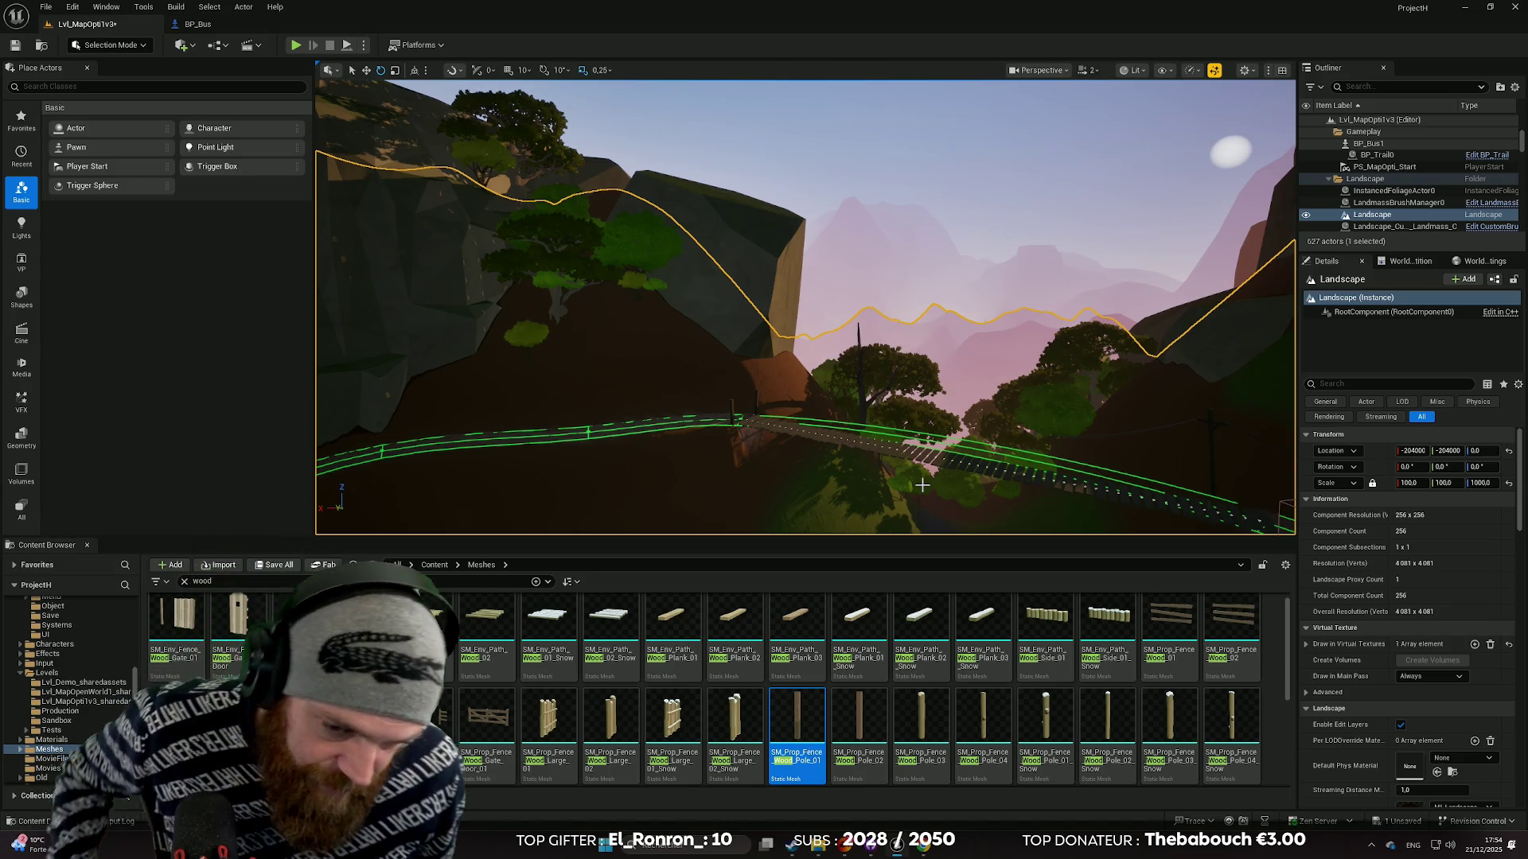
mouse_move(921, 484)
mouse_down()
mouse_move(859, 454)
mouse_move(883, 454)
mouse_move(883, 414)
mouse_move(867, 486)
mouse_move(867, 469)
mouse_move(819, 454)
mouse_move(892, 458)
mouse_move(772, 463)
mouse_up()
scroll(867, 470, down, 2)
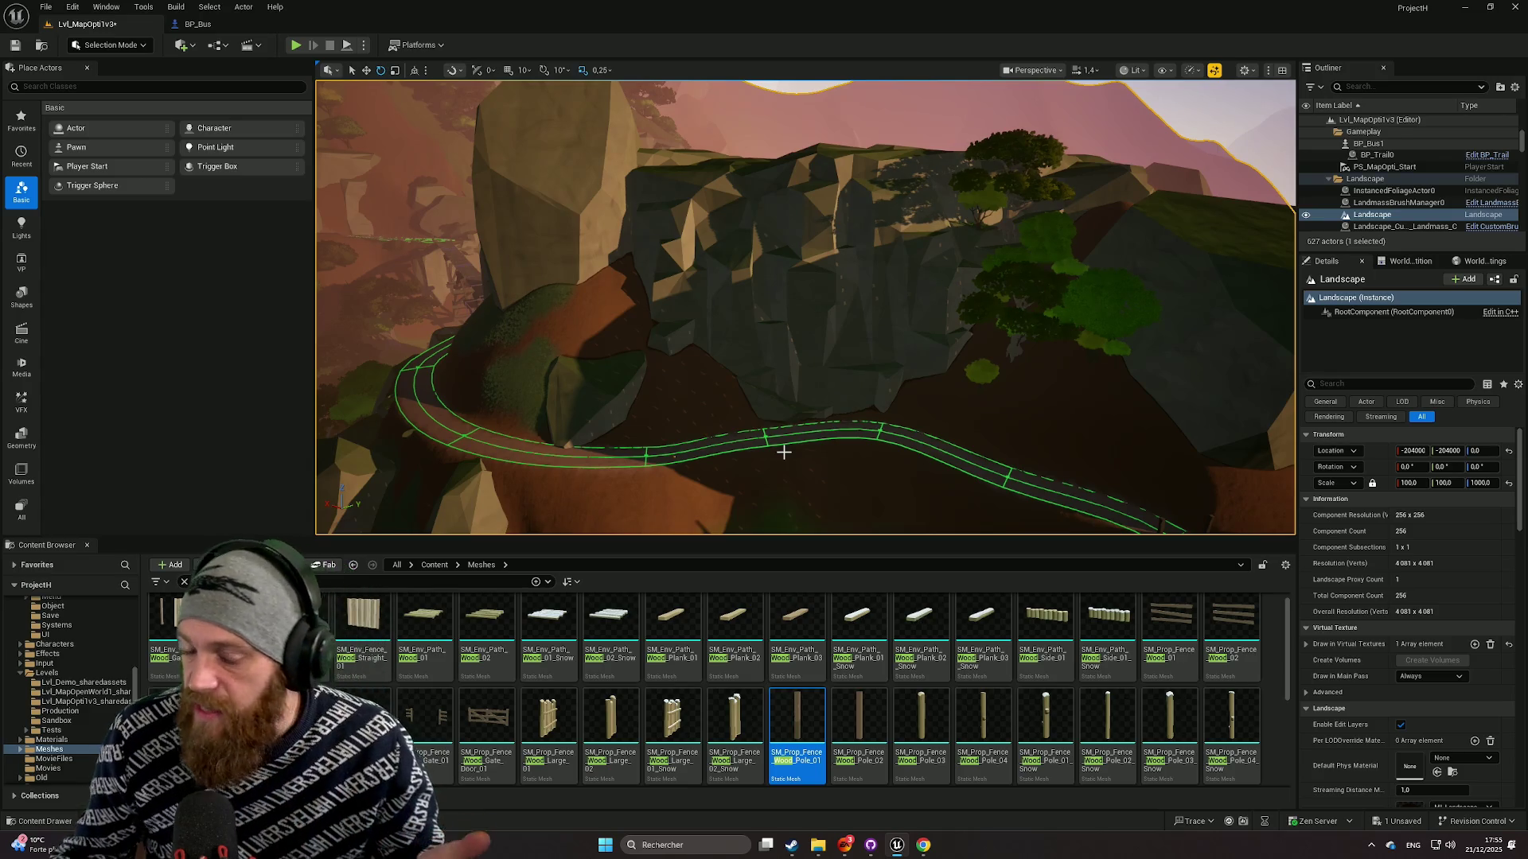
scroll(769, 424, up, 5)
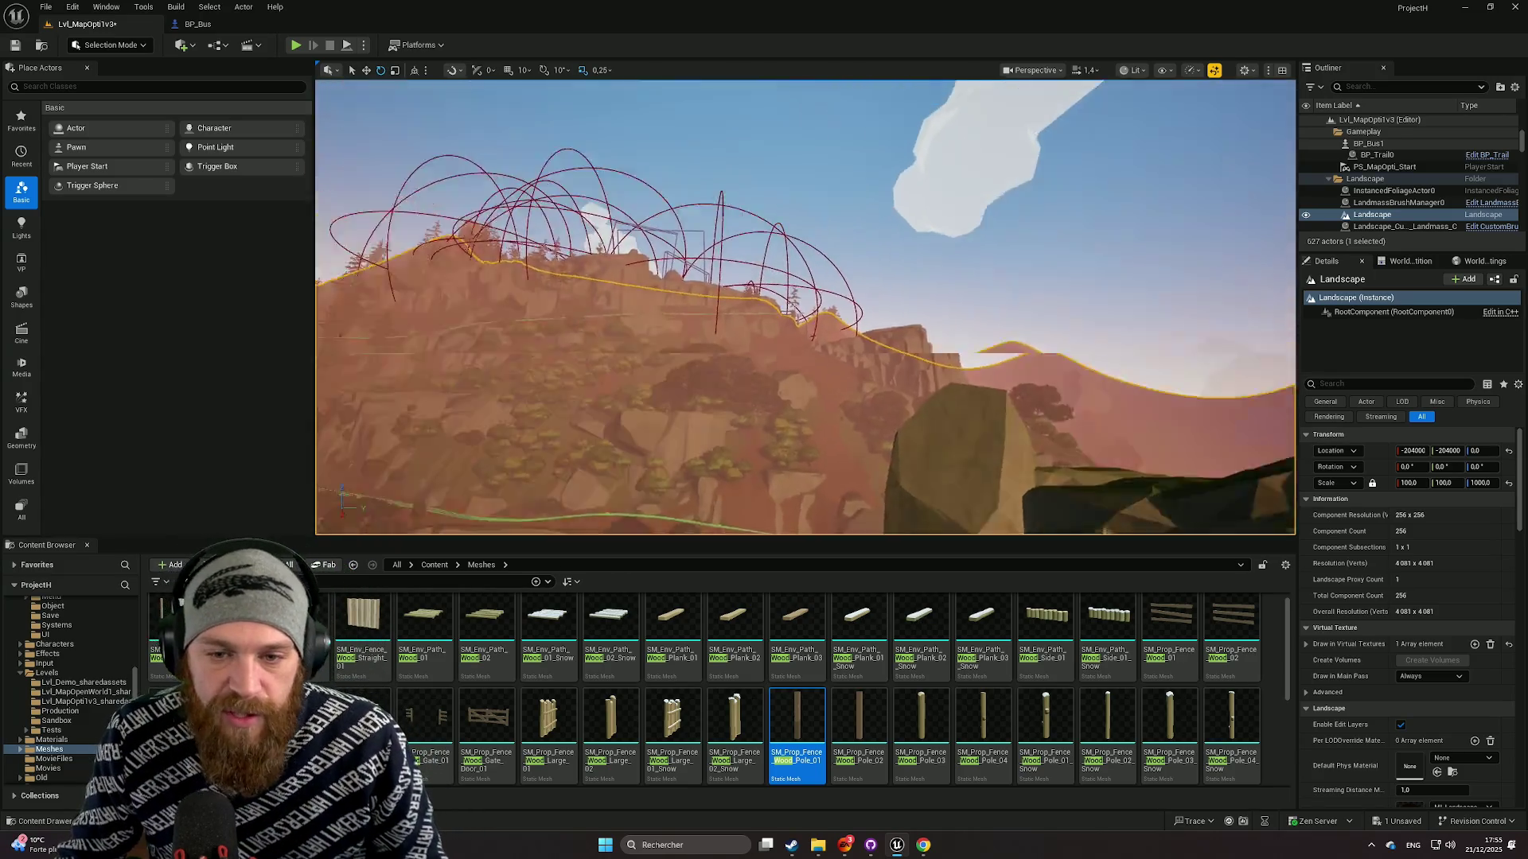
Fly to the bus, Play In Editor with Alt+P to drive the route, then stop with Esc.
scroll(805, 308, down, 2)
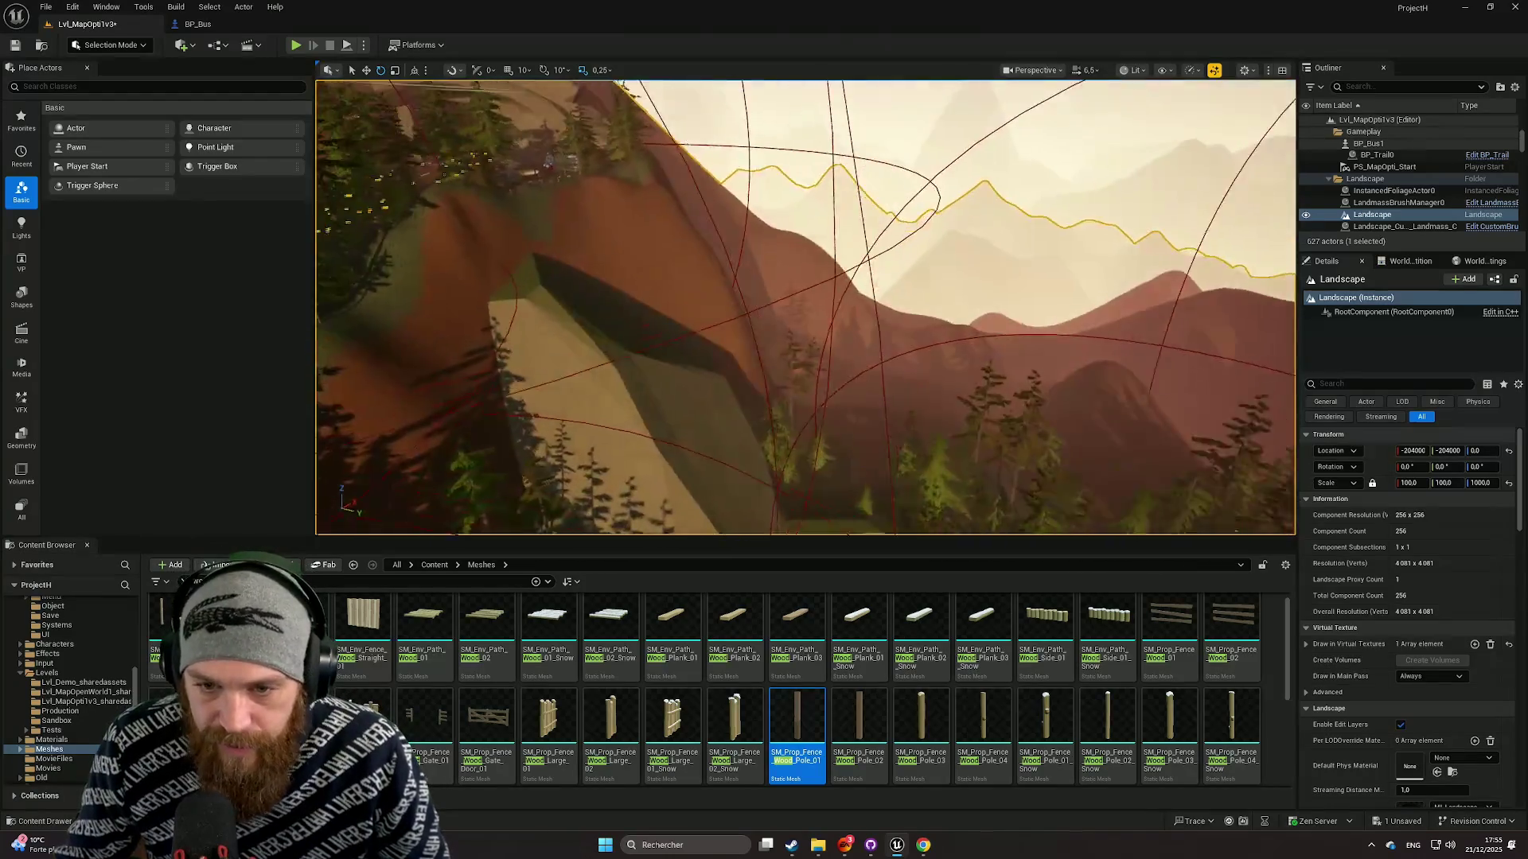
scroll(805, 307, down, 4)
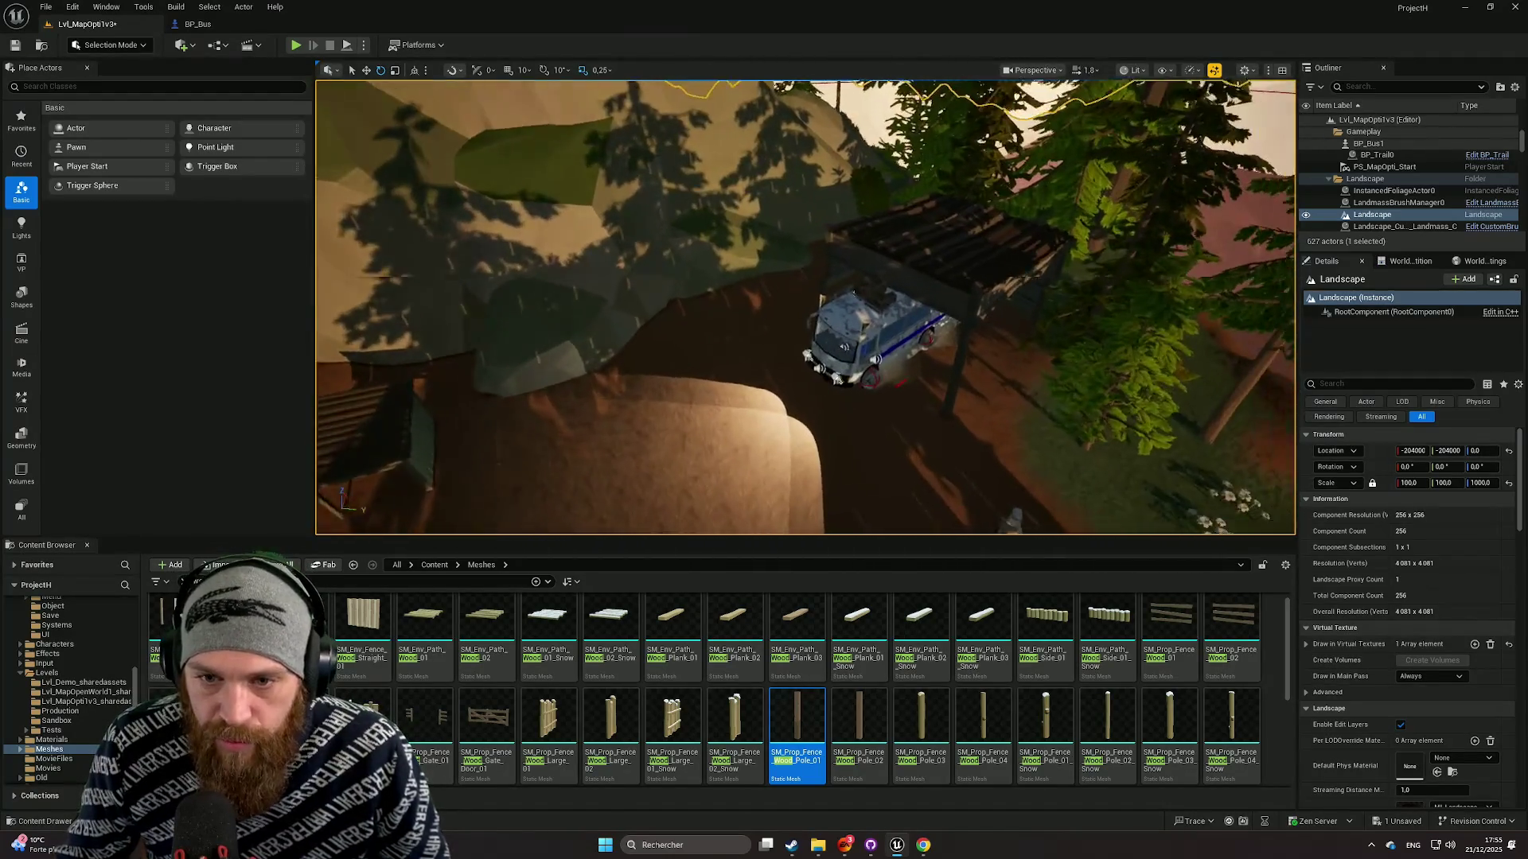
scroll(806, 307, down, 2)
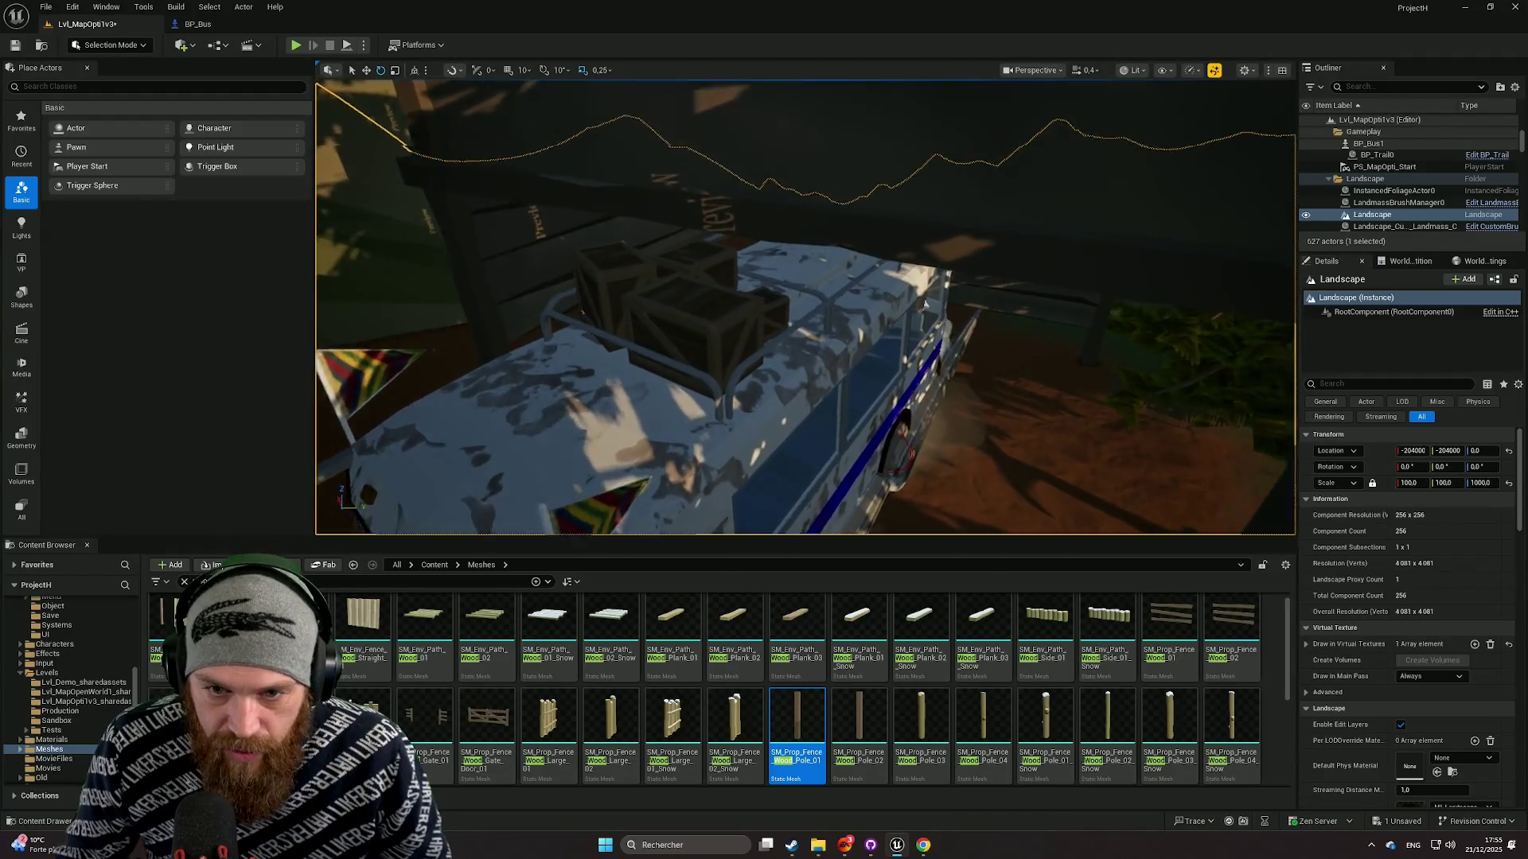
drag(716, 391, 716, 390)
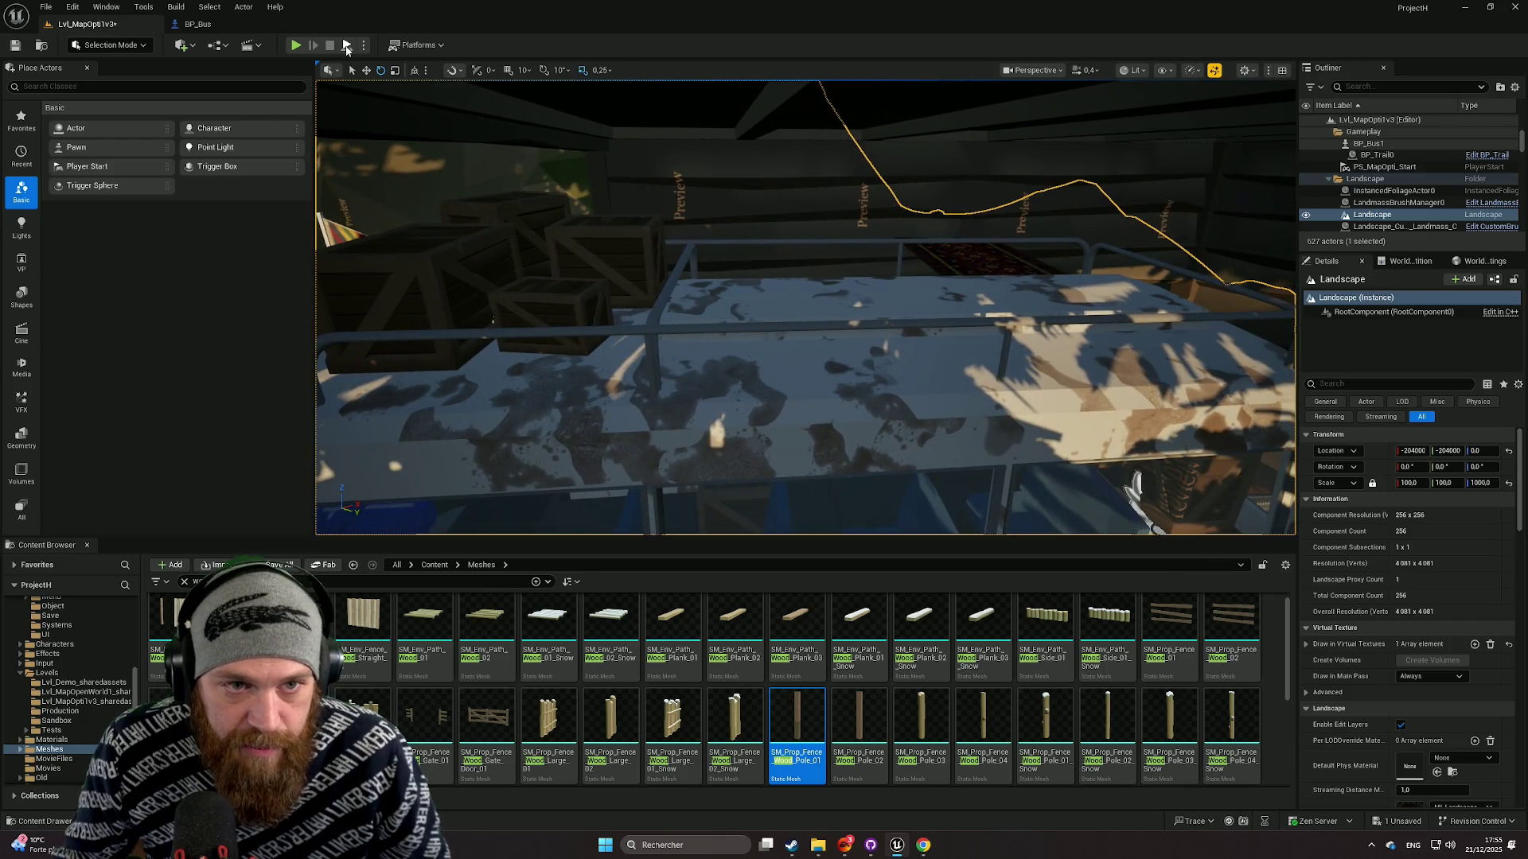
key(alt+p)
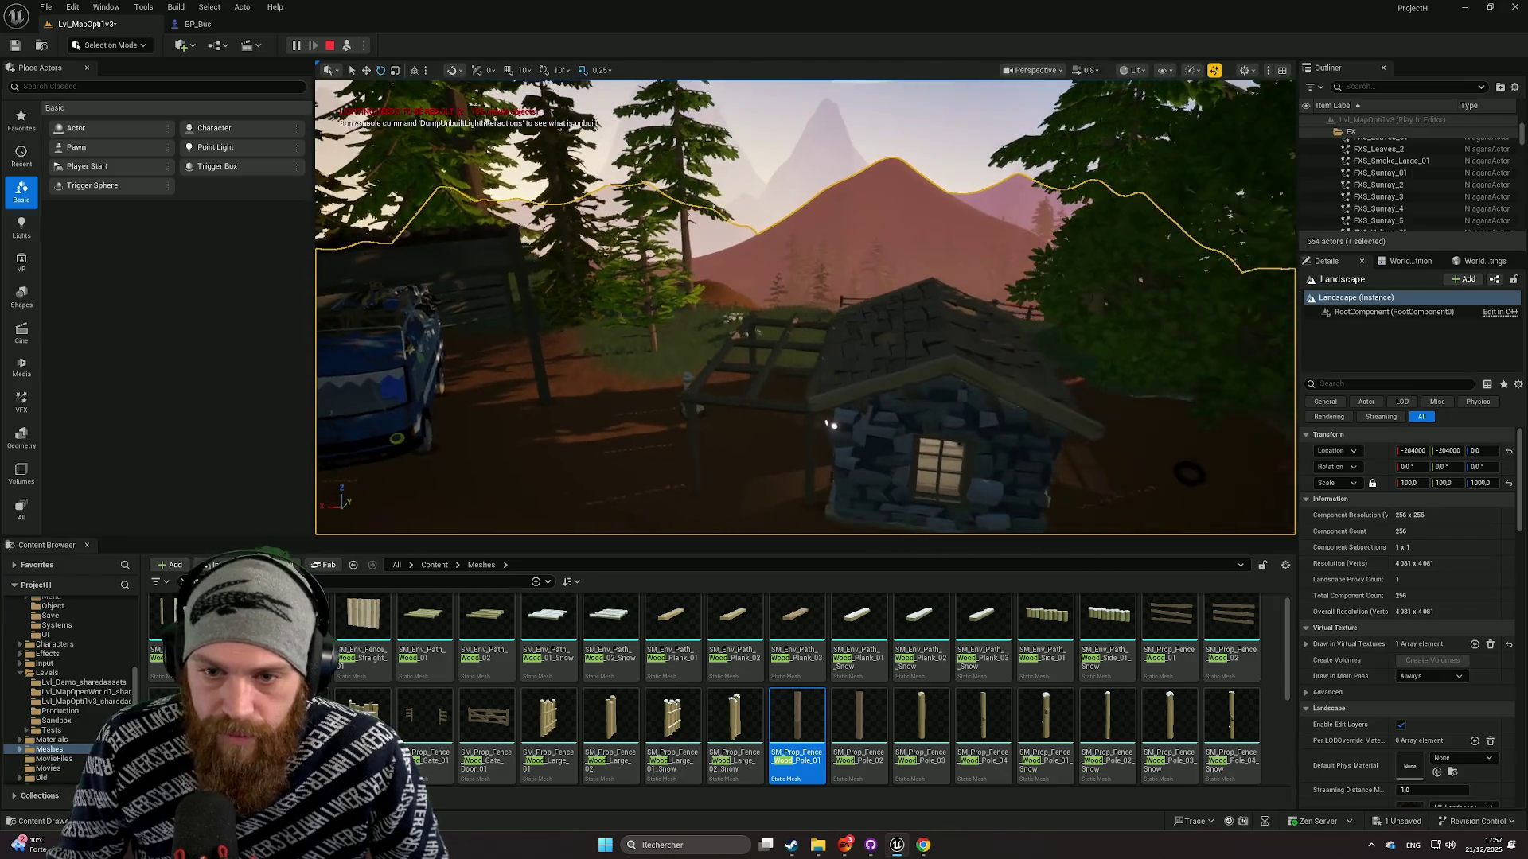
key(Escape)
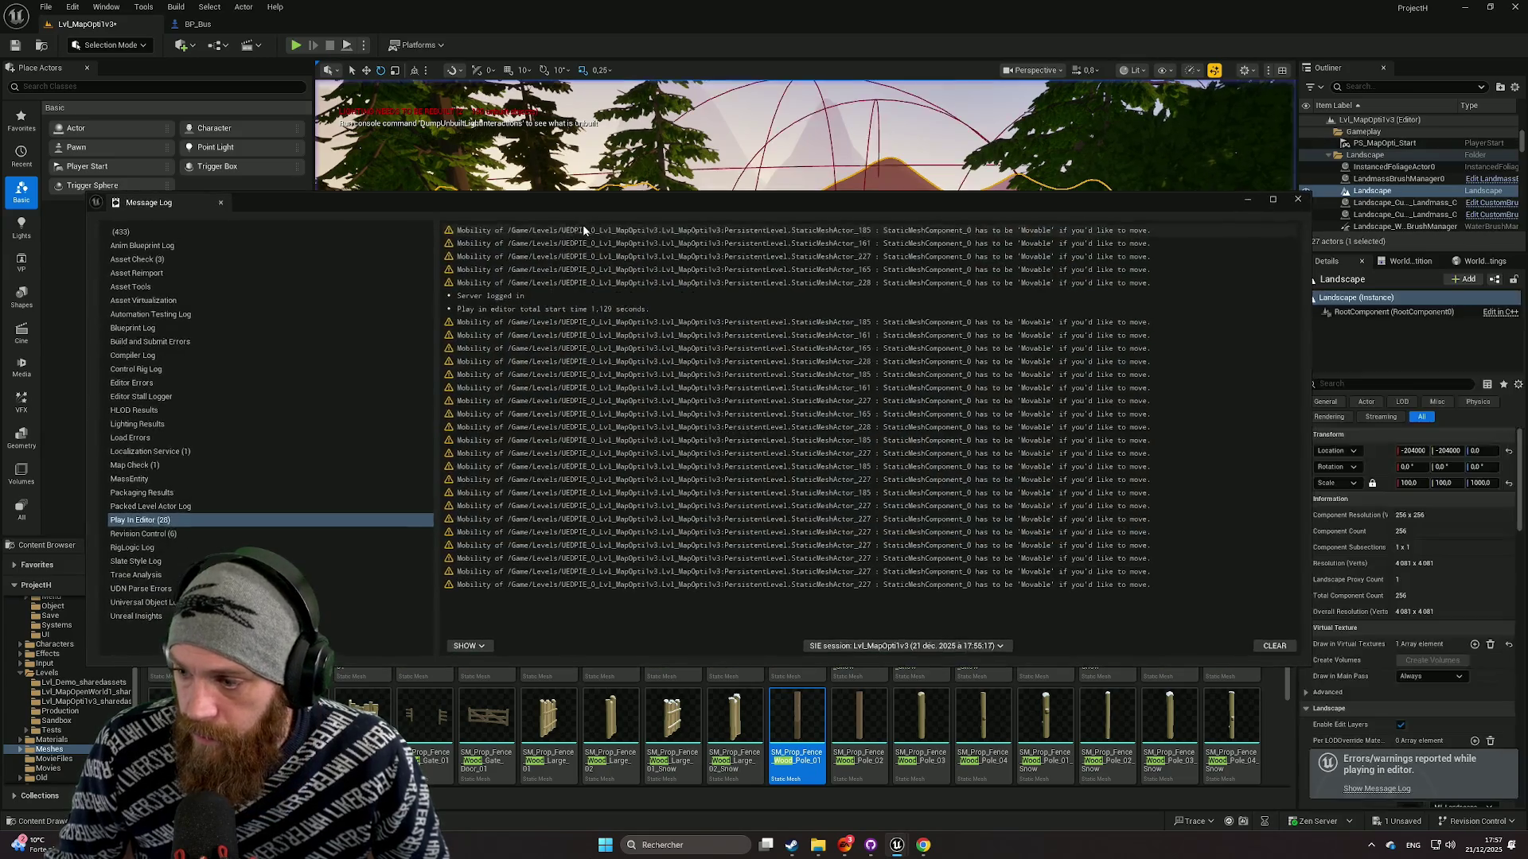
Close the Message Log, fly down to the cliffside path and select the grassy mountain rock.
click(1297, 200)
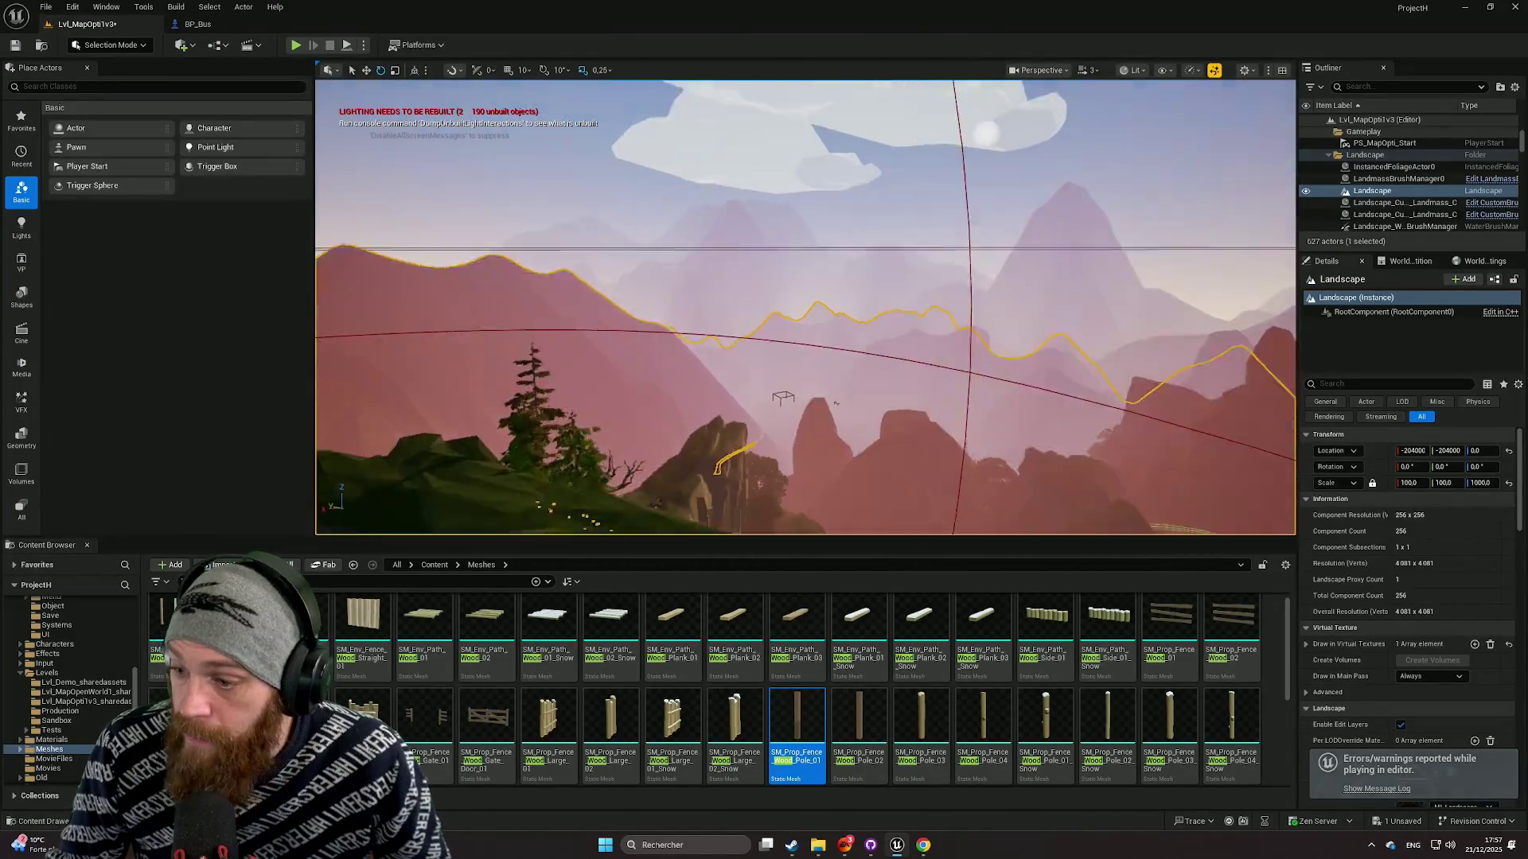
scroll(805, 307, down, 1)
key(w)
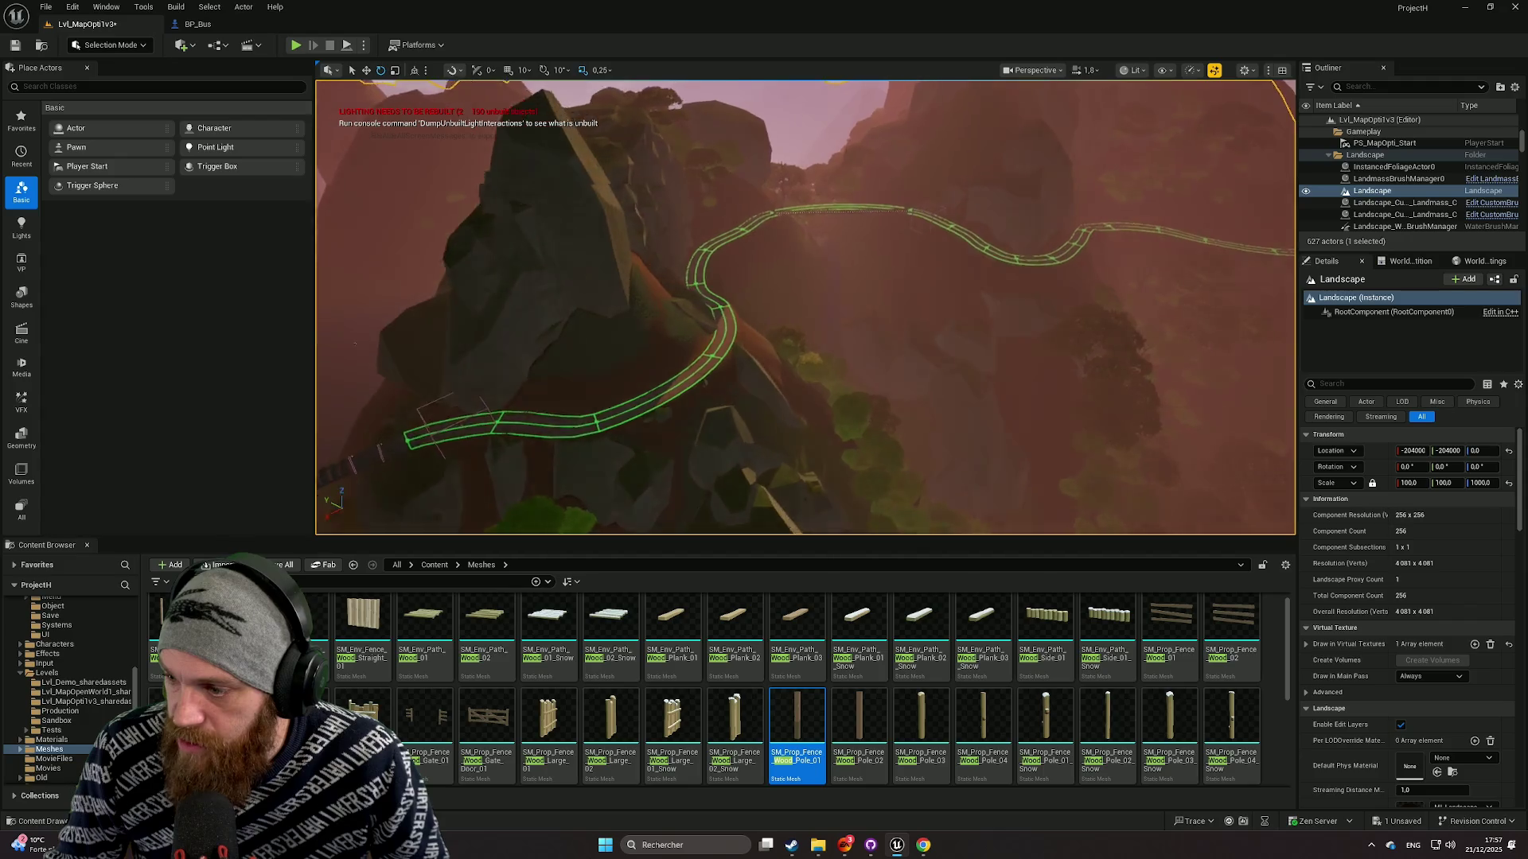
key(w)
click(968, 217)
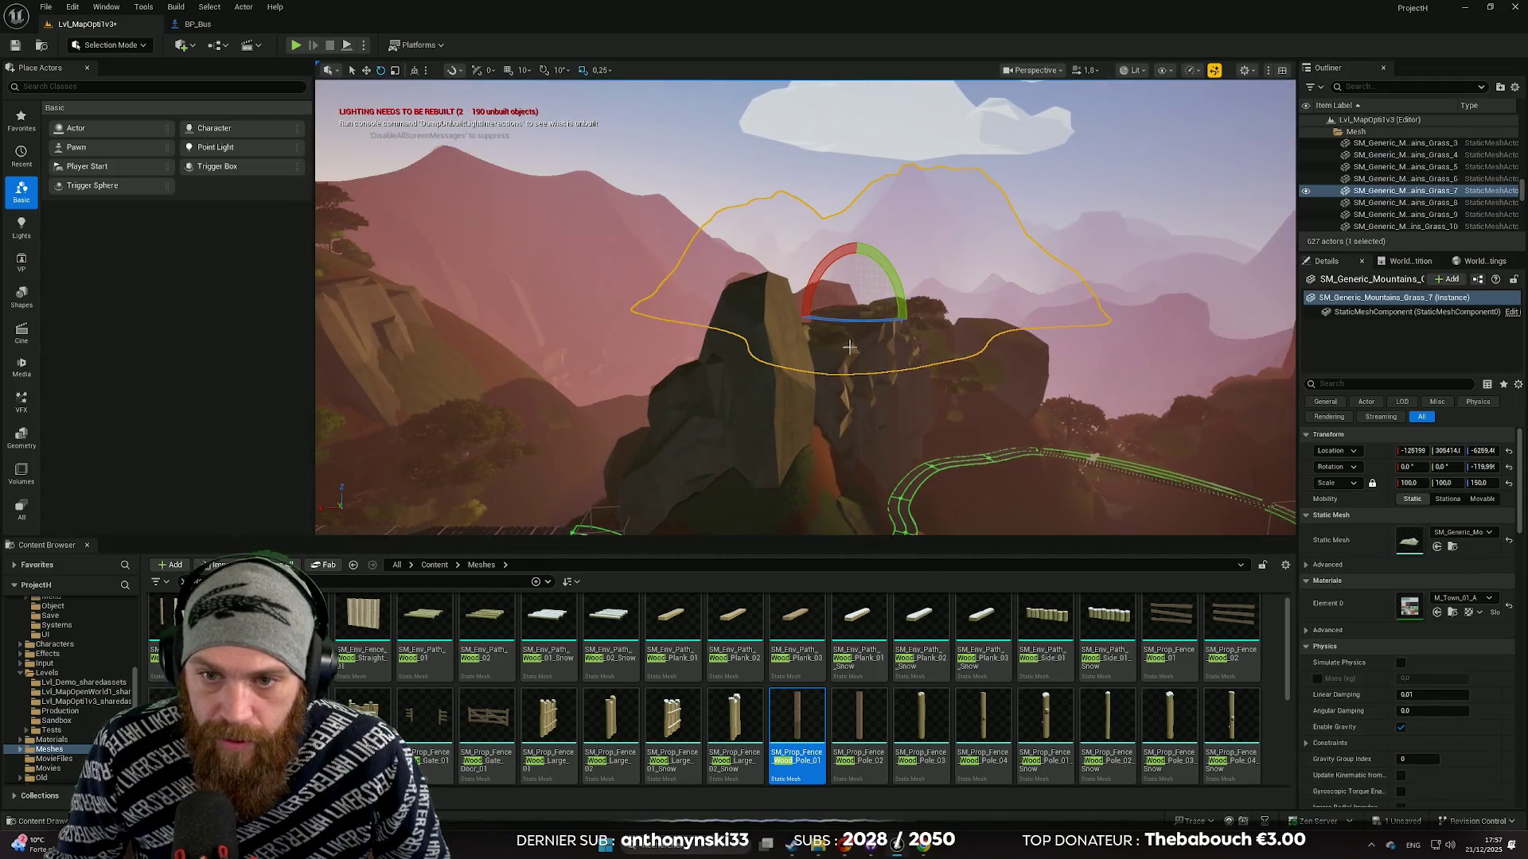
Fly along the green path, pull back to see more cliffs, and select the butte beside it.
scroll(806, 308, up, 1)
key(w)
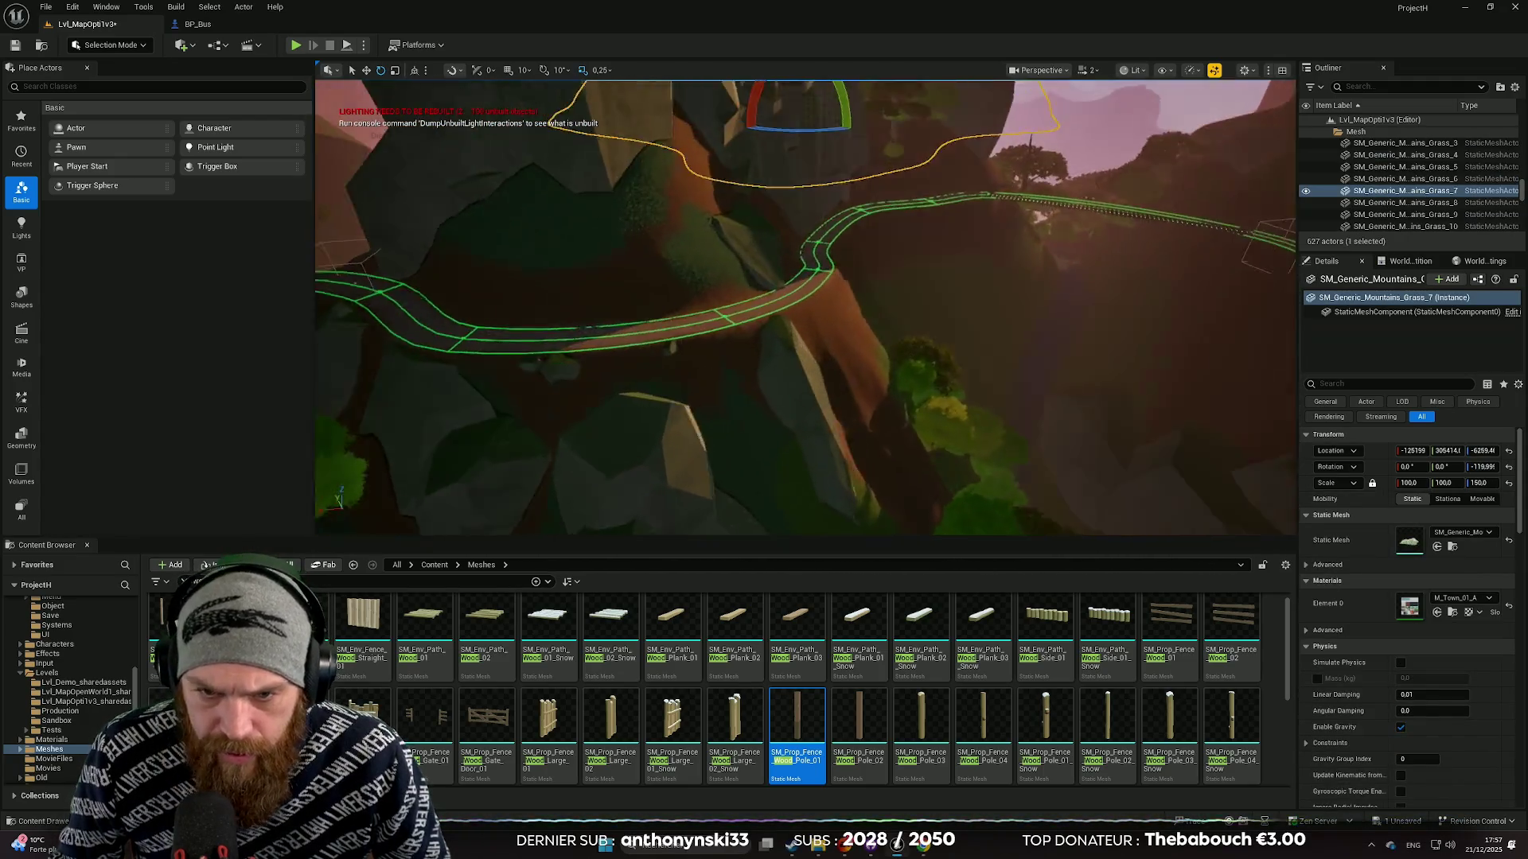
key(w)
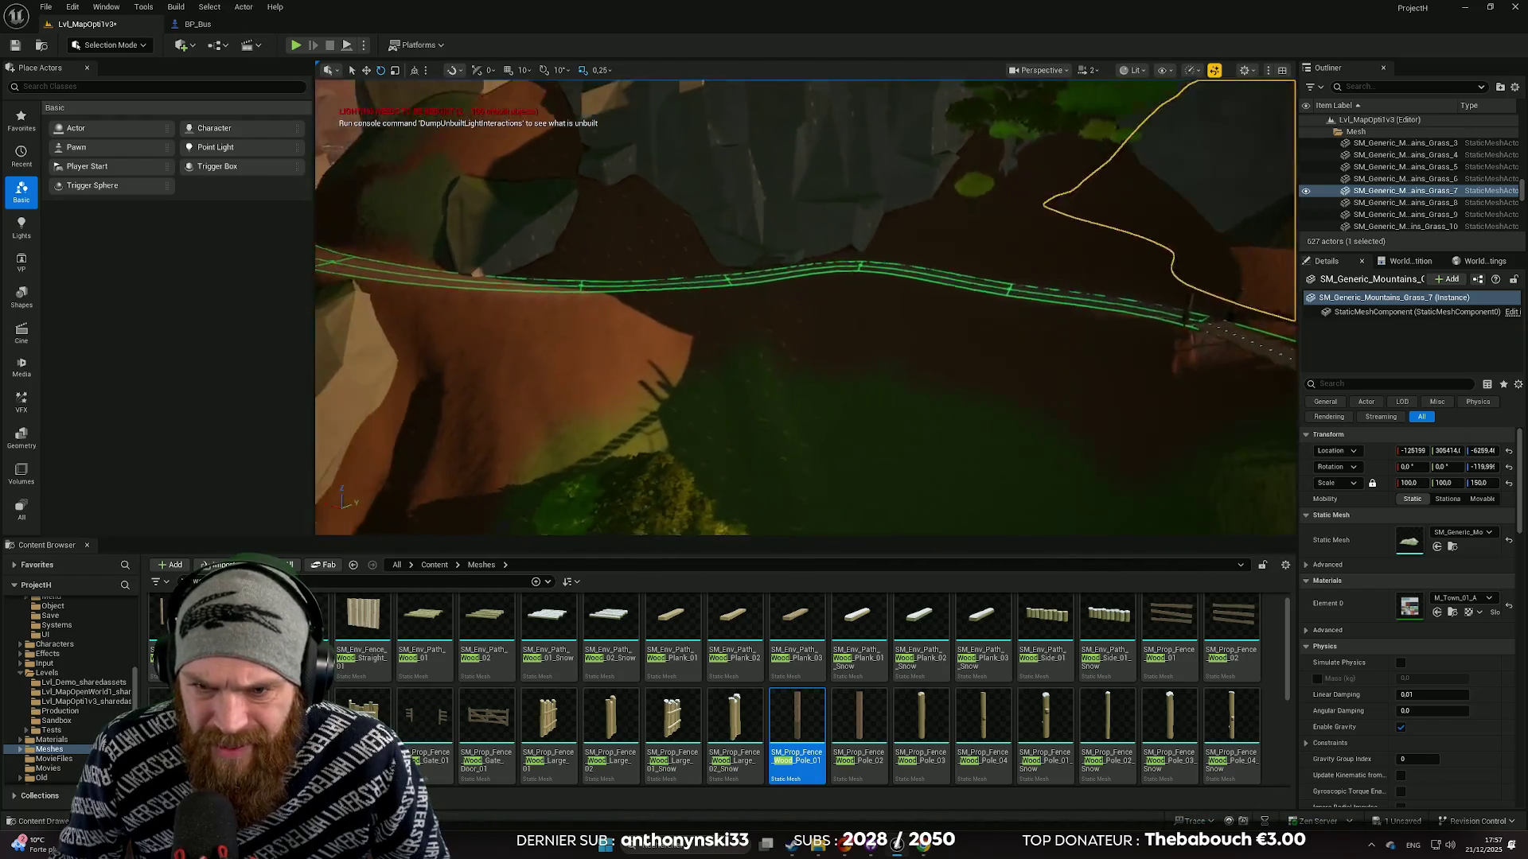
key(s)
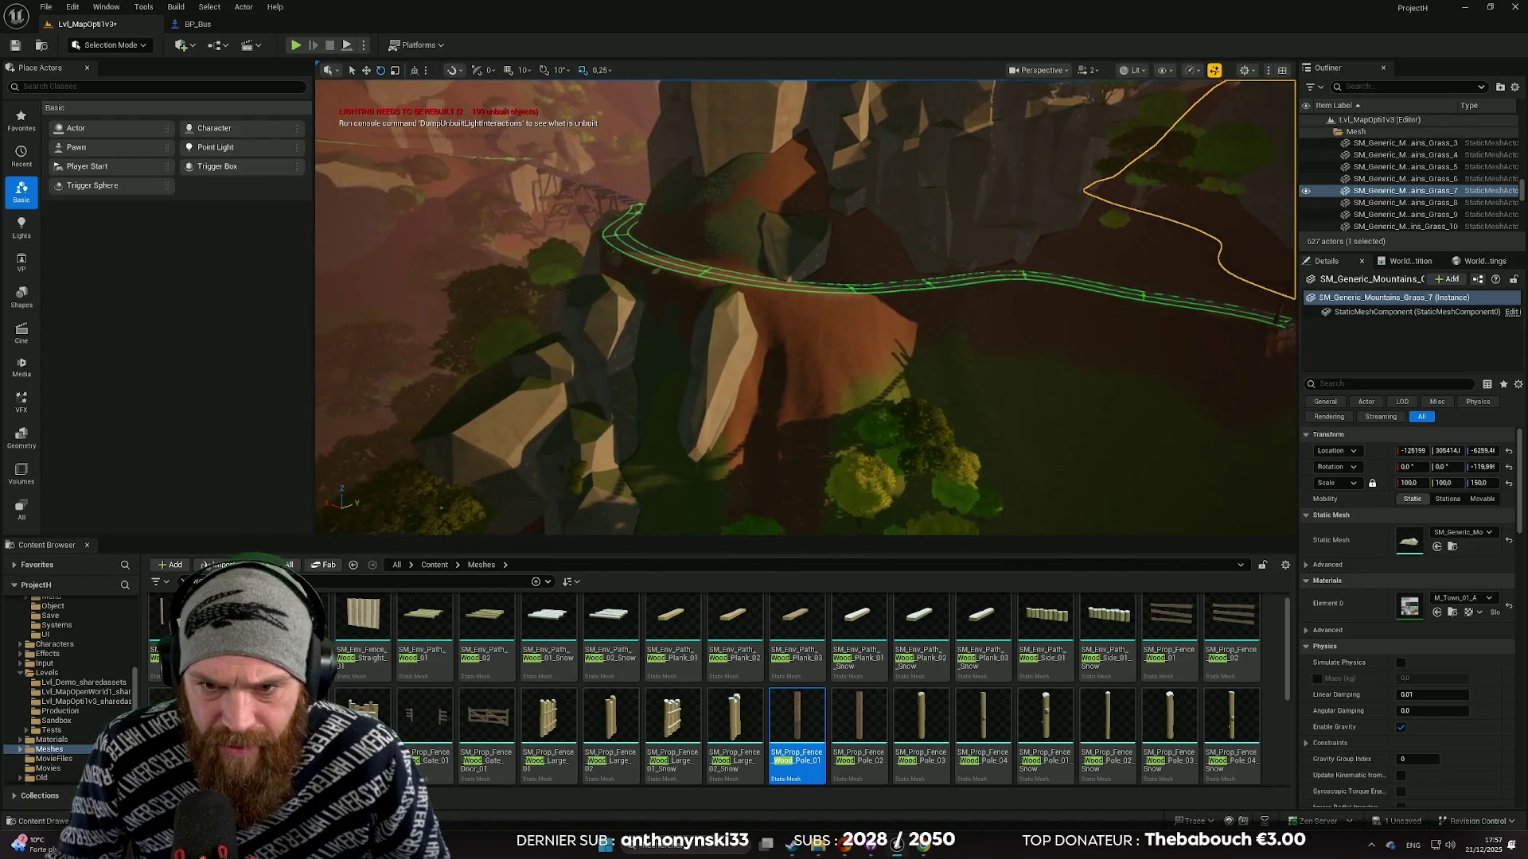
click(848, 364)
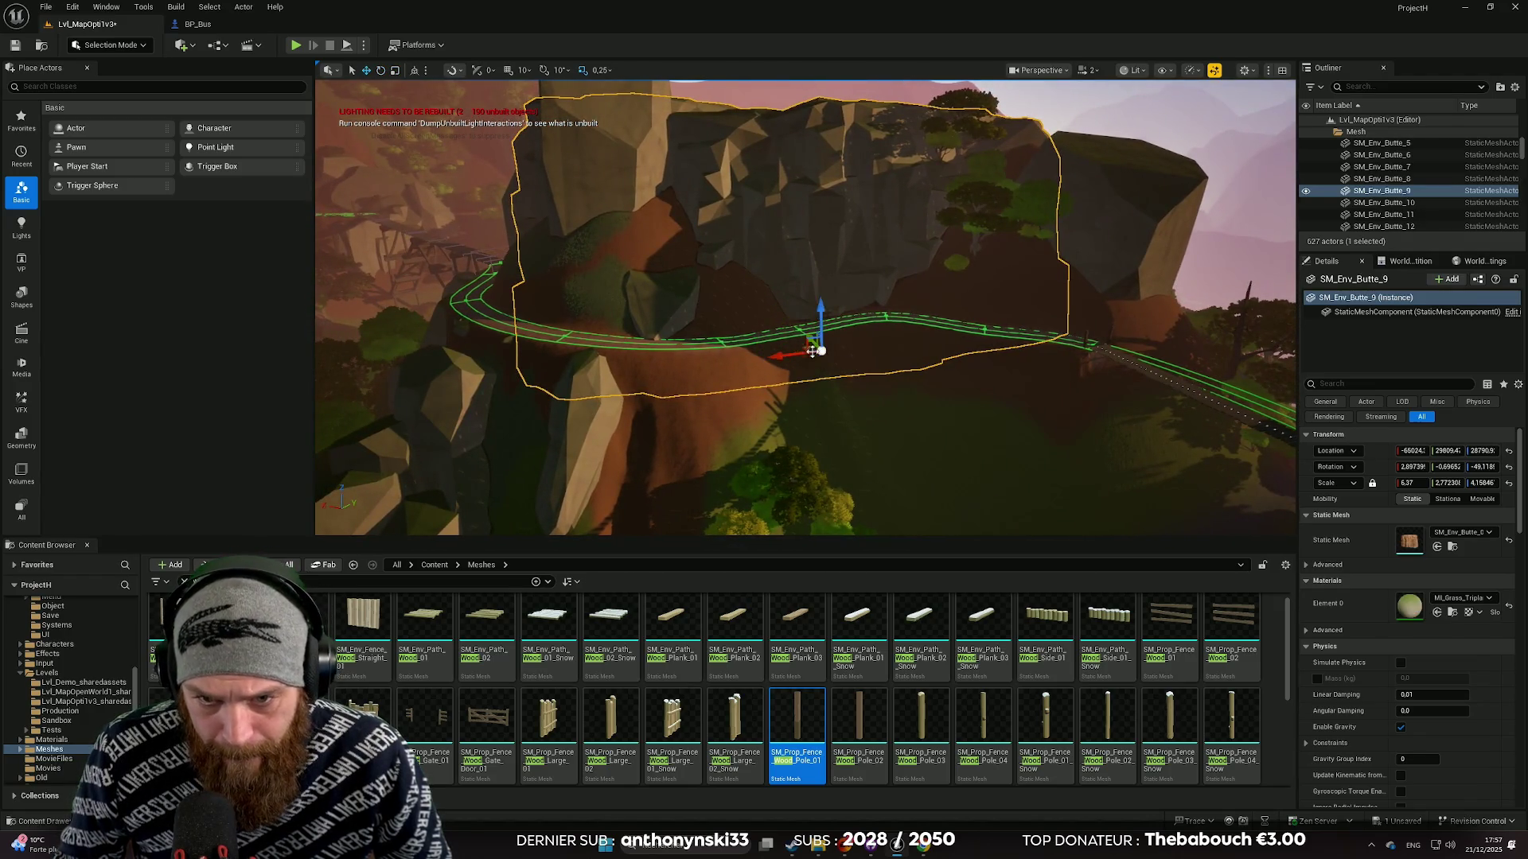
Shrink SM_Env_Butte_23 below the path to about 80% and move it further left.
click(806, 335)
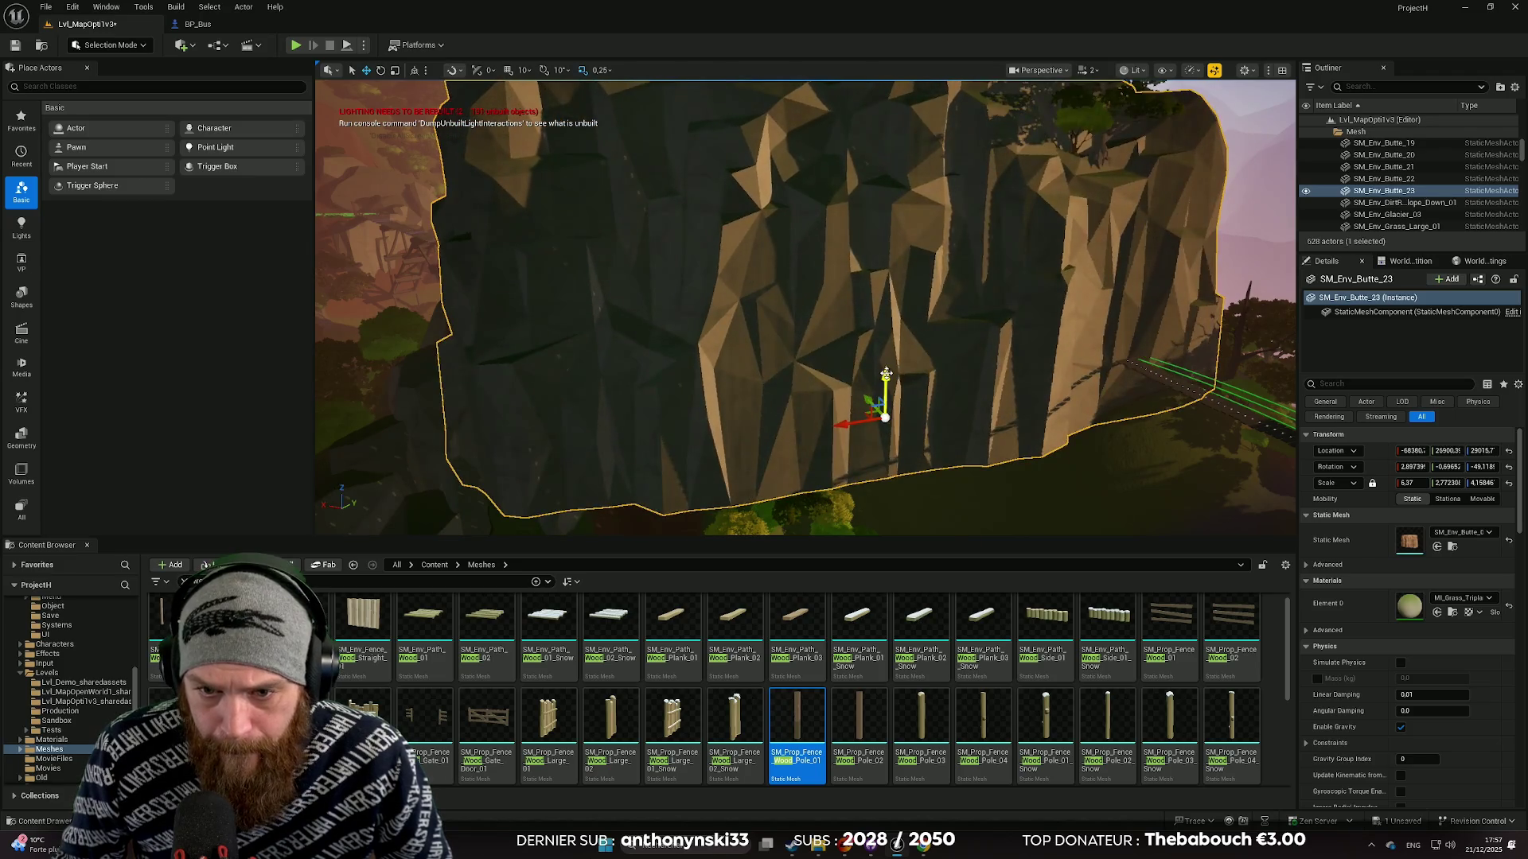
mouse_move(1411, 483)
mouse_down()
mouse_move(1369, 482)
mouse_move(1427, 479)
mouse_up()
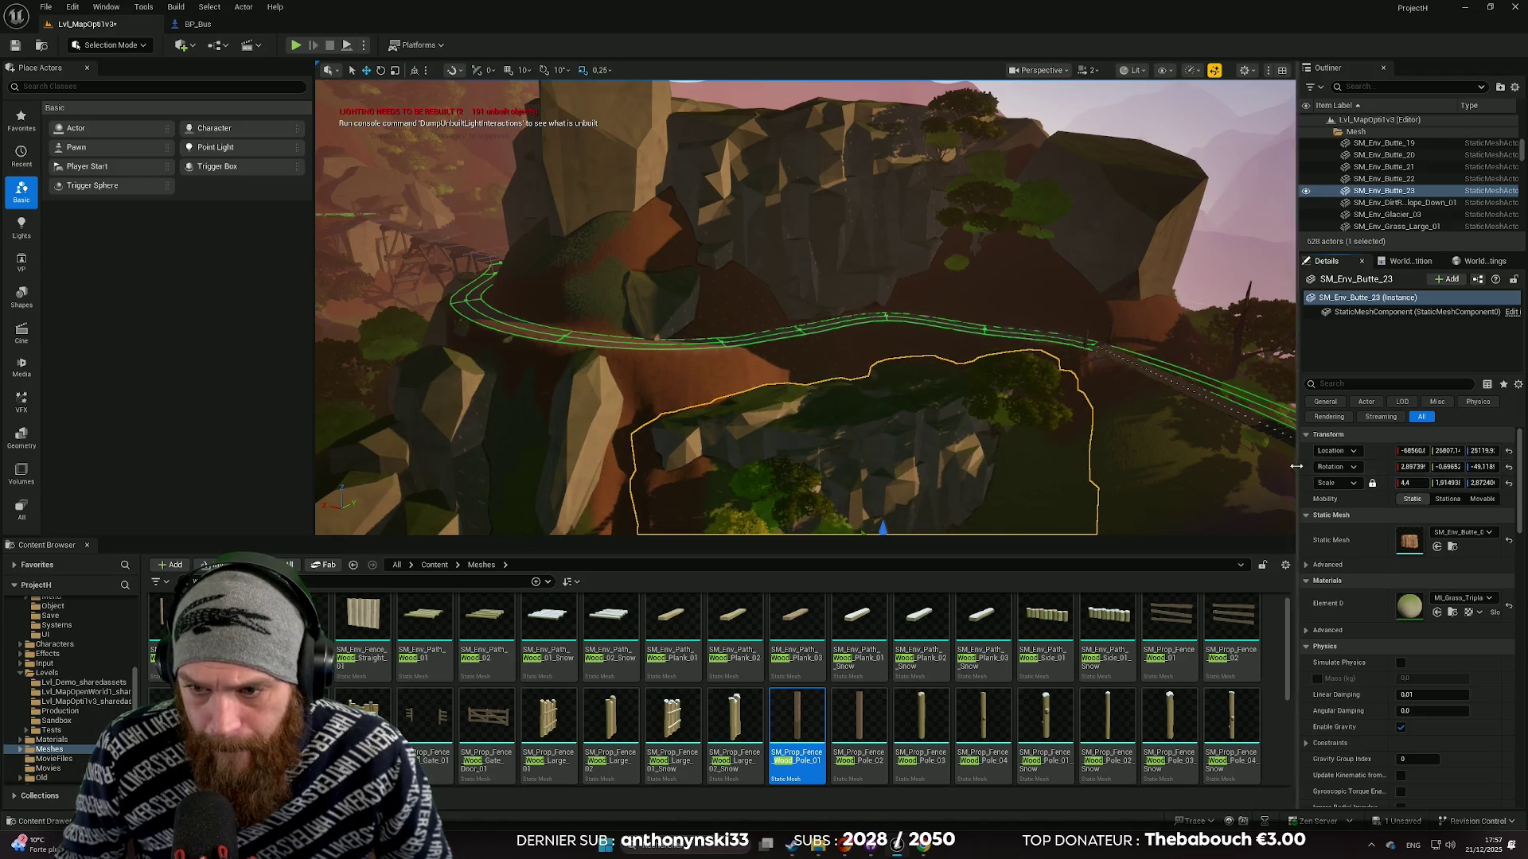
scroll(1091, 495, up, 3)
mouse_move(967, 491)
mouse_down()
mouse_move(955, 462)
mouse_move(978, 490)
mouse_move(895, 509)
mouse_move(907, 497)
mouse_move(882, 446)
mouse_move(875, 477)
mouse_move(915, 495)
mouse_move(827, 477)
mouse_move(864, 442)
mouse_move(870, 422)
mouse_move(846, 430)
mouse_move(861, 409)
mouse_move(861, 422)
mouse_up()
Frame the butte and delete it from the level.
key(e)
key(r)
key(f)
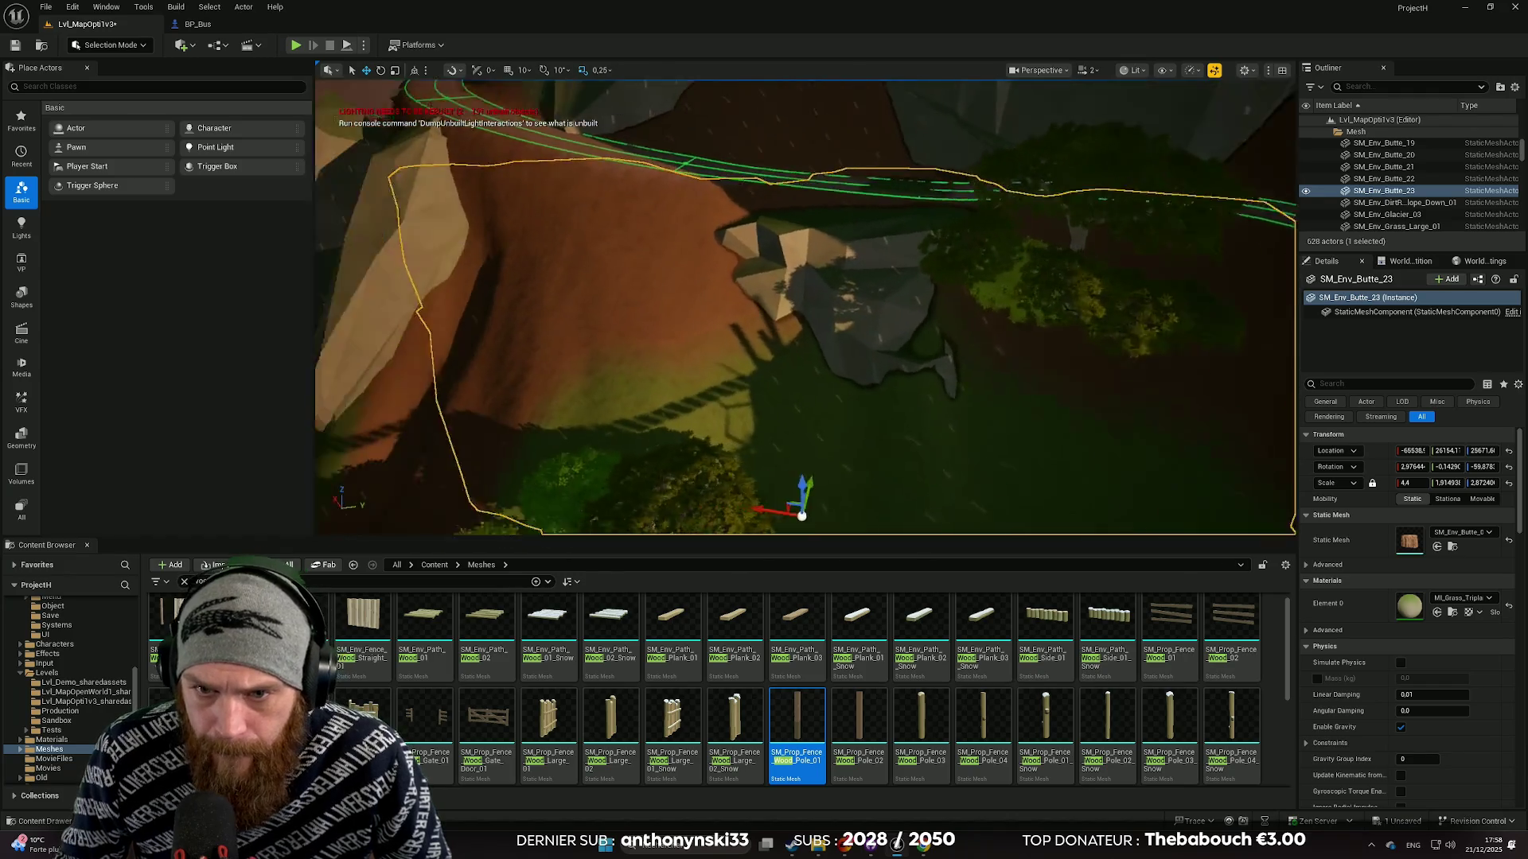
key(Delete)
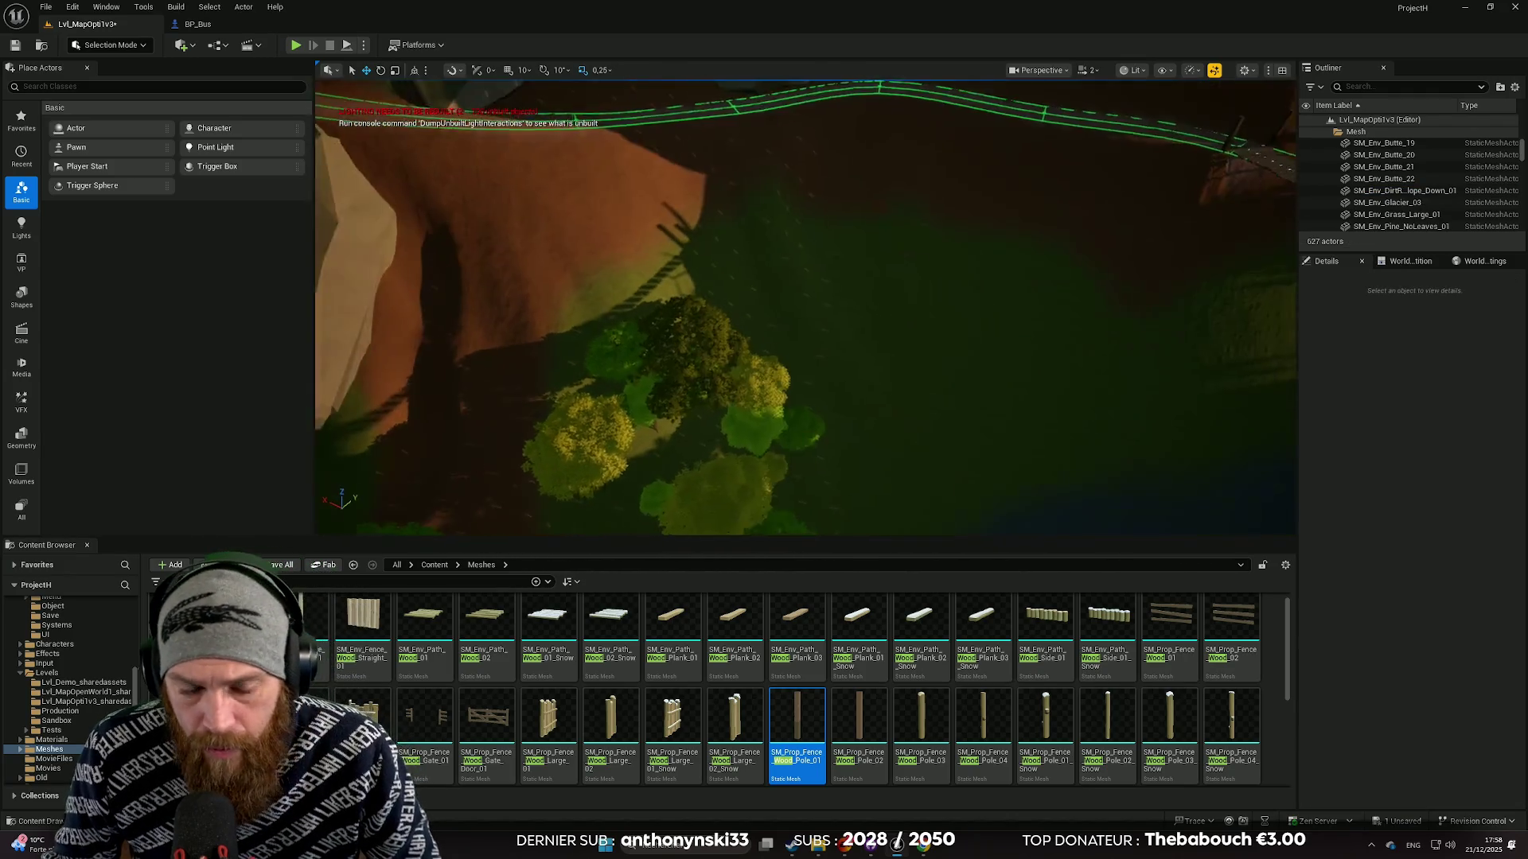
scroll(918, 342, down, 10)
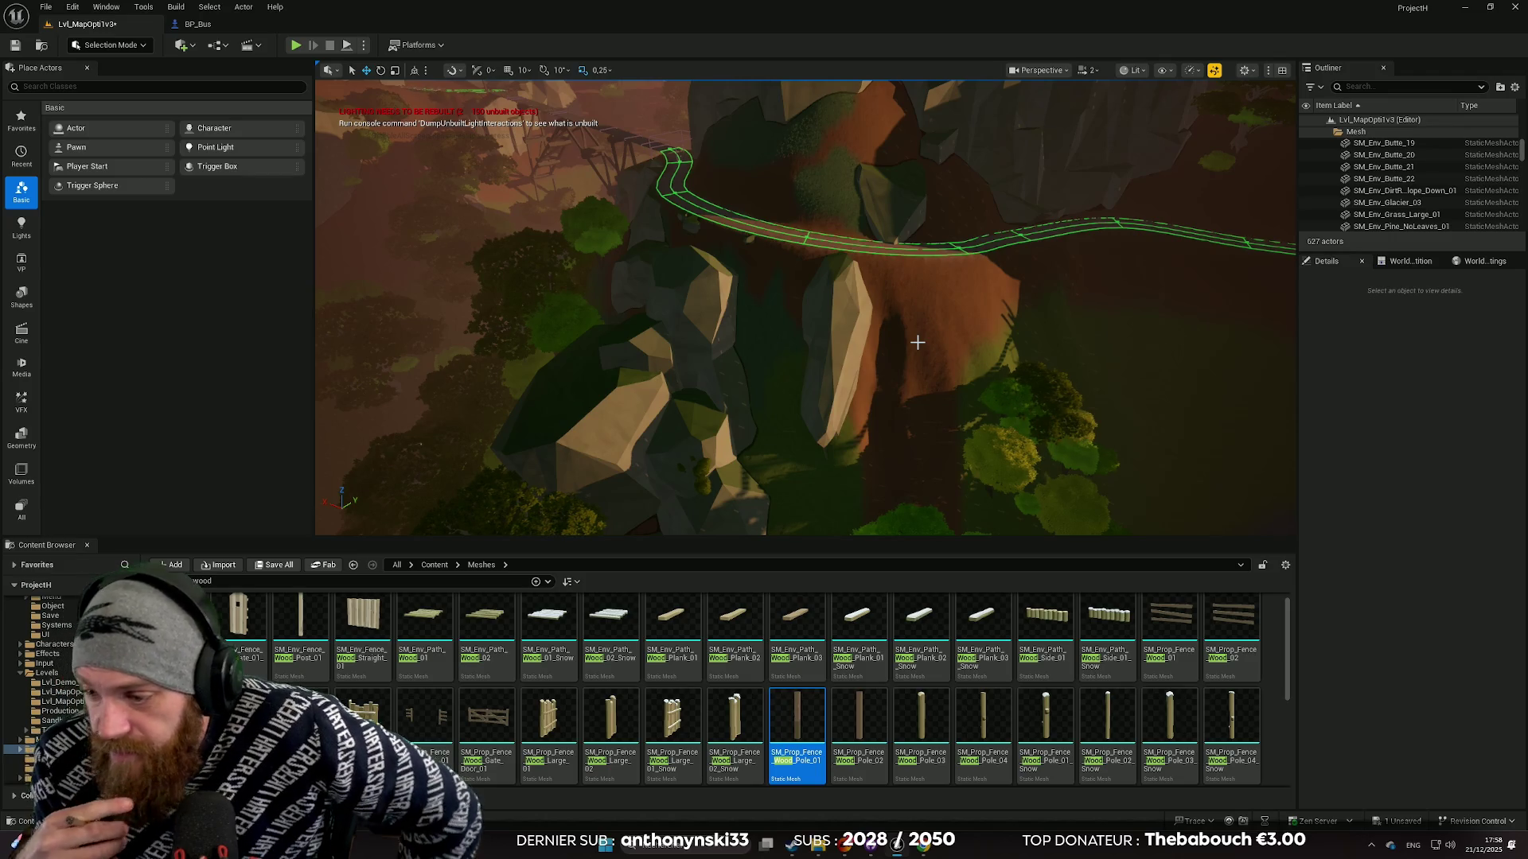
Duplicate the rock pile near the path and place the rotated copy among the trees.
drag(886, 327, 1003, 314)
mouse_move(718, 452)
mouse_down()
mouse_move(719, 397)
mouse_move(719, 452)
mouse_up()
click(876, 422)
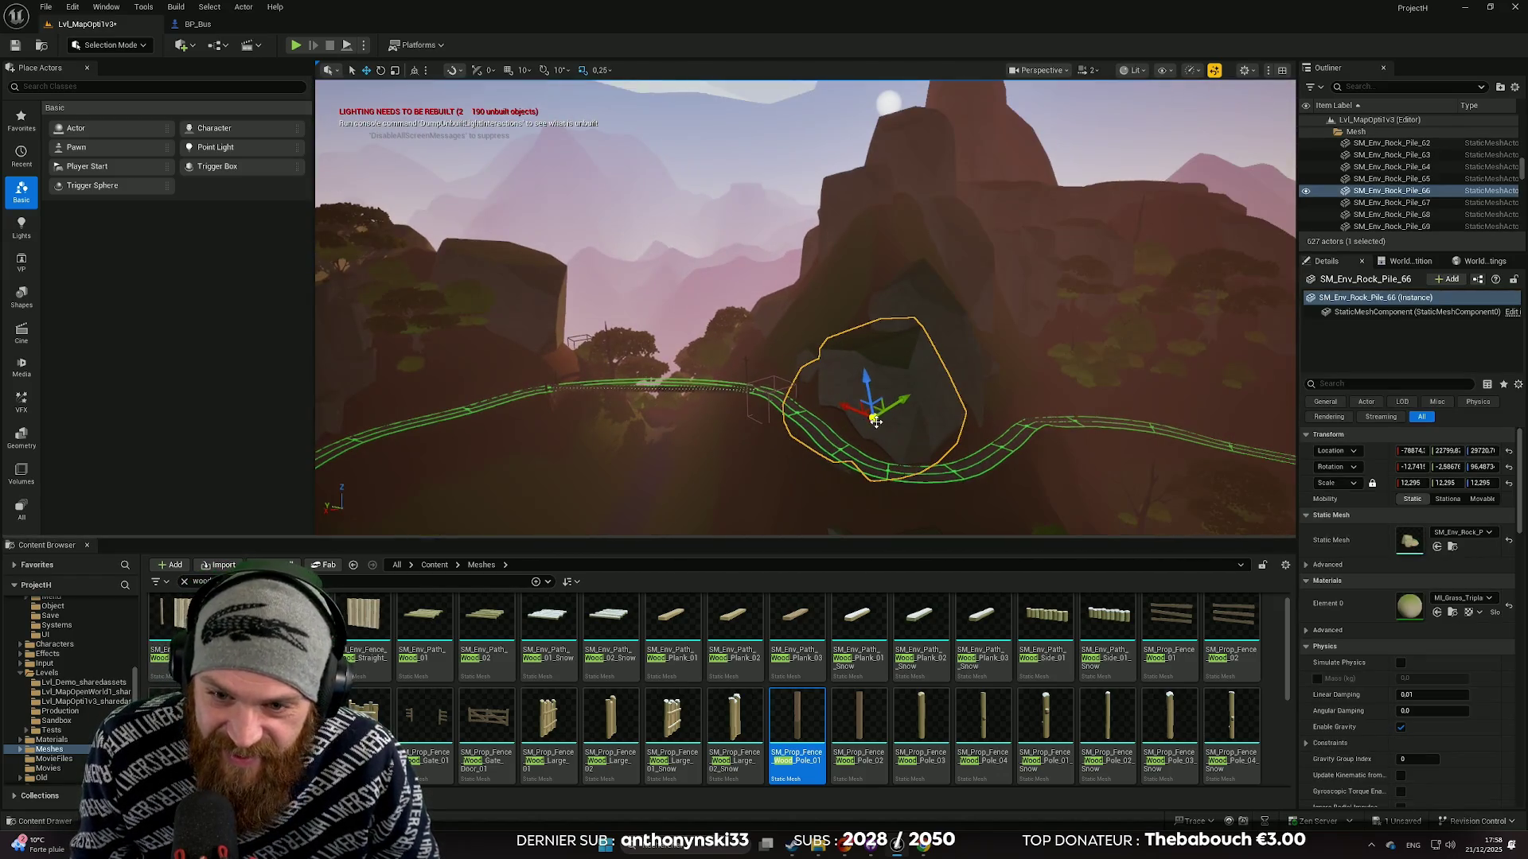
mouse_move(899, 400)
mouse_down()
mouse_move(629, 485)
mouse_move(788, 413)
mouse_move(883, 429)
mouse_move(743, 457)
mouse_up()
mouse_move(828, 428)
mouse_down()
mouse_move(891, 326)
mouse_move(836, 329)
mouse_move(837, 458)
mouse_up()
key(e)
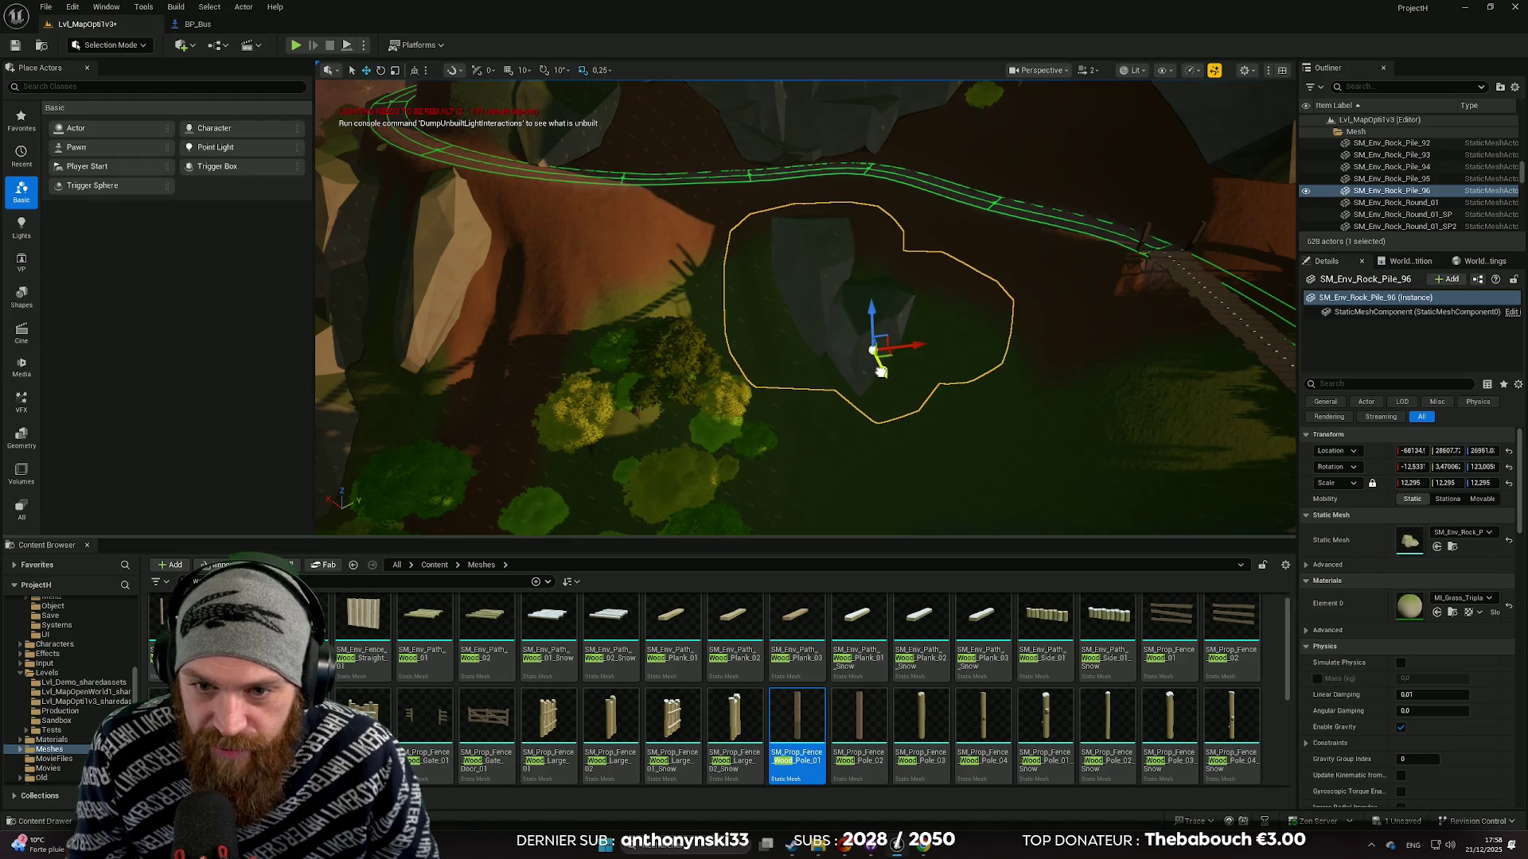
mouse_move(882, 372)
mouse_down()
mouse_move(871, 364)
mouse_move(840, 414)
mouse_move(808, 333)
mouse_move(830, 355)
mouse_move(804, 344)
mouse_move(831, 503)
mouse_move(906, 479)
mouse_move(768, 499)
mouse_move(716, 445)
mouse_move(812, 345)
mouse_up()
click(908, 345)
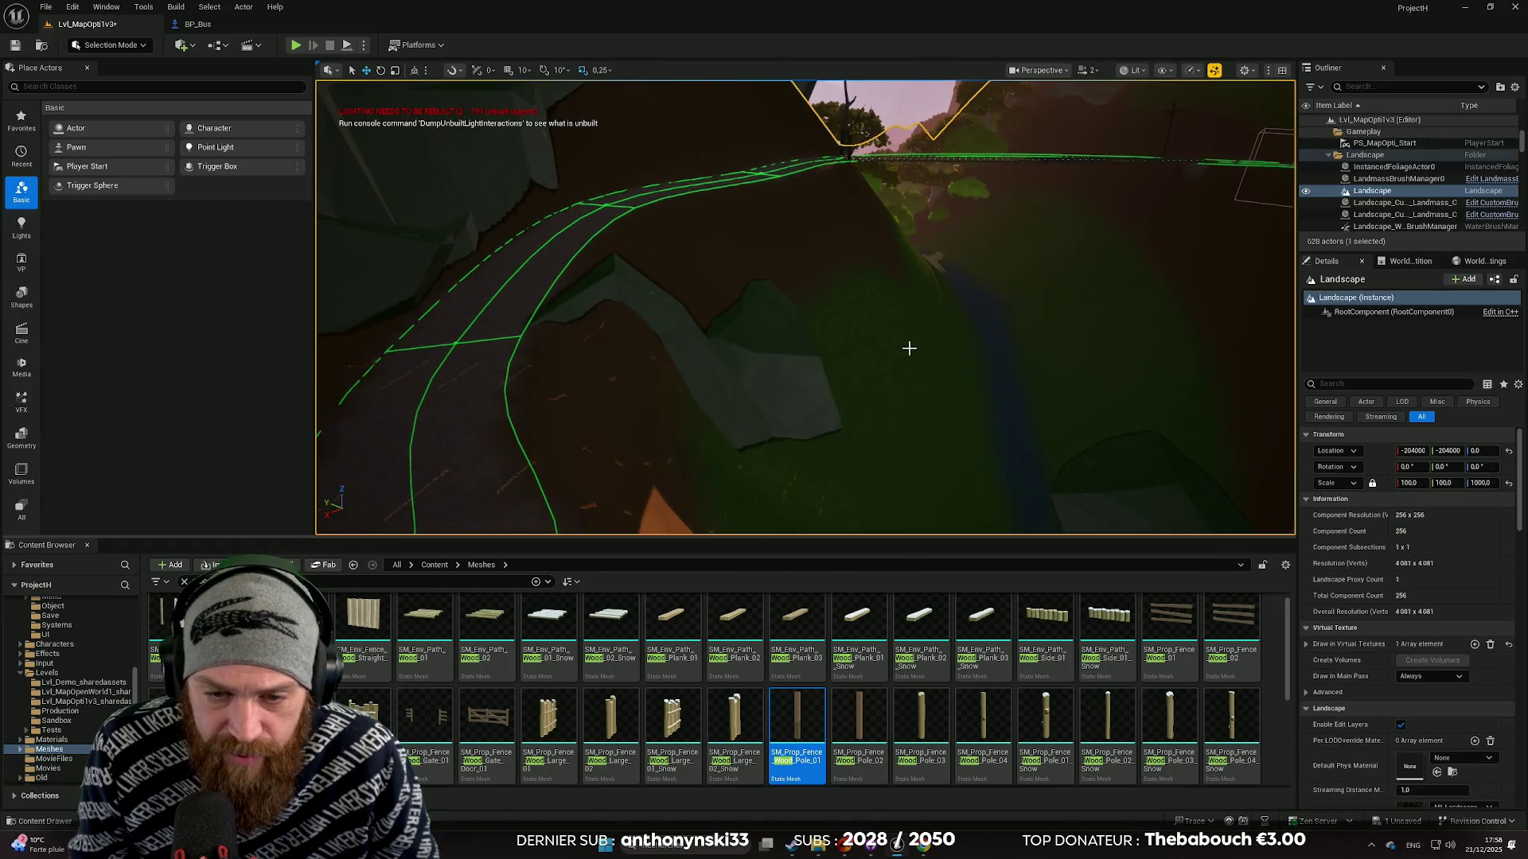
Duplicate the spiky rock by the cliff and raise the copy.
drag(907, 345, 764, 370)
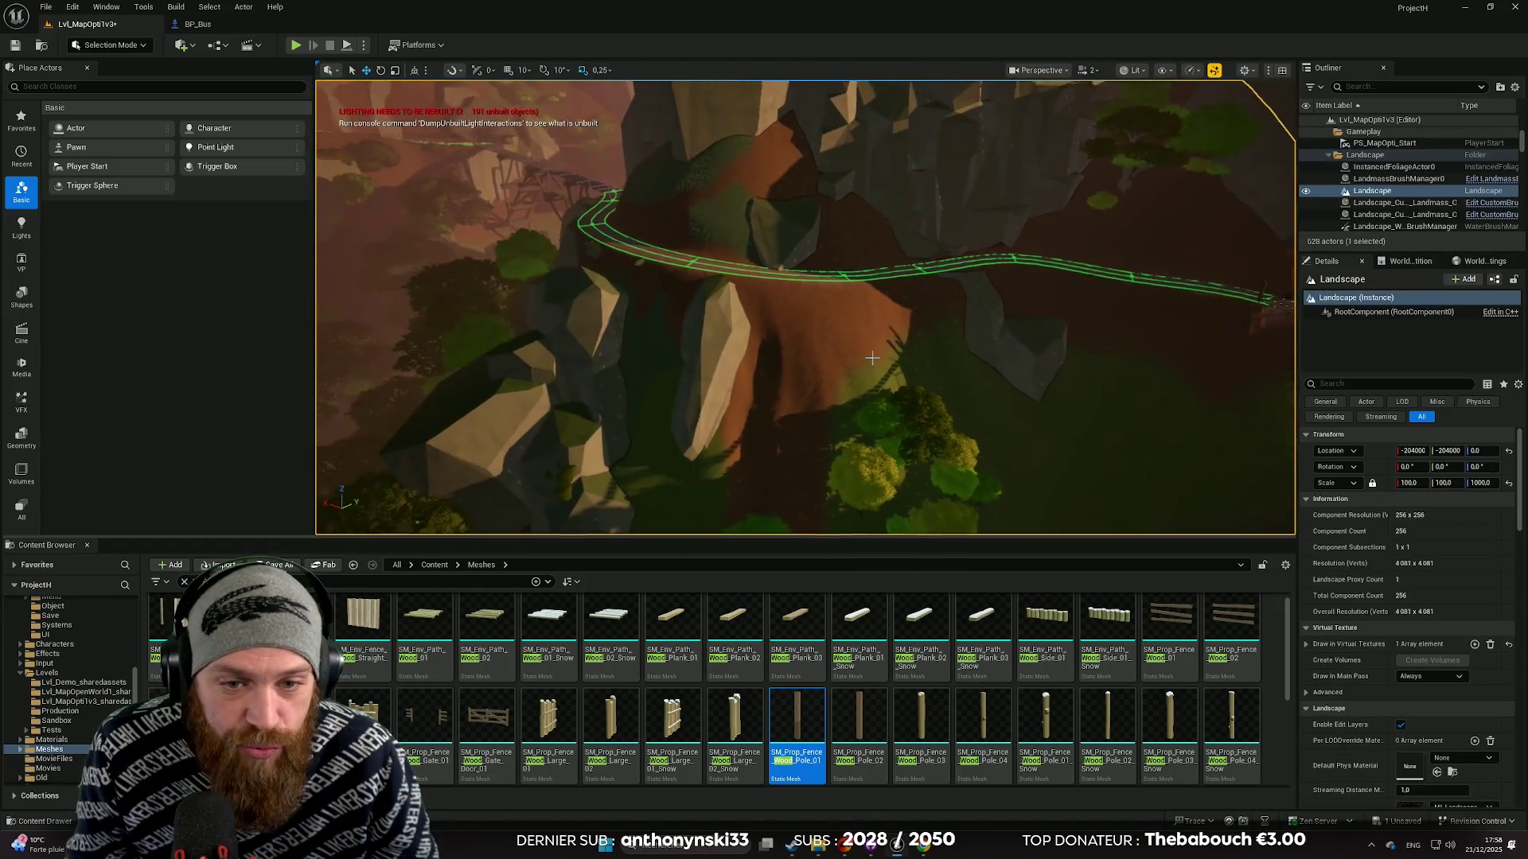
click(740, 378)
mouse_move(694, 287)
mouse_down()
mouse_move(883, 294)
mouse_move(915, 318)
mouse_move(926, 398)
mouse_move(975, 369)
mouse_up()
key(w)
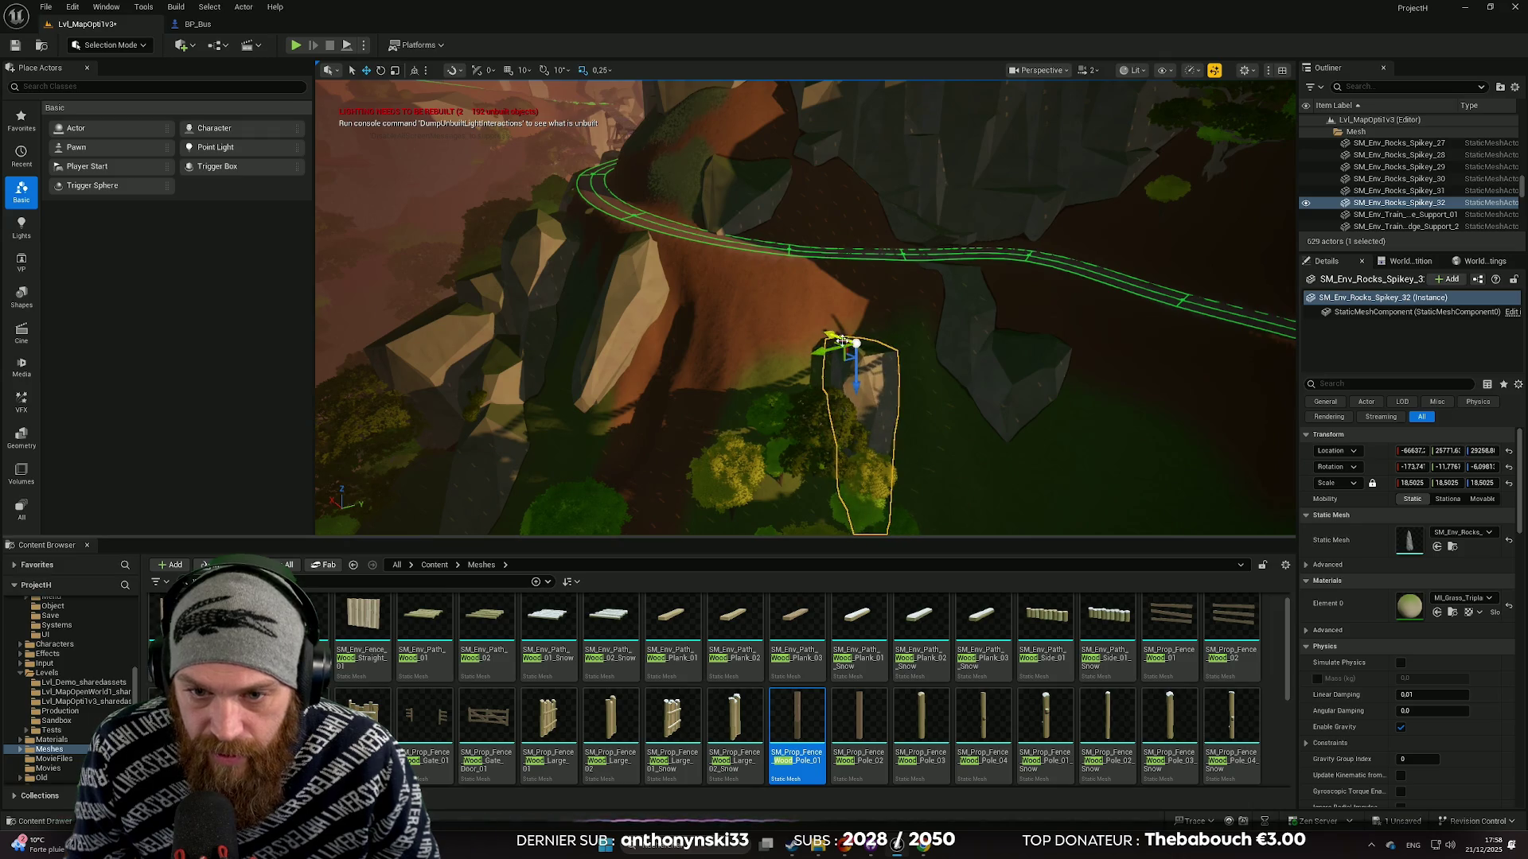
mouse_move(839, 340)
mouse_down()
mouse_move(862, 322)
mouse_move(804, 287)
mouse_up()
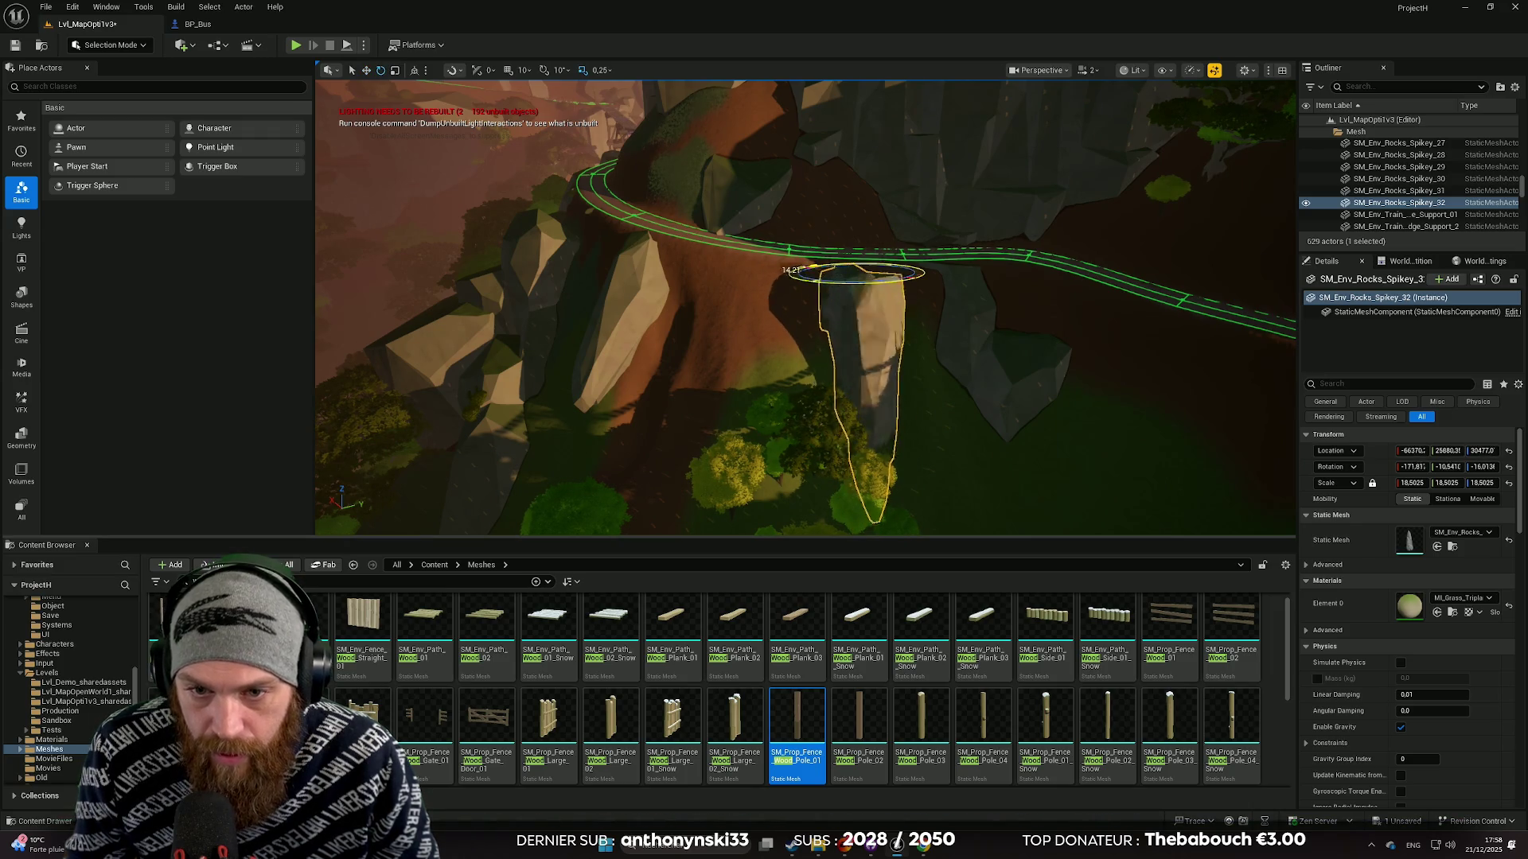
key(f)
key(w)
Tilt the copied spiky rock to a new angle and enlarge it slightly.
mouse_move(861, 301)
mouse_down()
mouse_move(840, 320)
mouse_move(807, 317)
mouse_move(829, 351)
mouse_move(798, 259)
mouse_up()
key(e)
drag(741, 211, 704, 304)
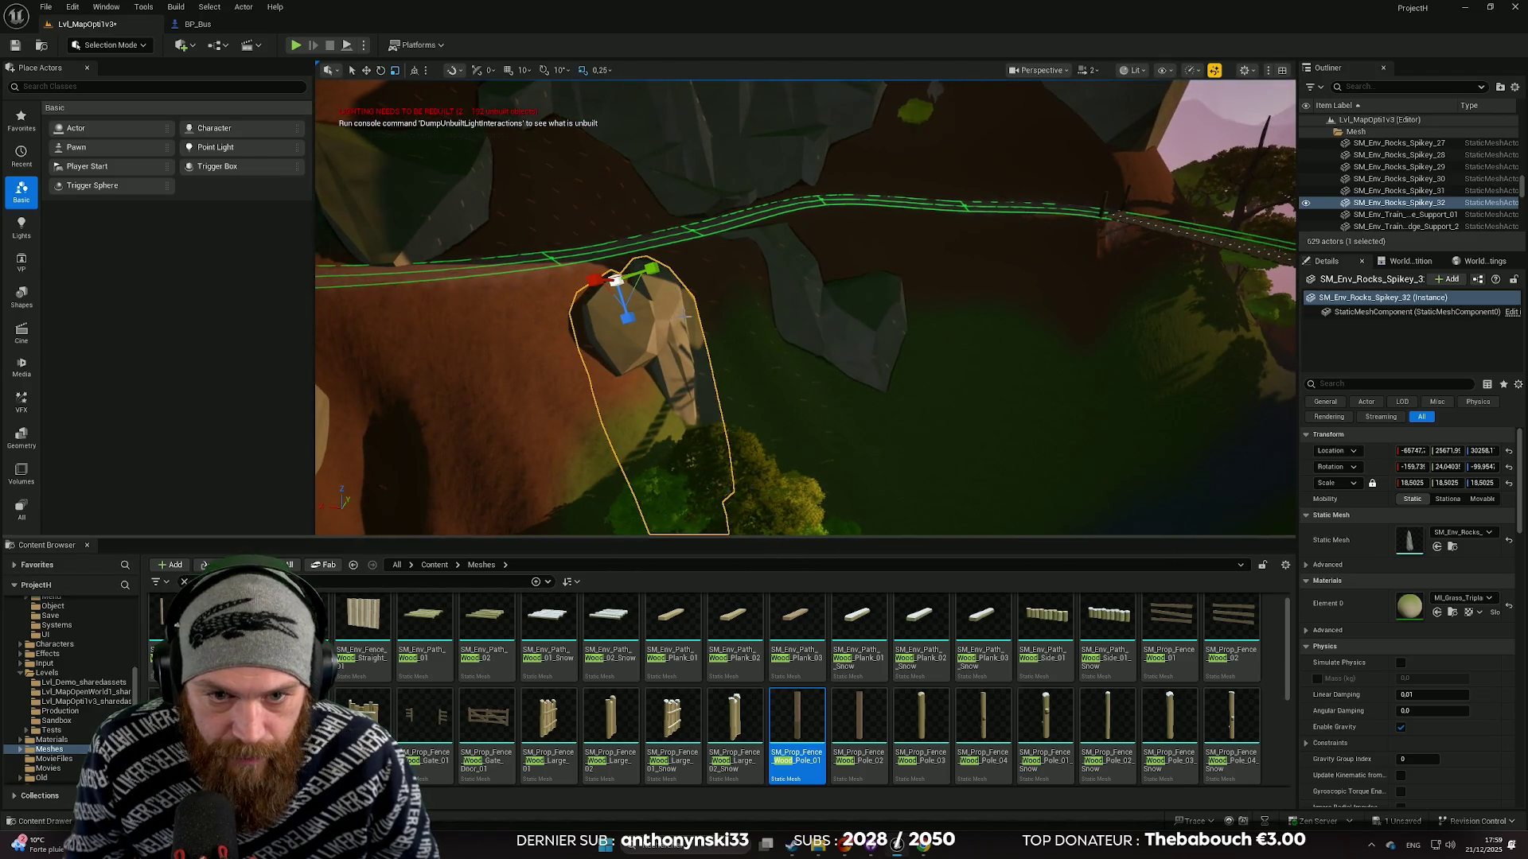
drag(1411, 483, 1411, 483)
mouse_move(805, 308)
mouse_down()
mouse_move(805, 334)
mouse_move(855, 340)
mouse_up()
key(e)
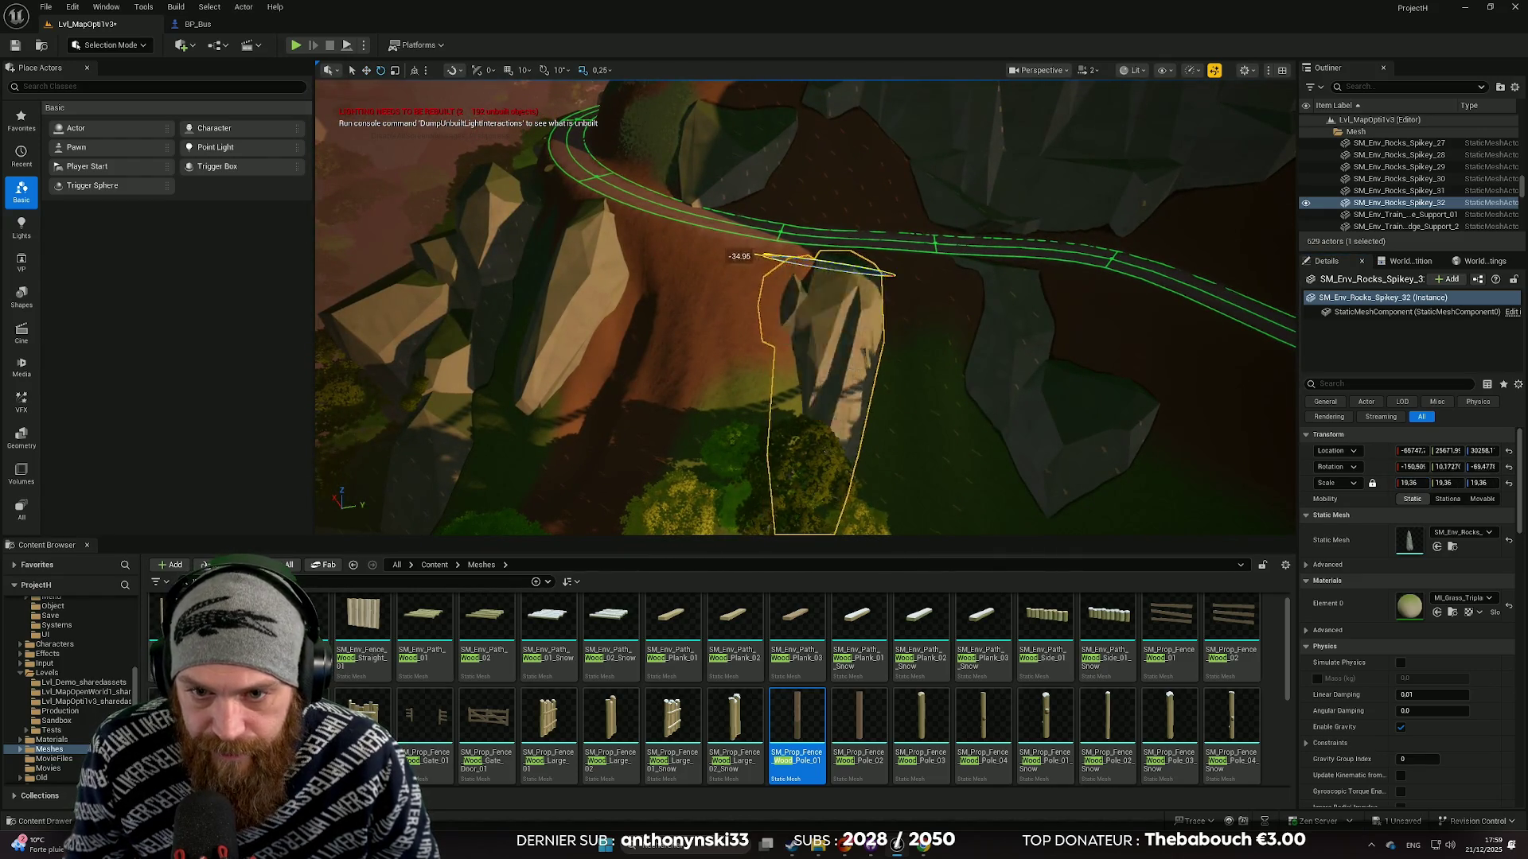
mouse_move(925, 306)
mouse_down()
mouse_move(875, 309)
mouse_move(890, 330)
mouse_move(876, 314)
mouse_move(850, 350)
mouse_move(963, 319)
mouse_move(957, 364)
mouse_move(971, 362)
mouse_move(915, 354)
mouse_move(891, 376)
mouse_move(859, 358)
mouse_up()
key(e)
Search the Content Browser for rock and drop SM_Env_Rock_Pile_08_SP onto the slope.
click(879, 364)
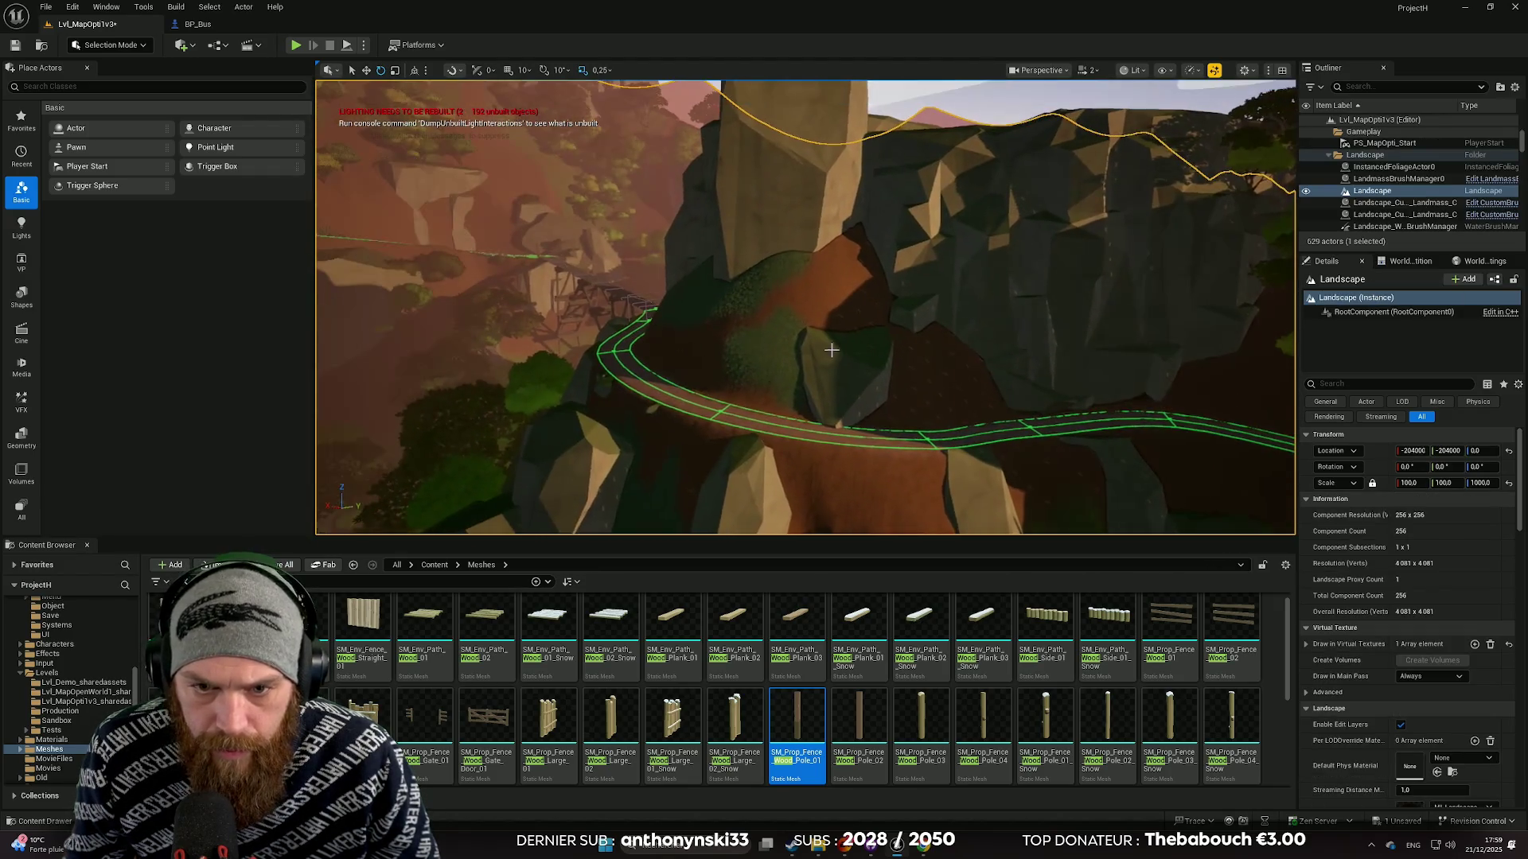
click(831, 350)
click(803, 347)
click(825, 341)
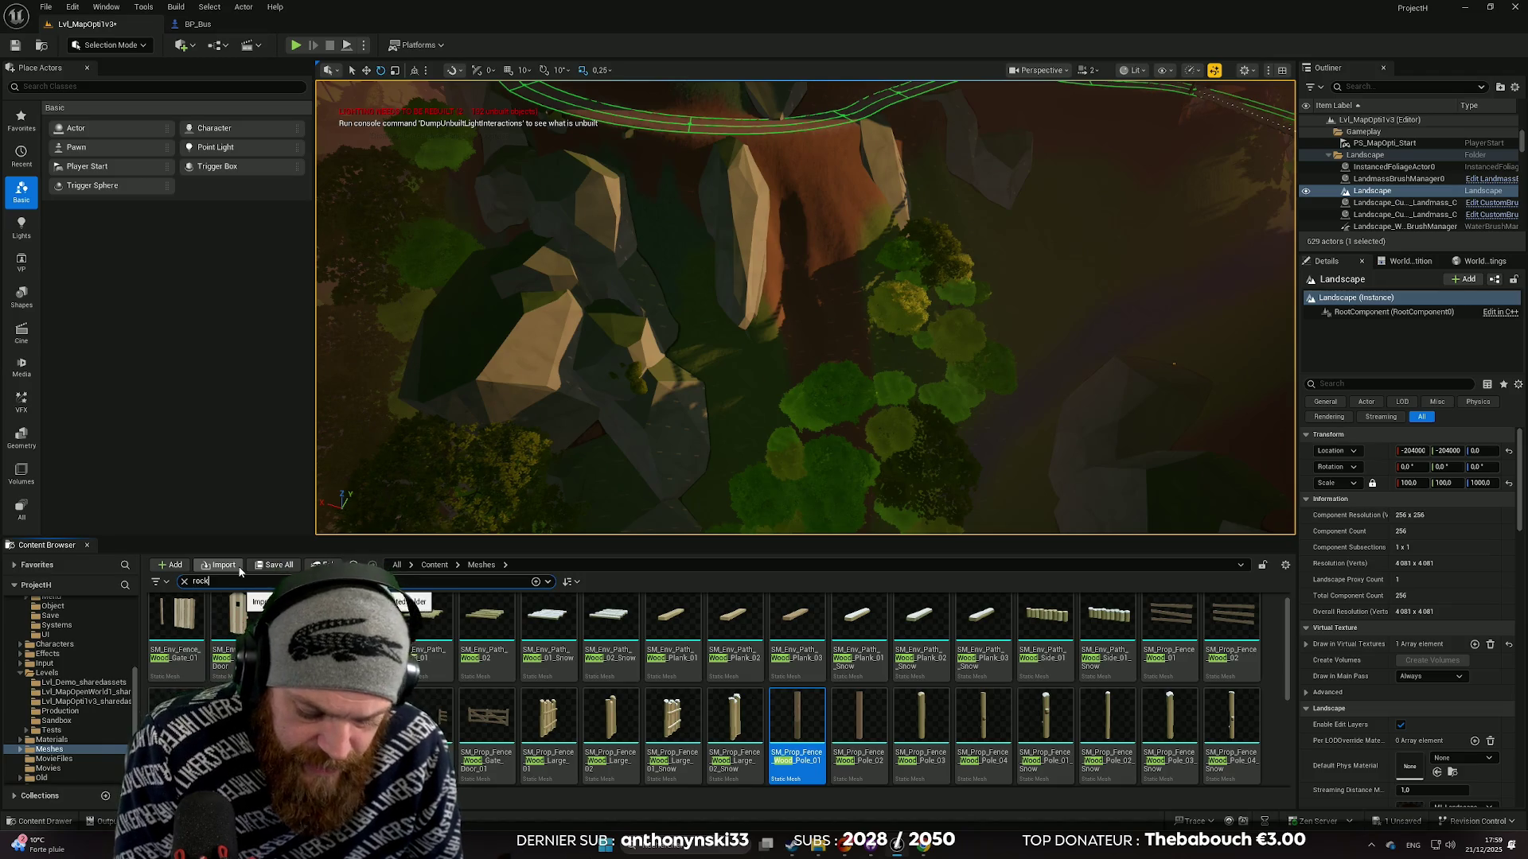
text(k)
scroll(582, 667, down, 2)
scroll(582, 667, down, 5)
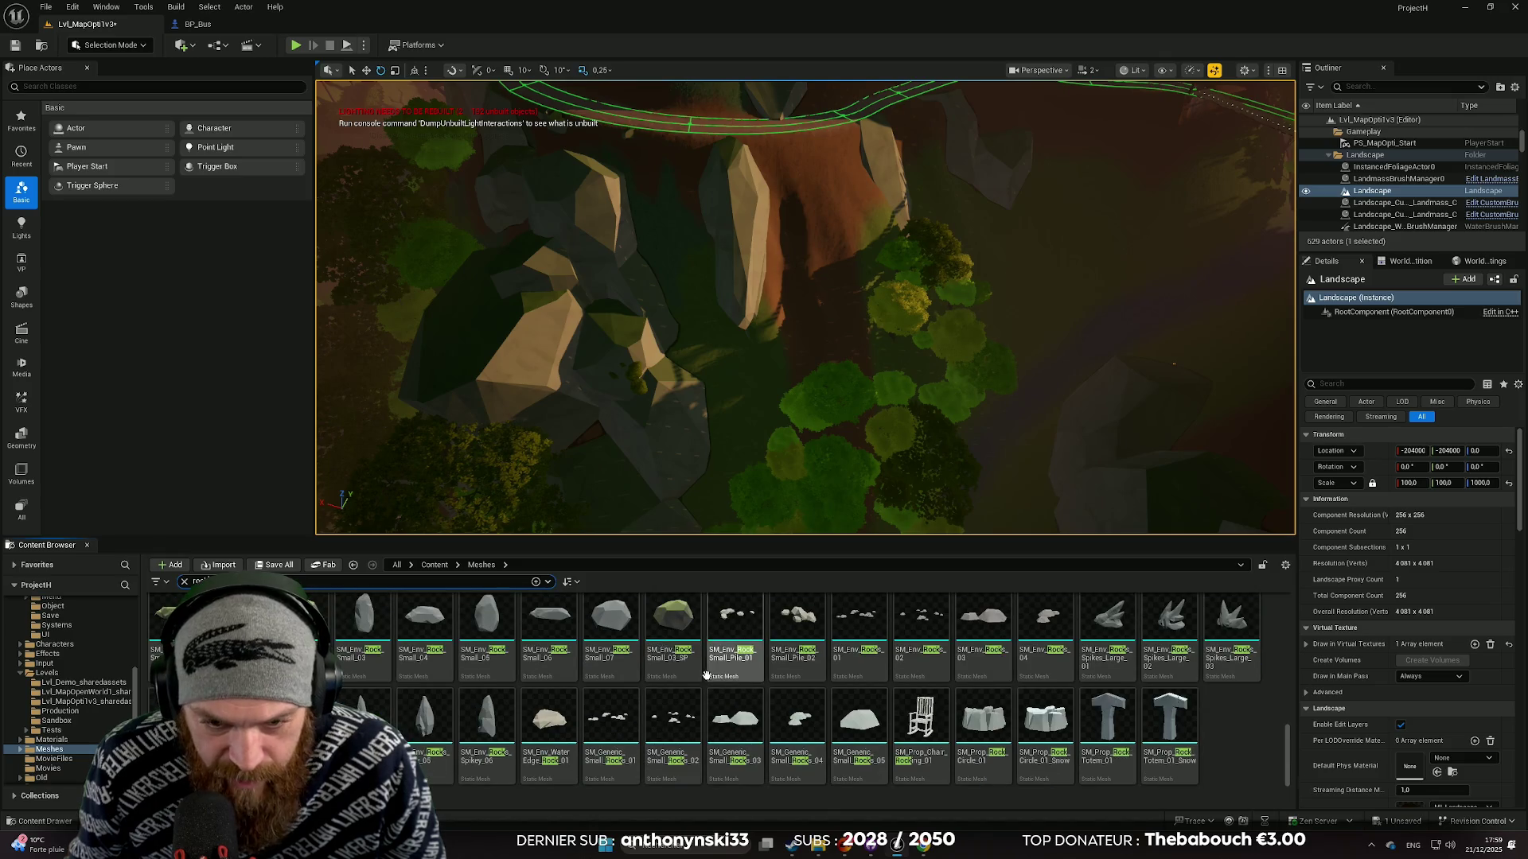
scroll(601, 705, up, 3)
mouse_move(346, 672)
mouse_down()
mouse_move(461, 668)
mouse_move(825, 235)
mouse_up()
drag(851, 172, 850, 171)
Set the new rock pile's scale to 5 and sink it lower into the slope.
key(f)
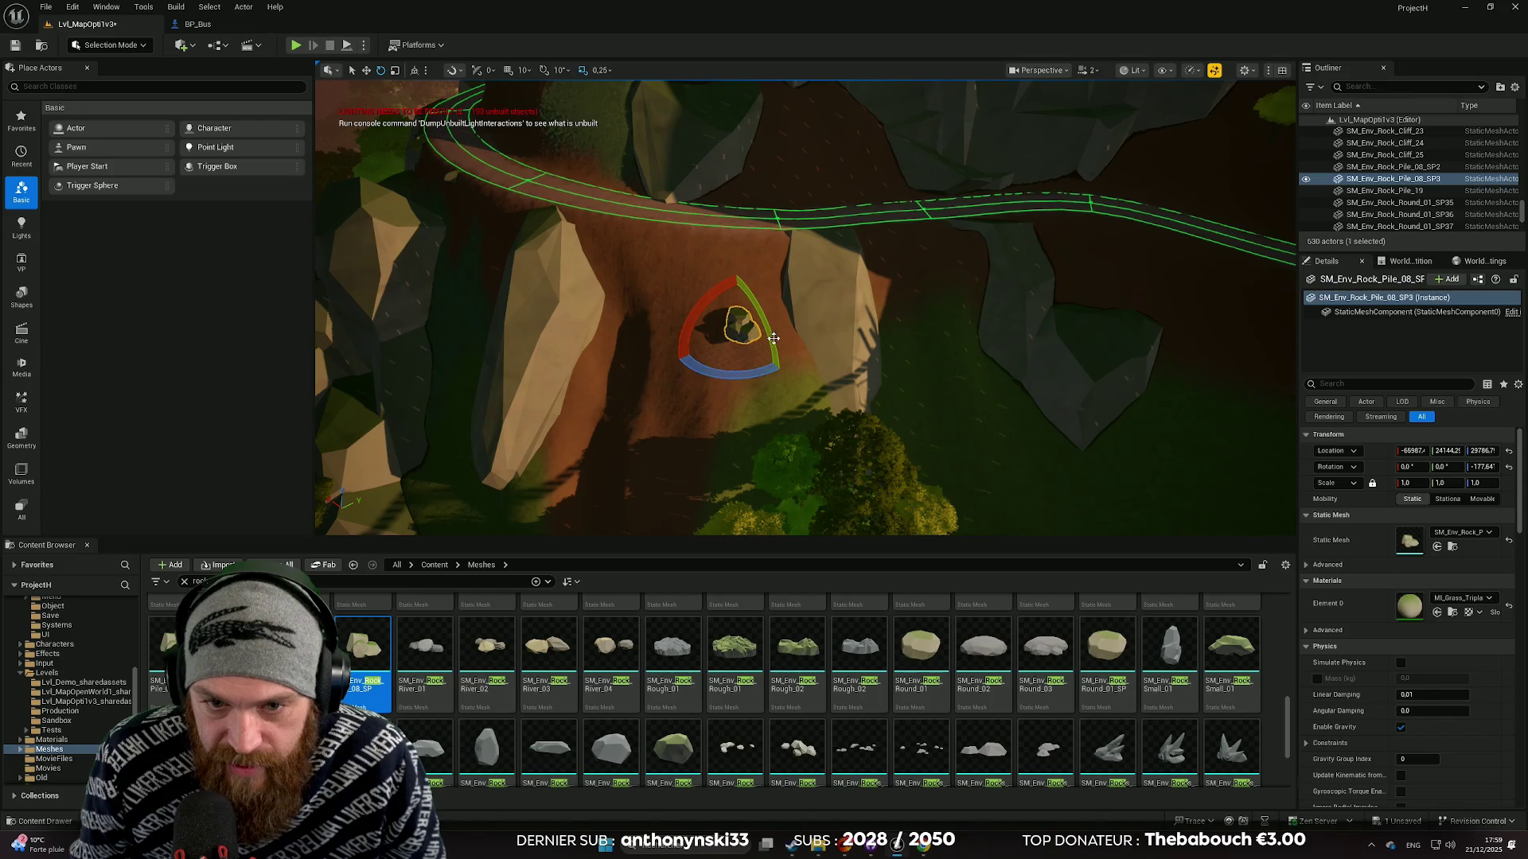
drag(782, 335, 782, 335)
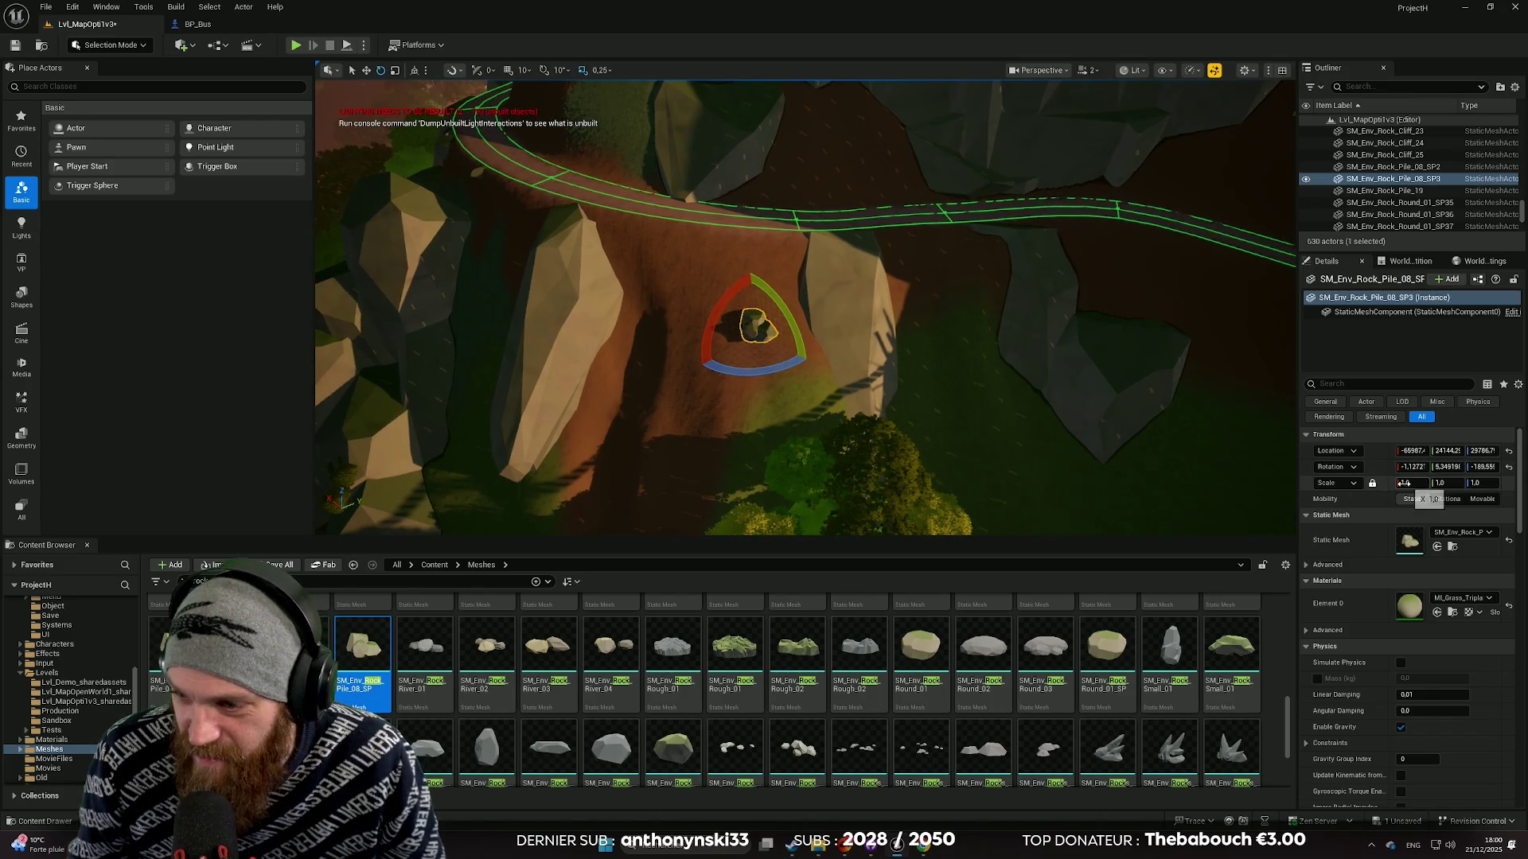
drag(1411, 483, 1433, 483)
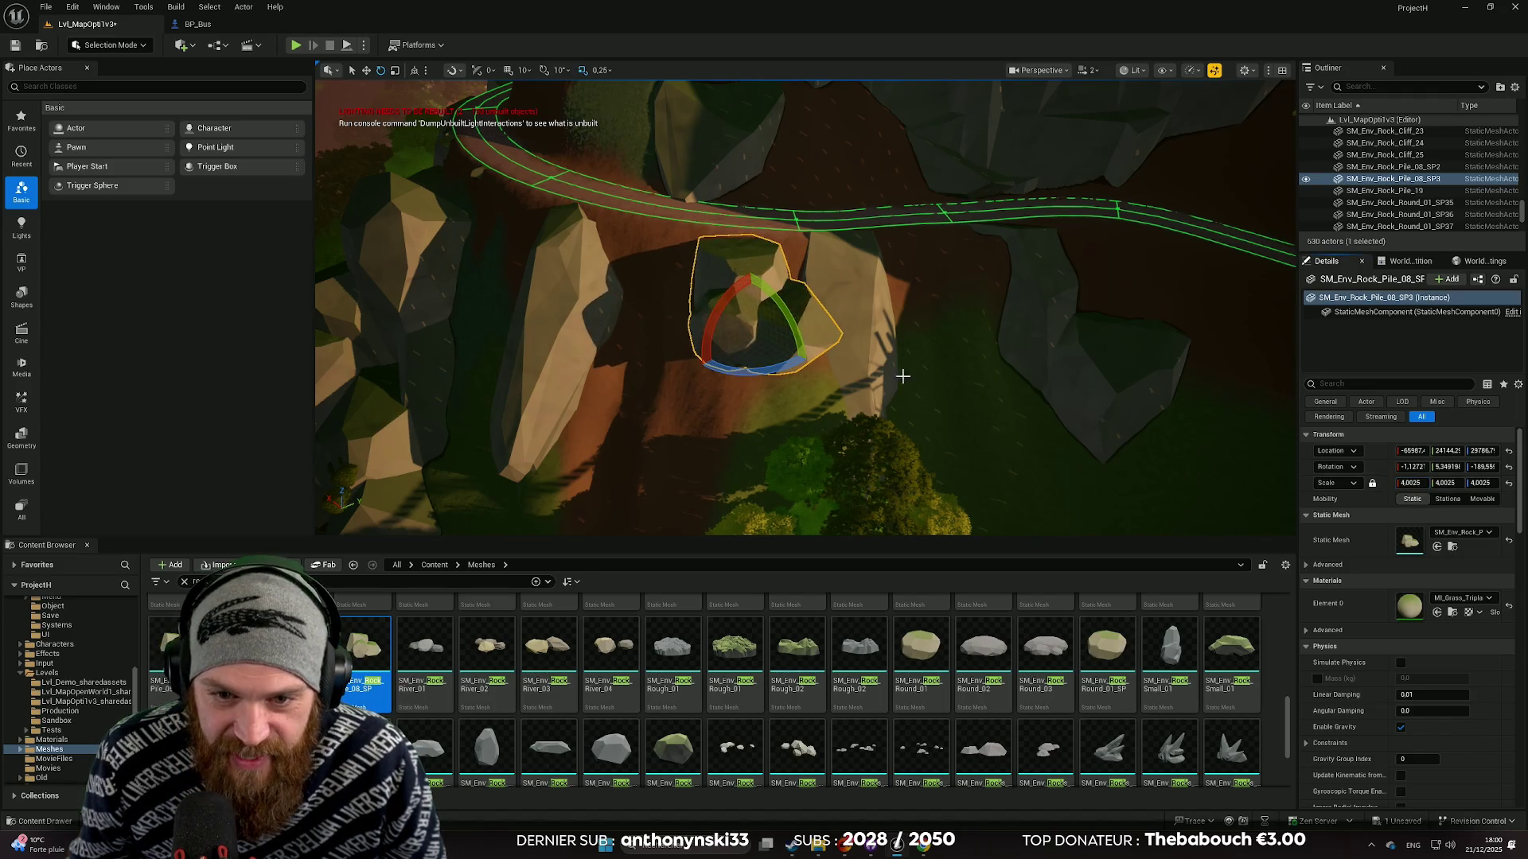
drag(755, 295, 753, 376)
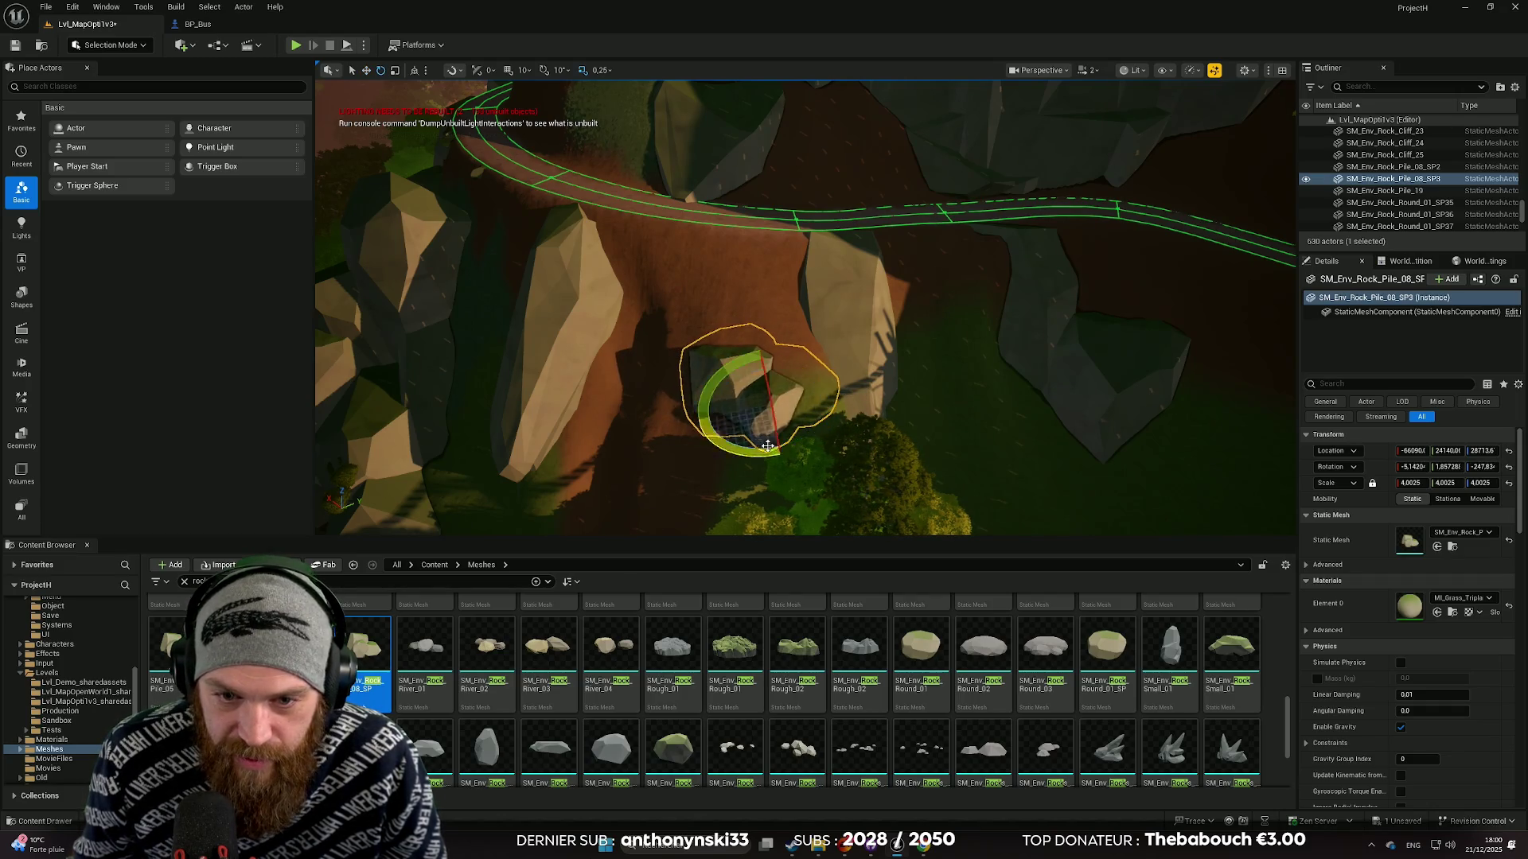
mouse_move(816, 399)
mouse_down()
mouse_move(744, 386)
mouse_move(716, 410)
mouse_move(714, 374)
mouse_move(712, 395)
mouse_up()
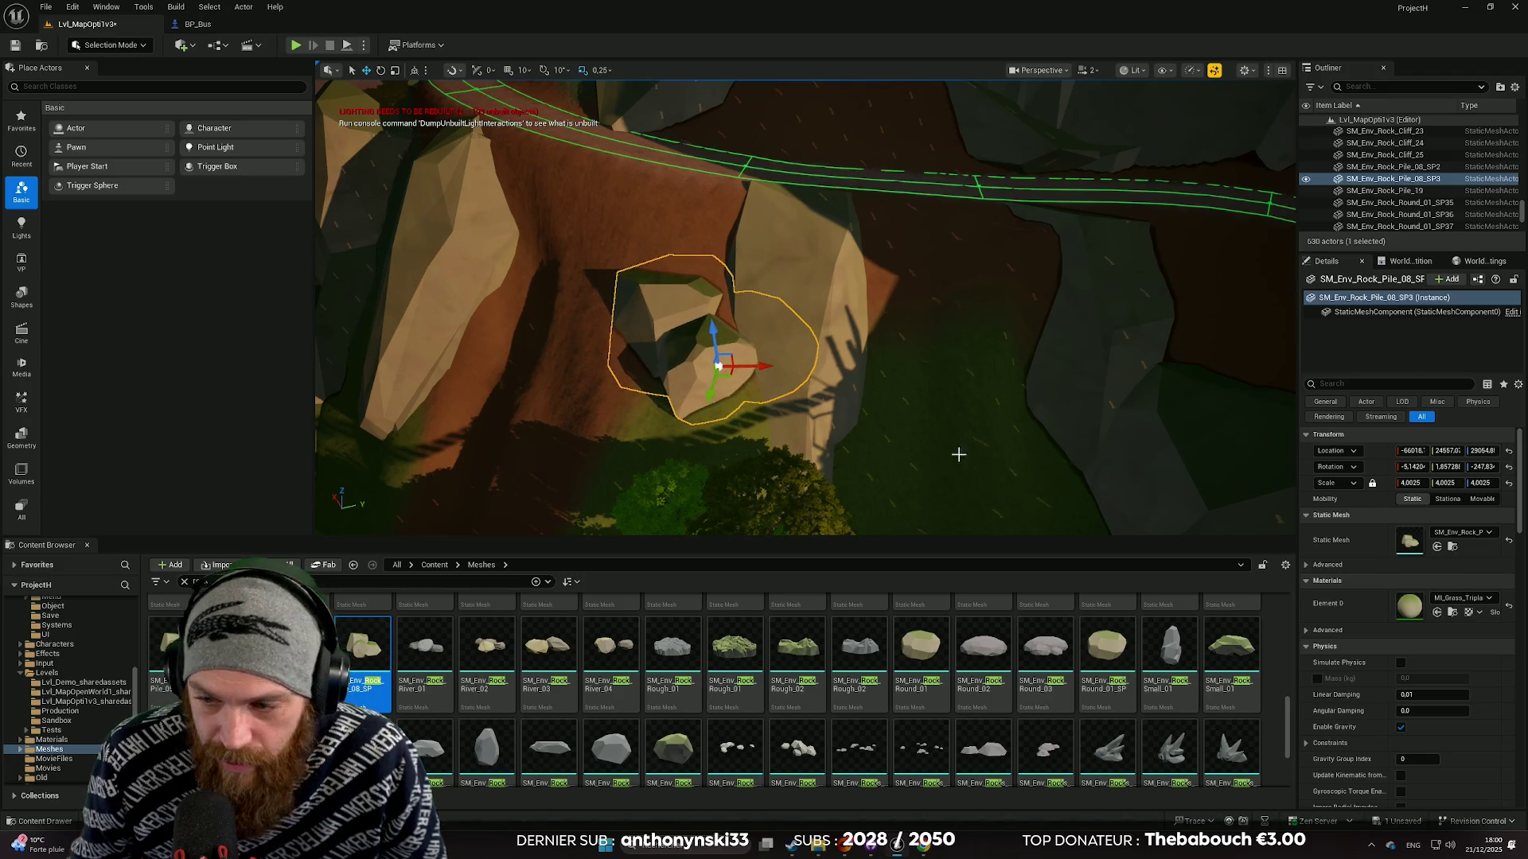
text(5)
key(Return)
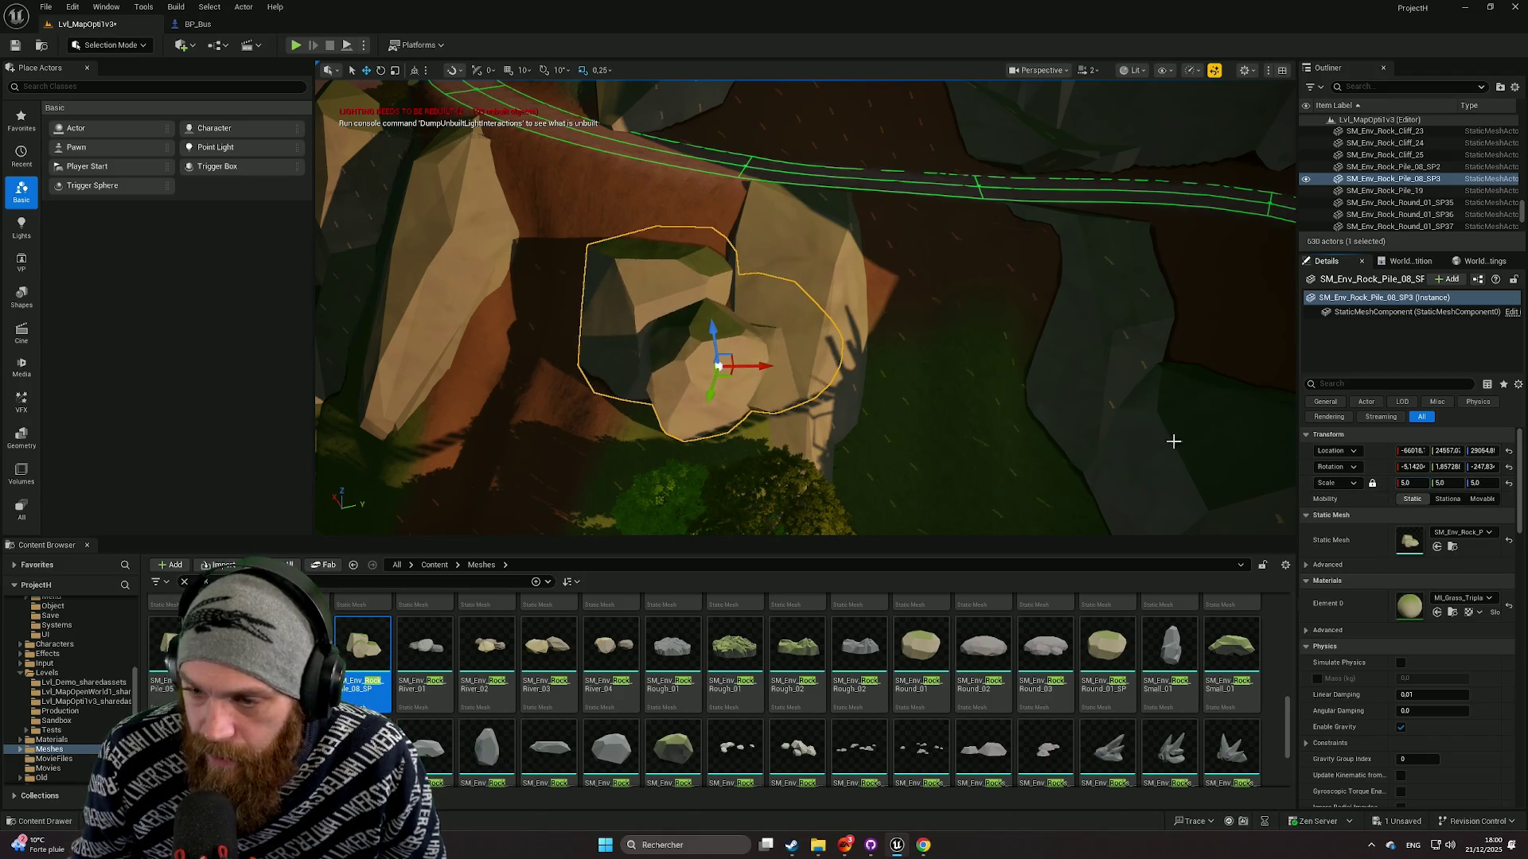
mouse_move(712, 334)
mouse_down()
mouse_move(712, 370)
mouse_move(757, 401)
mouse_up()
Select the tall spiky rock next to the new pile.
click(770, 423)
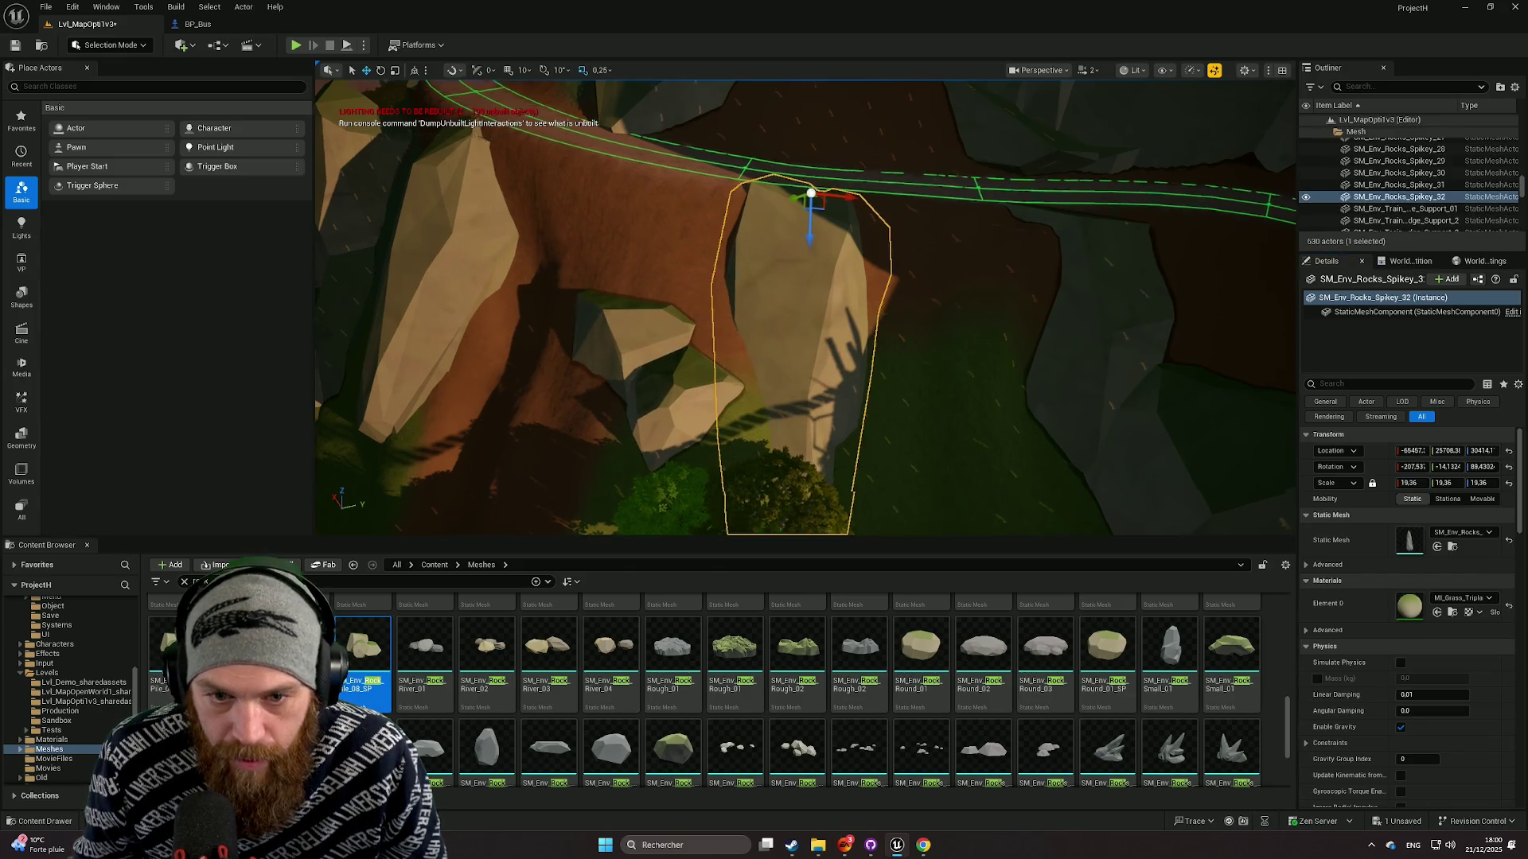
scroll(805, 308, down, 1)
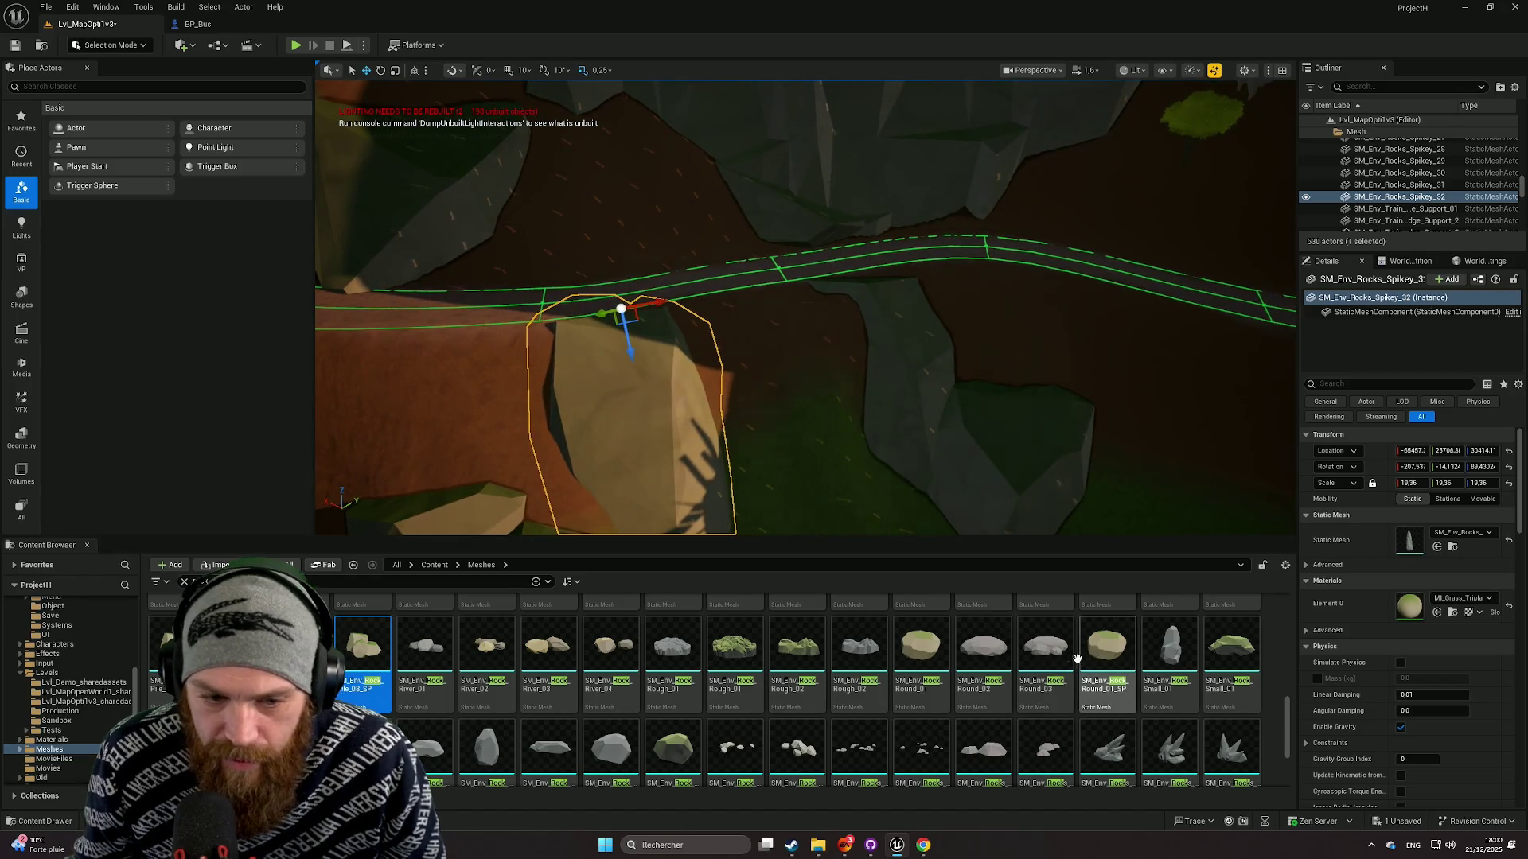
scroll(1074, 669, down, 5)
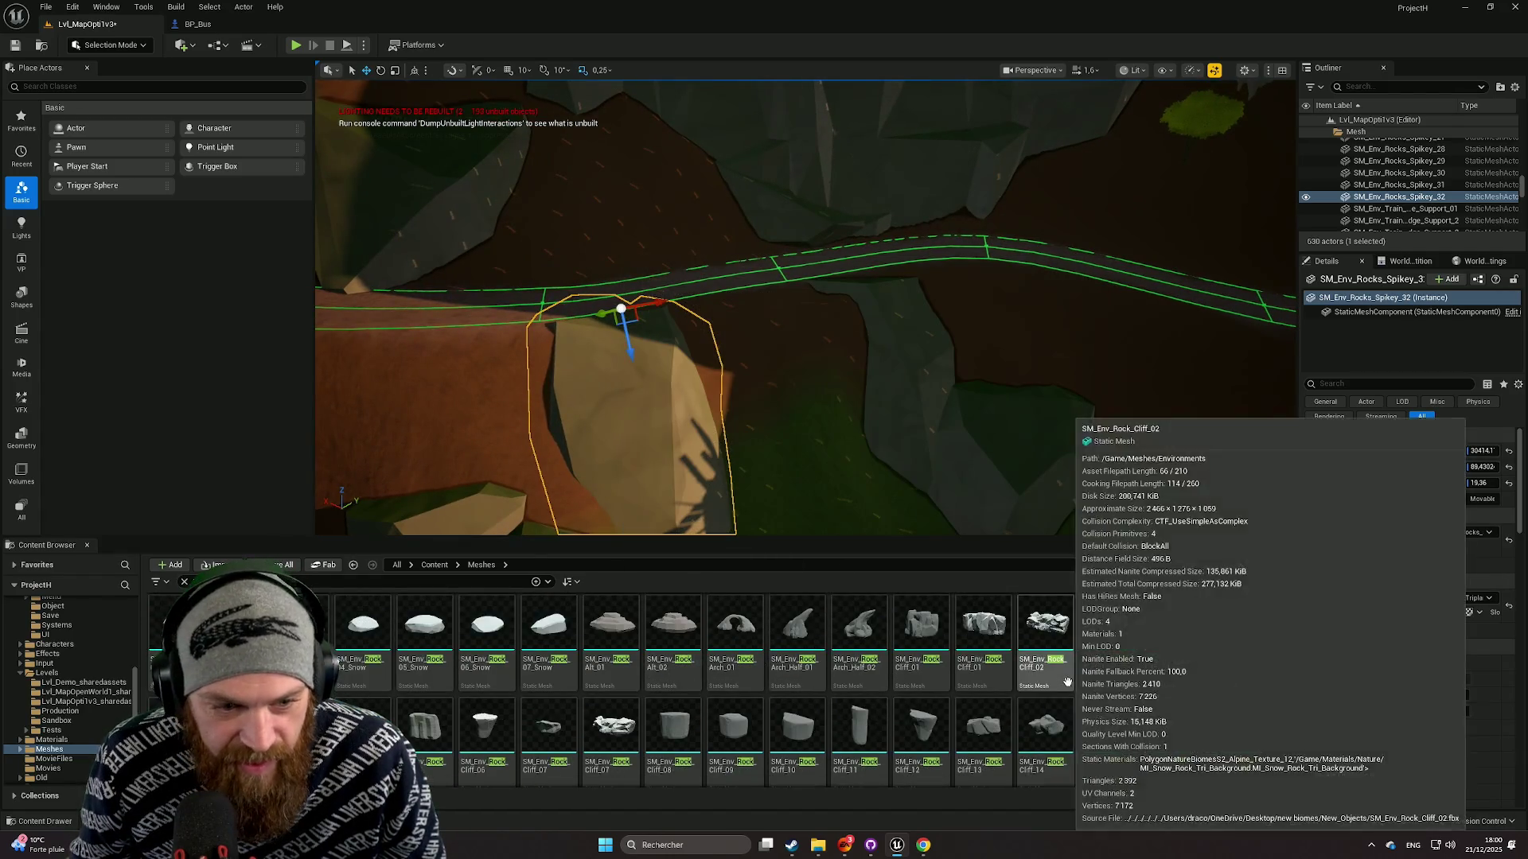
scroll(1067, 682, up, 3)
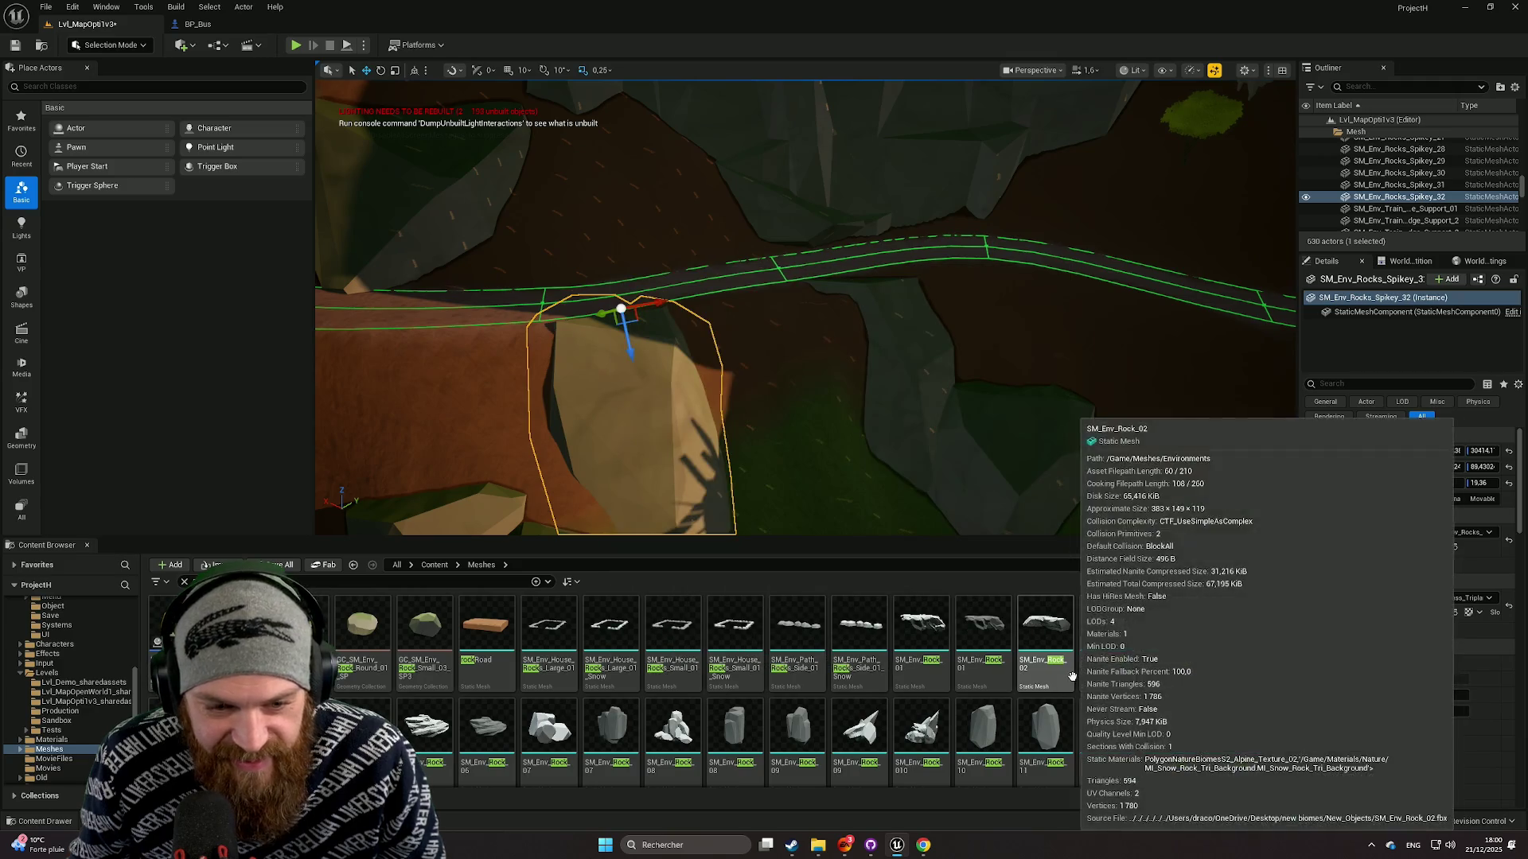
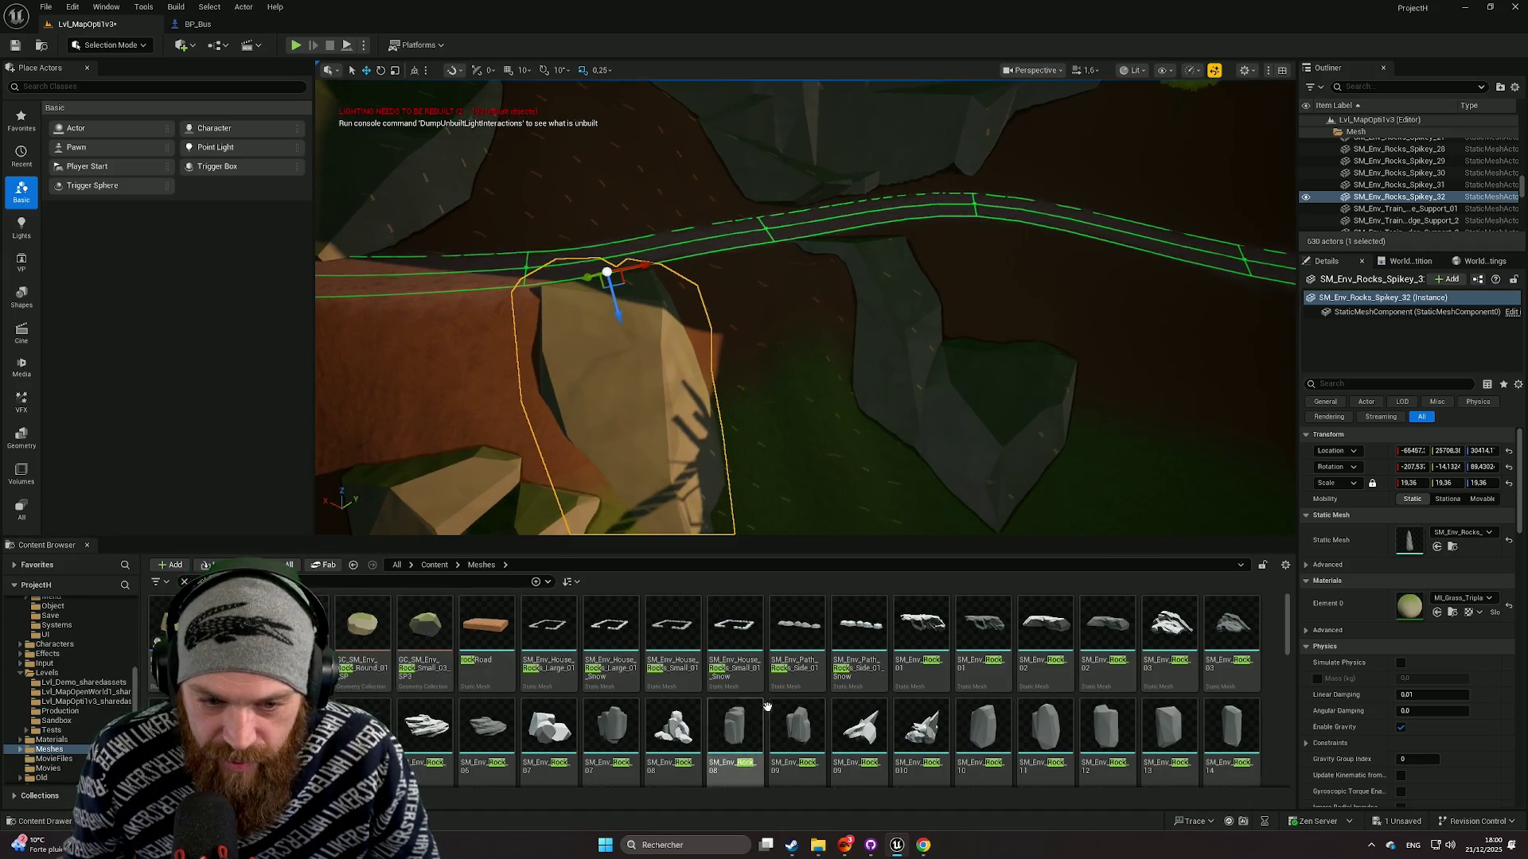
Place SM_Env_Rock_Round_01_SP beside the green rail track and select it.
scroll(788, 684, down, 5)
scroll(788, 684, down, 5)
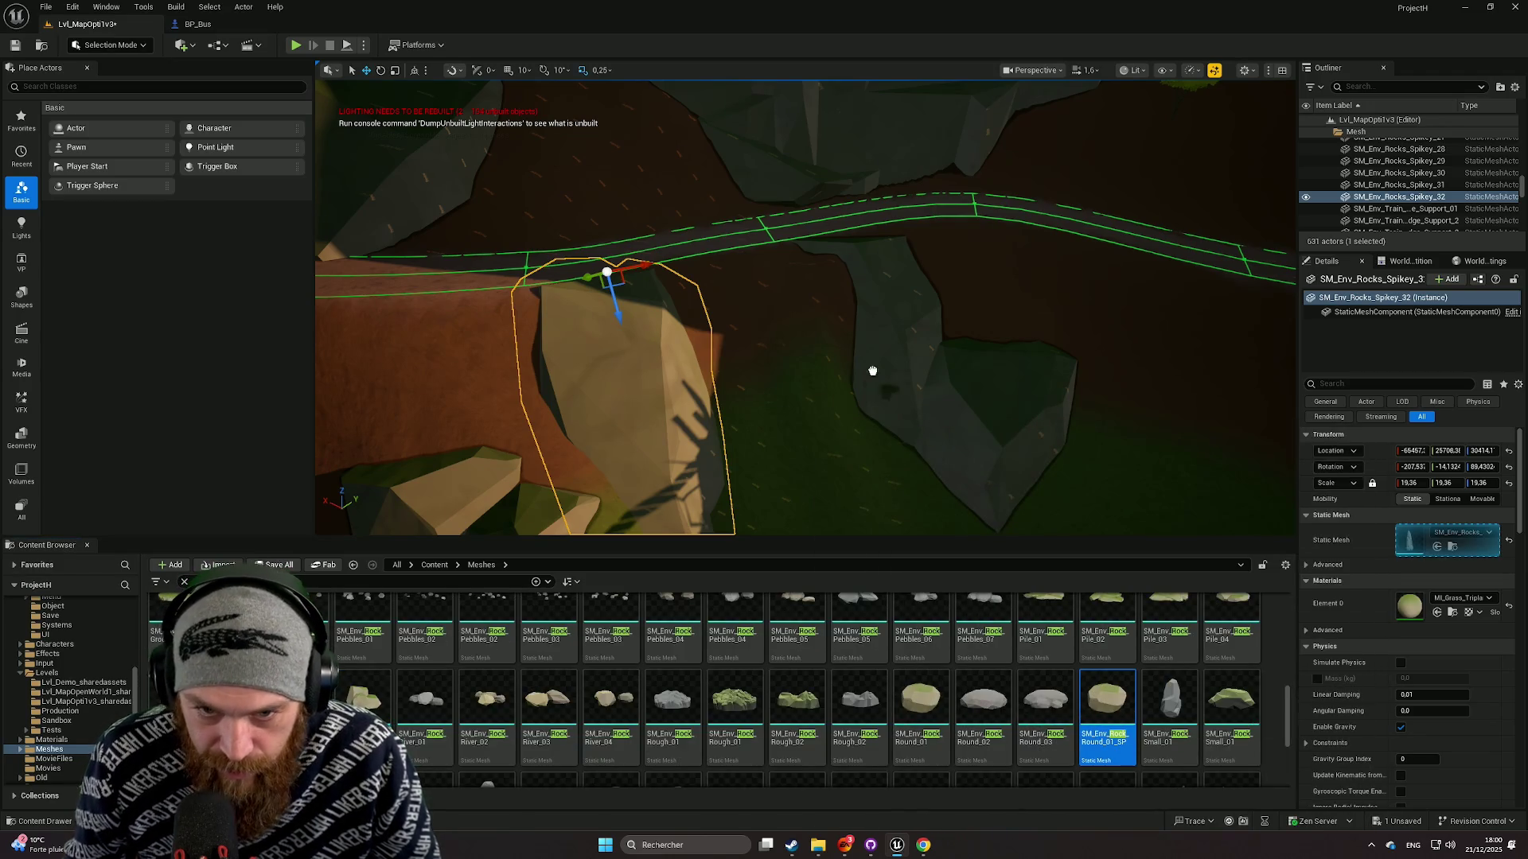
mouse_move(742, 260)
mouse_down()
mouse_move(713, 391)
mouse_move(700, 414)
mouse_move(692, 404)
mouse_up()
scroll(716, 389, up, 8)
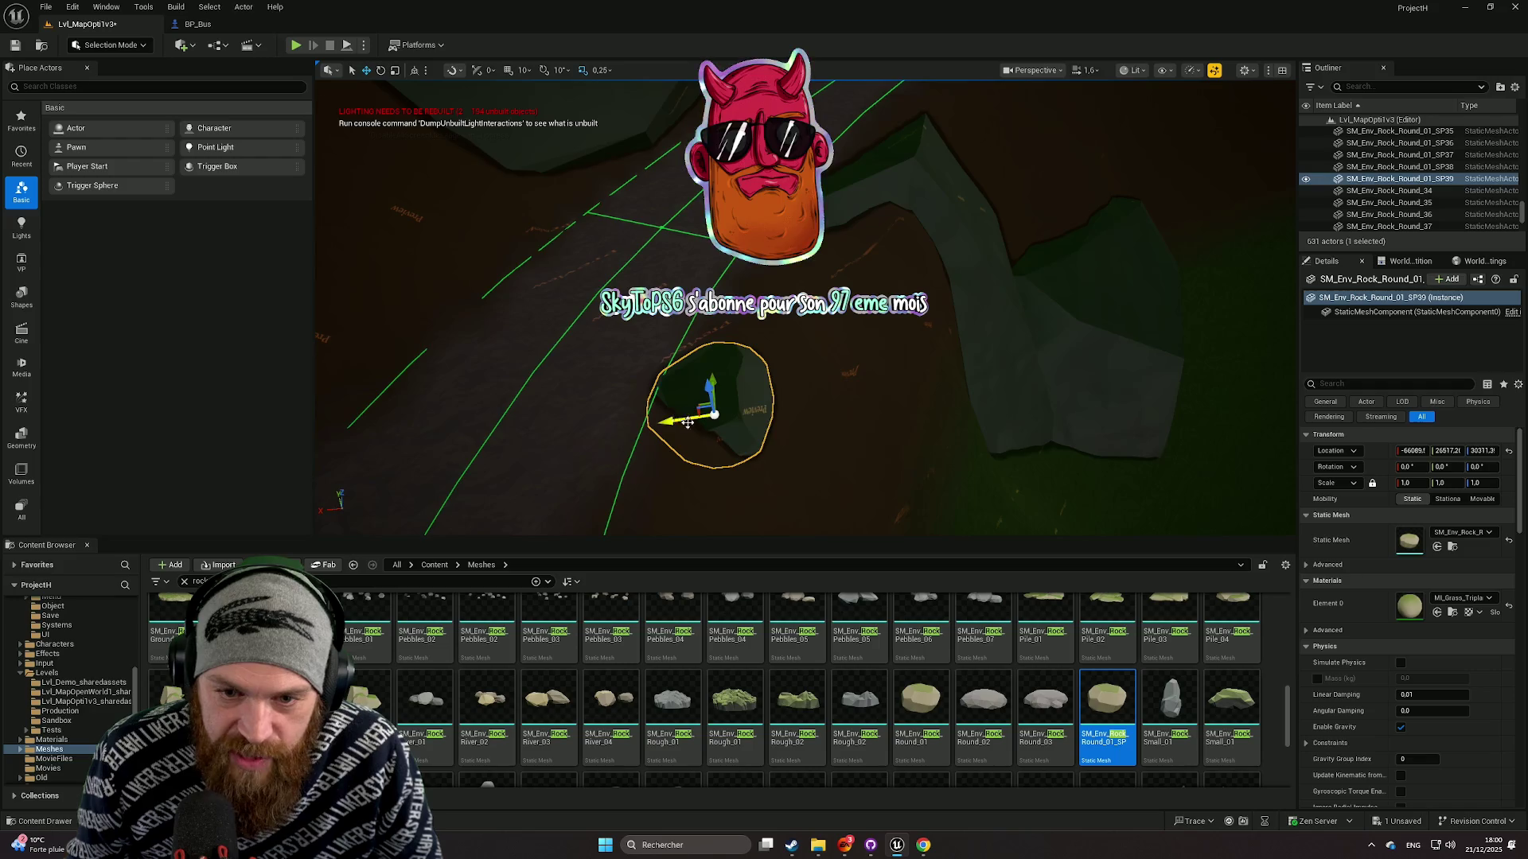
click(809, 461)
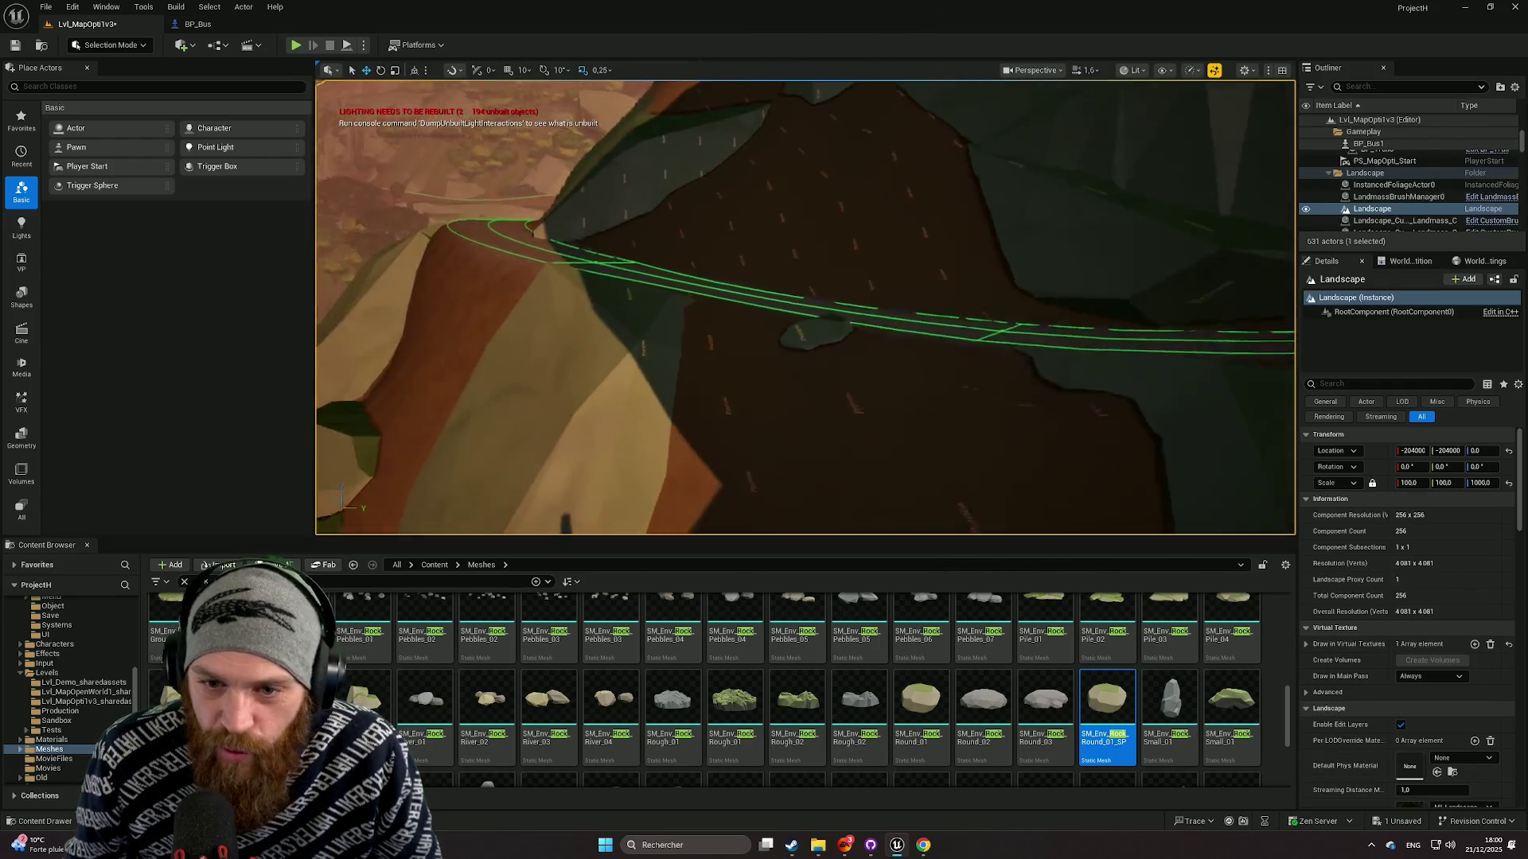
mouse_move(772, 407)
mouse_down()
mouse_move(907, 345)
mouse_move(943, 421)
mouse_up()
click(757, 370)
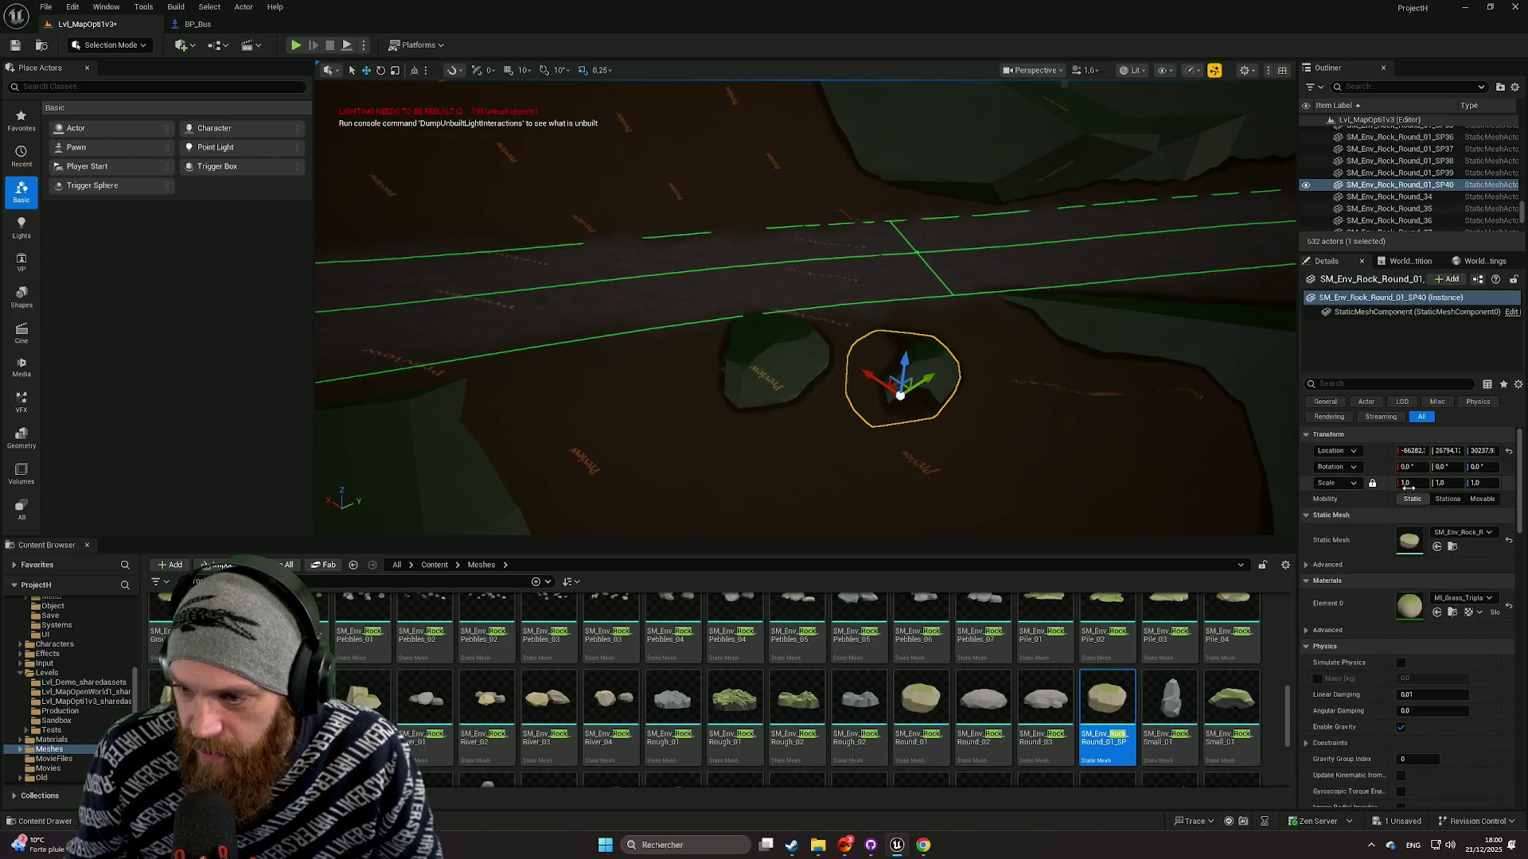
Scale the rock to about 1.72, slide it sideways, turn it about 18 degrees and sink it into the ground.
drag(1406, 482, 1424, 482)
mouse_move(887, 389)
mouse_down()
mouse_move(972, 409)
mouse_move(942, 368)
mouse_up()
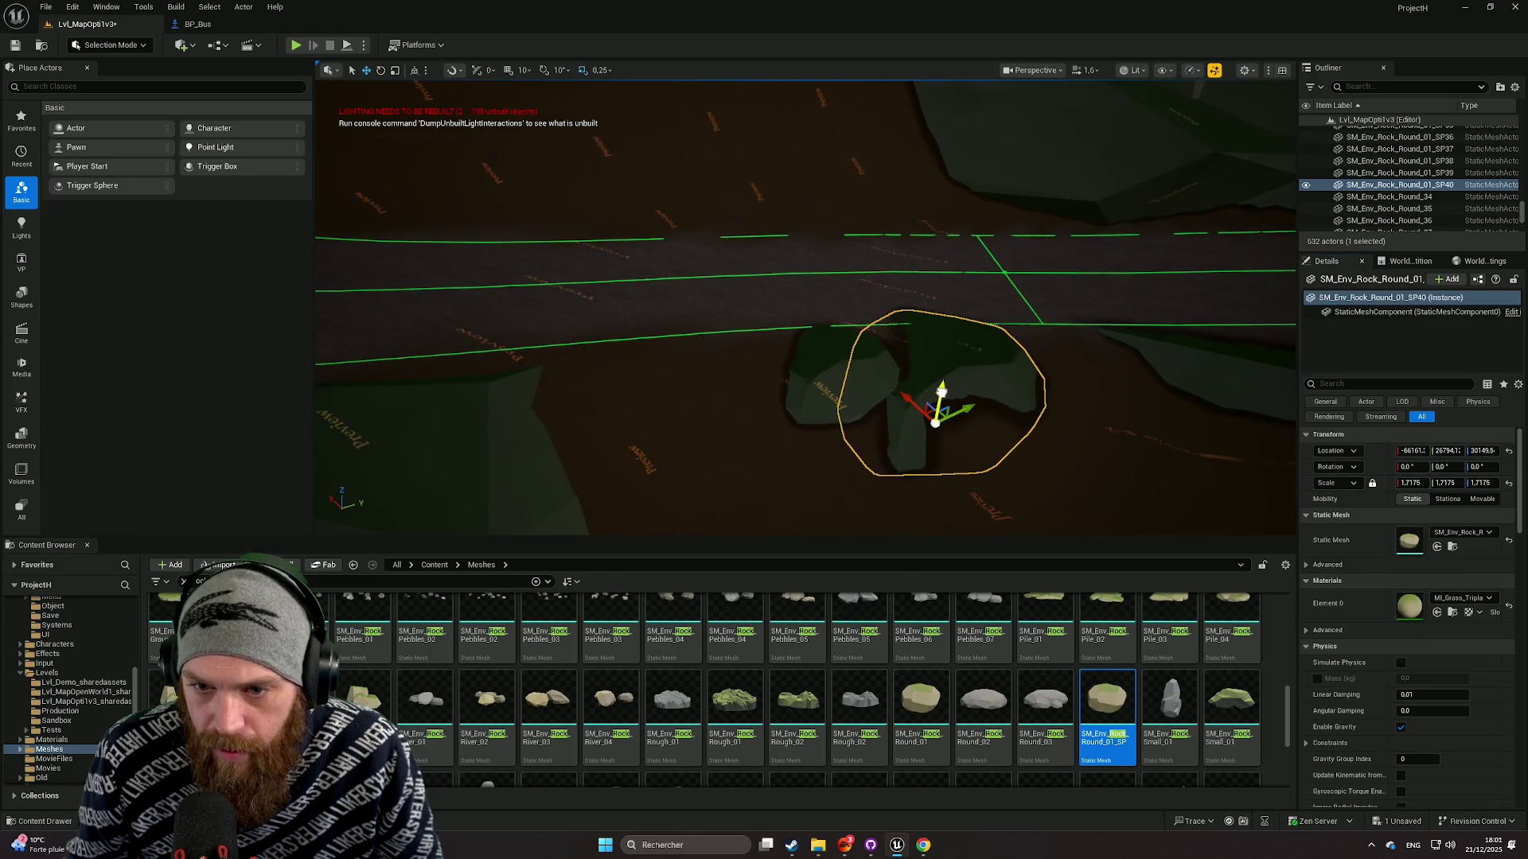
mouse_move(937, 472)
mouse_down()
mouse_move(871, 466)
mouse_move(896, 461)
mouse_up()
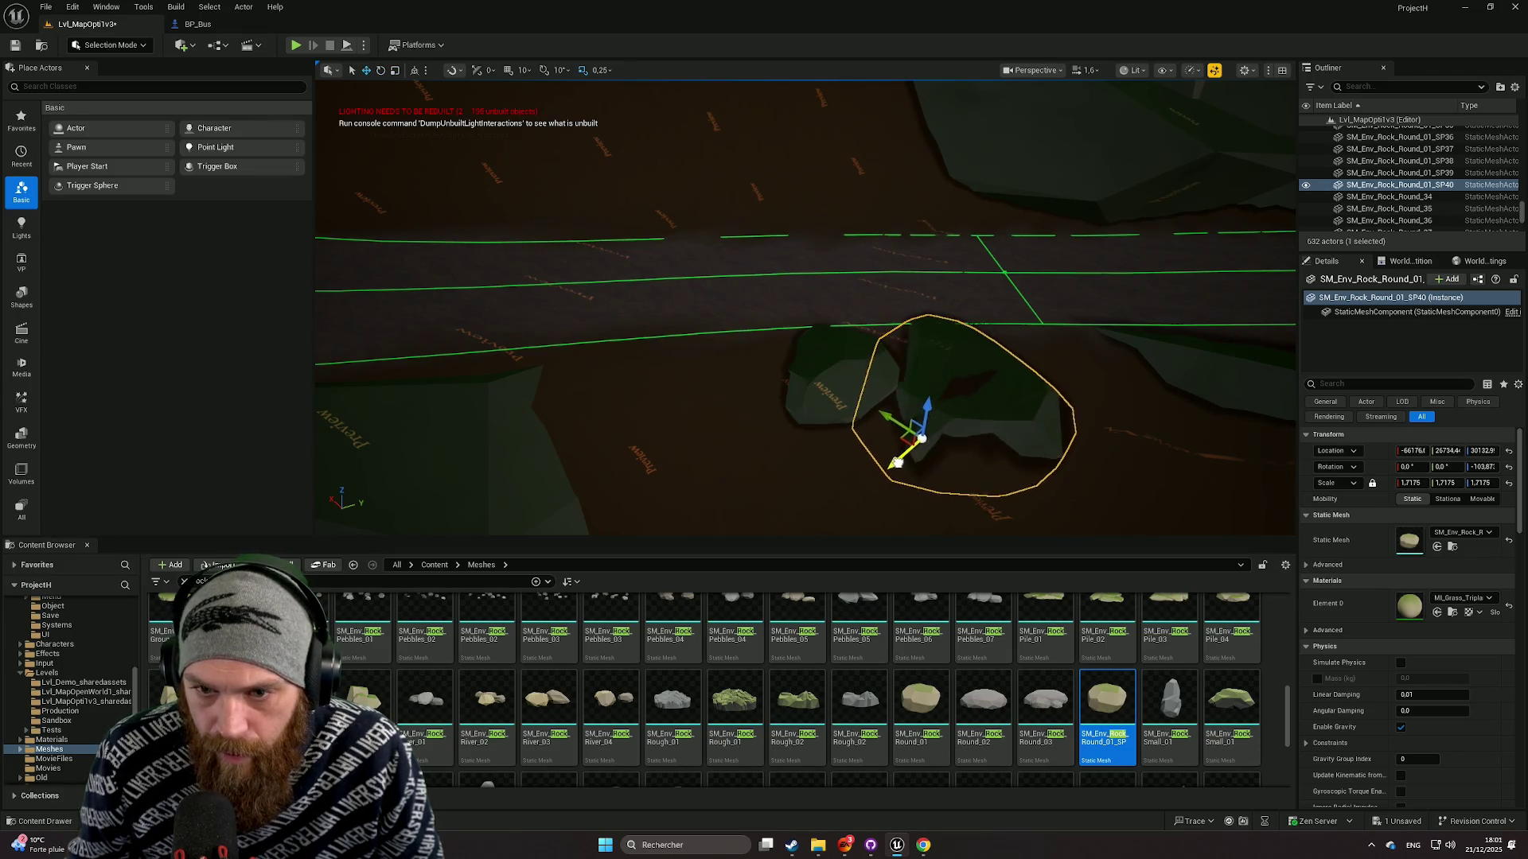
drag(921, 411, 919, 419)
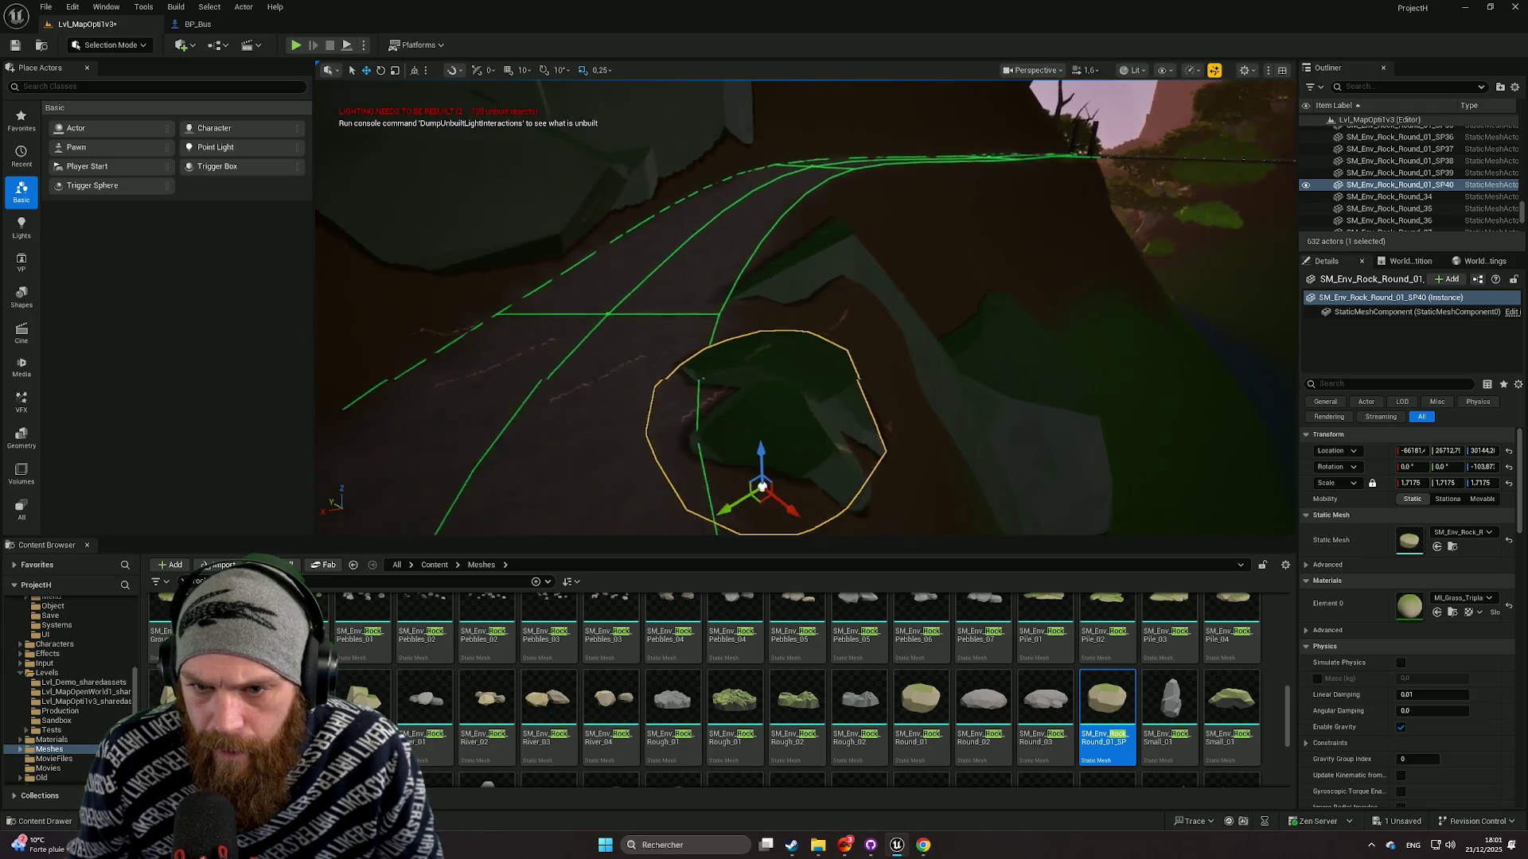
key(e)
mouse_move(755, 498)
mouse_down()
mouse_move(820, 482)
mouse_move(795, 501)
mouse_move(717, 506)
mouse_up()
drag(853, 447, 877, 436)
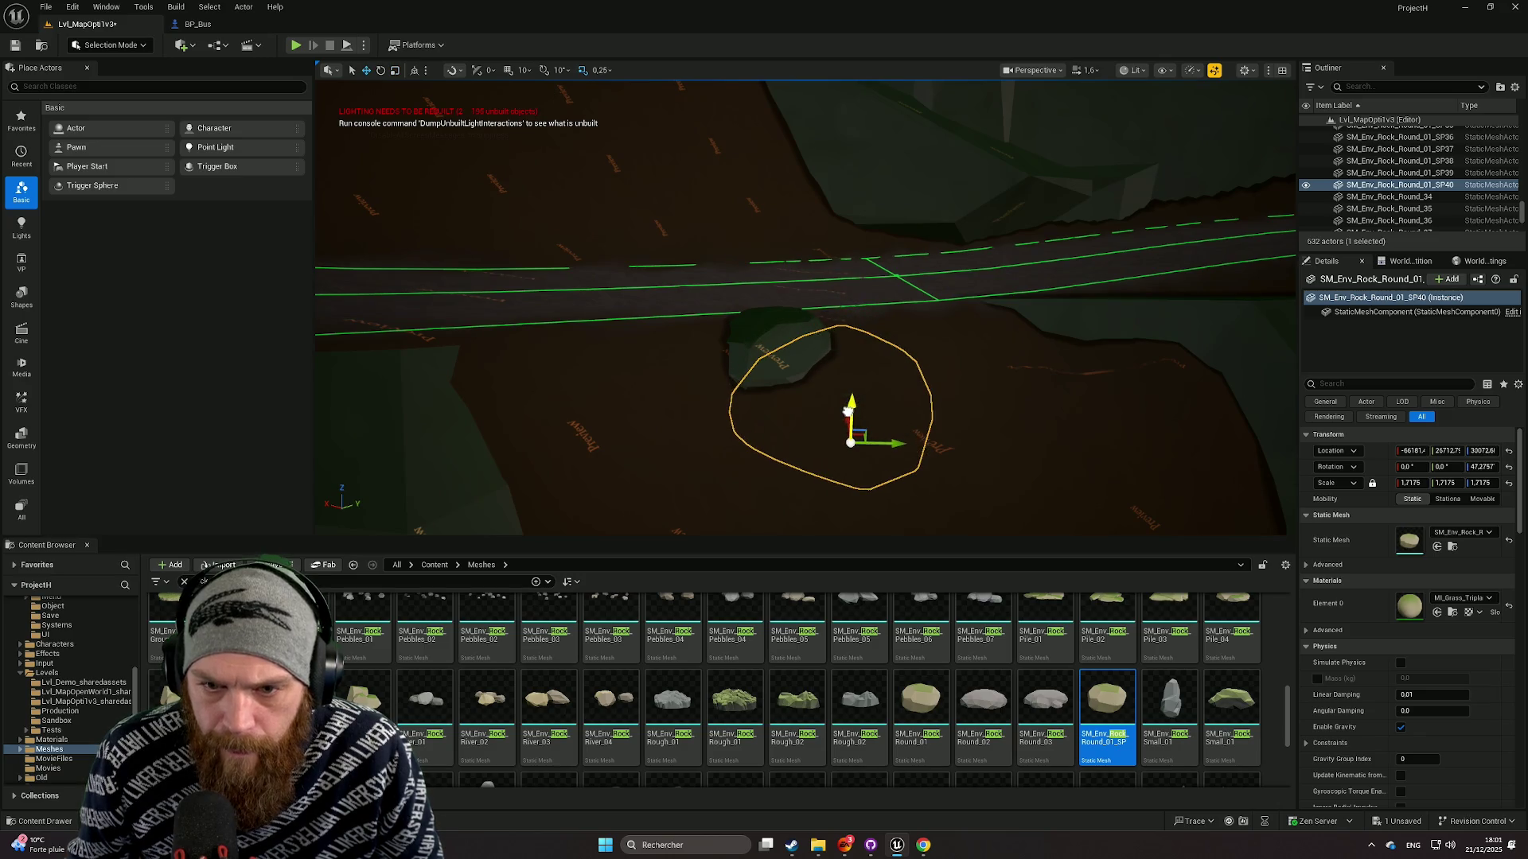
drag(848, 421, 848, 440)
Deselect the rock and frame the road bend, cliffs and track.
click(734, 442)
drag(735, 443, 716, 342)
drag(728, 477, 728, 455)
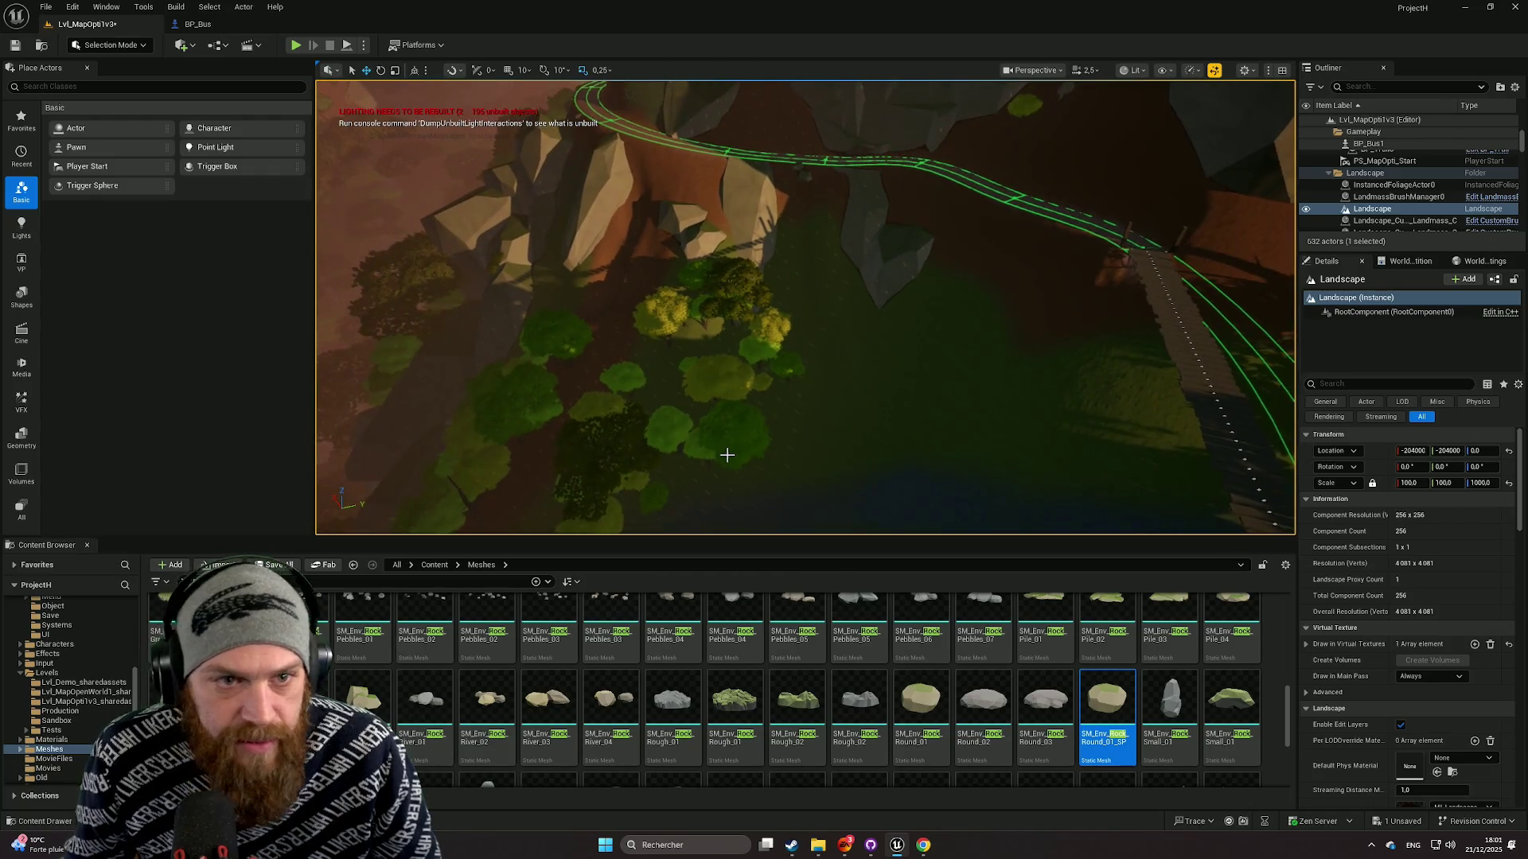
Switch the editor to Foliage mode.
click(111, 45)
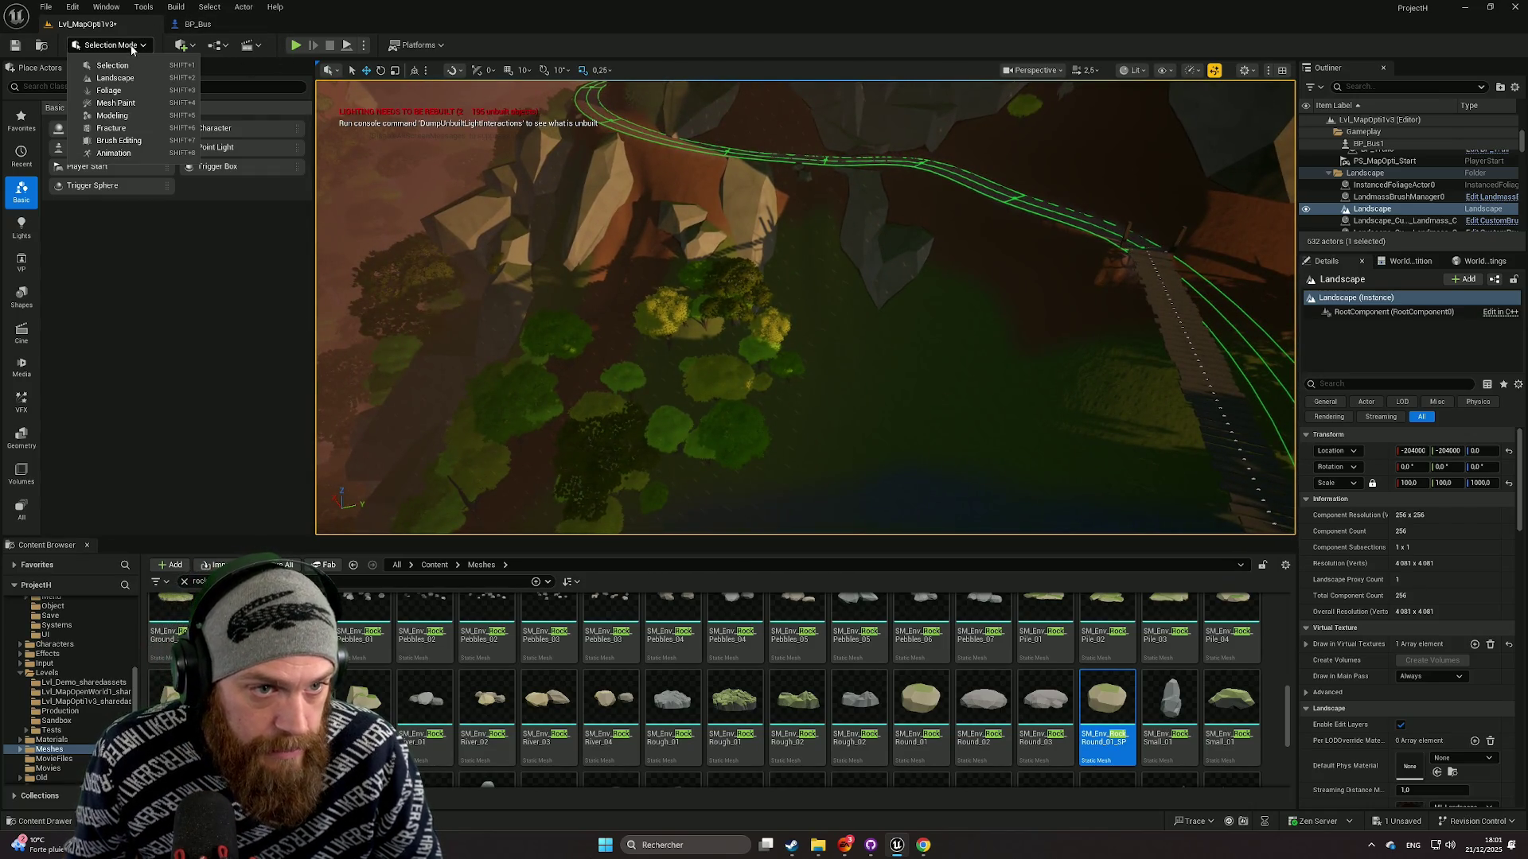
click(125, 90)
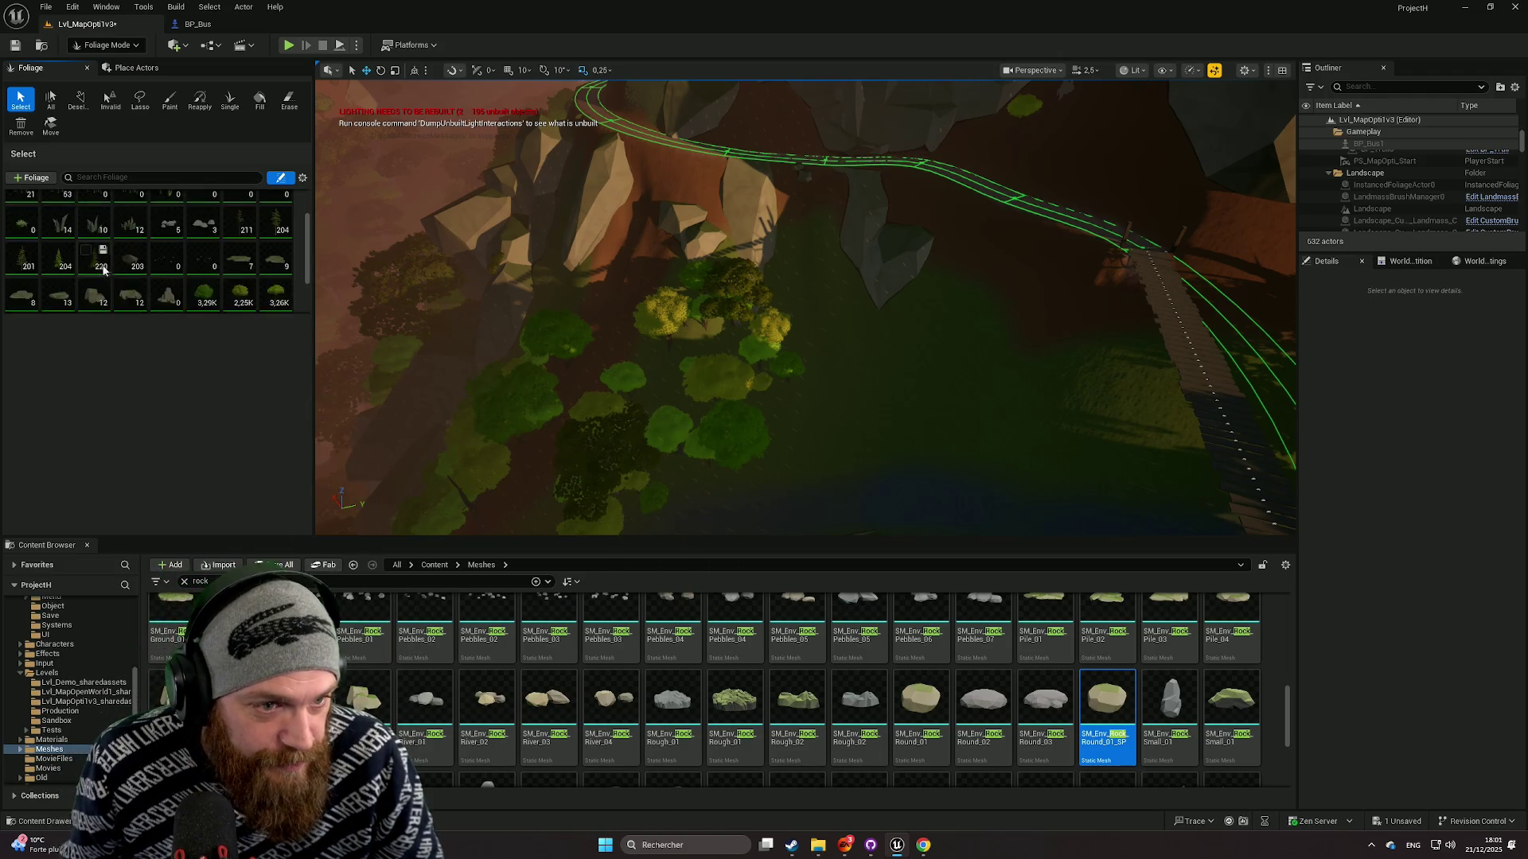
scroll(185, 275, down, 3)
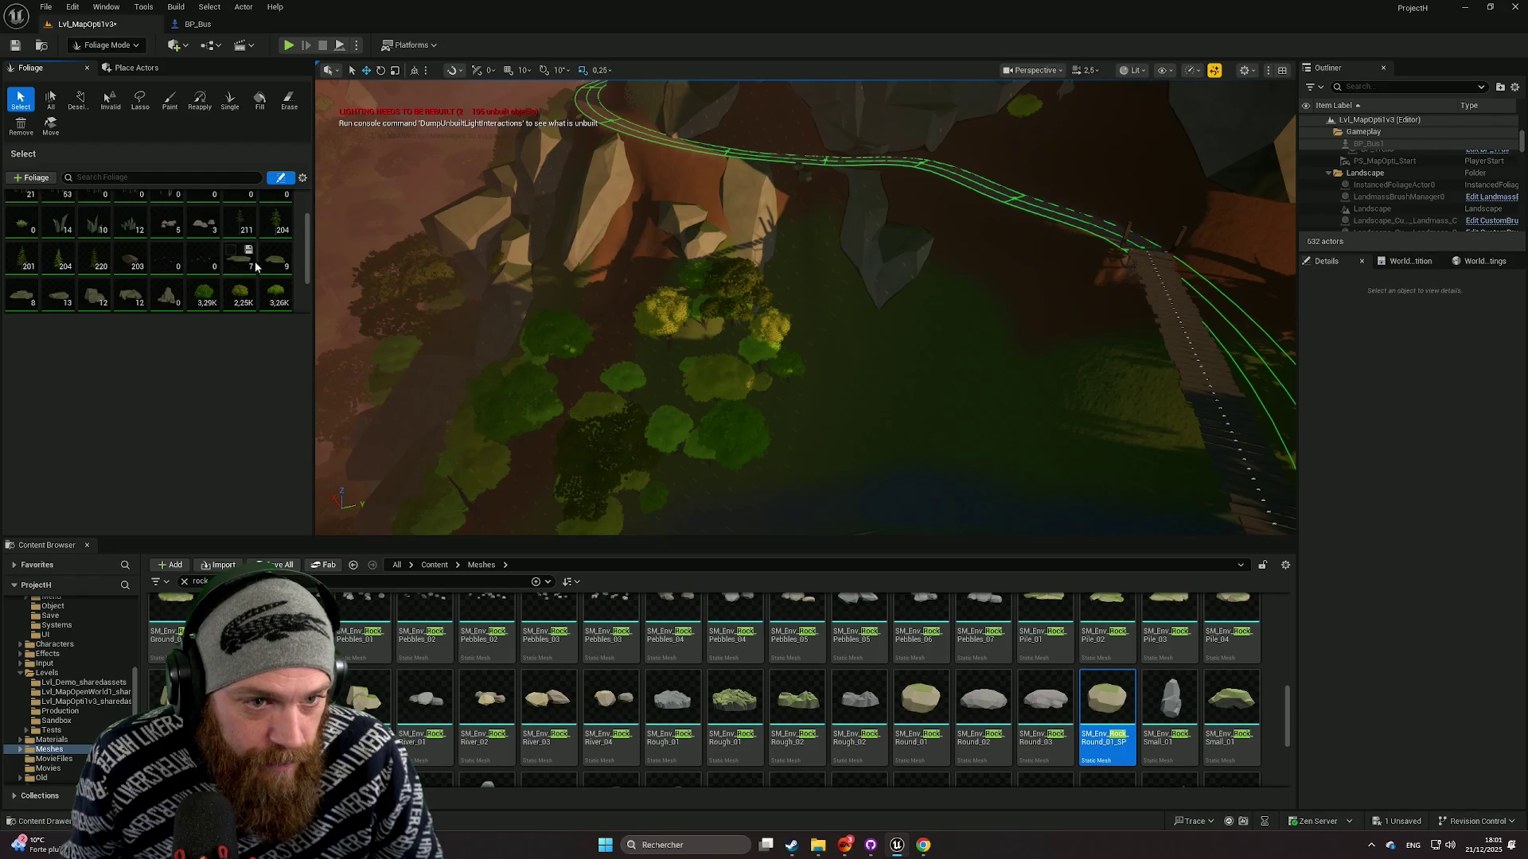
scroll(159, 262, down, 2)
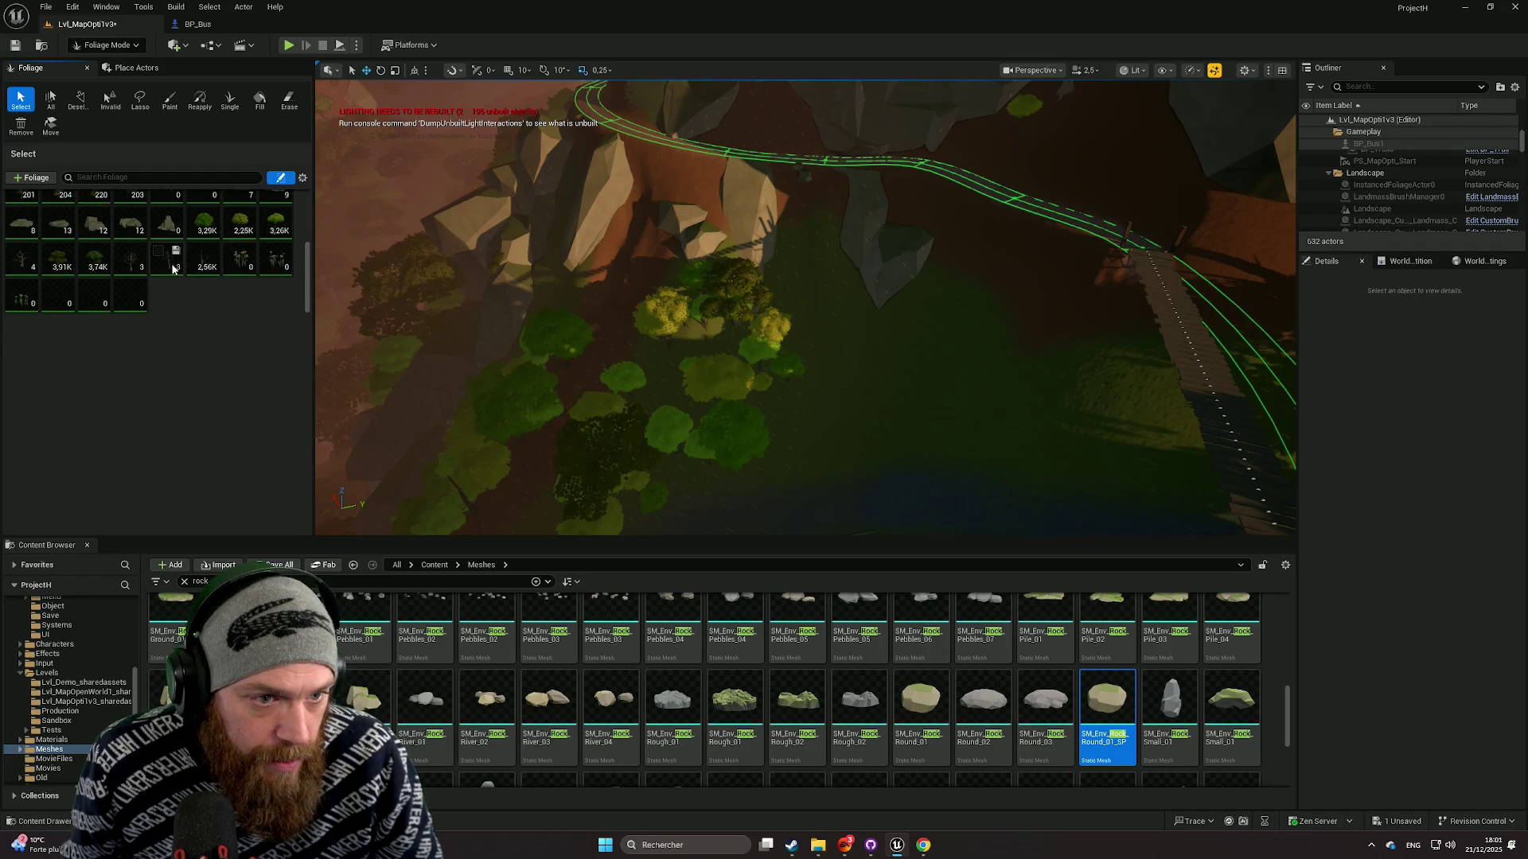
Disable every foliage type except Tree_Meadow and choose the Paint tool.
click(66, 271)
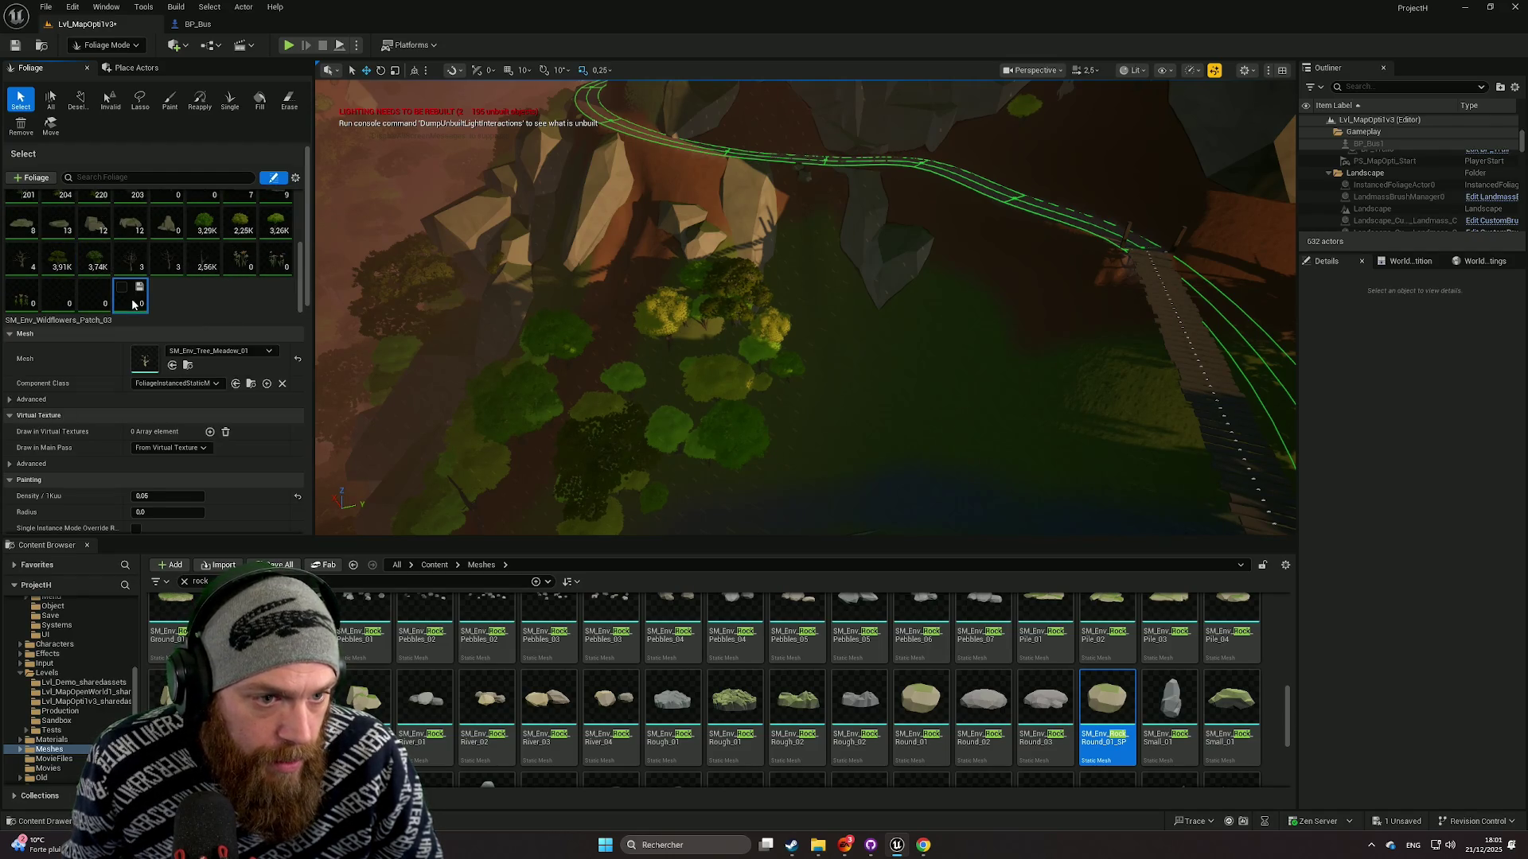
scroll(119, 294, up, 4)
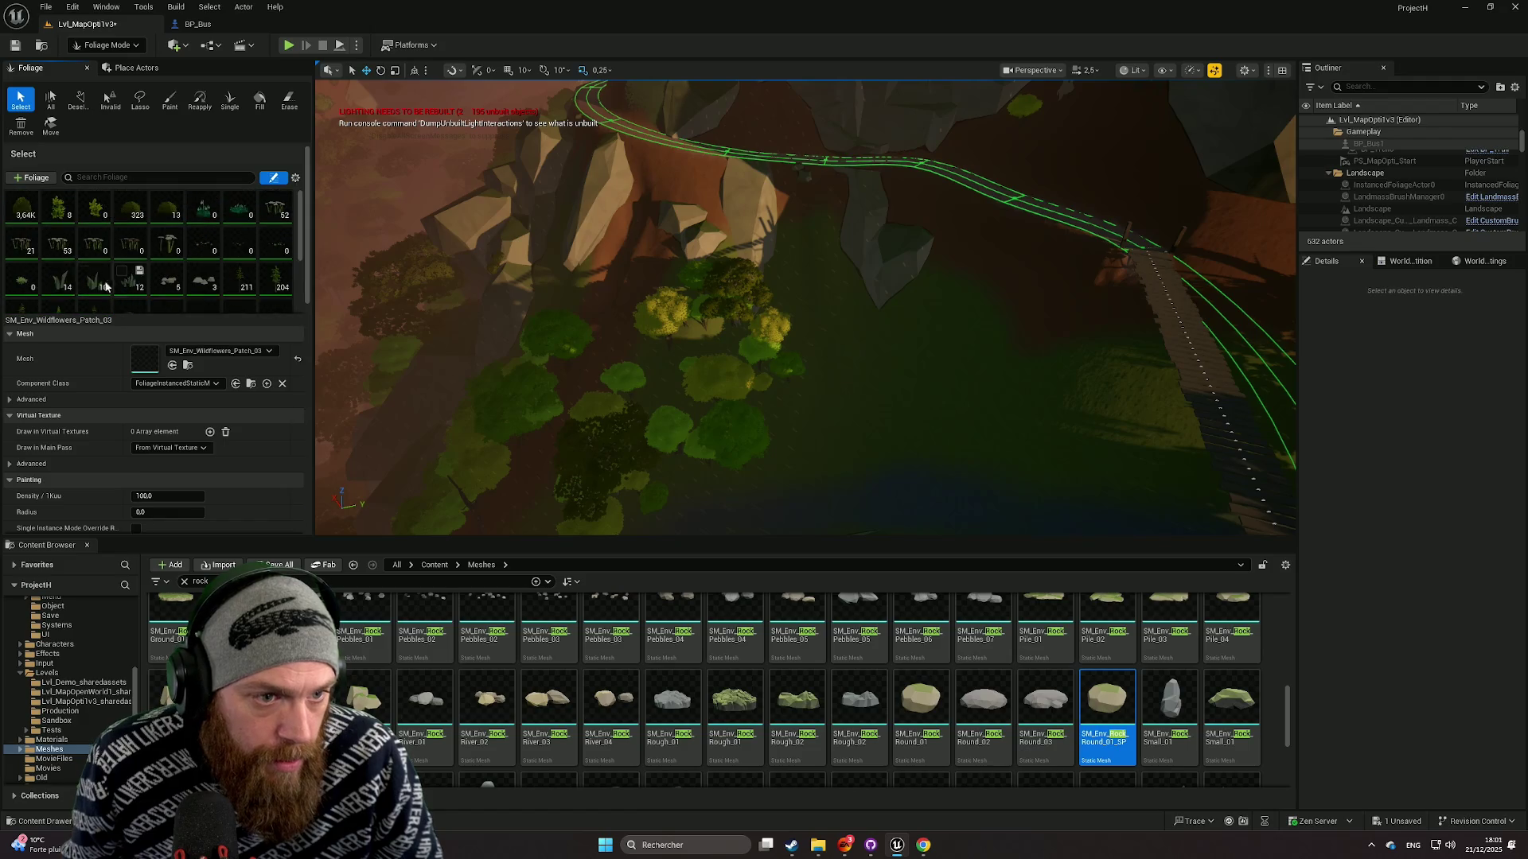
key(ctrl+a)
click(13, 204)
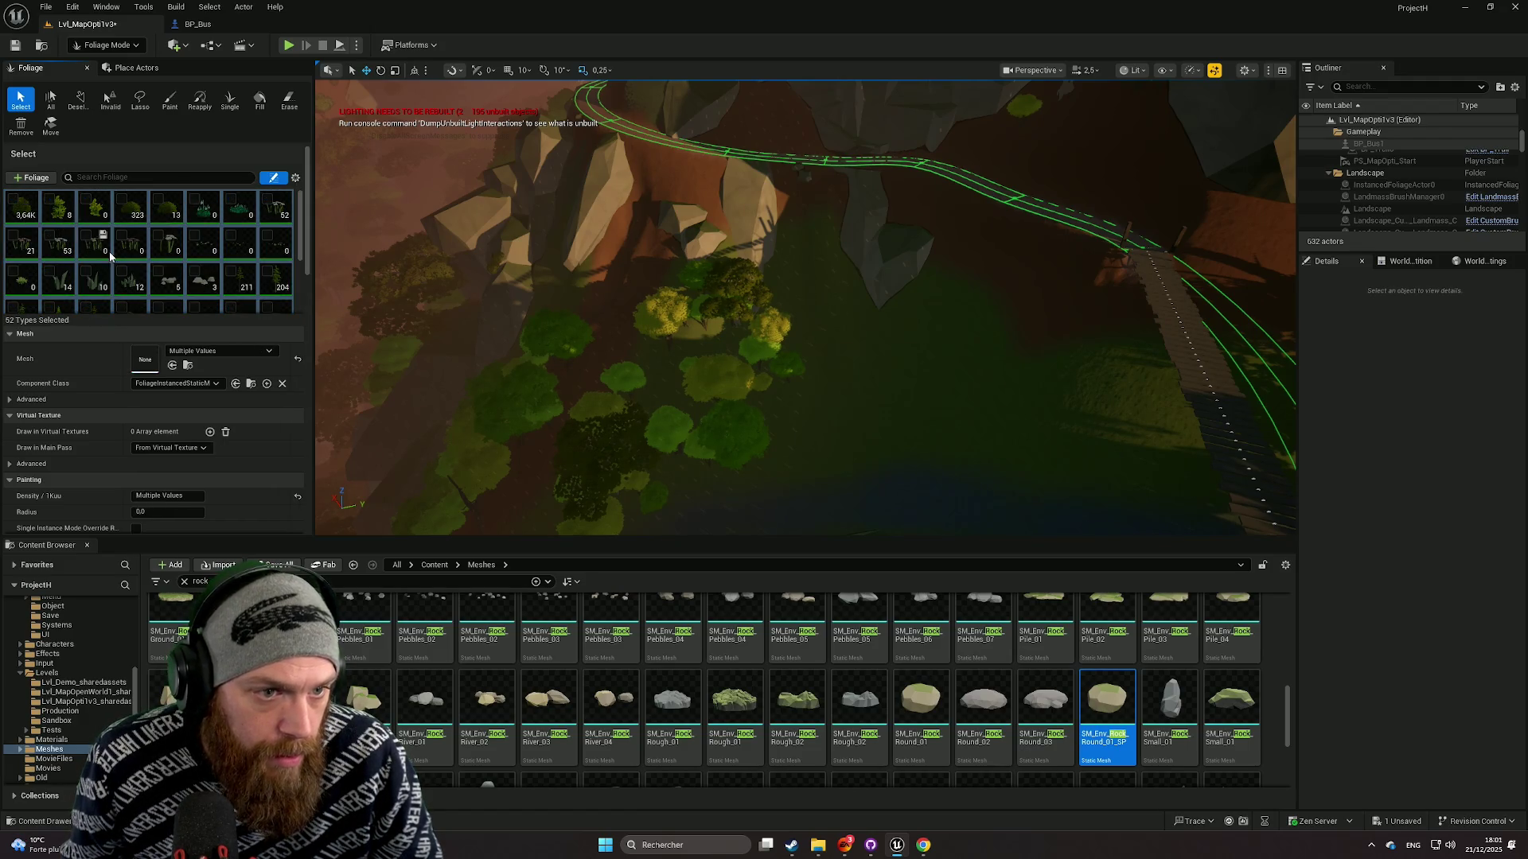
scroll(141, 267, down, 5)
click(228, 290)
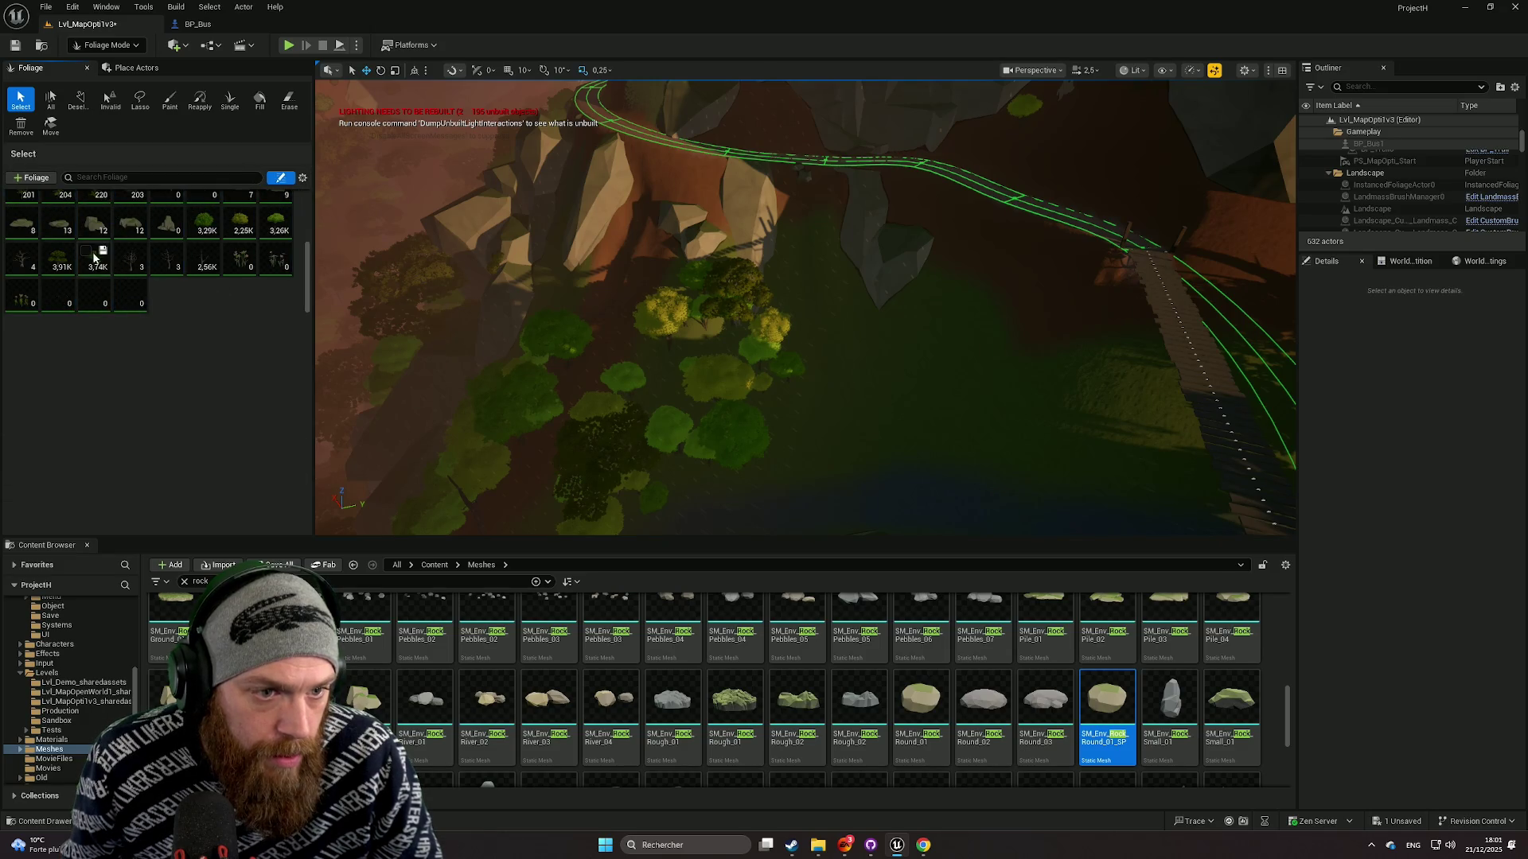
click(51, 253)
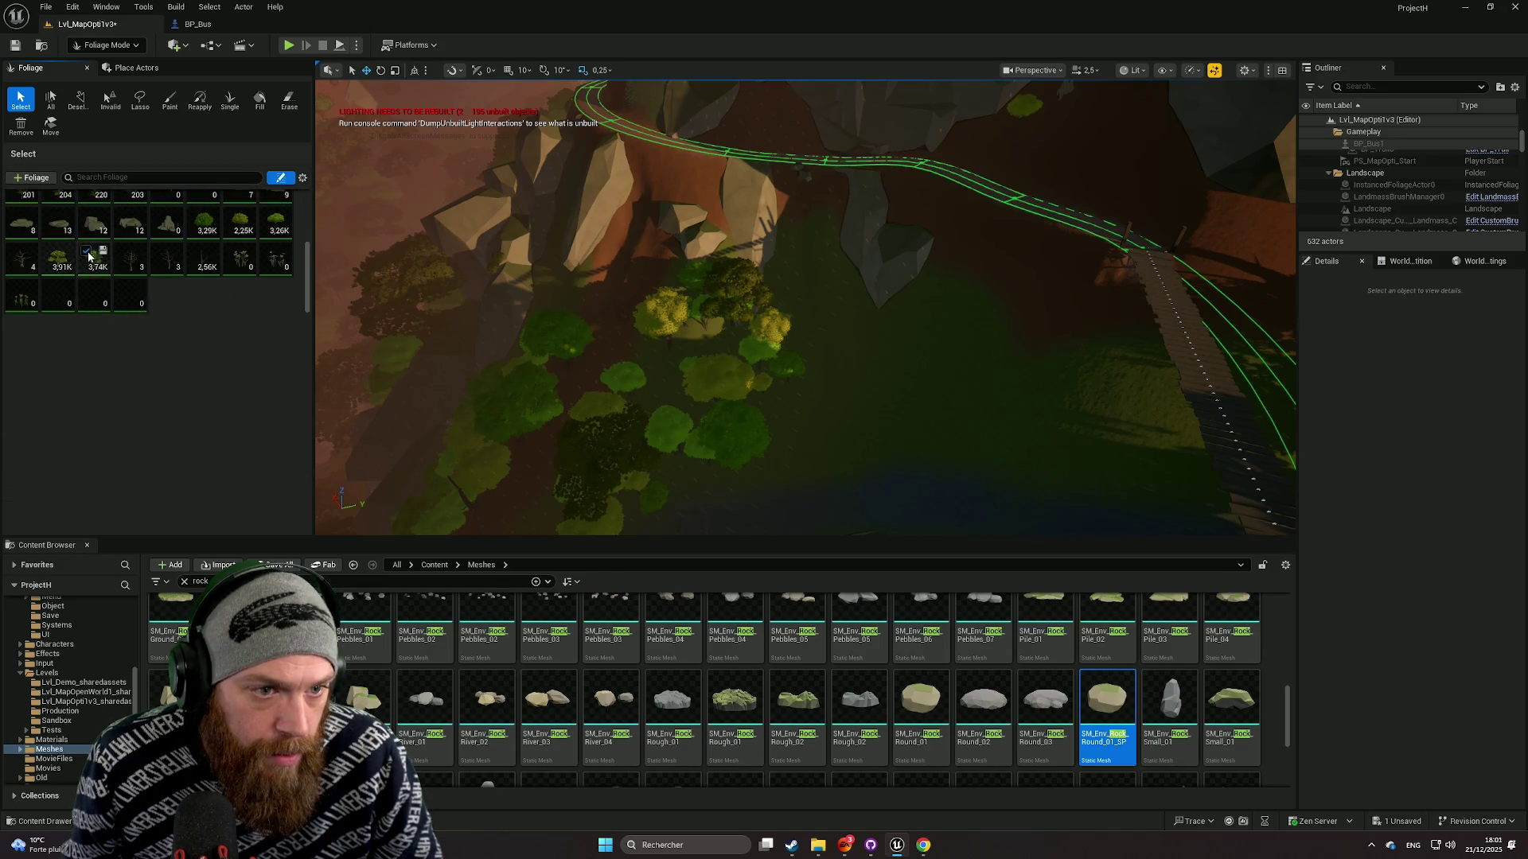
click(169, 100)
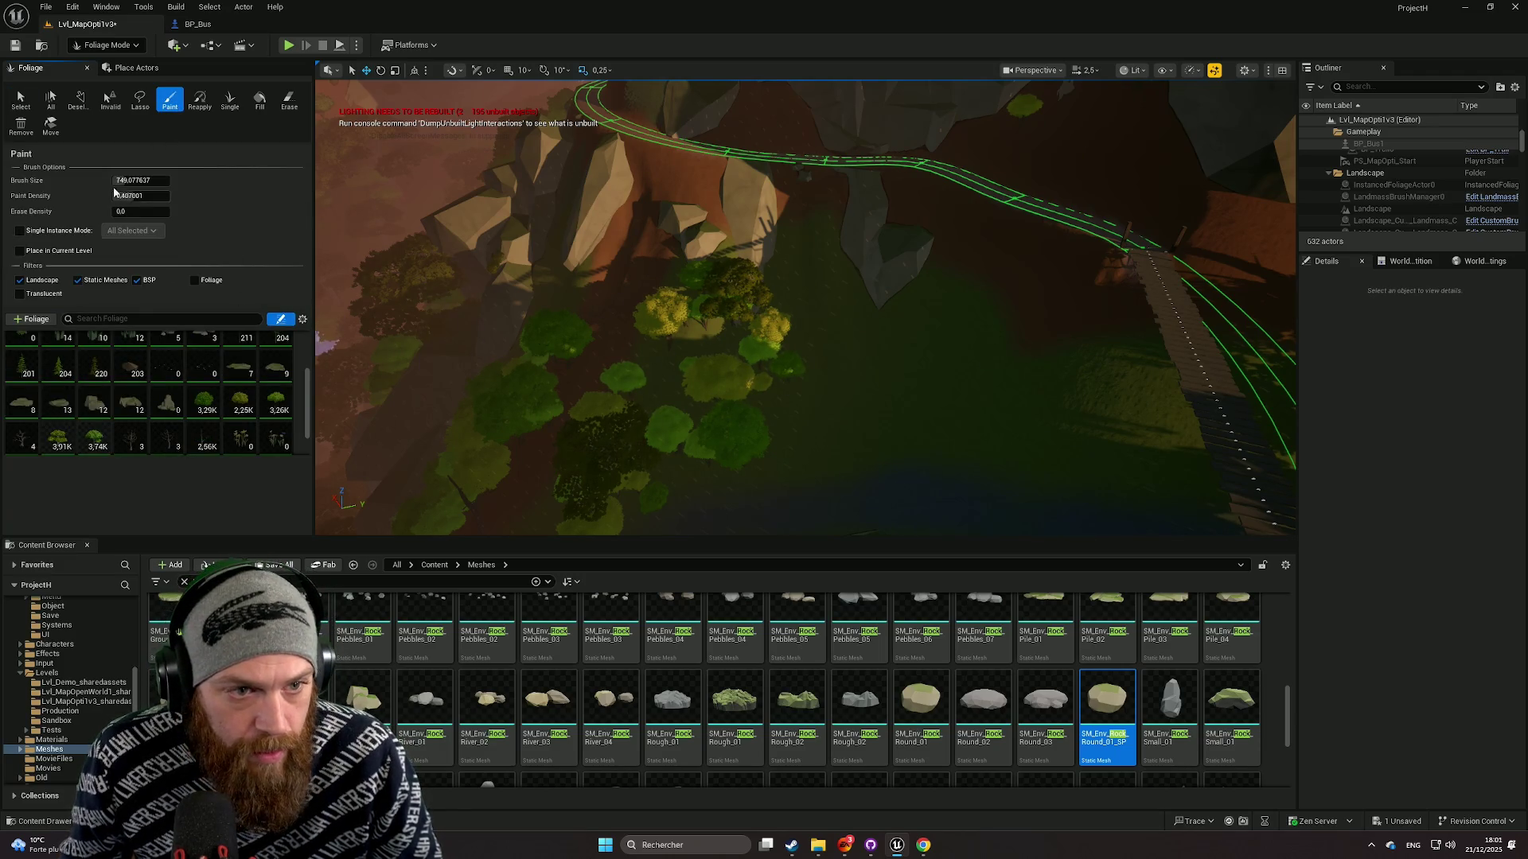
Paint meadow trees below the track, undoing the oversized tree.
key(Left)
key(Left)
key(Left)
key(Left)
key(Left)
key(Left)
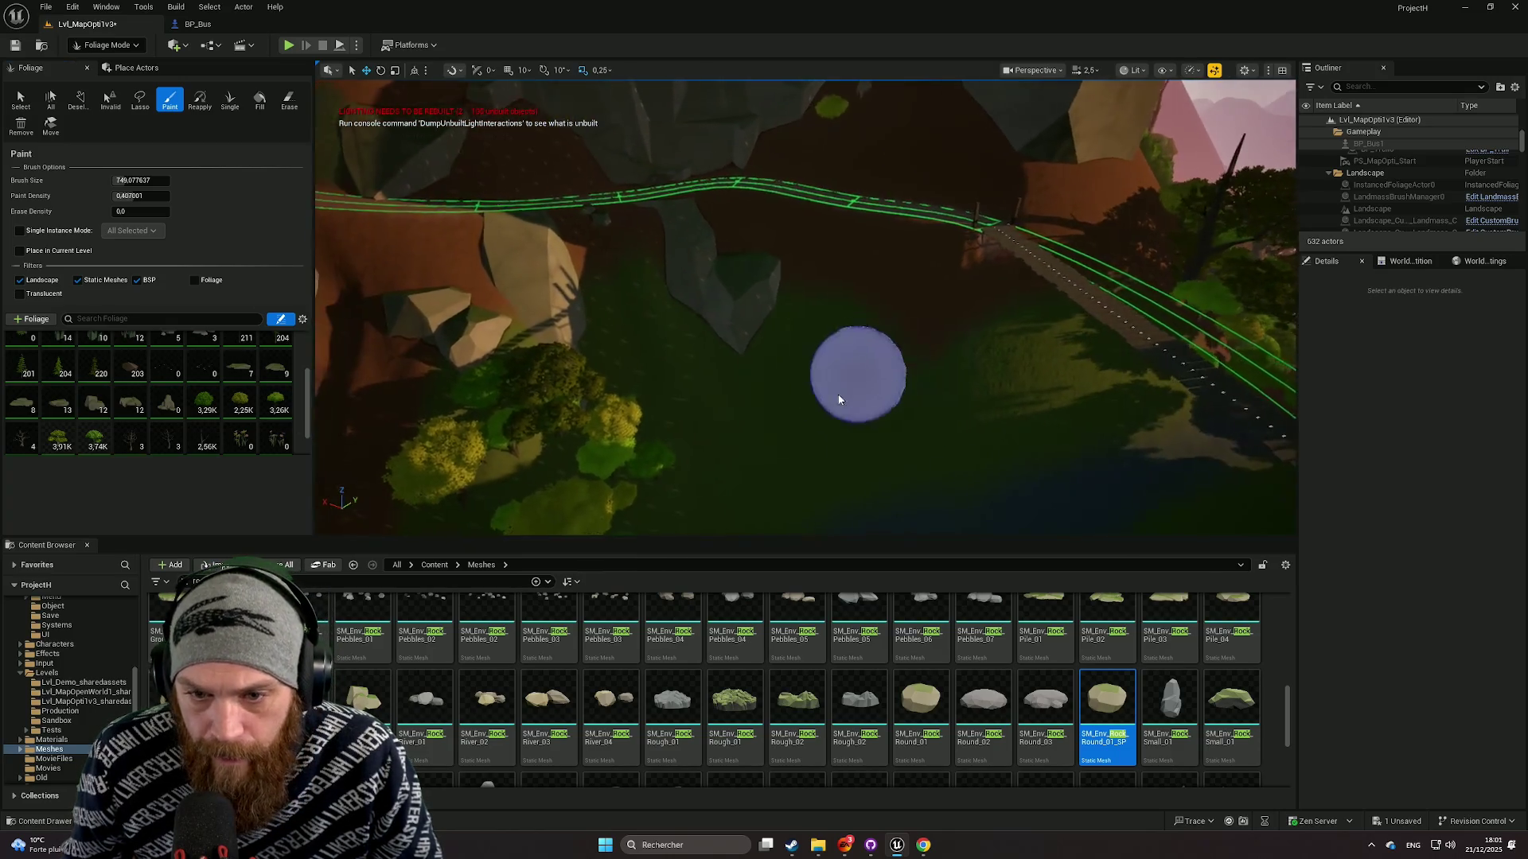
drag(745, 339, 757, 346)
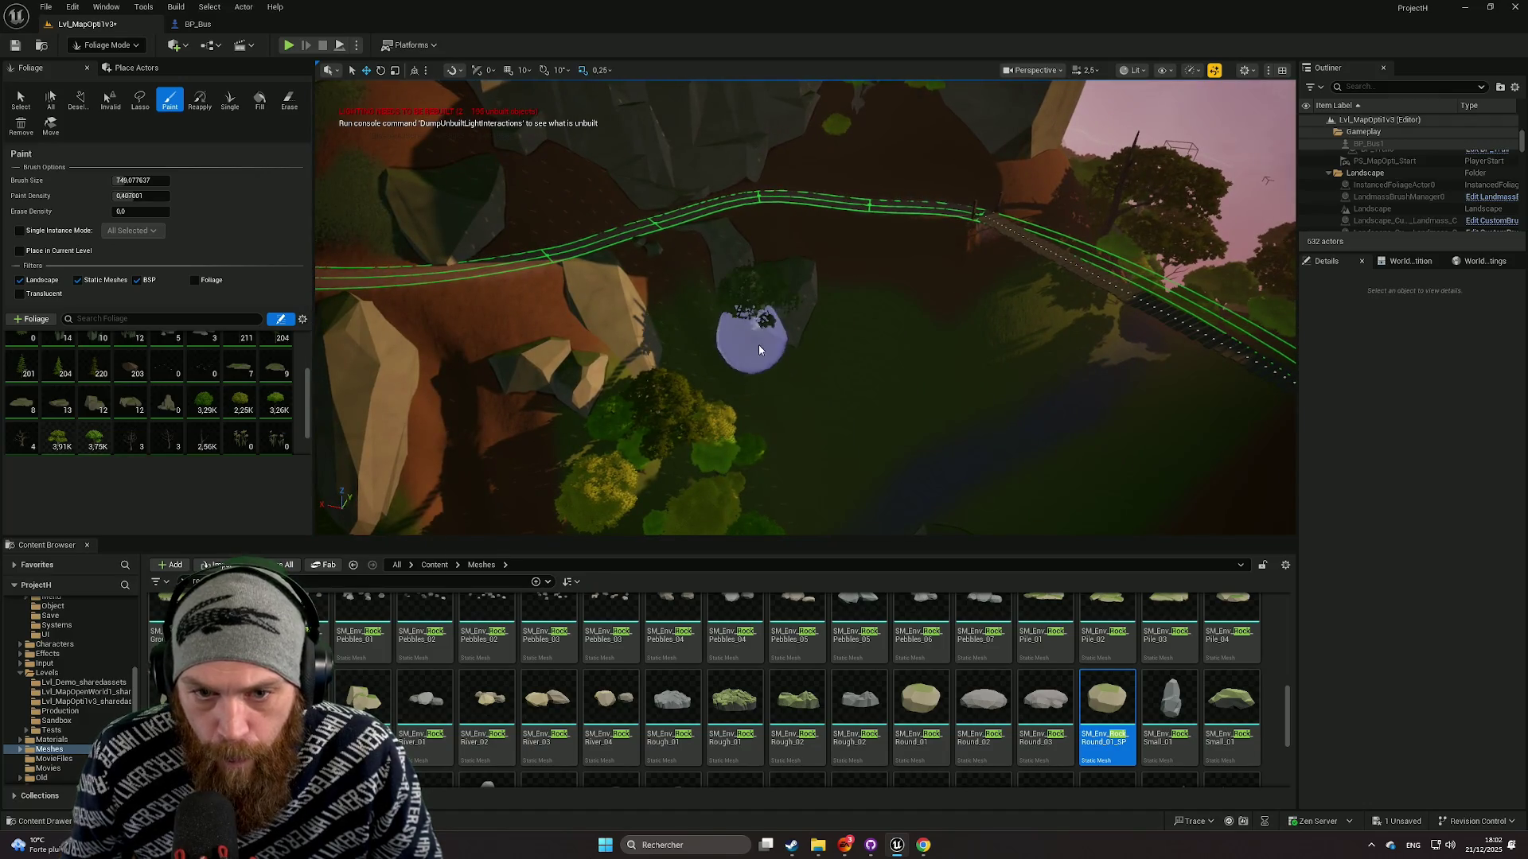
key(Up)
key(Up)
key(Up)
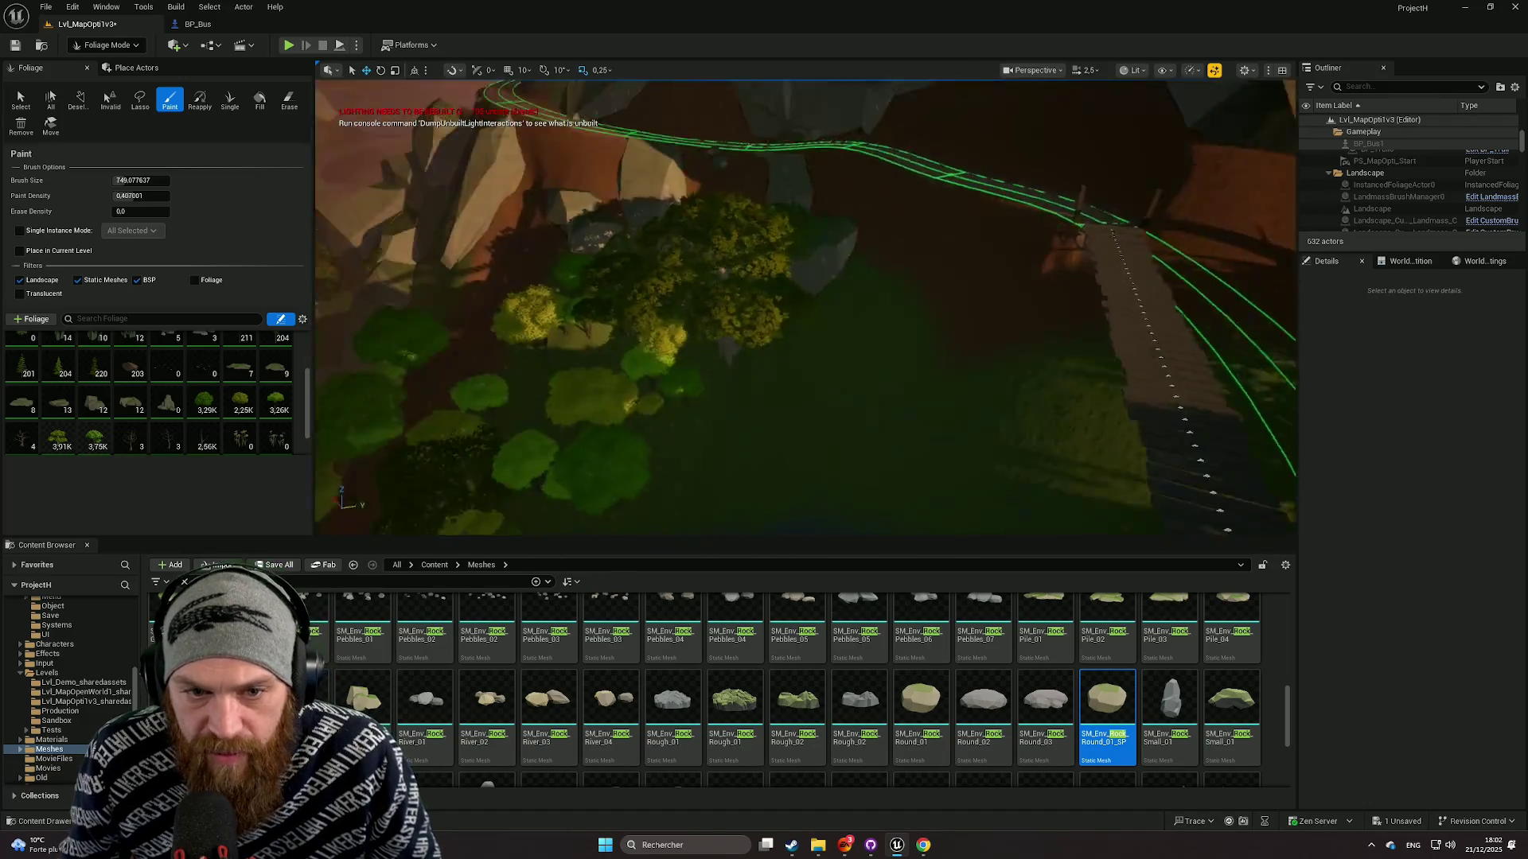
key(Down)
key(Down)
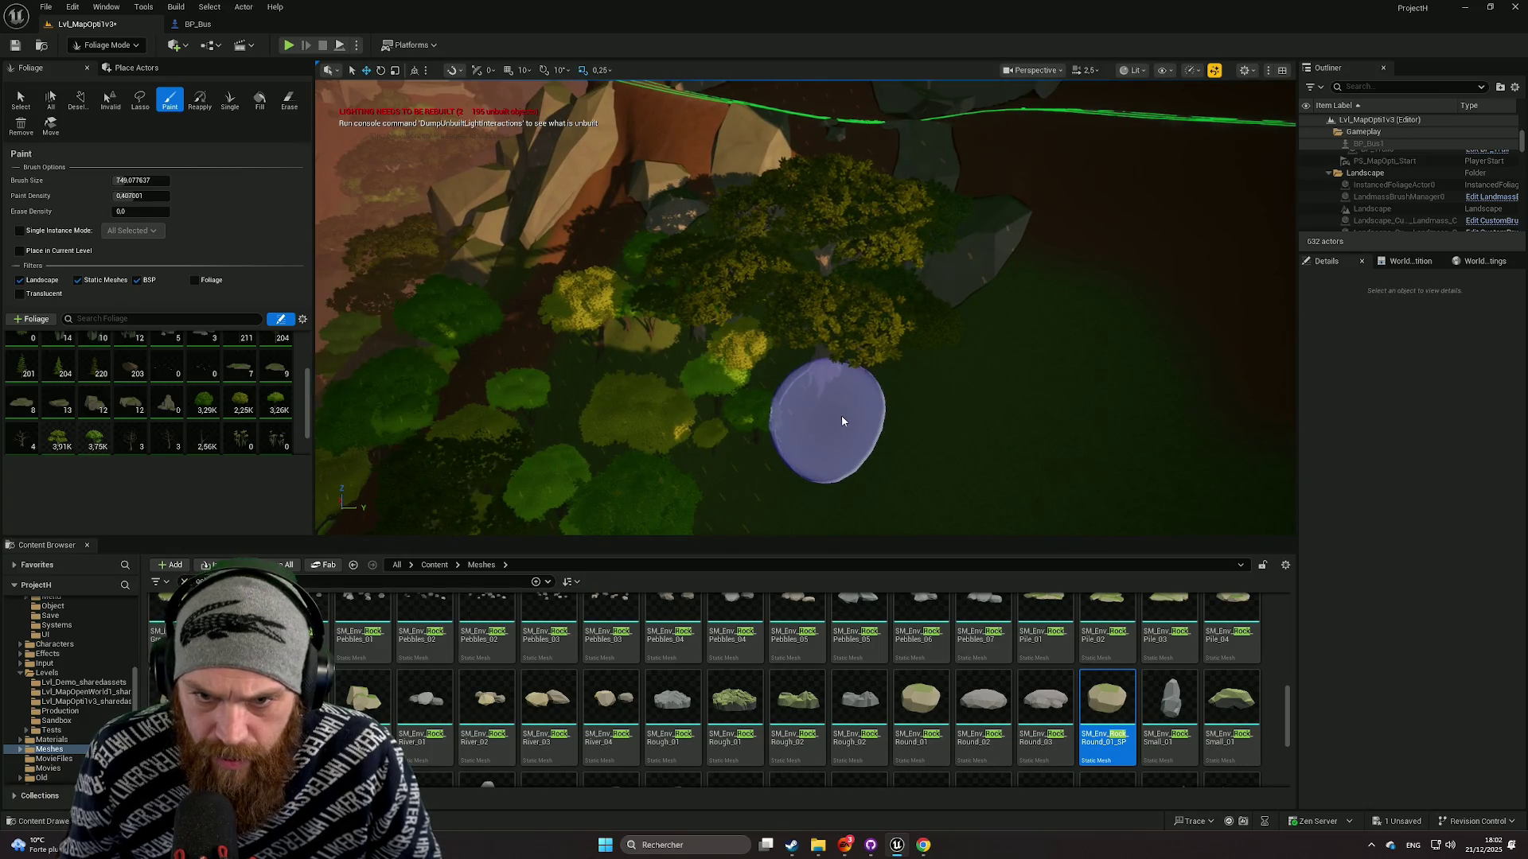
key(ctrl+z)
key(Down)
key(Down)
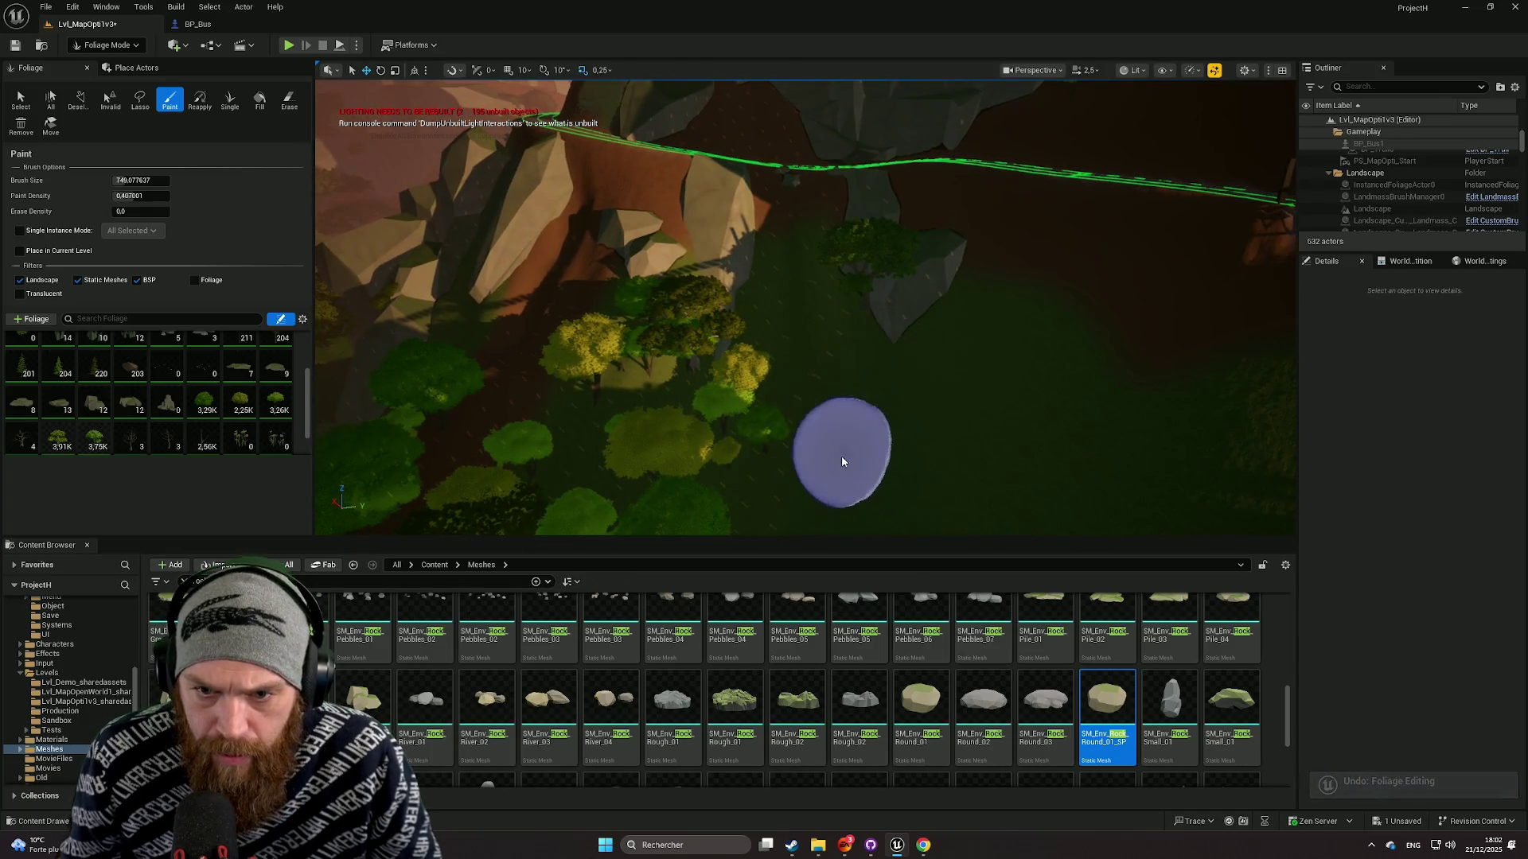
key(Down)
key(Down)
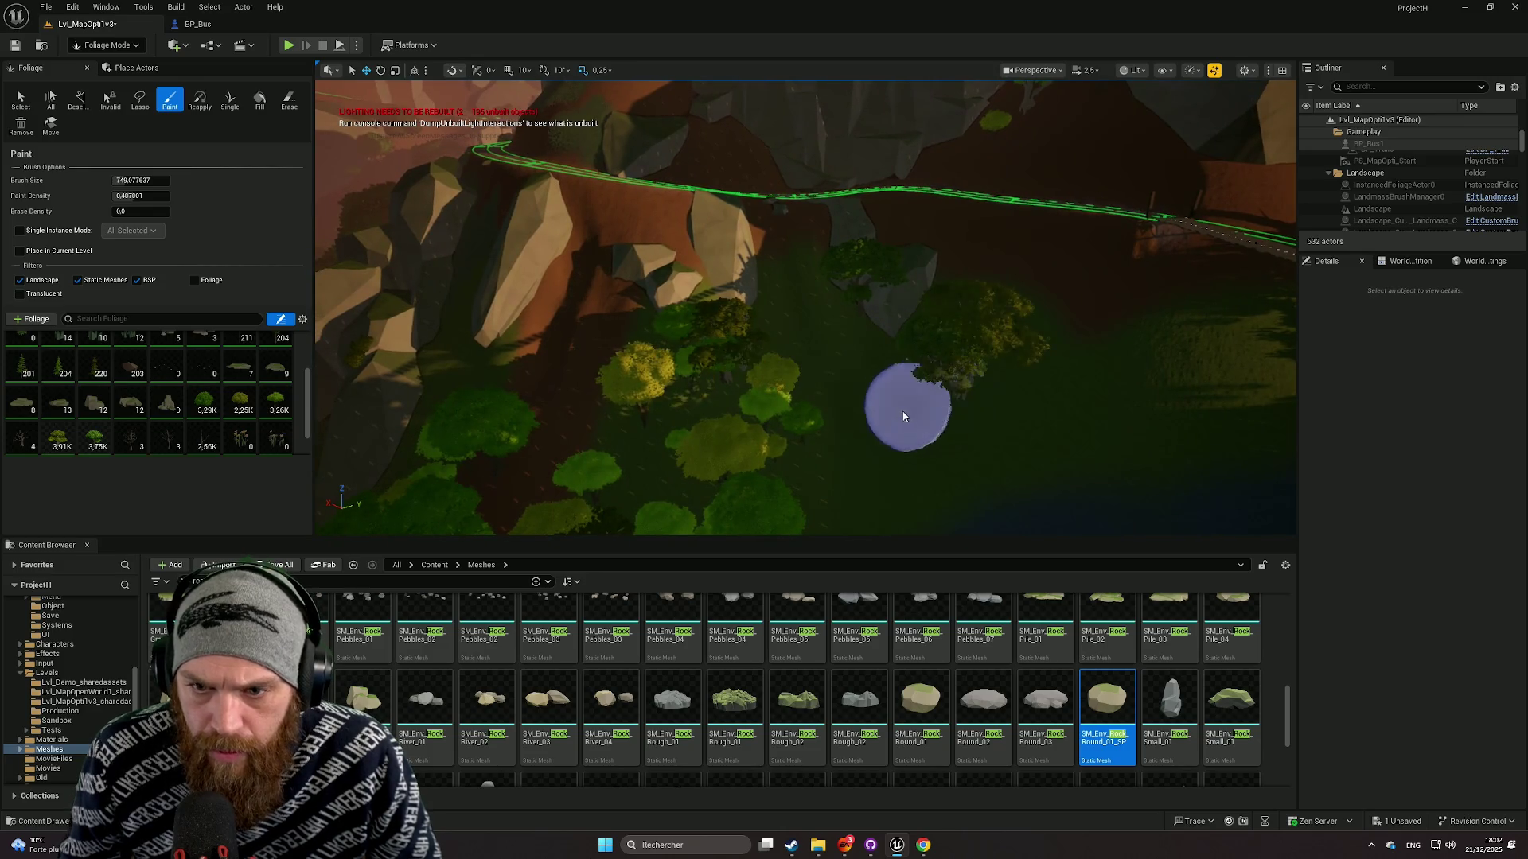
Look along the bridge and track and paint a single tree next to the others.
right_click(920, 460)
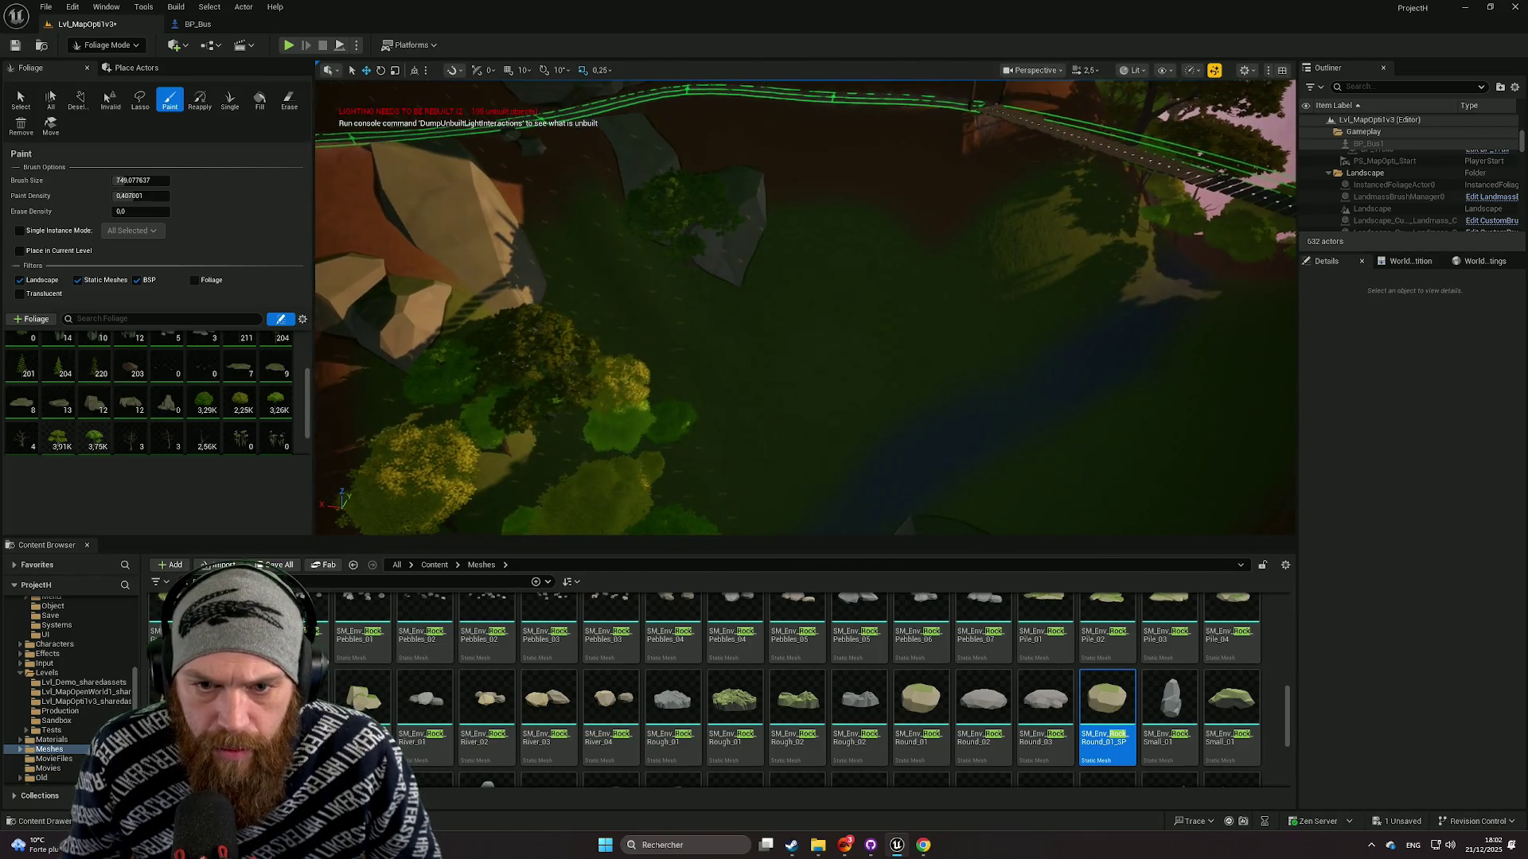
scroll(141, 424, down, 1)
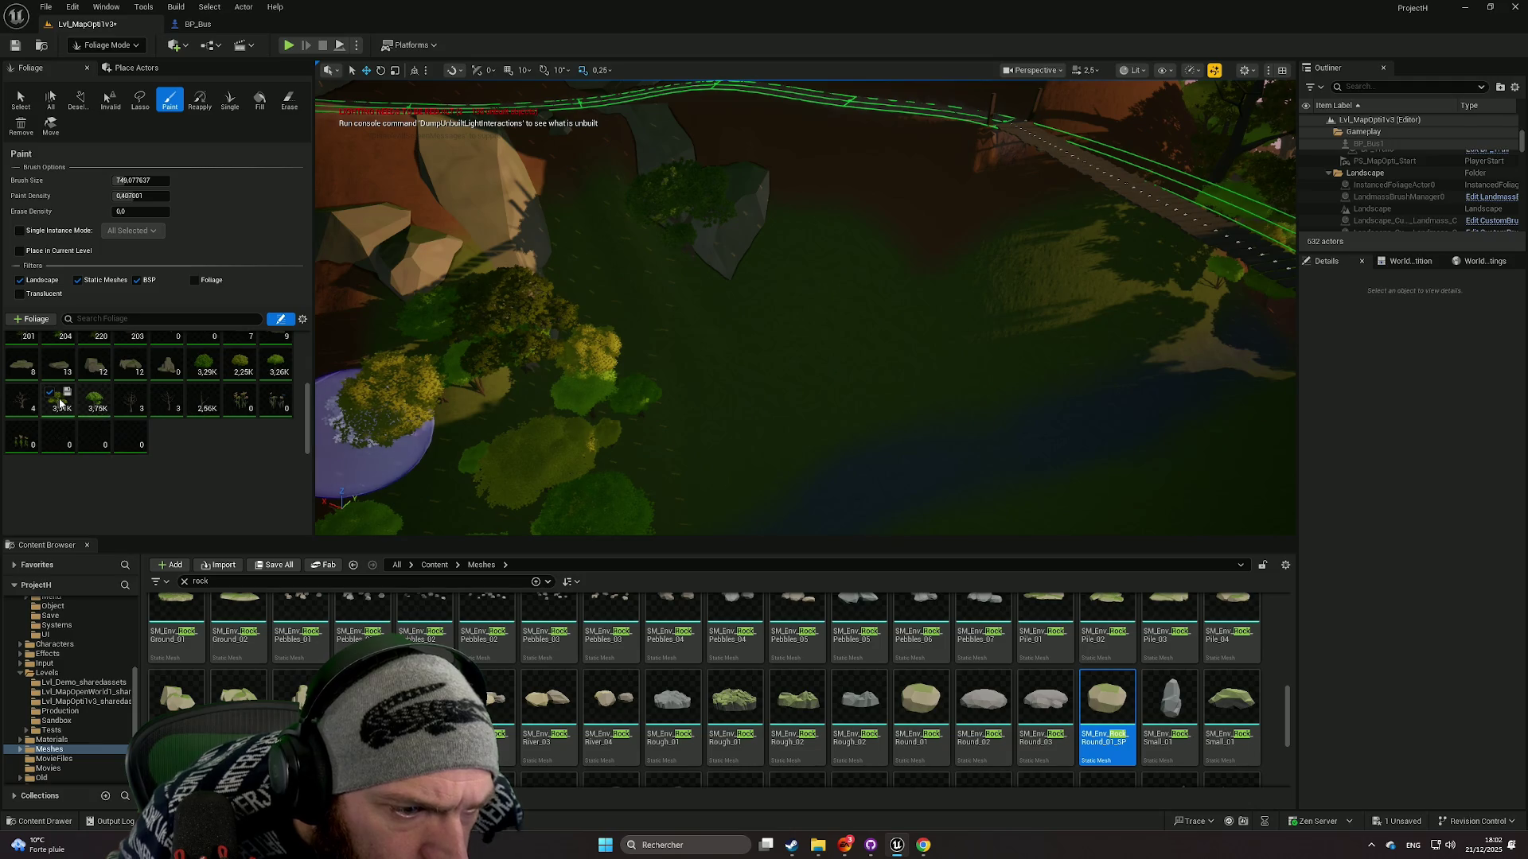
scroll(135, 424, up, 2)
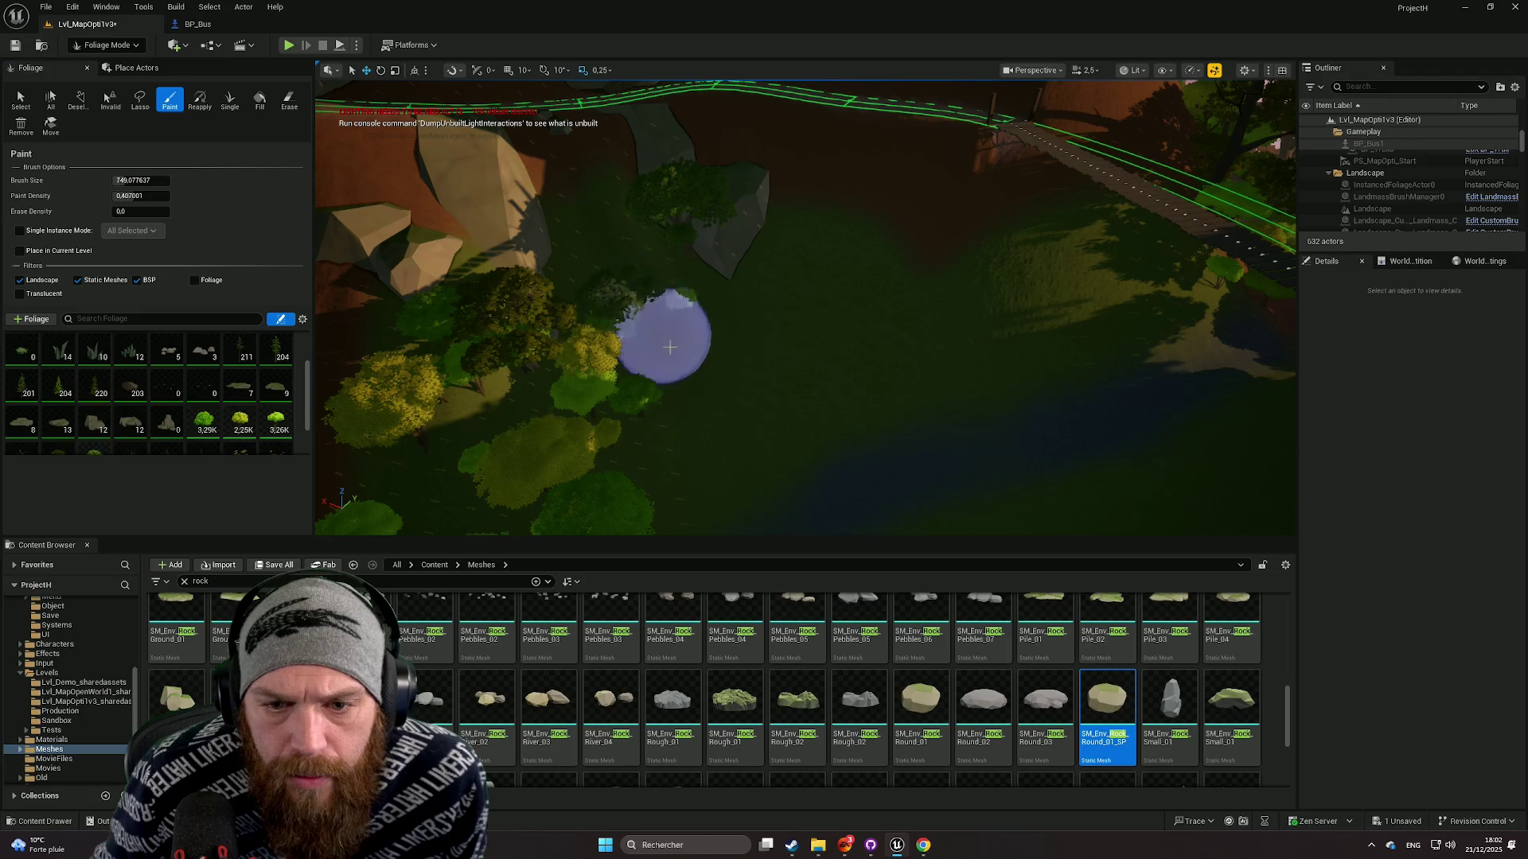
mouse_move(751, 426)
mouse_down()
mouse_move(785, 402)
mouse_move(612, 320)
mouse_up()
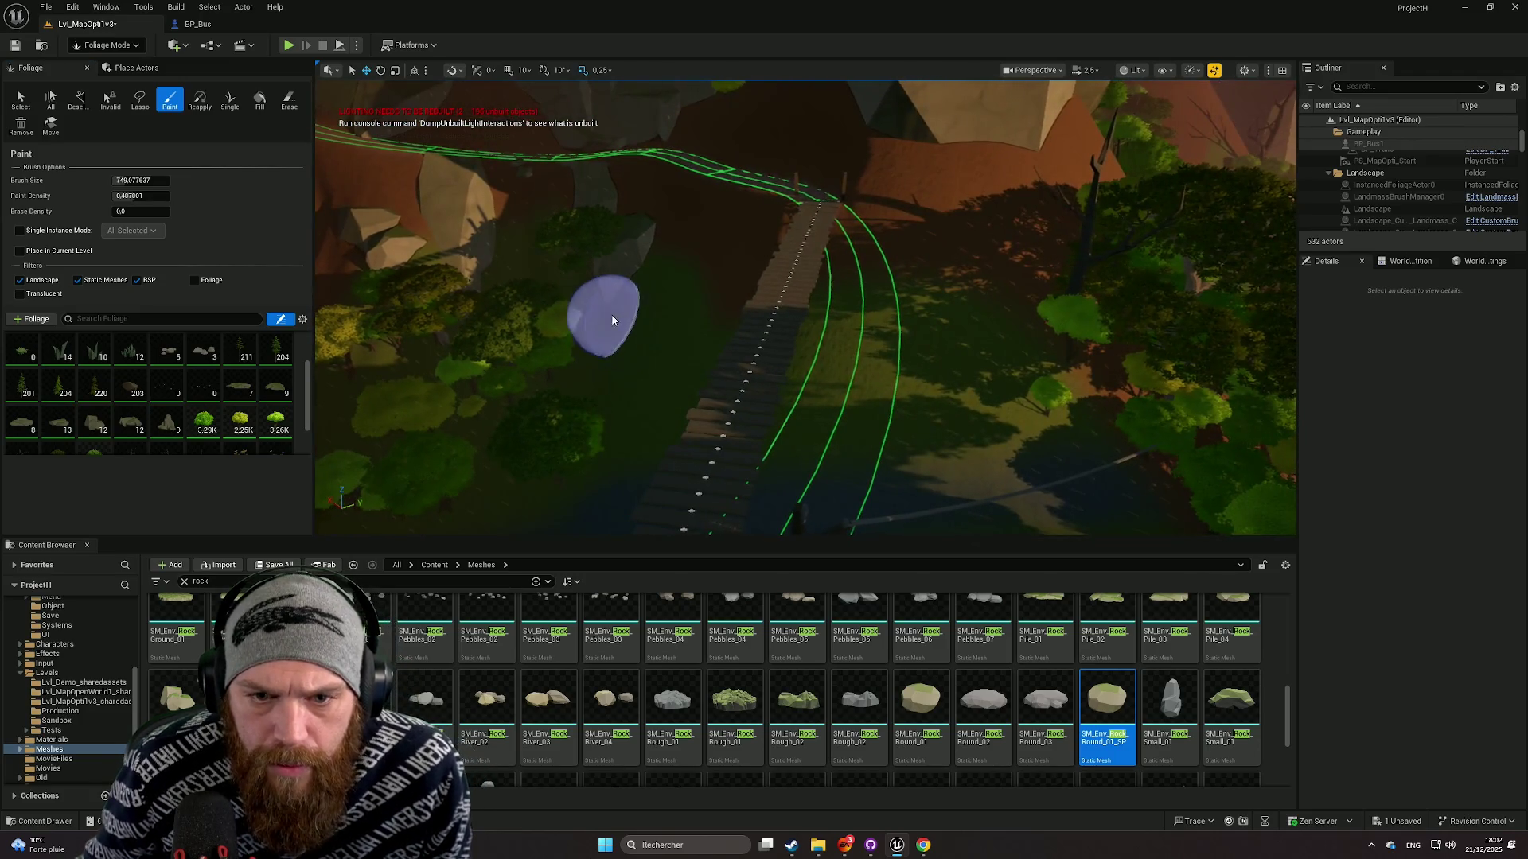
click(626, 326)
Paint another cluster of meadow trees near the wooden bridge.
drag(584, 430, 609, 406)
drag(805, 308, 867, 301)
scroll(820, 306, down, 1)
drag(629, 437, 636, 452)
mouse_move(620, 382)
mouse_down()
mouse_move(602, 399)
mouse_move(828, 436)
mouse_up()
mouse_move(923, 400)
mouse_down()
mouse_move(895, 362)
mouse_move(795, 368)
mouse_move(884, 376)
mouse_move(843, 398)
mouse_move(748, 370)
mouse_move(732, 434)
mouse_move(724, 374)
mouse_up()
key(w)
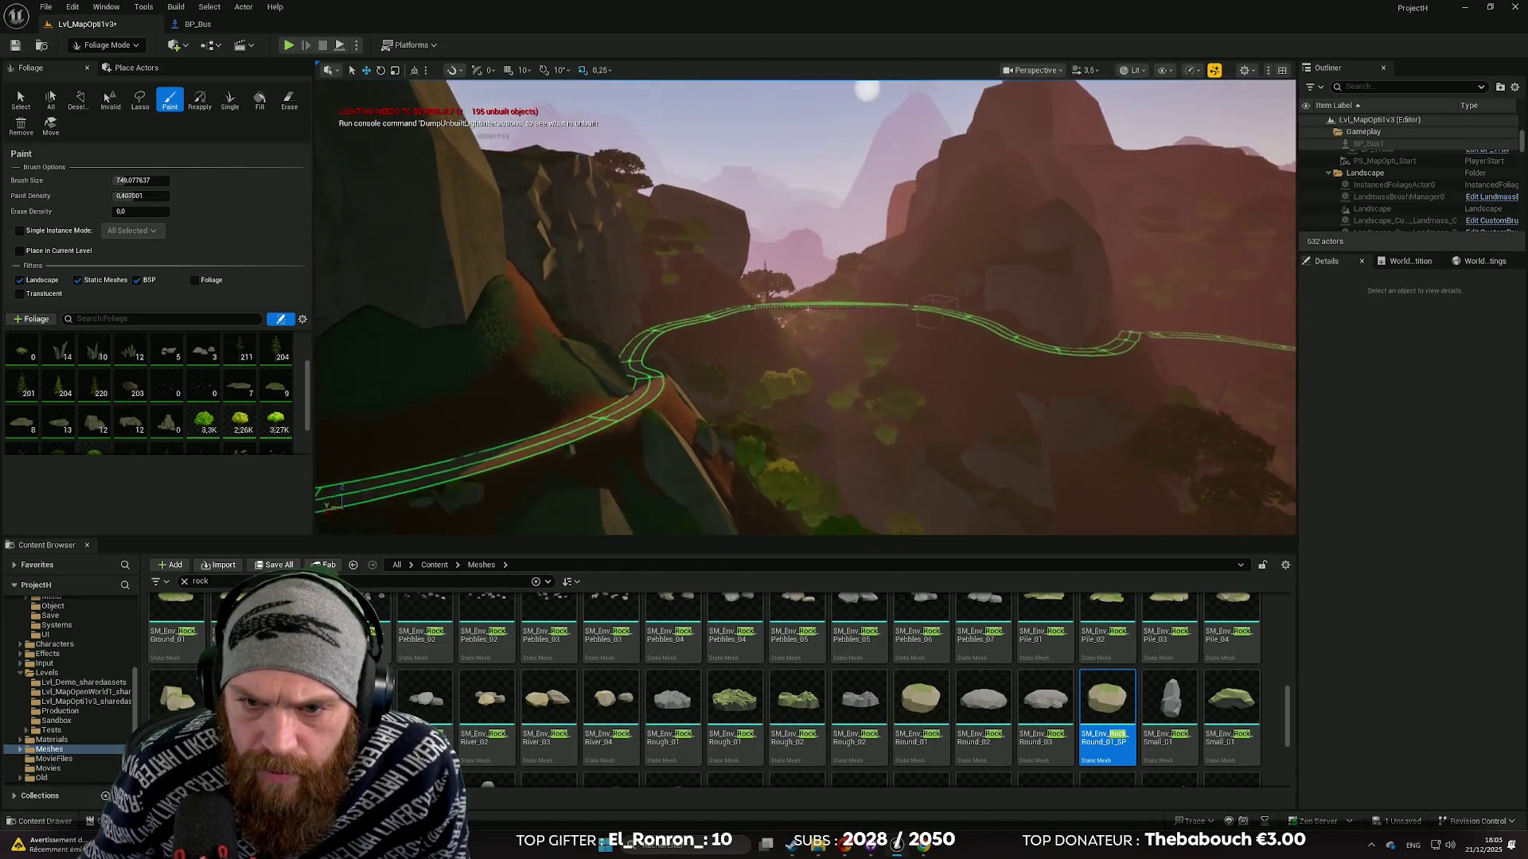
key(s)
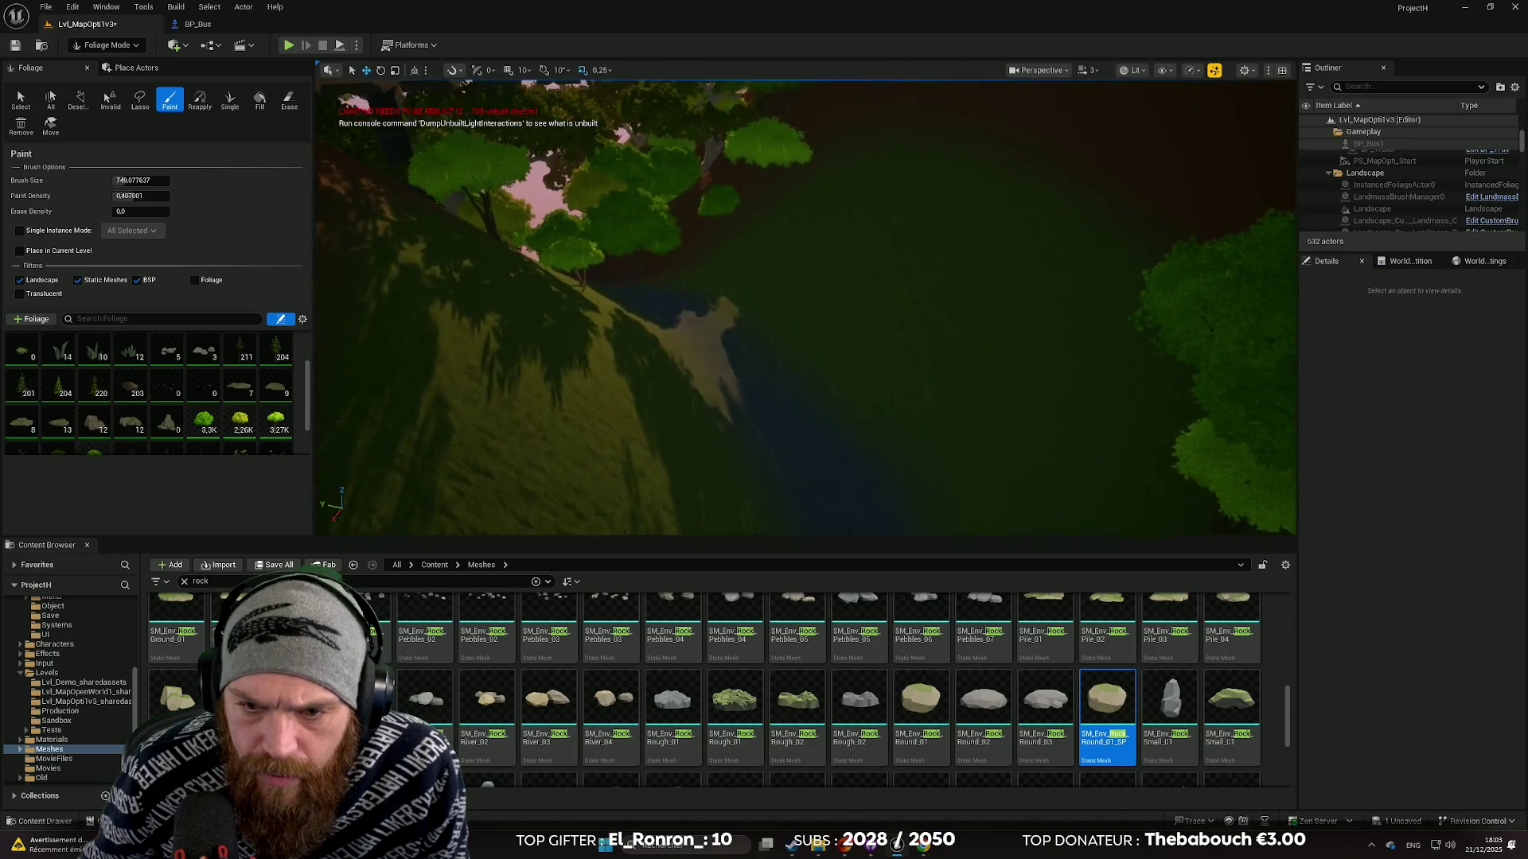
key(a)
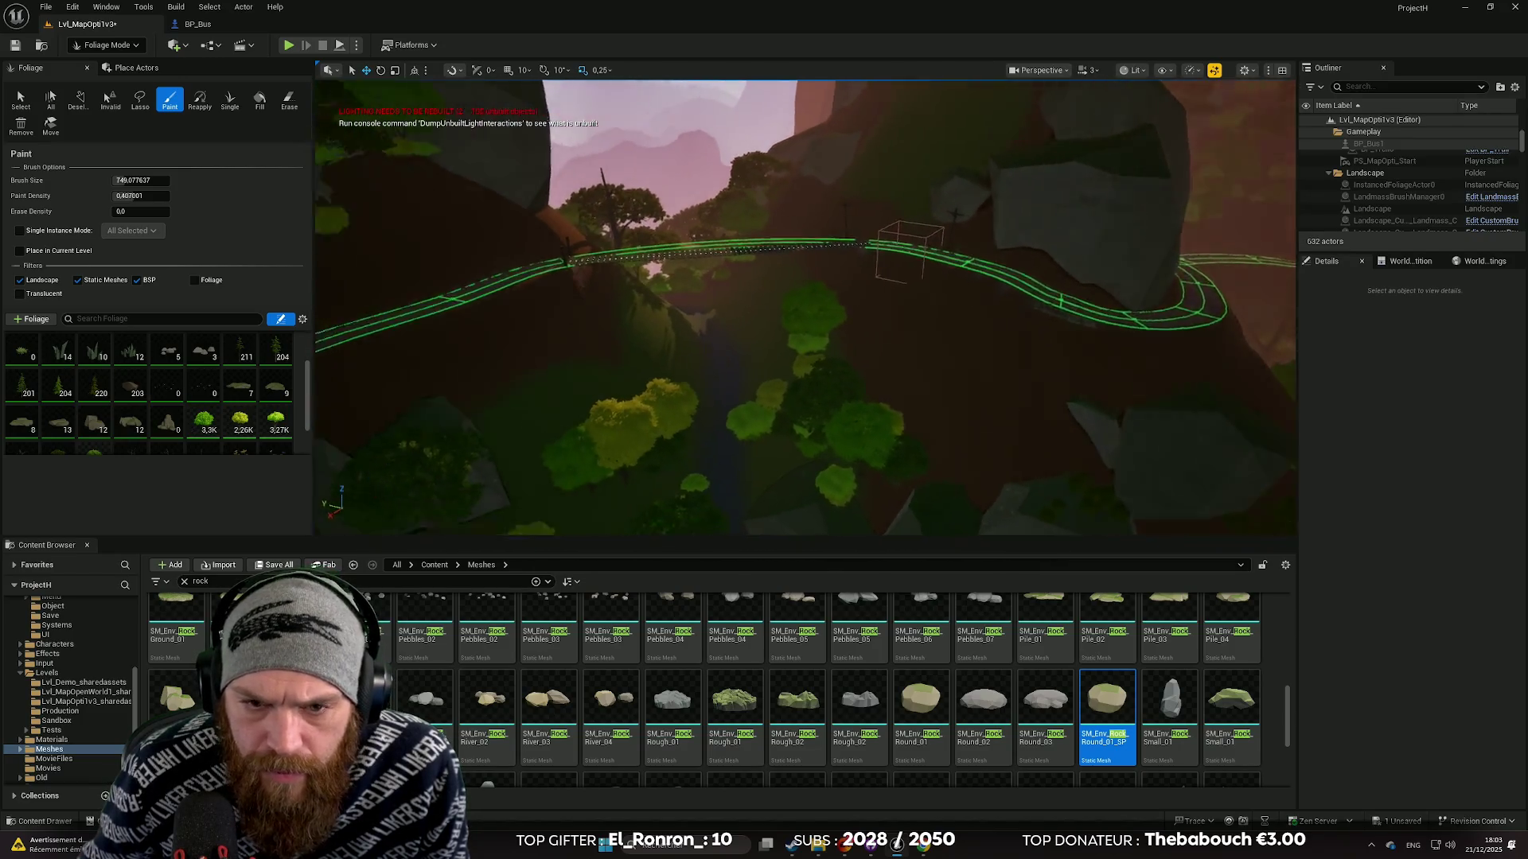
key(w)
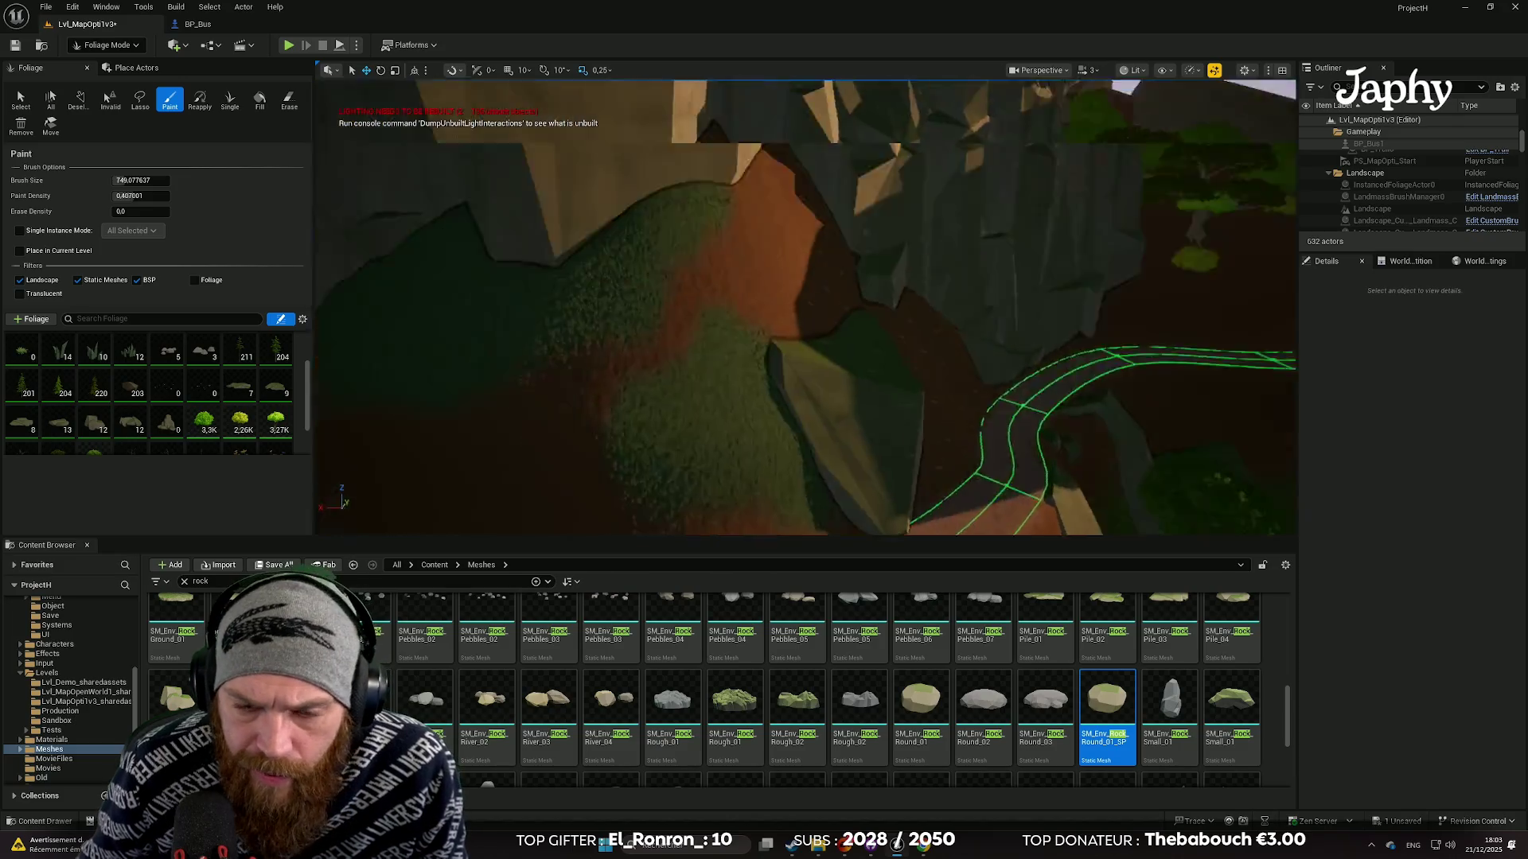
key(s)
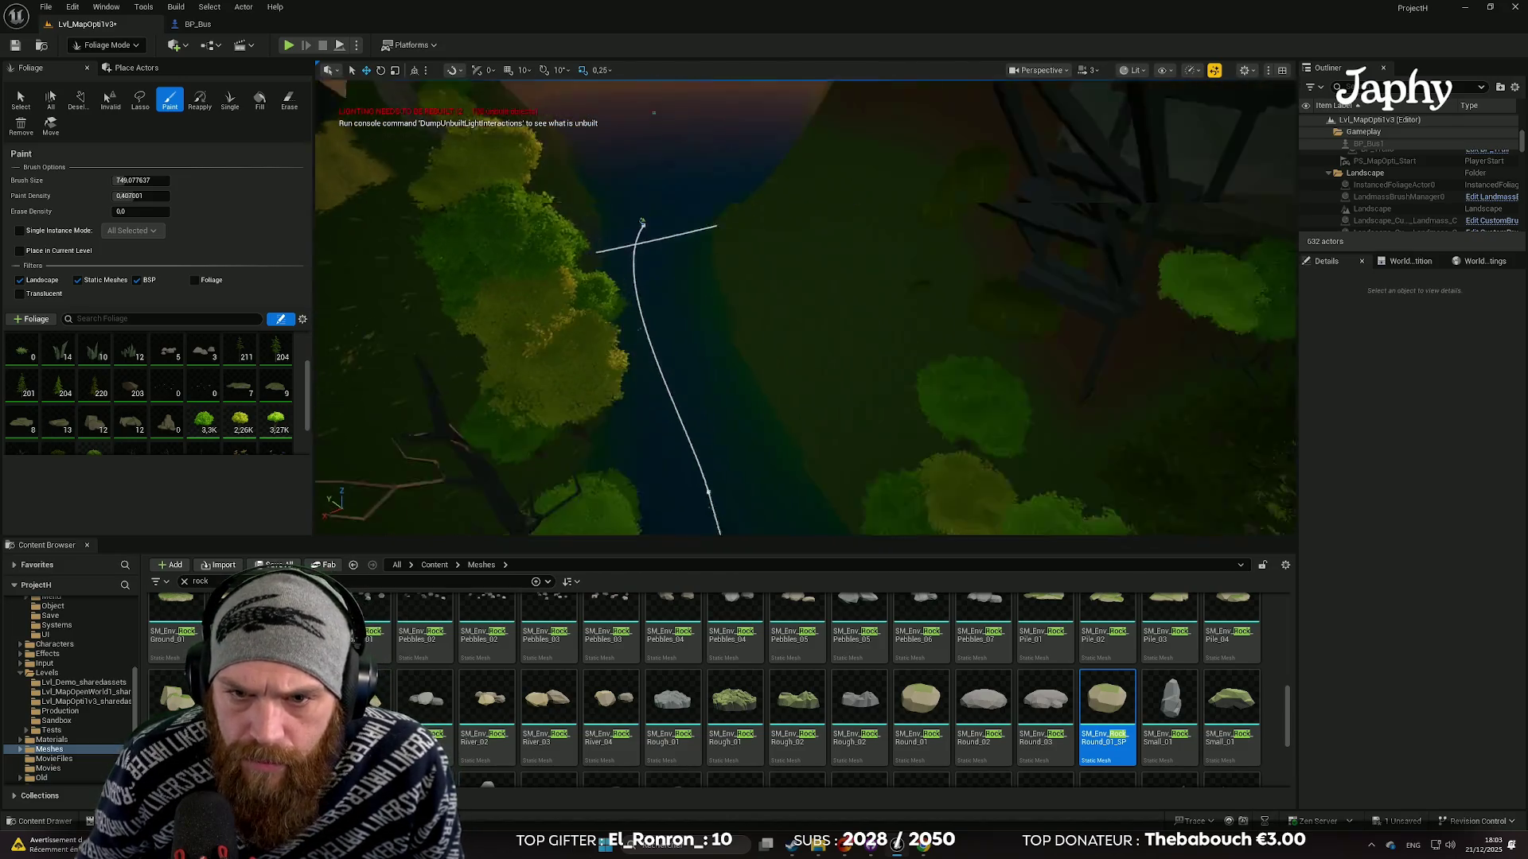
key(w)
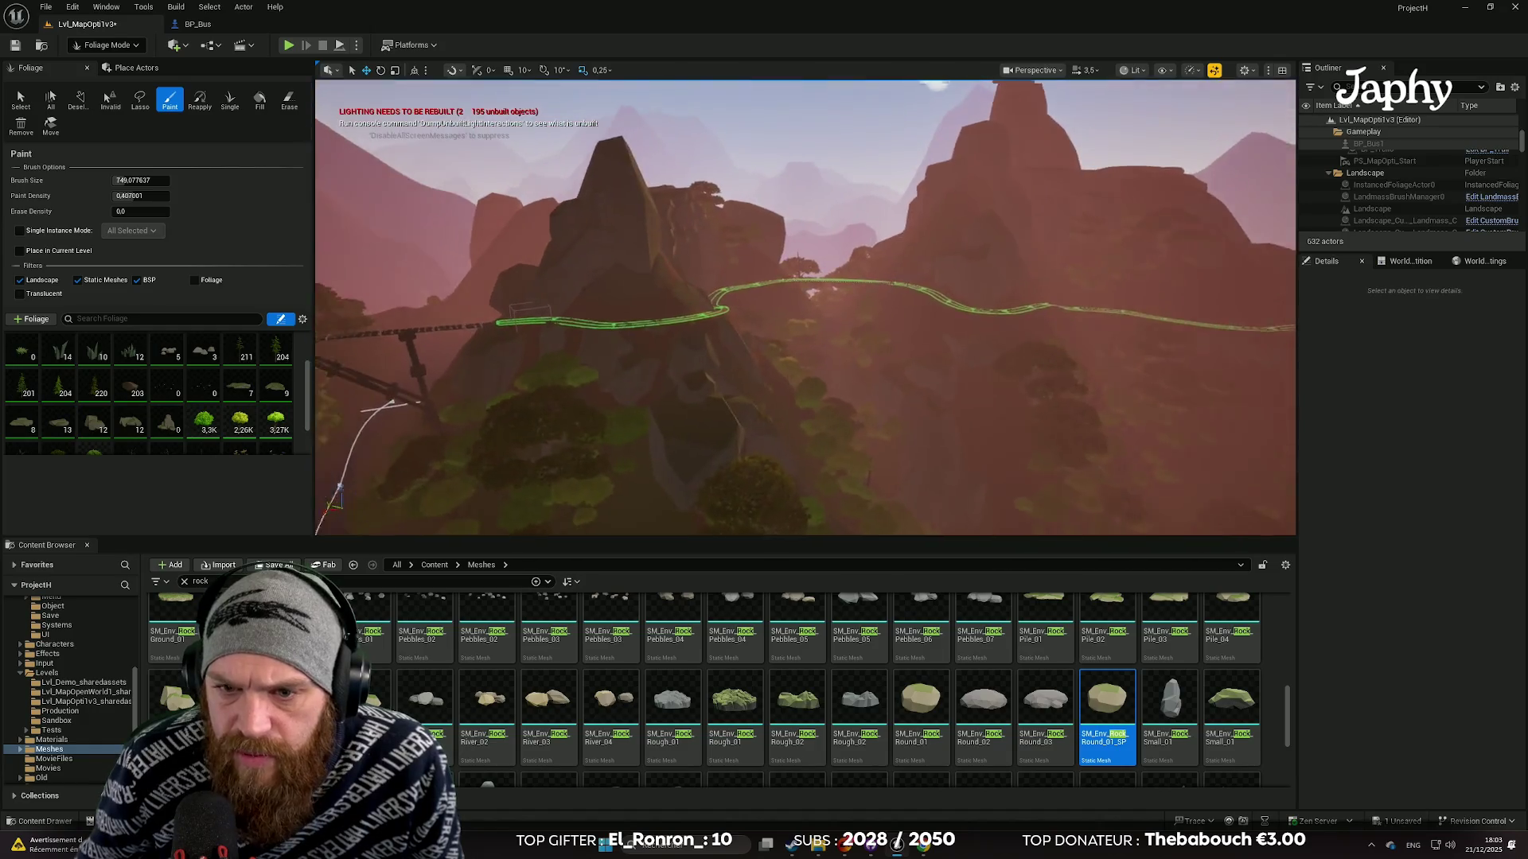
key(w)
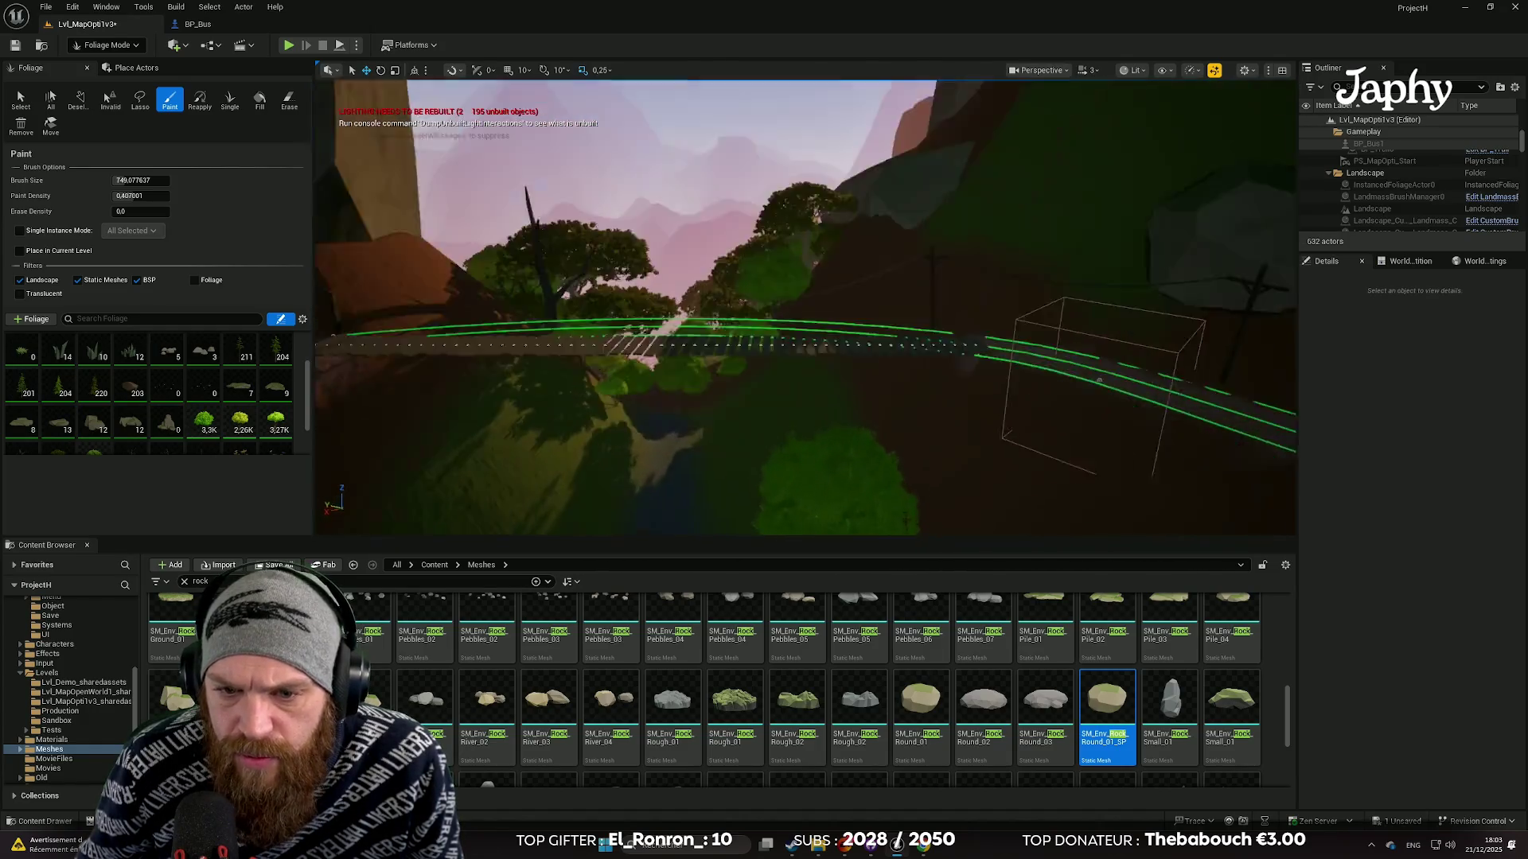
key(s)
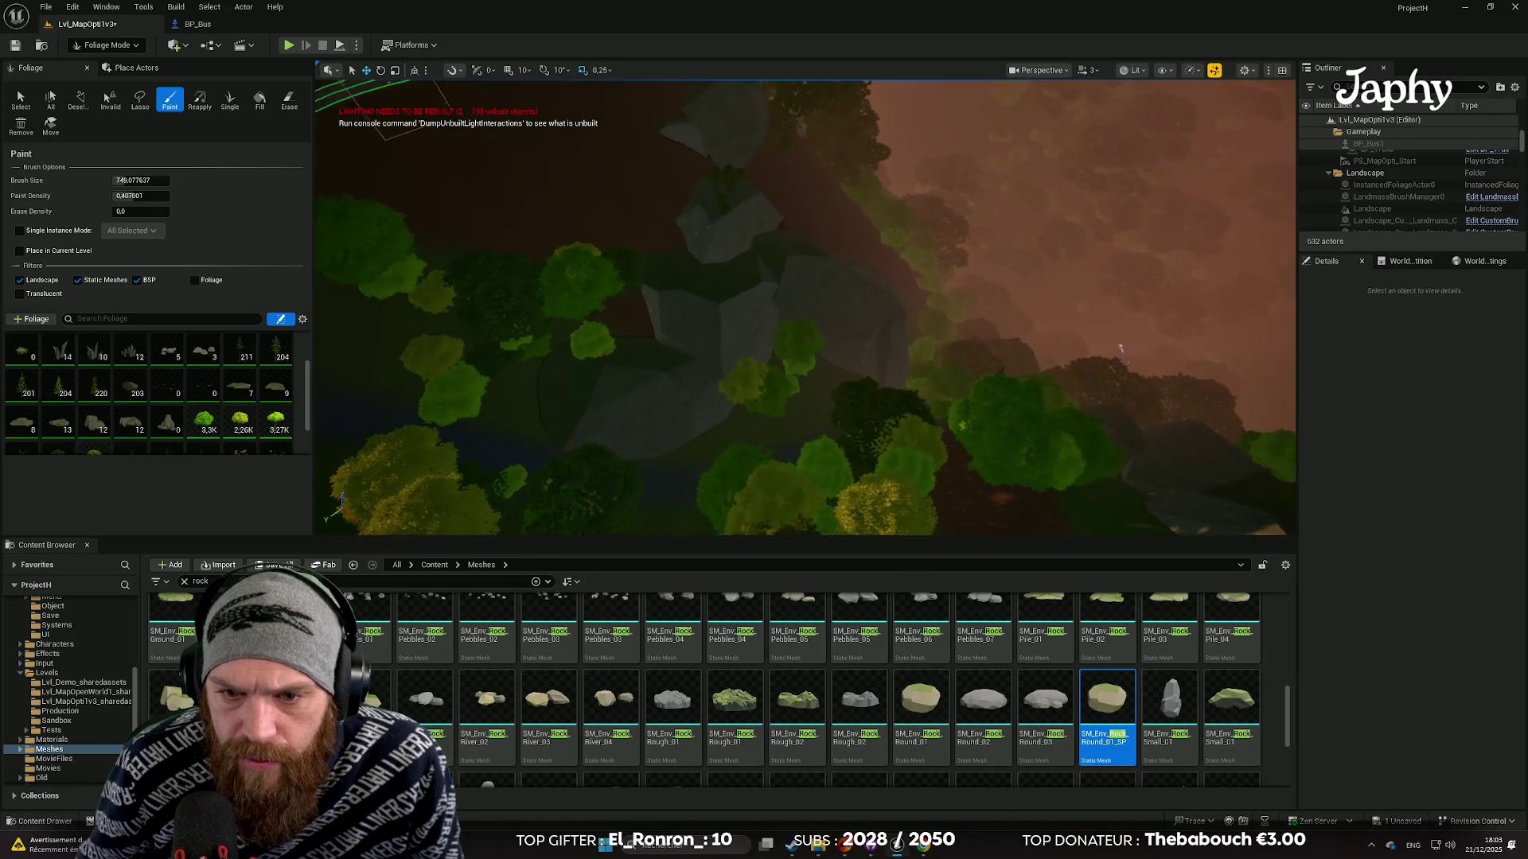
key(w)
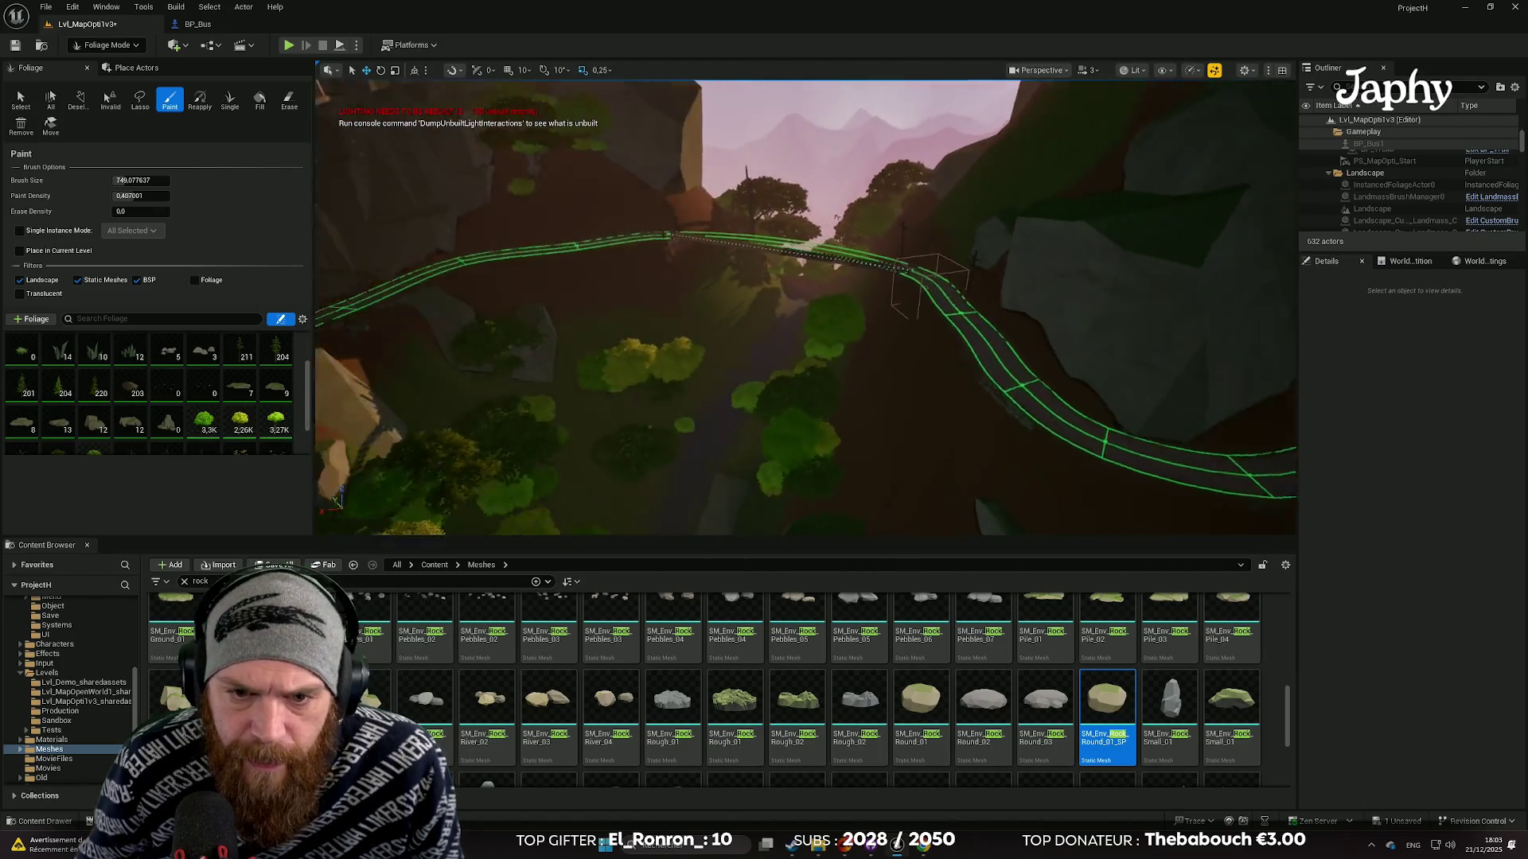
key(s)
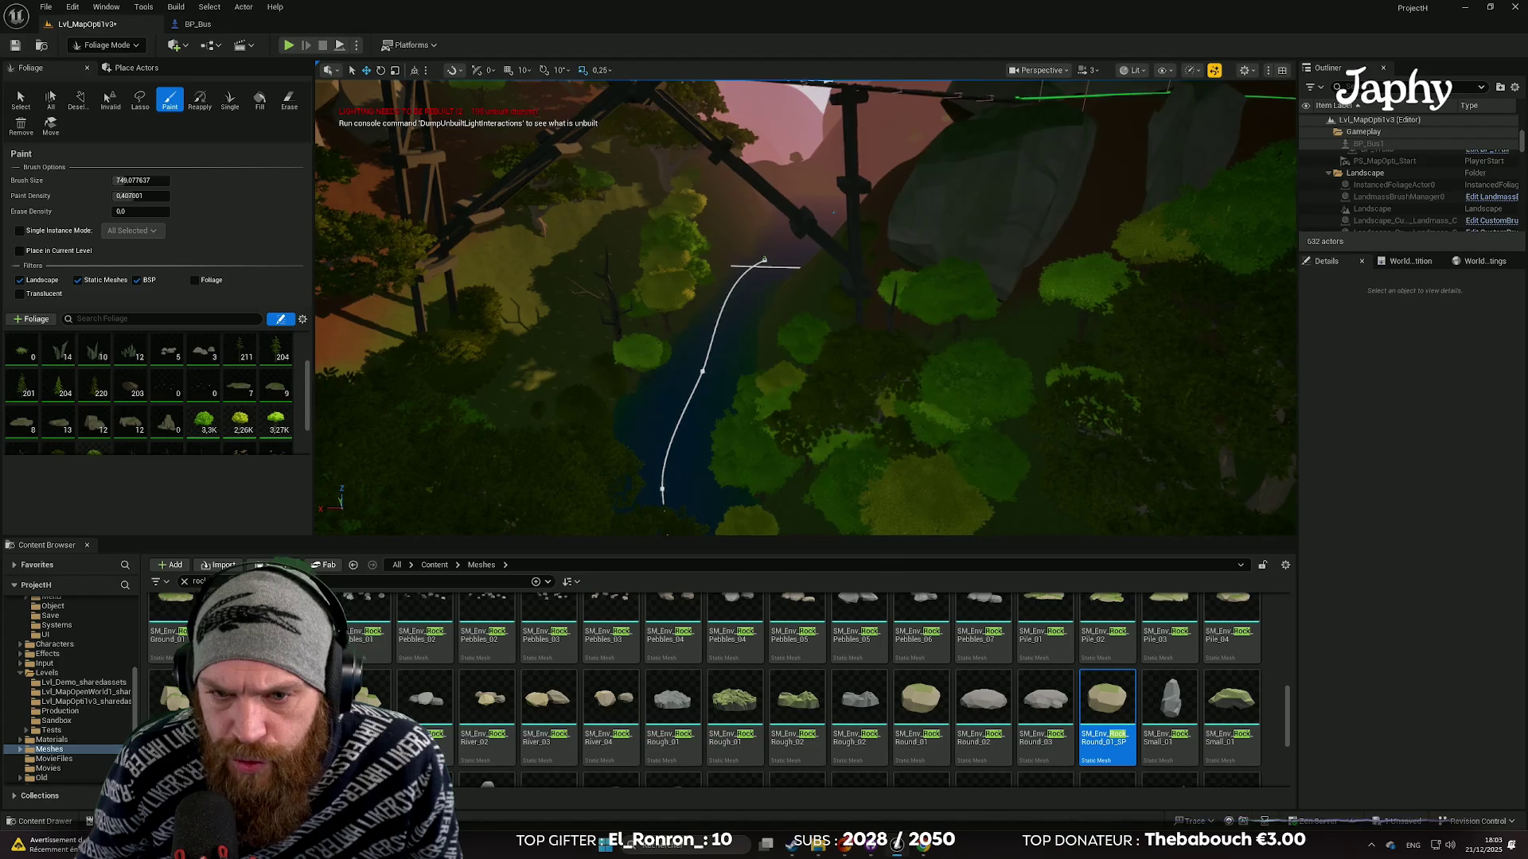
key(w)
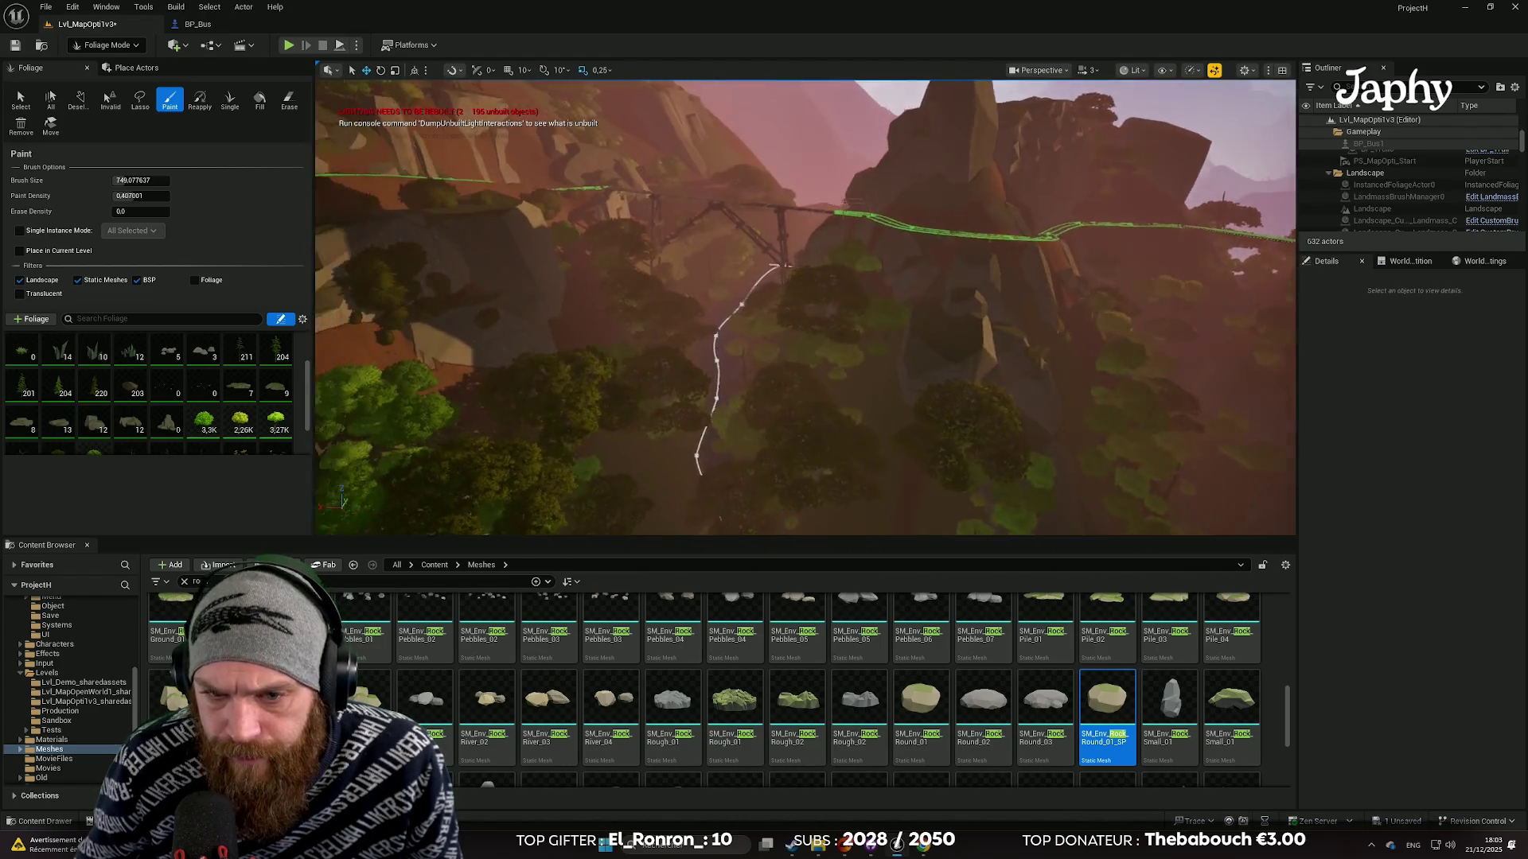
key(e)
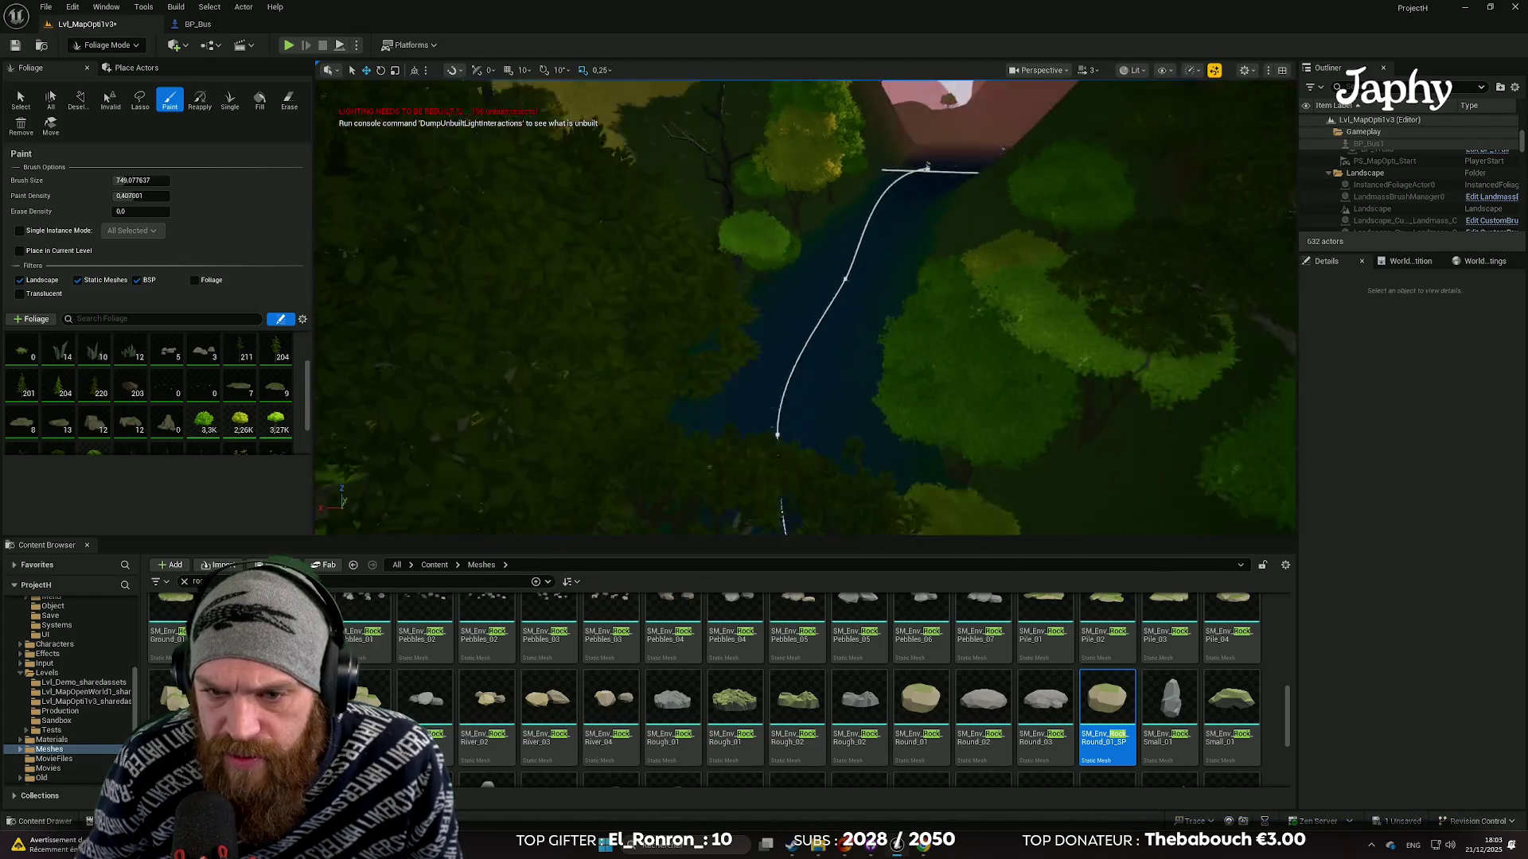
key(q)
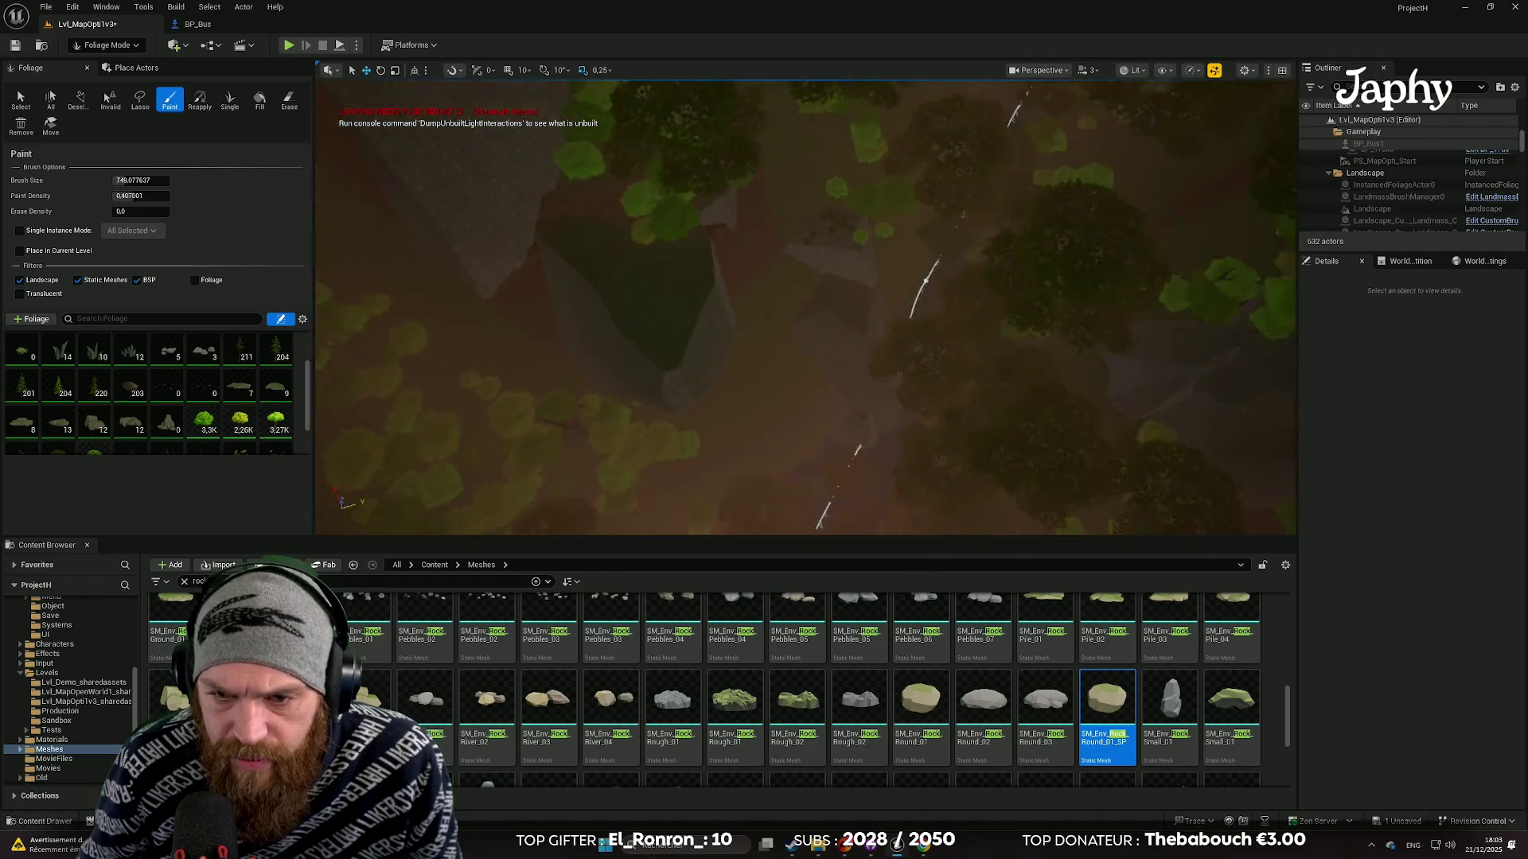
key(w)
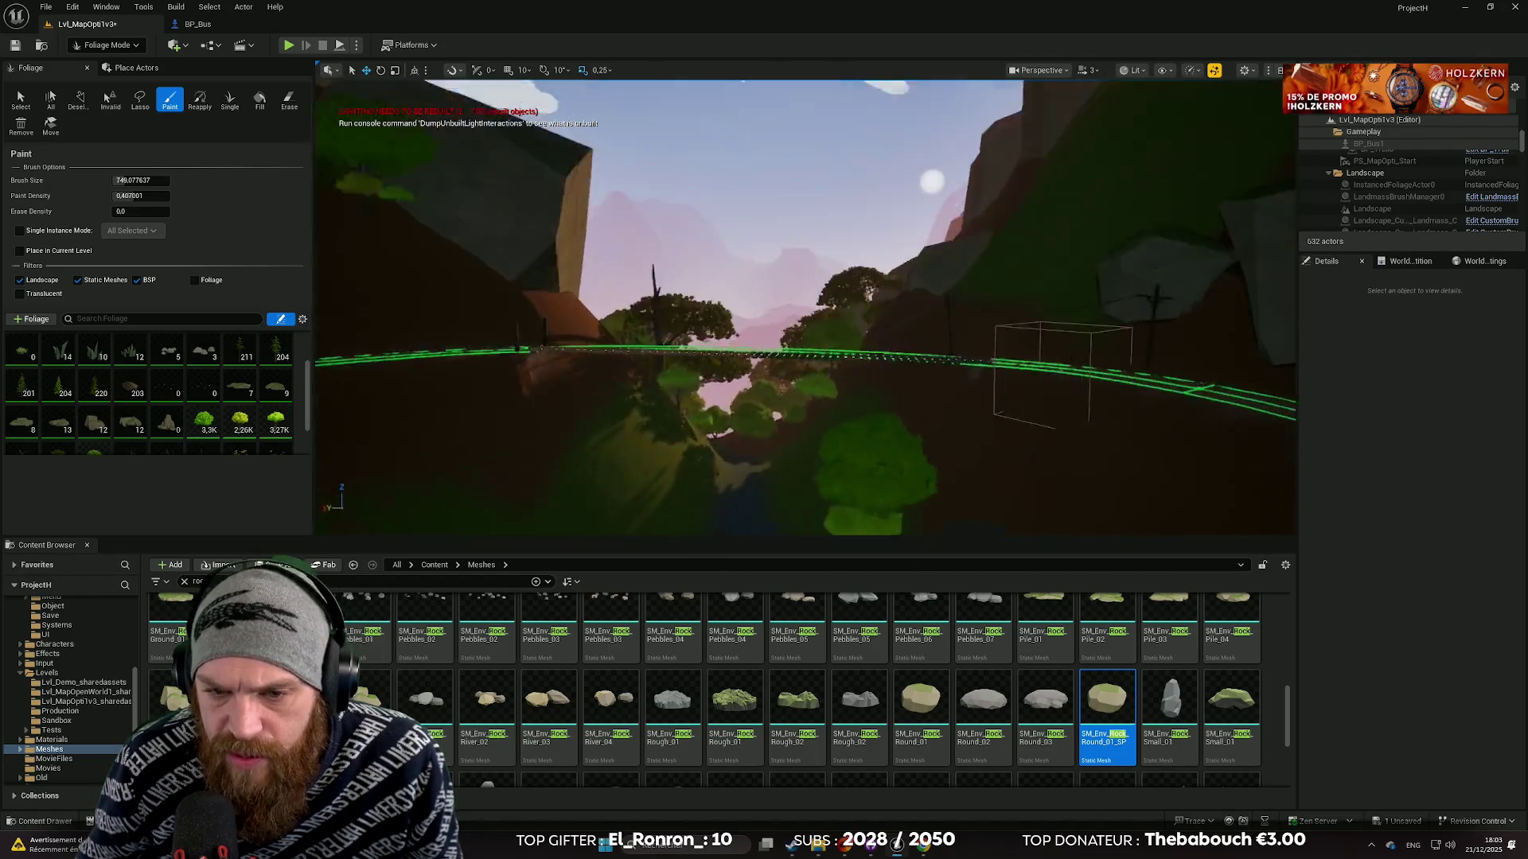
key(s)
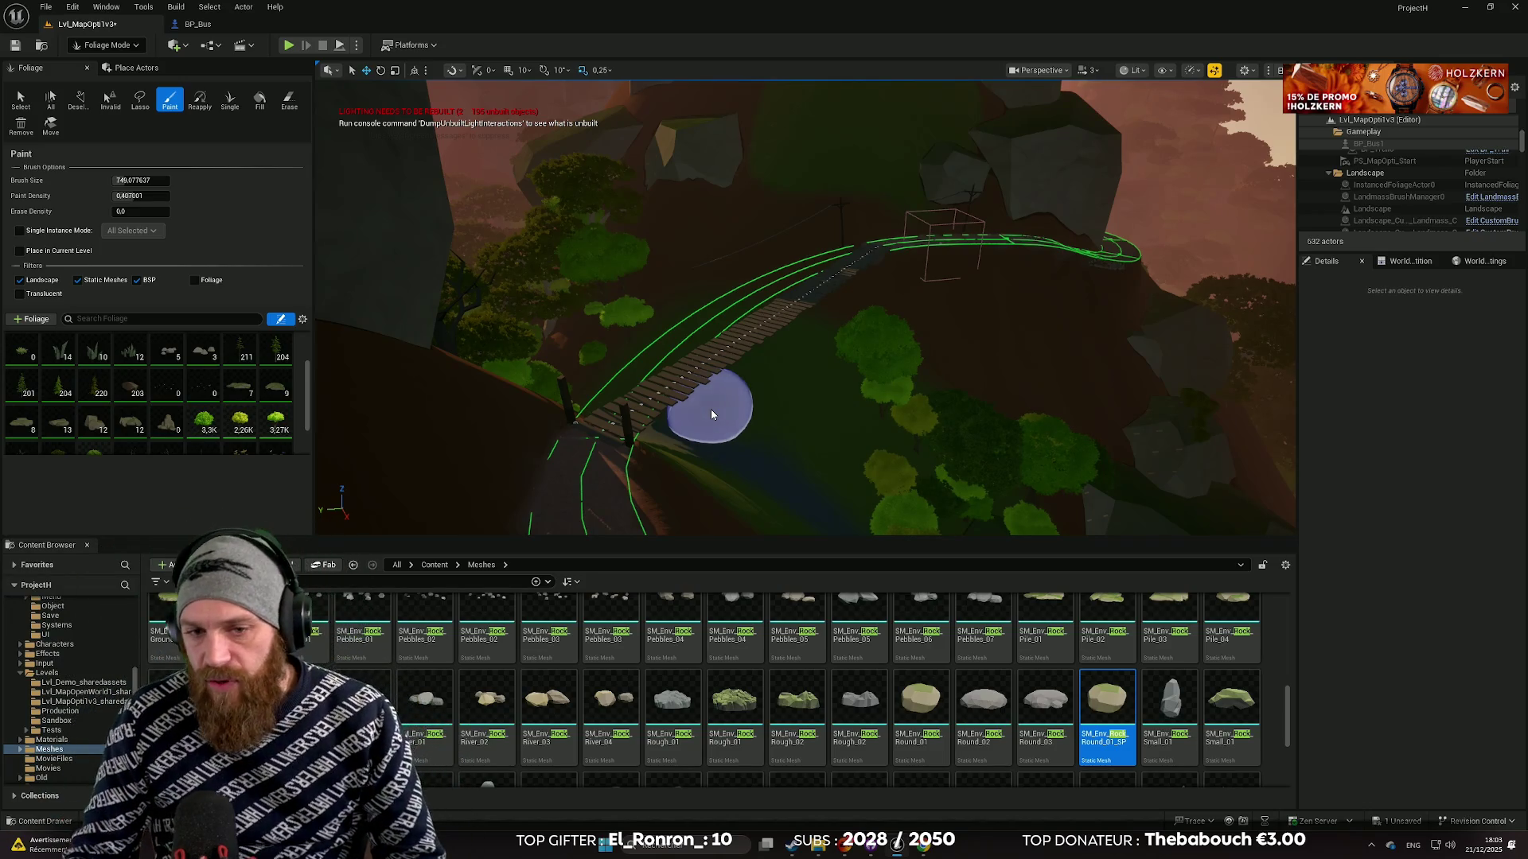
key(w)
key(q)
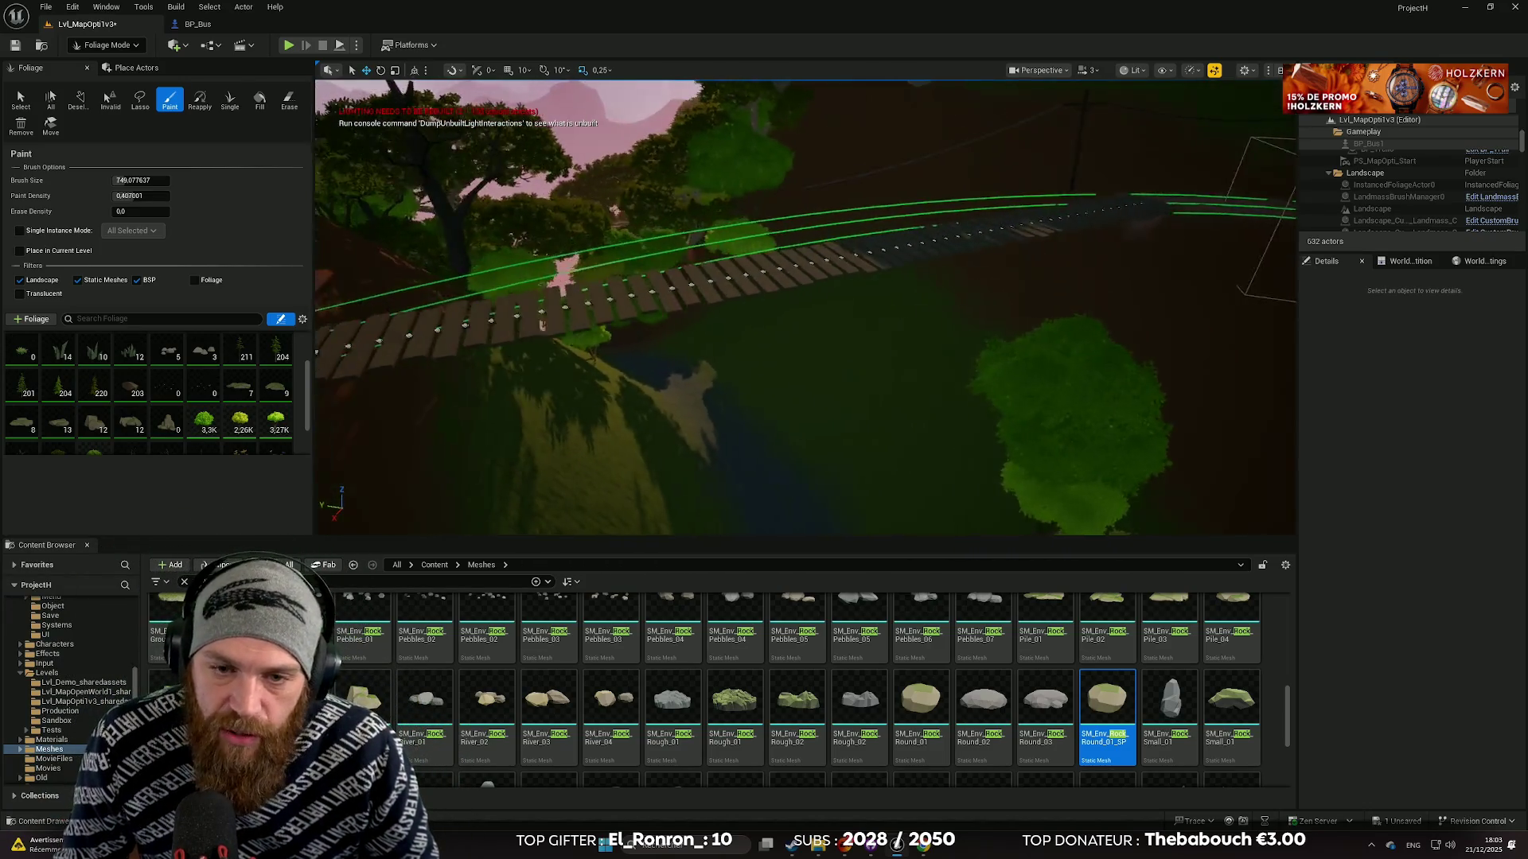
key(q)
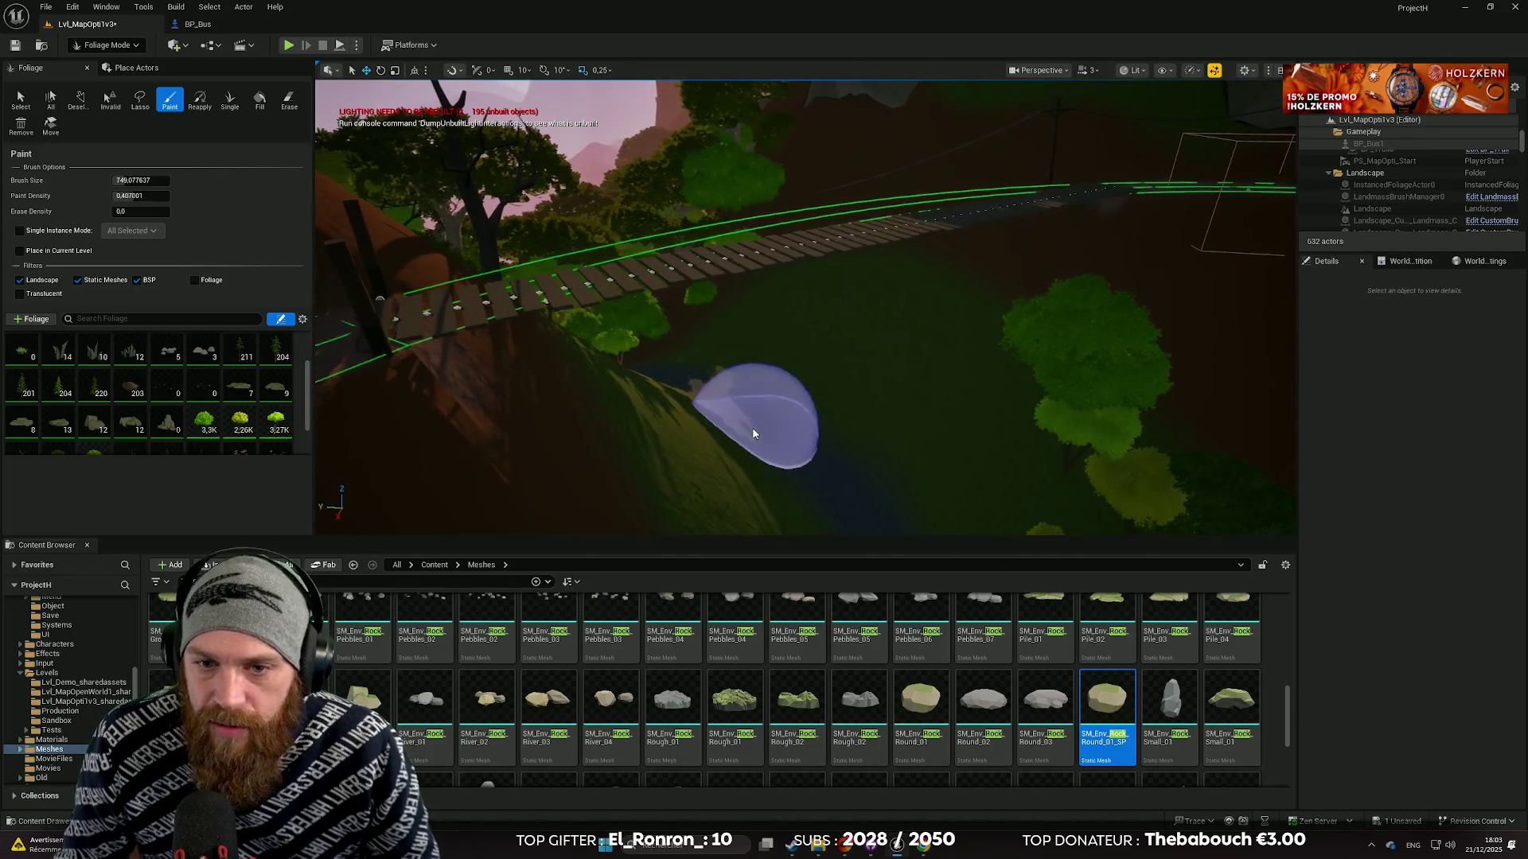
key(e)
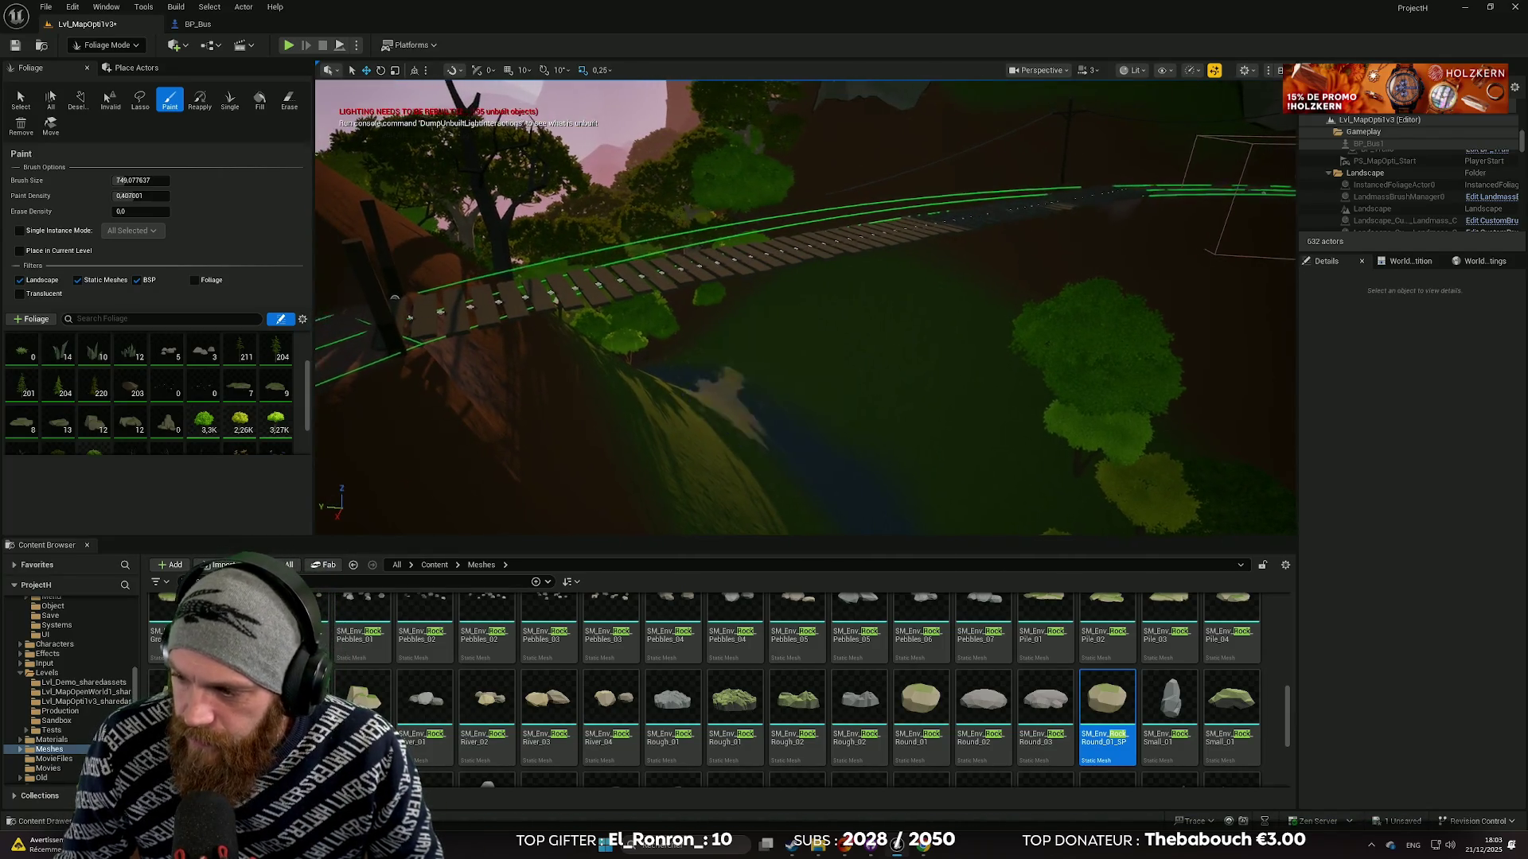
key(e)
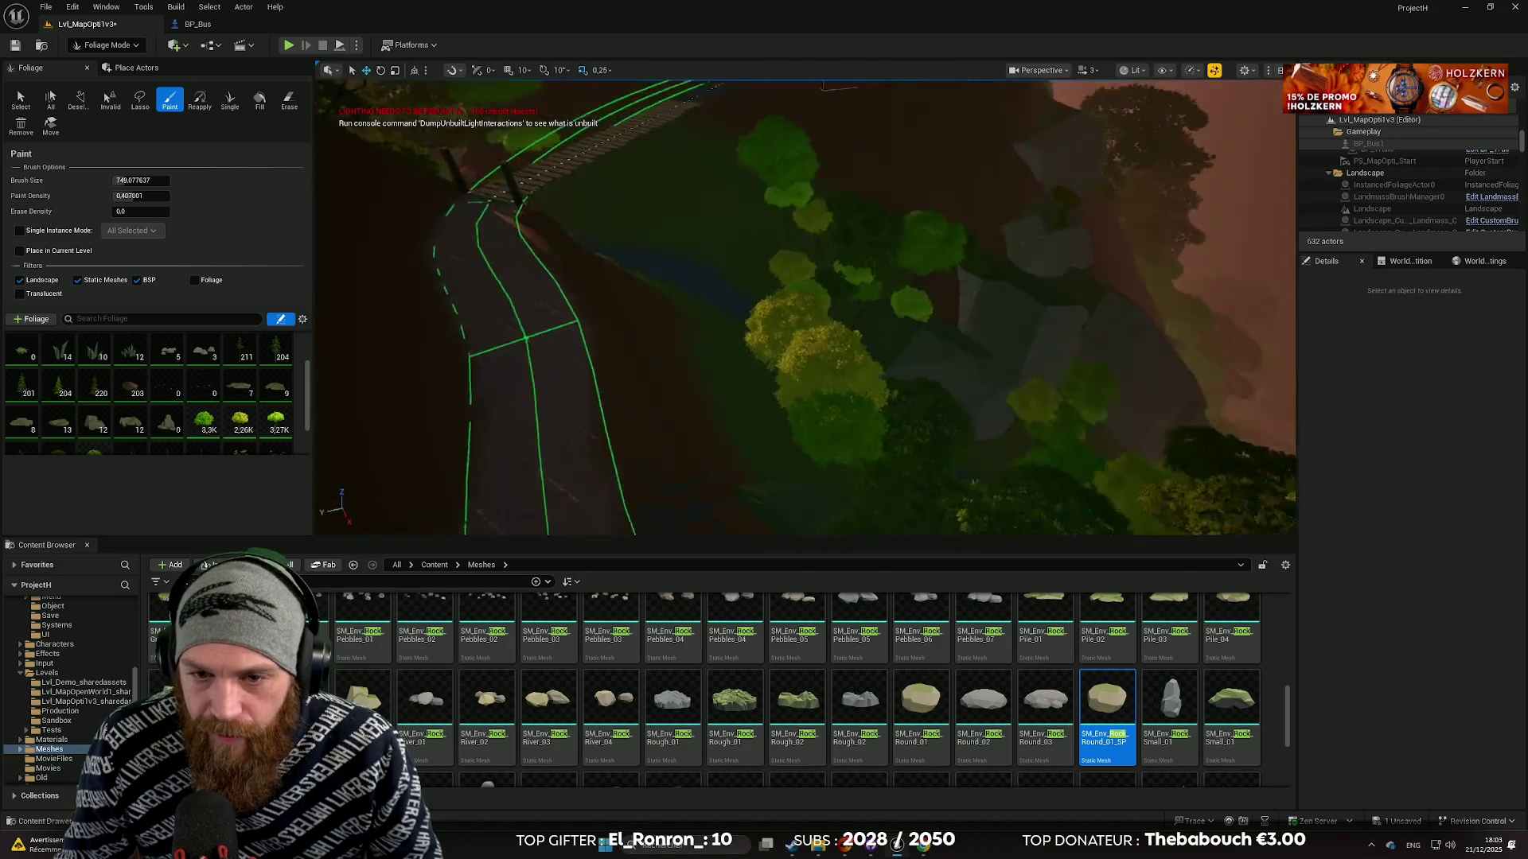
key(q)
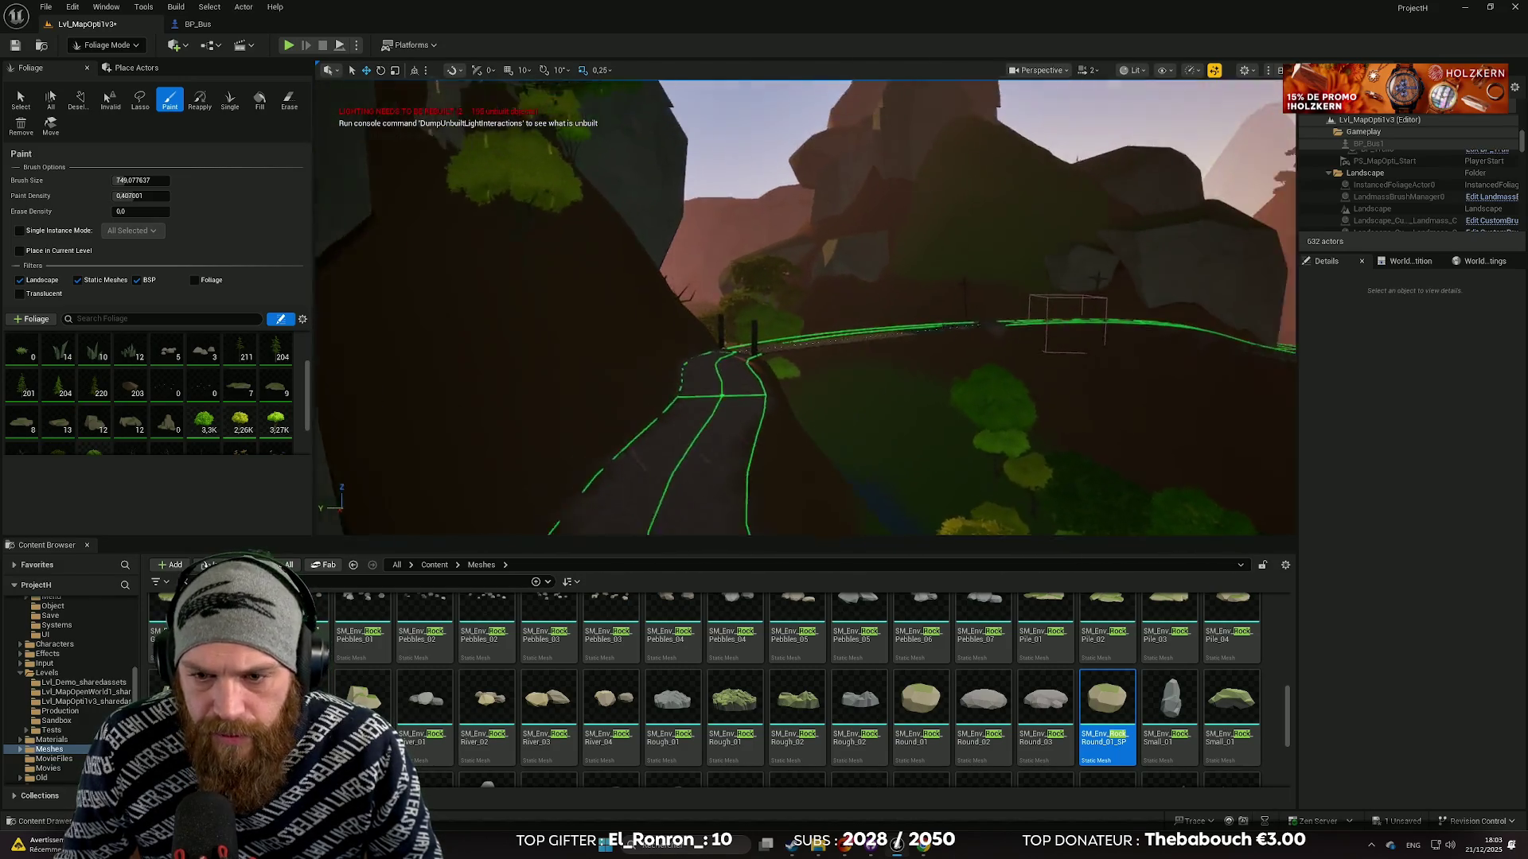
key(a)
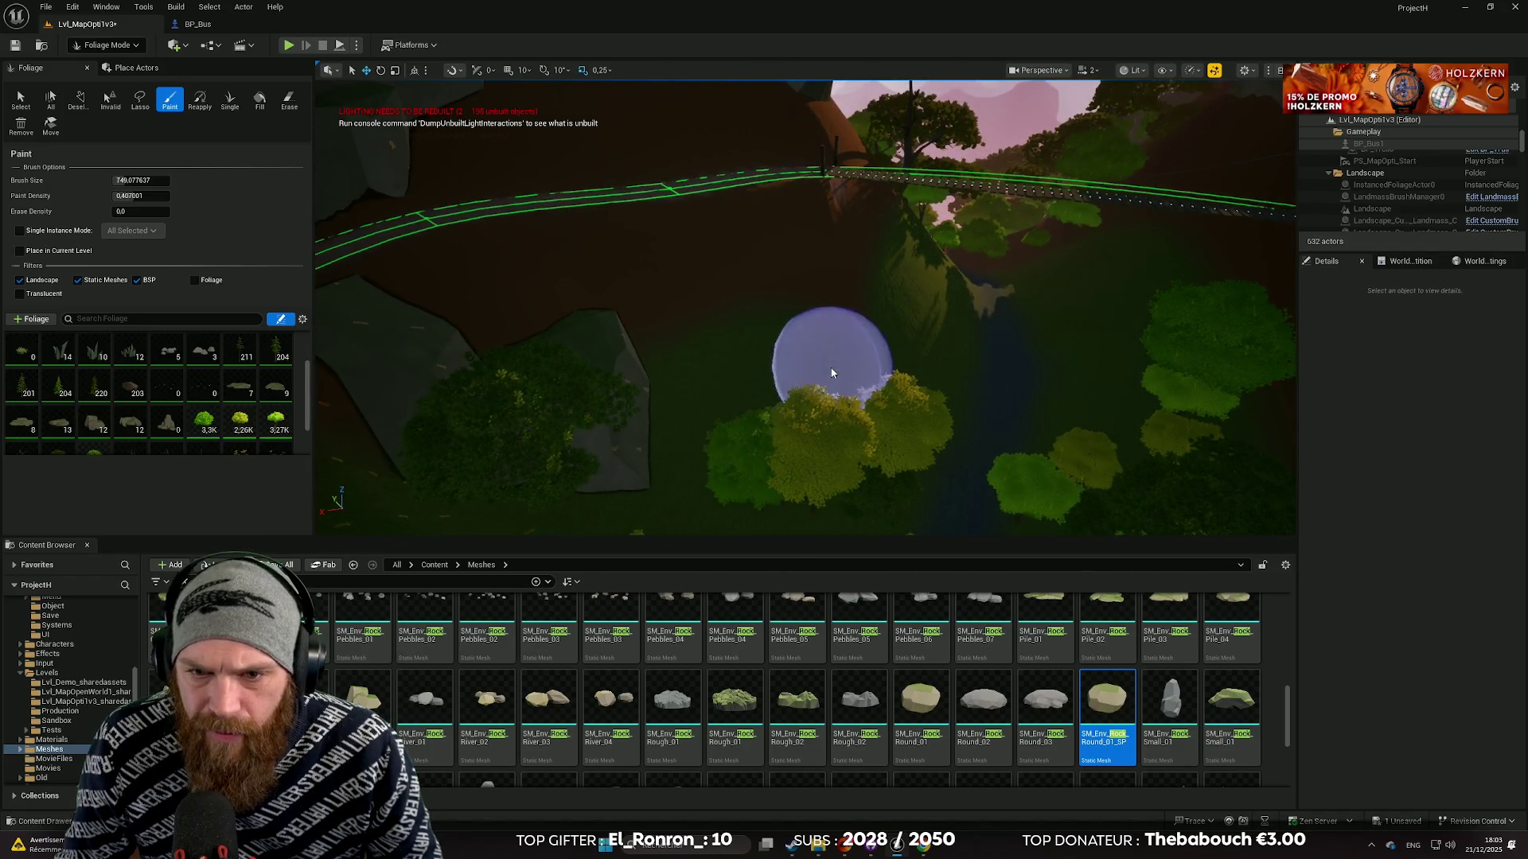
key(w)
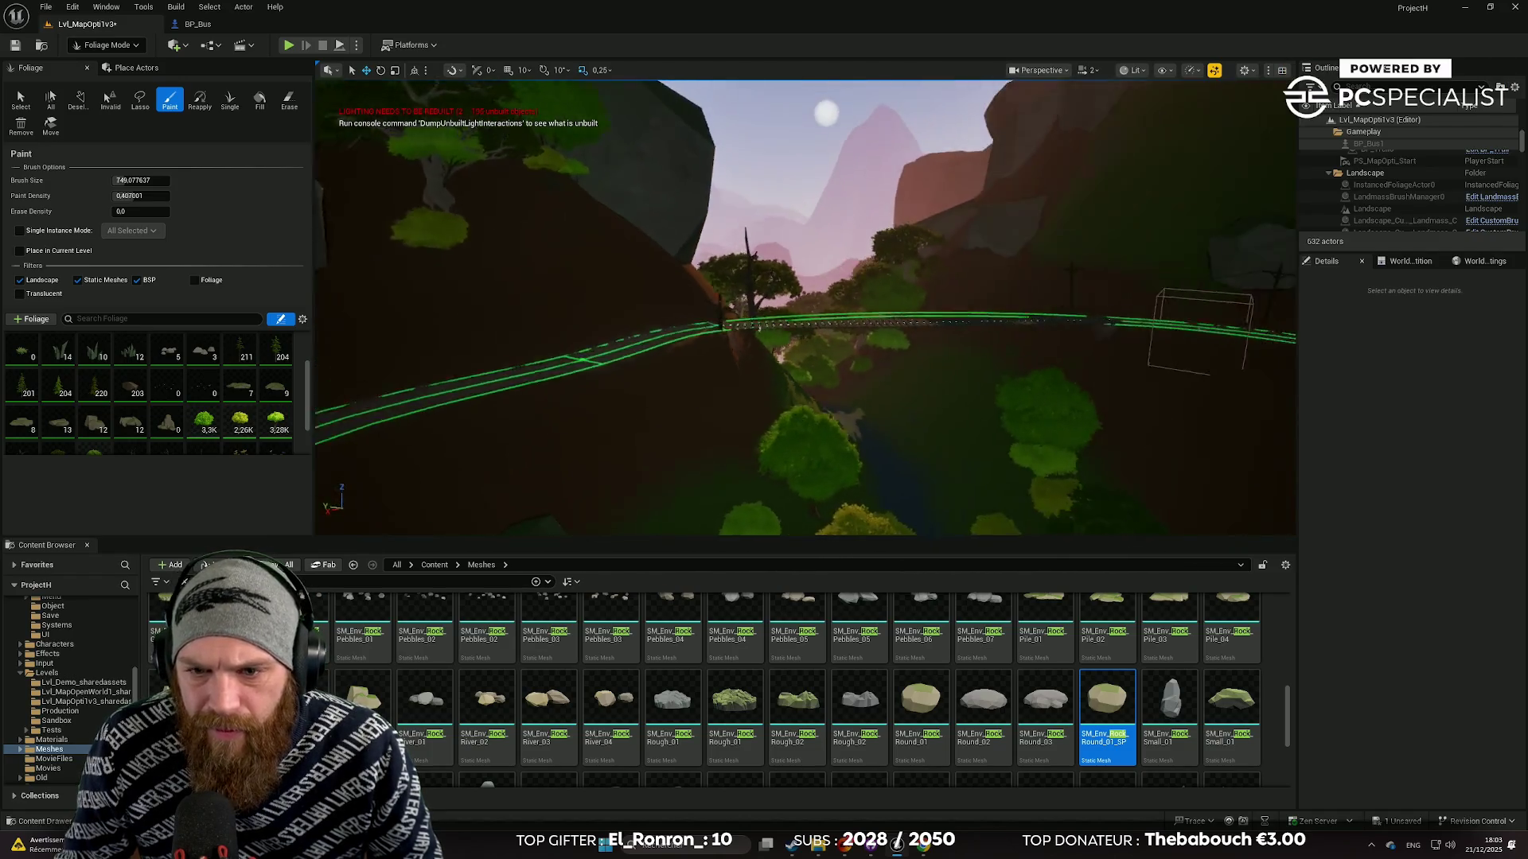
key(w)
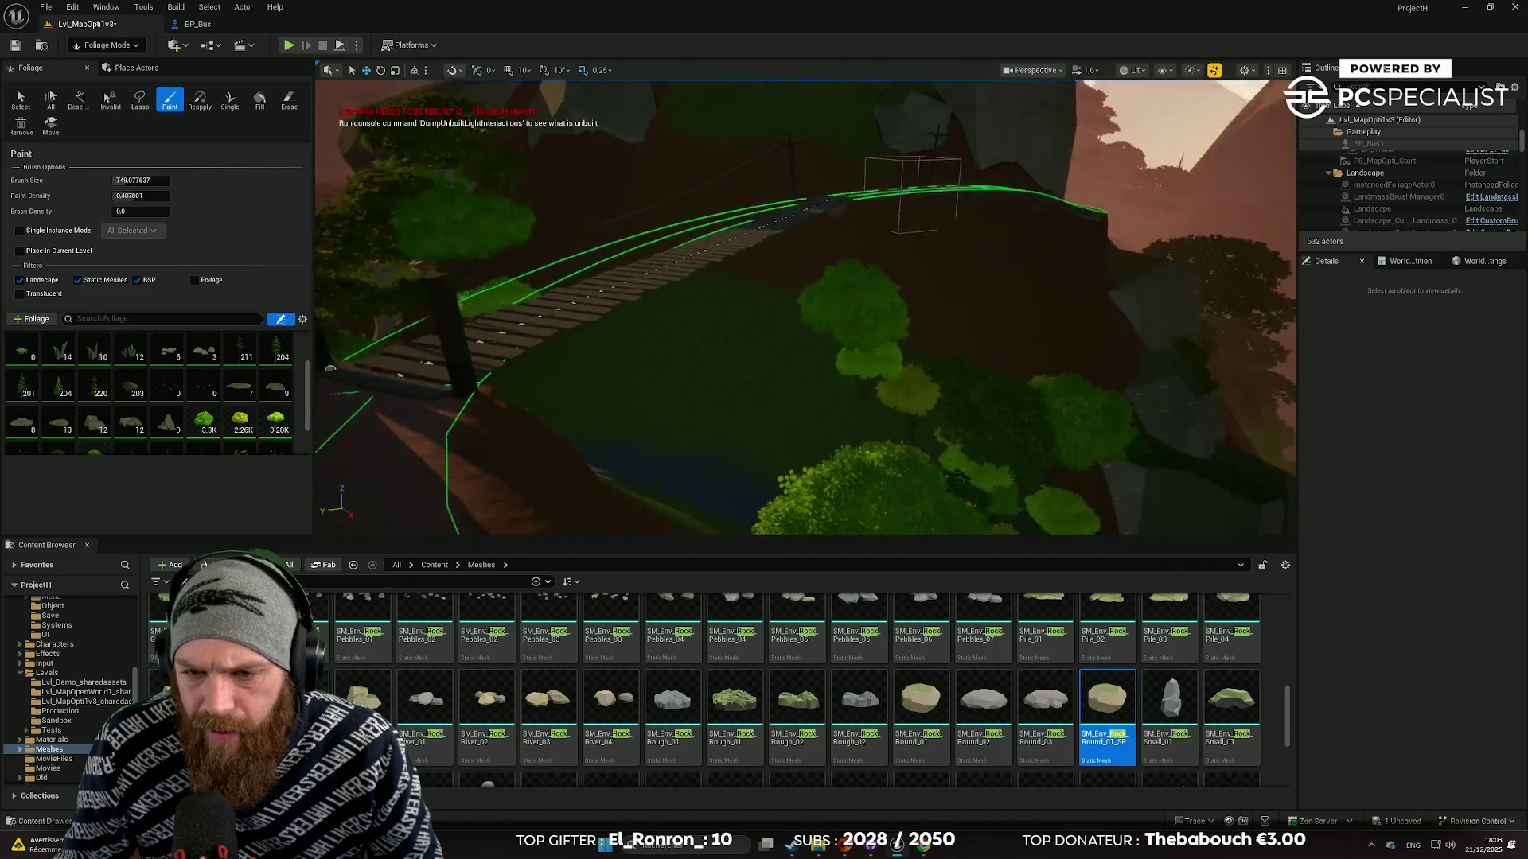
scroll(805, 308, down, 1)
key(e)
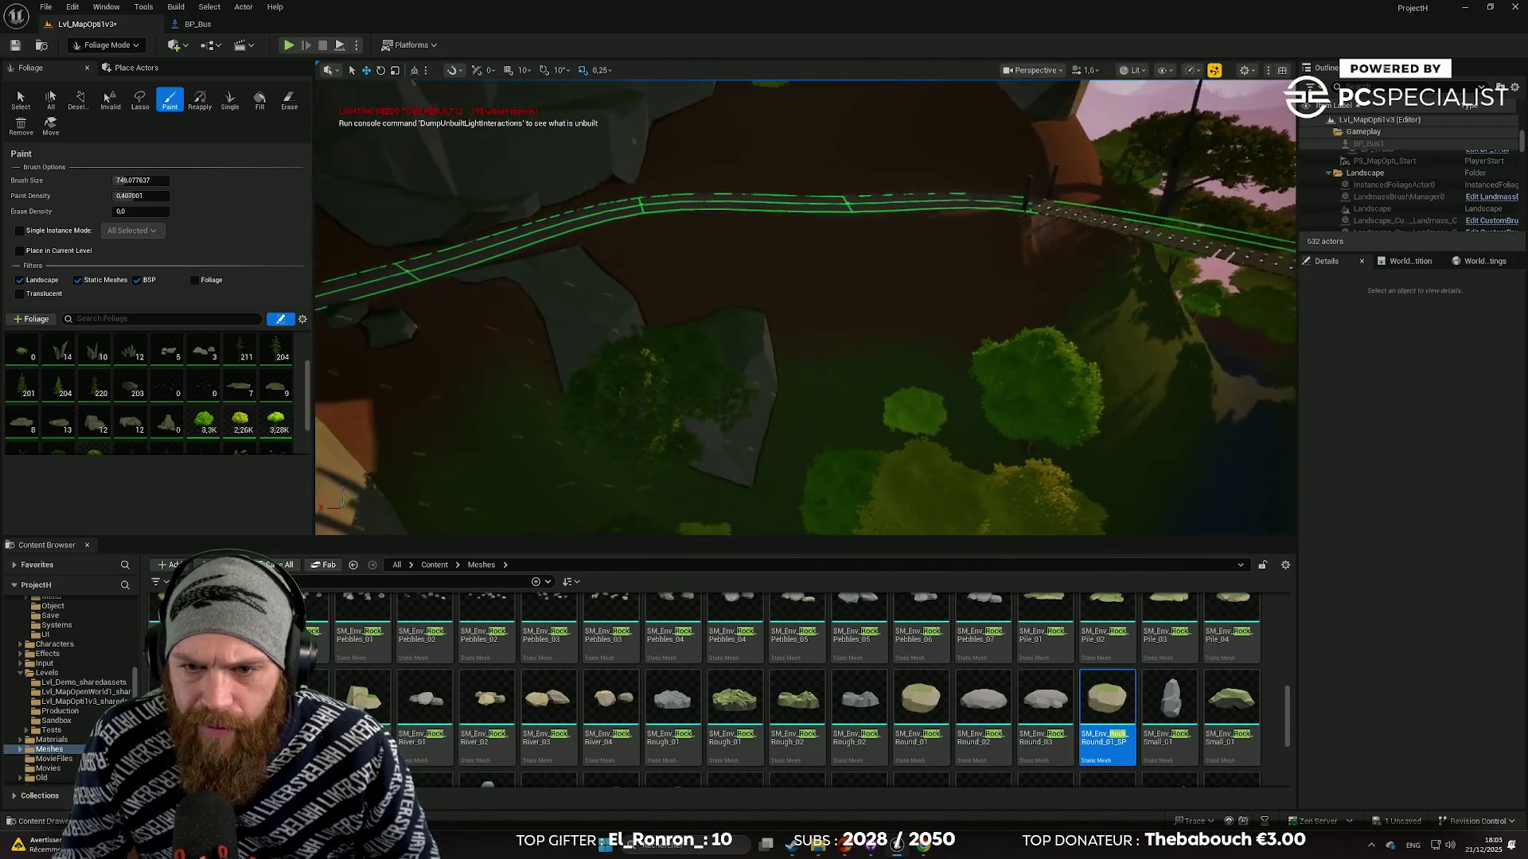
key(a)
key(s)
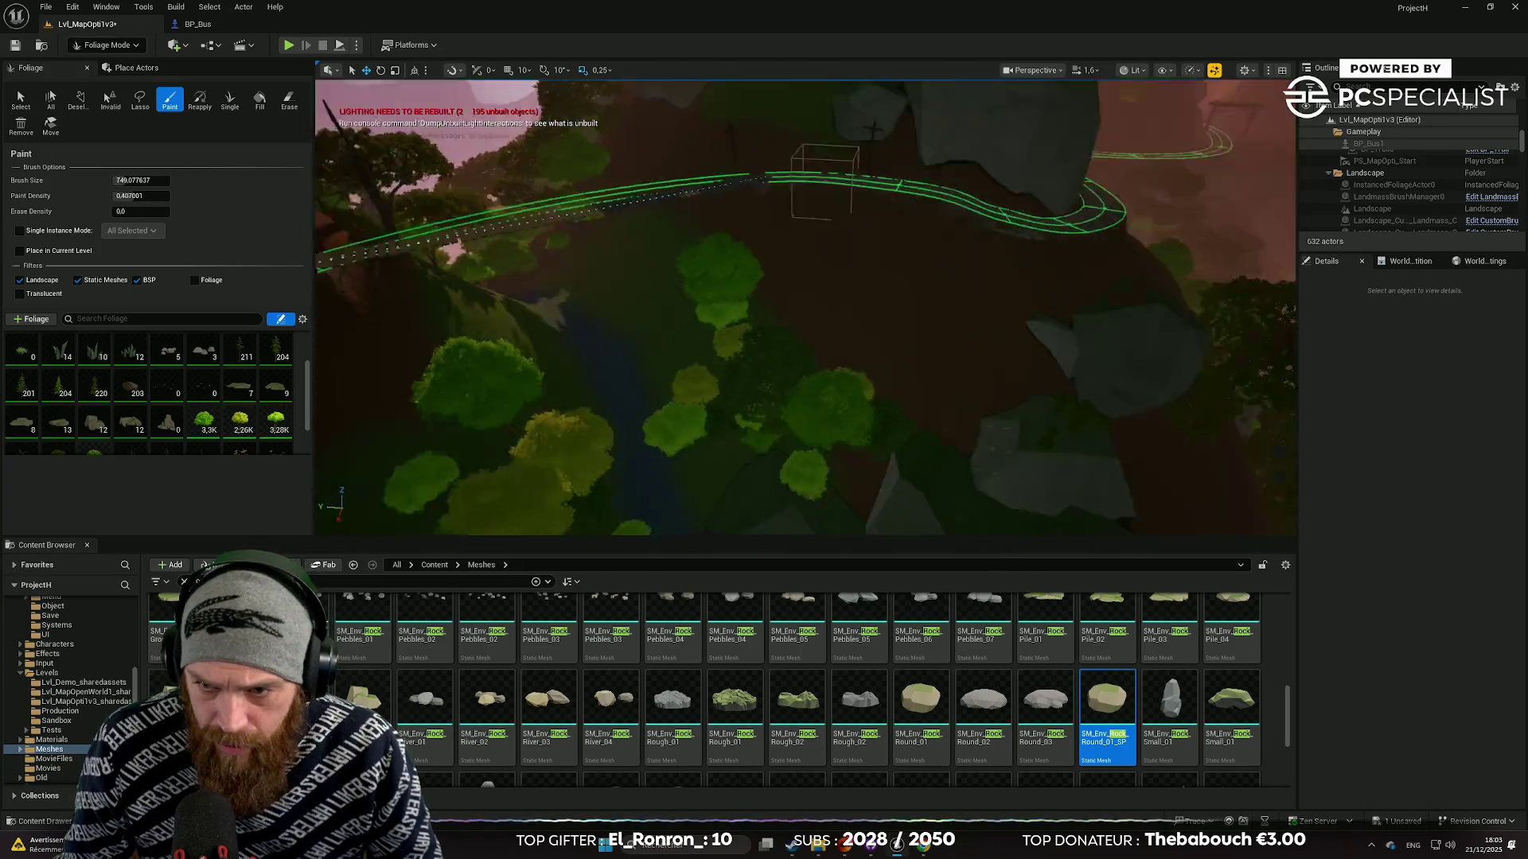
key(w)
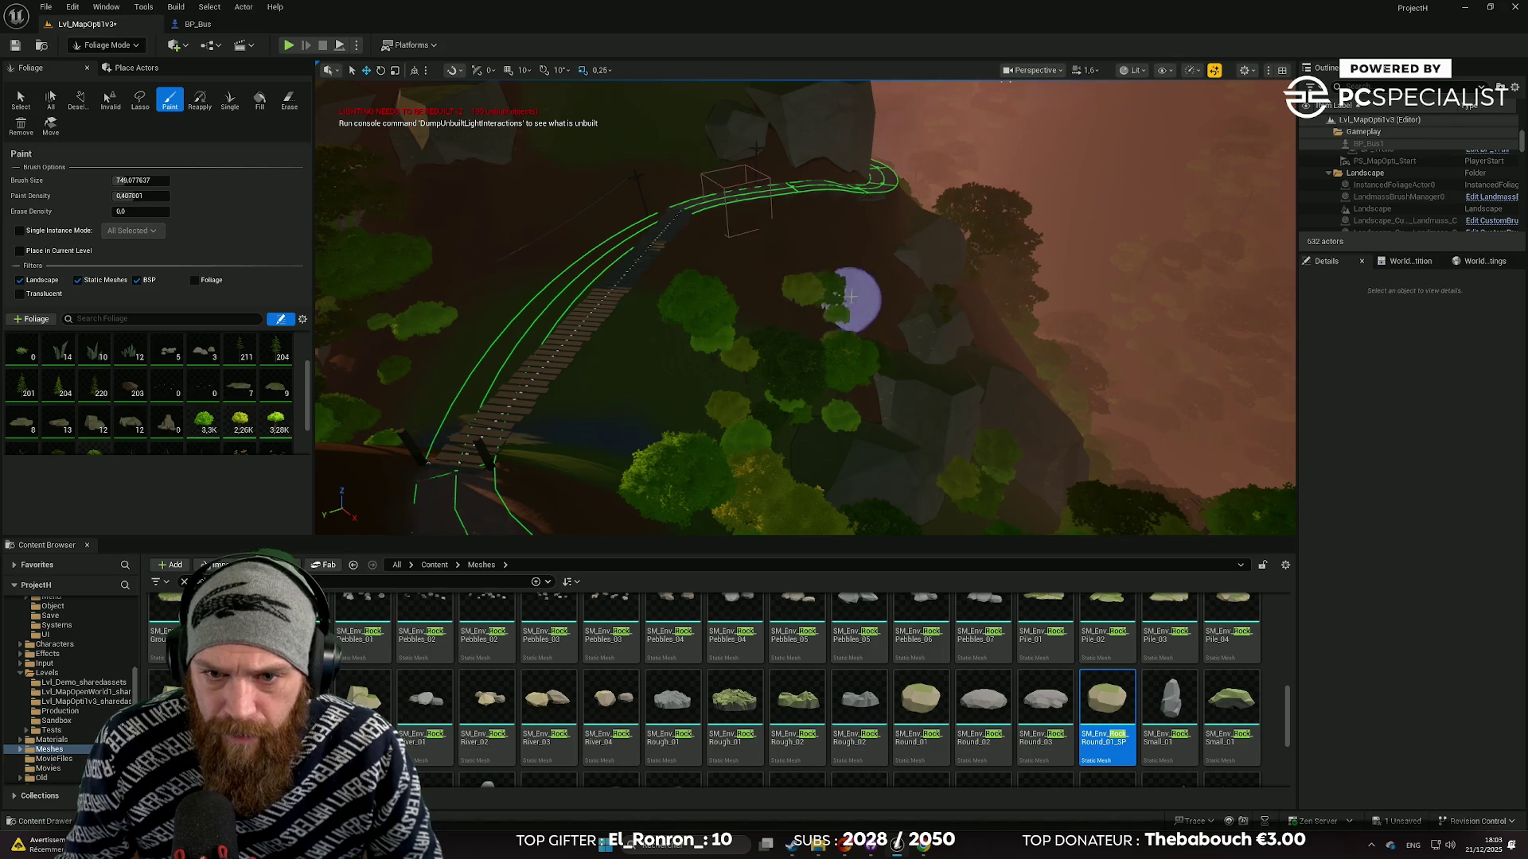
key(s)
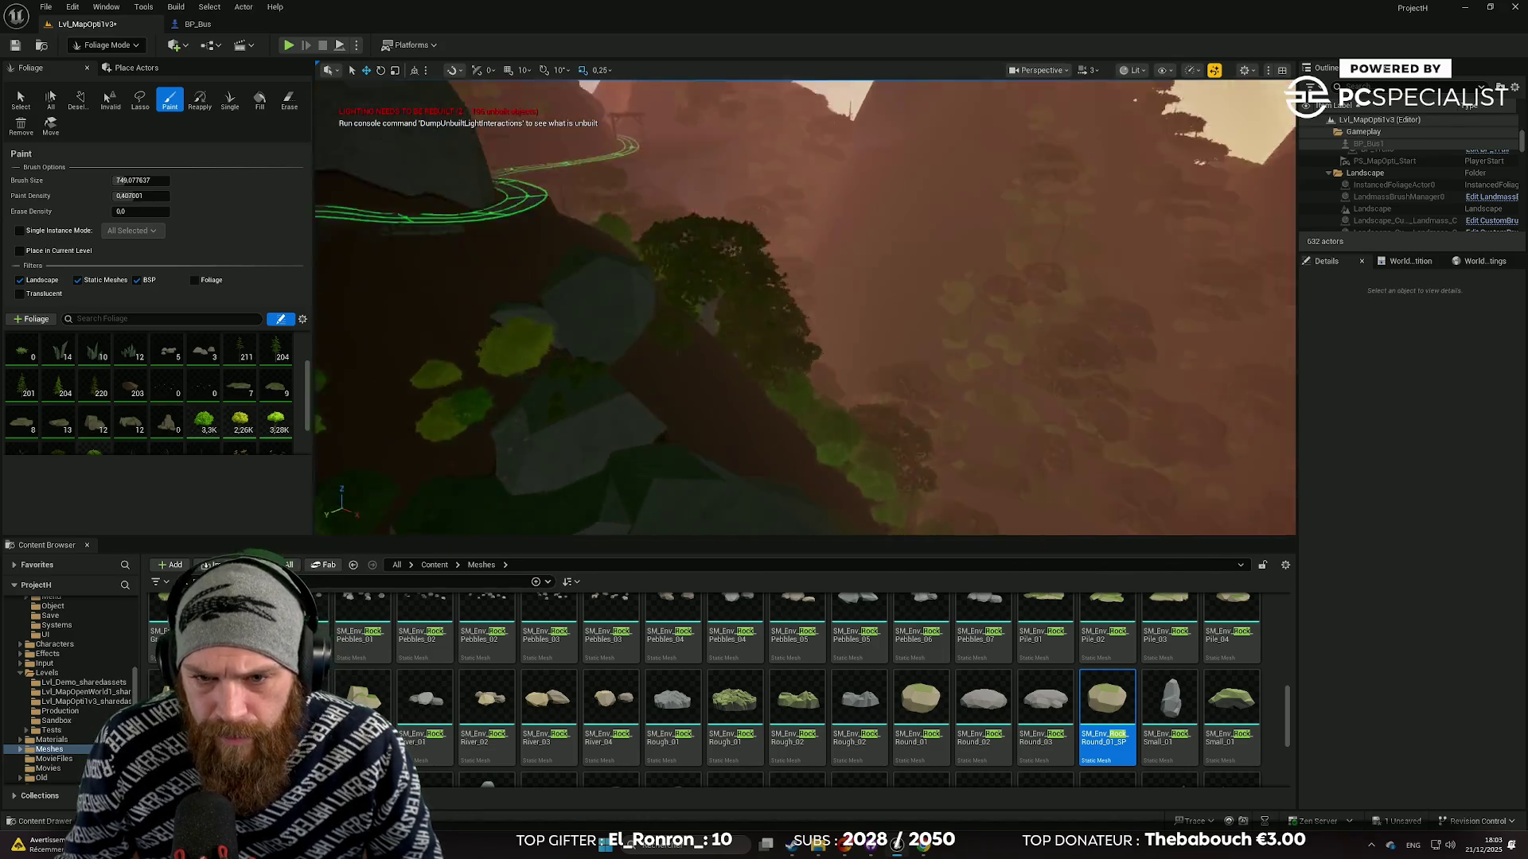
key(w)
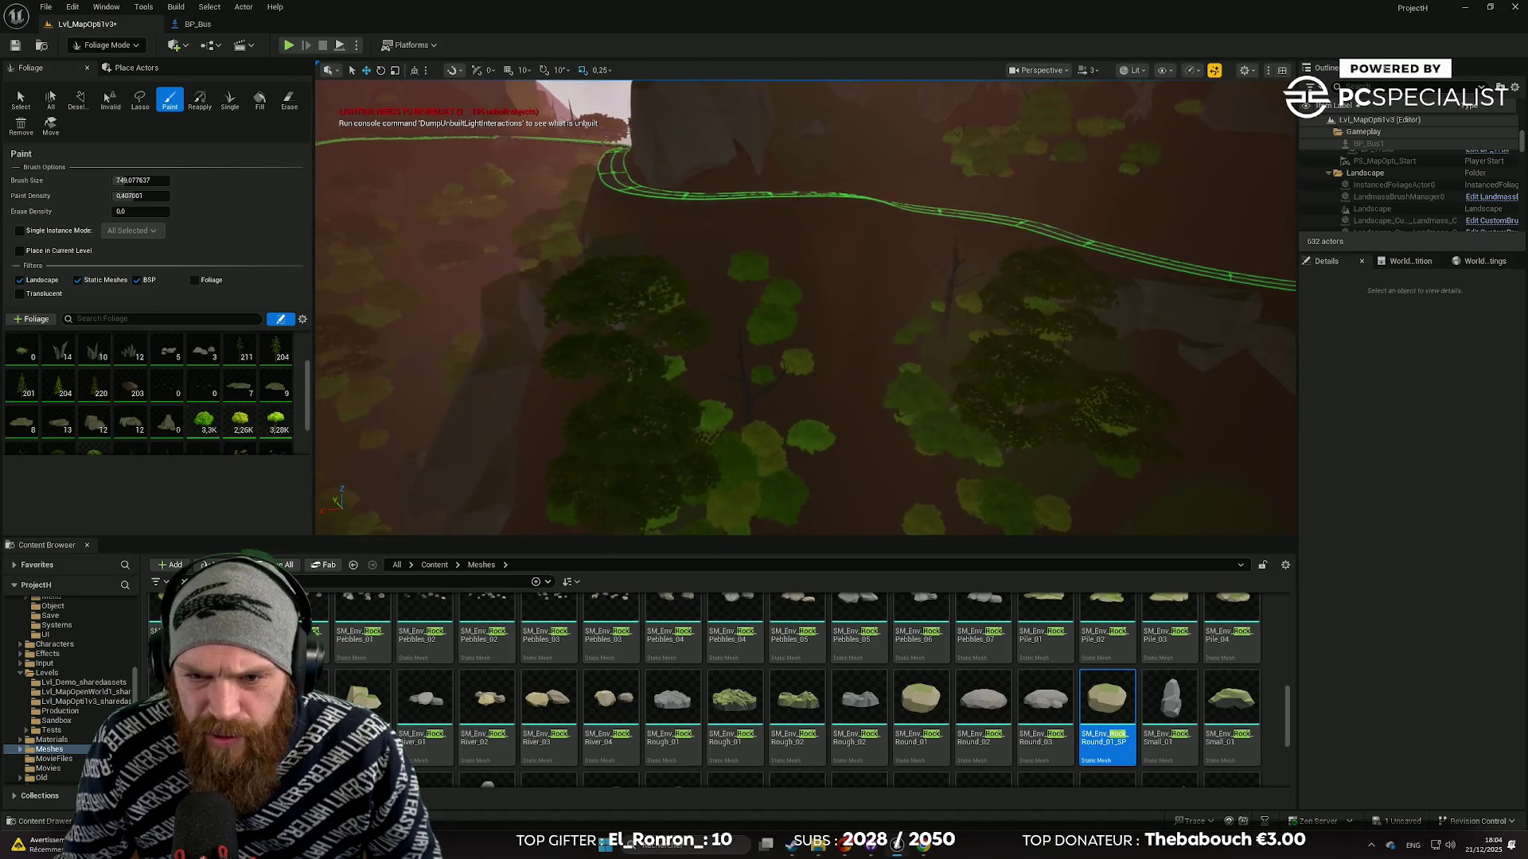
key(w)
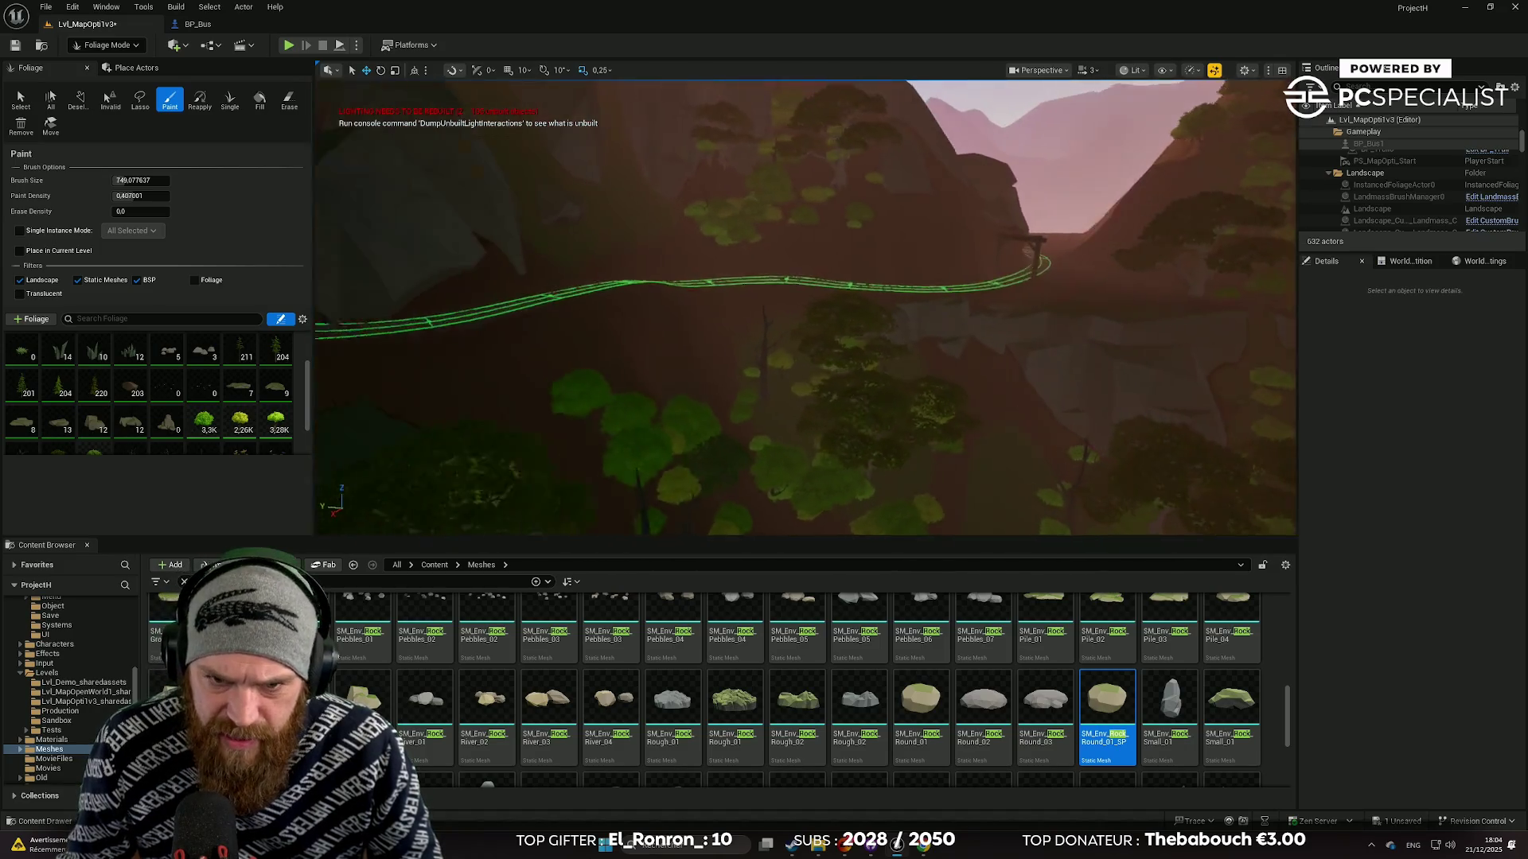
scroll(843, 415, up, 1)
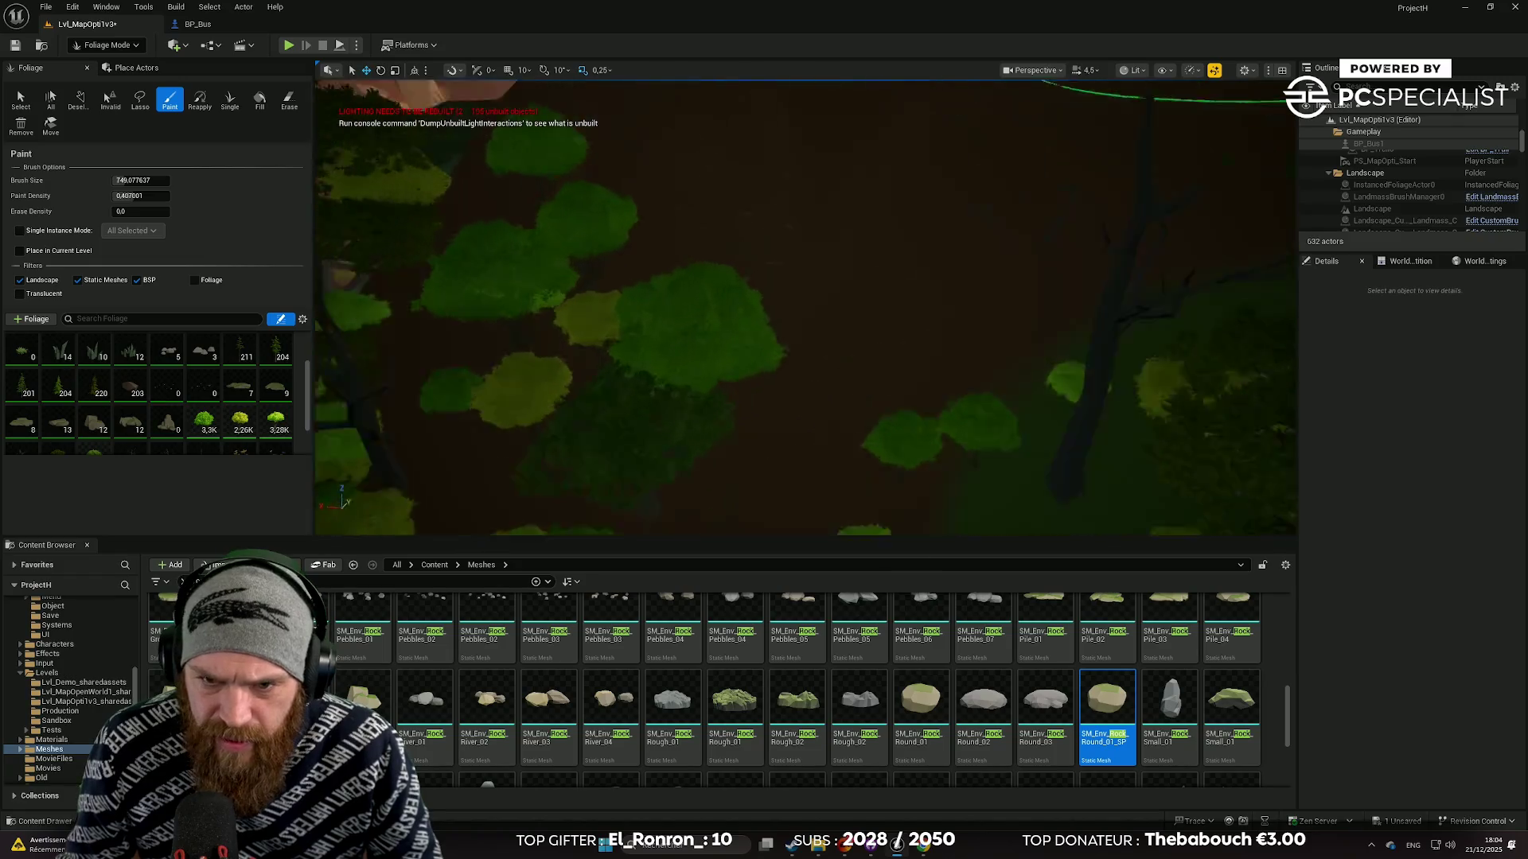
scroll(805, 307, down, 1)
key(w)
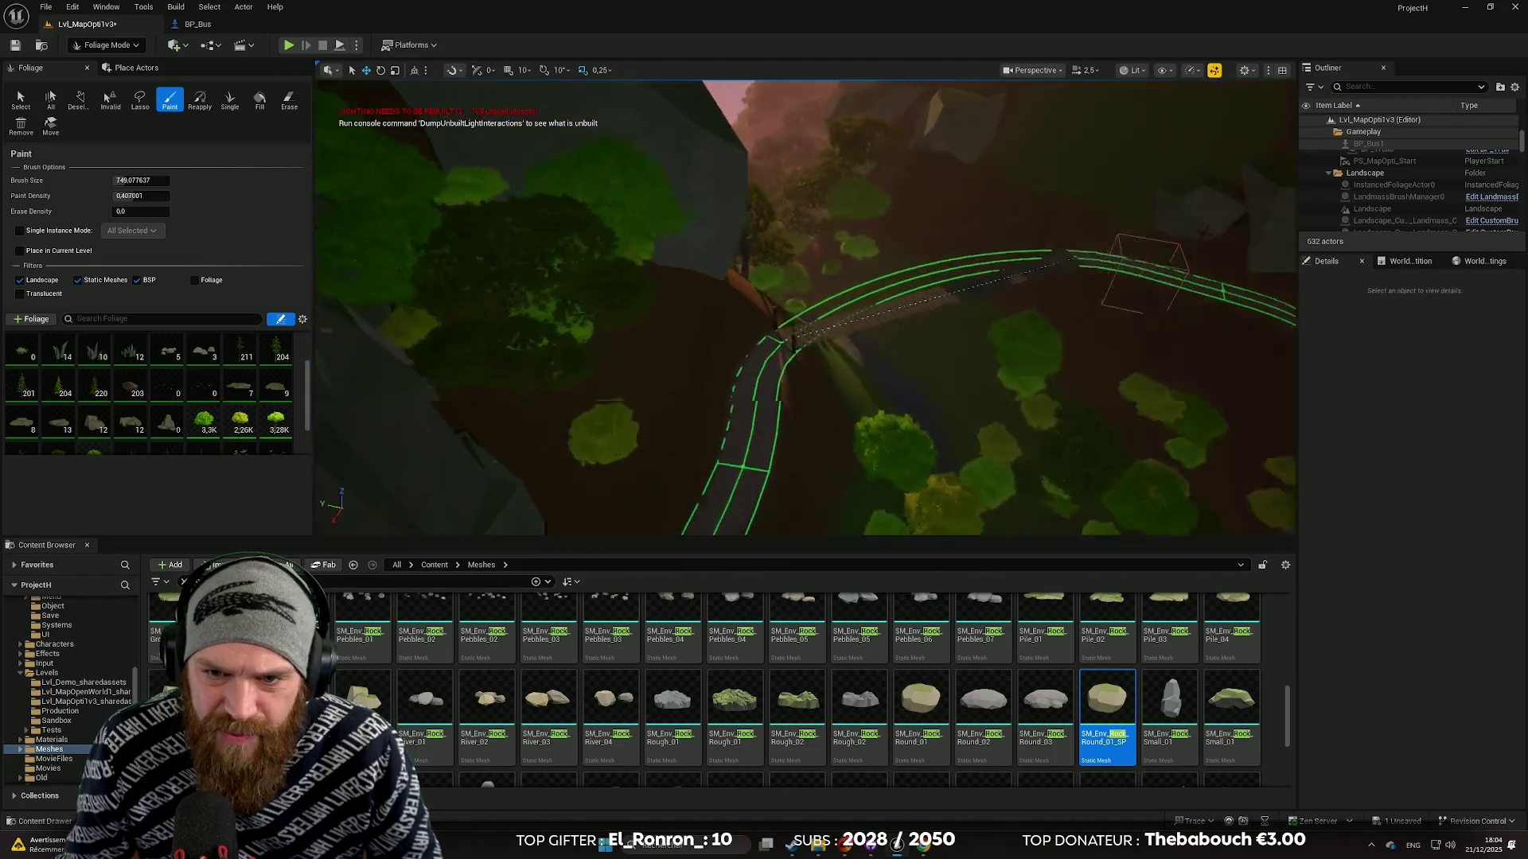
scroll(805, 307, down, 1)
key(s)
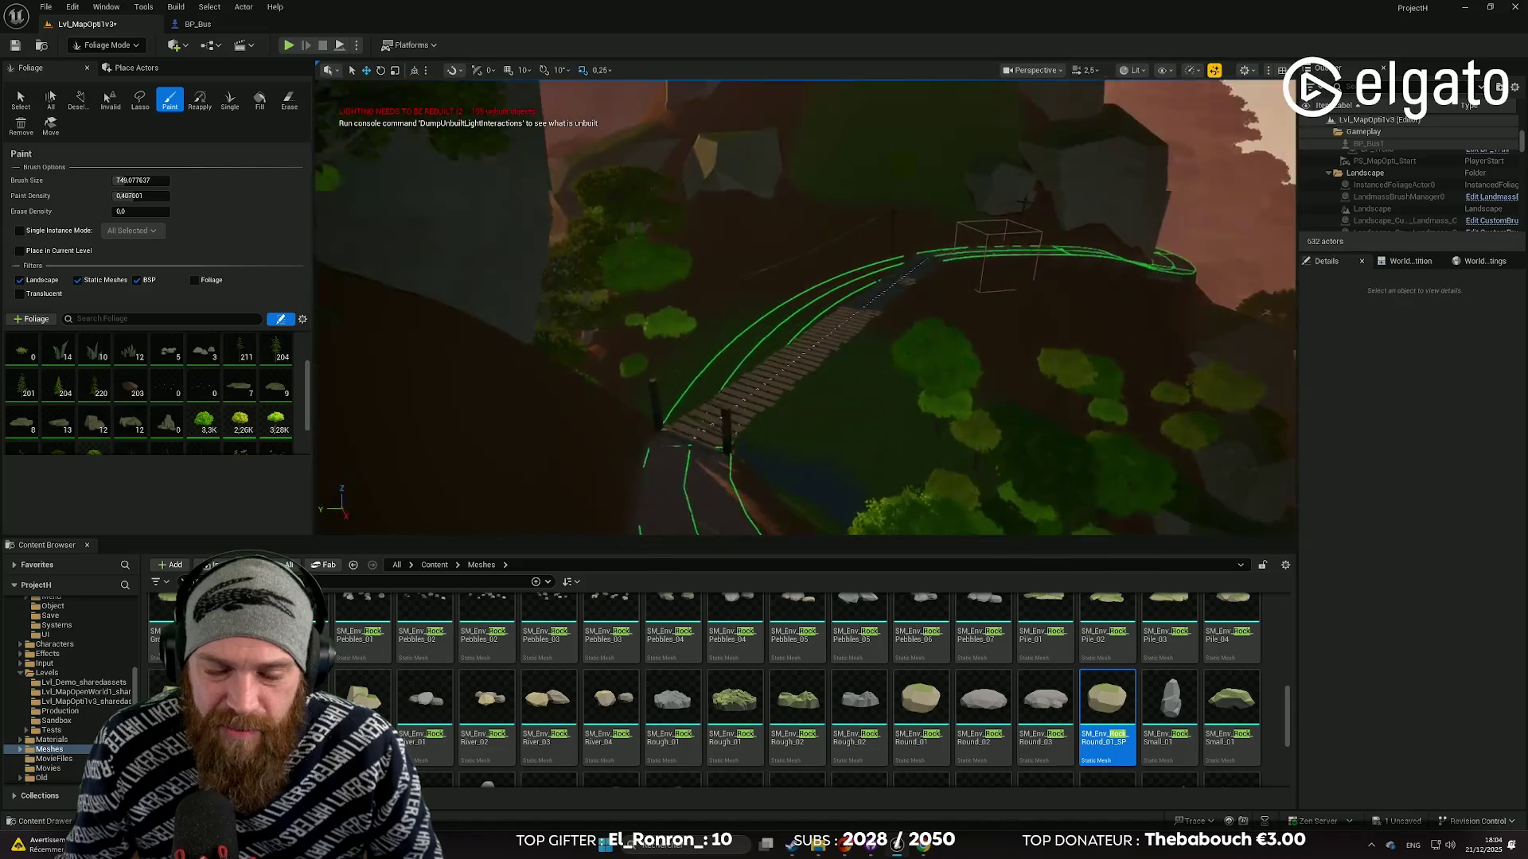
key(s)
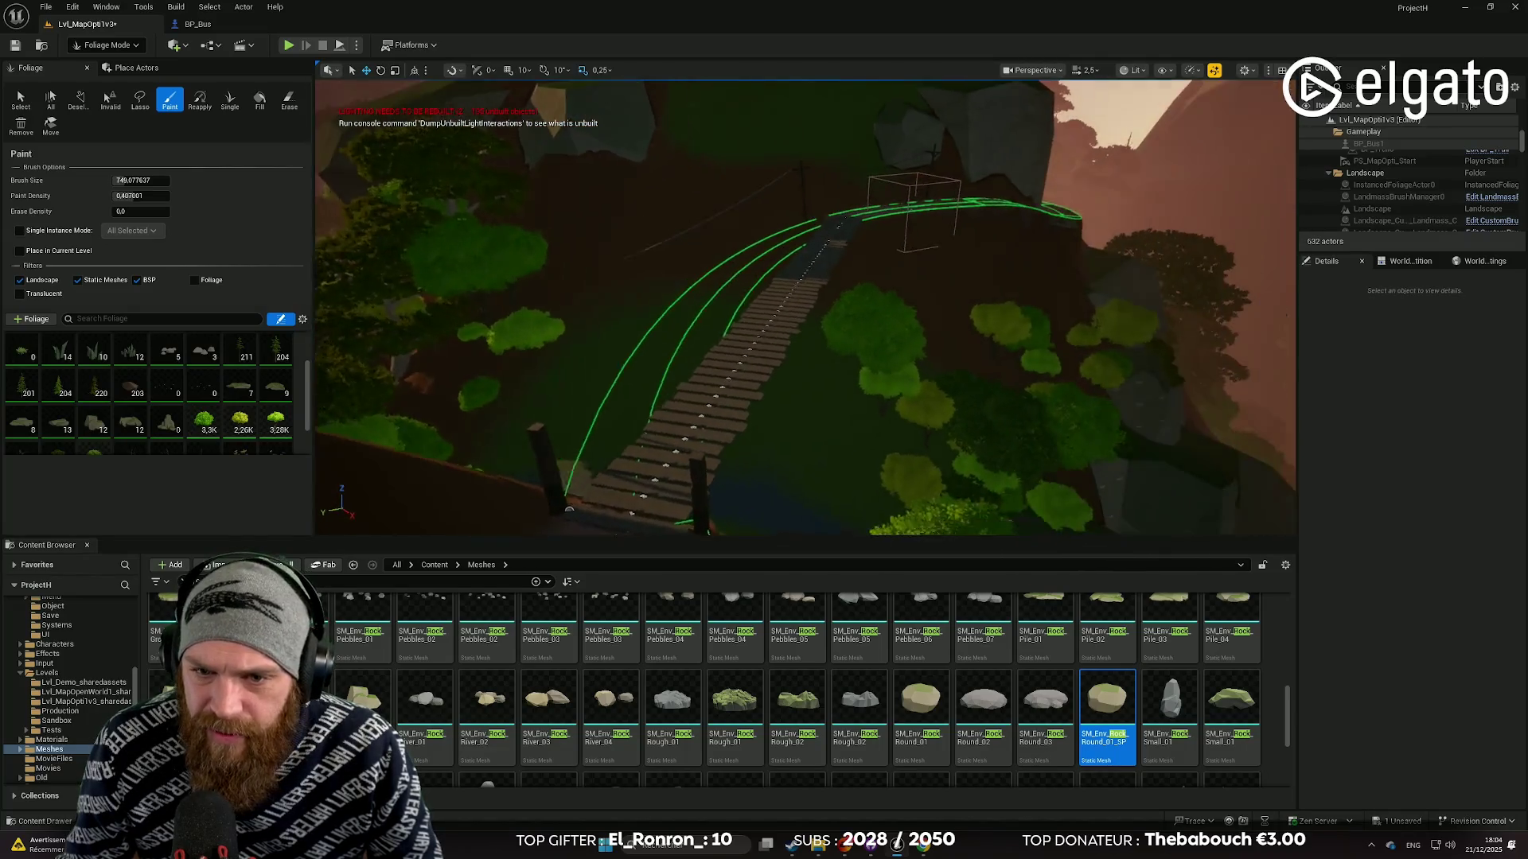
key(w)
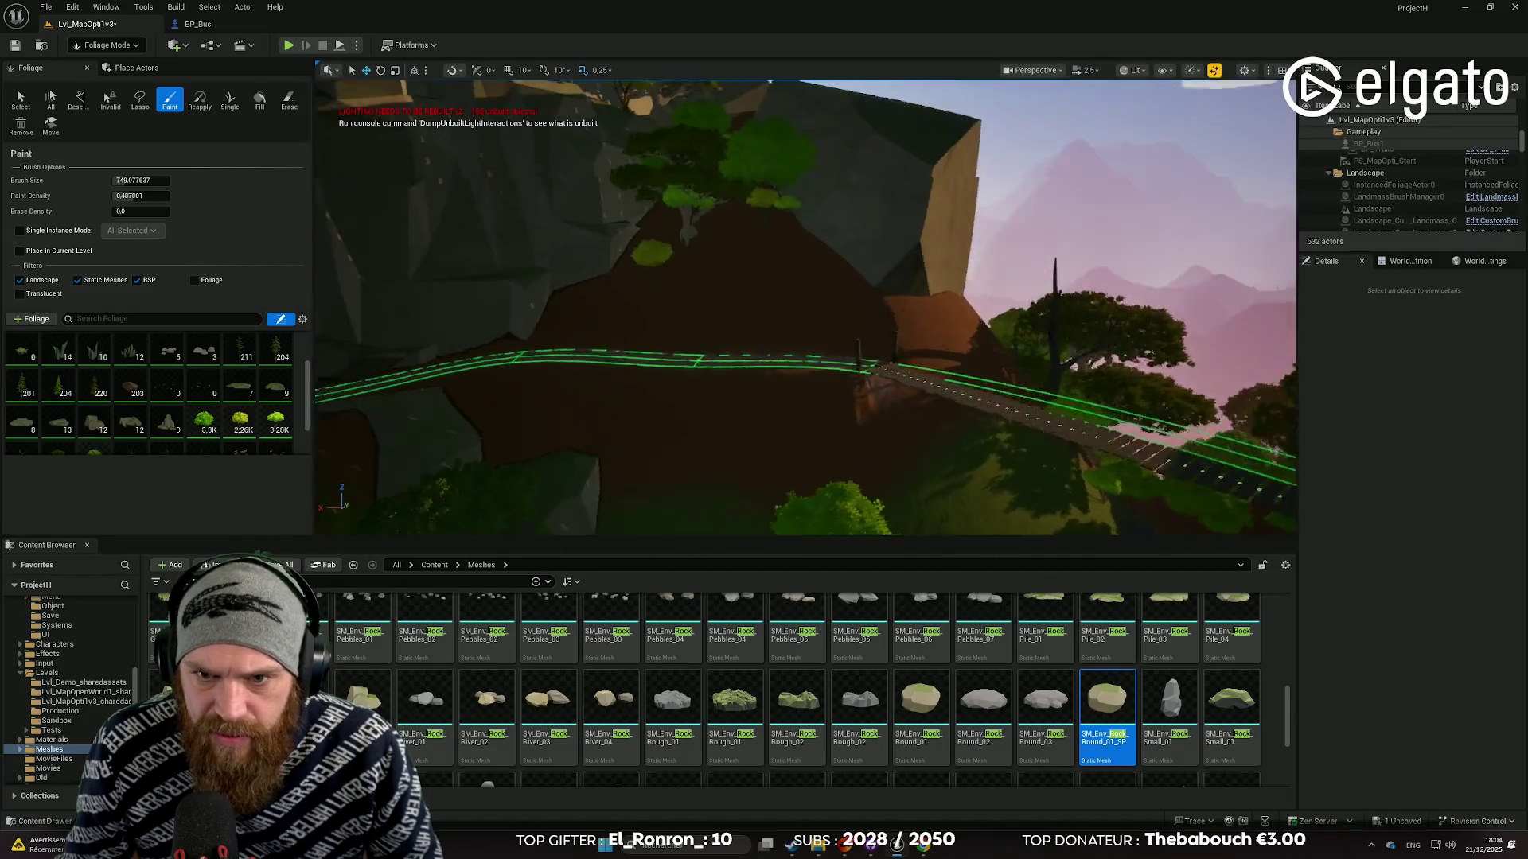
key(w)
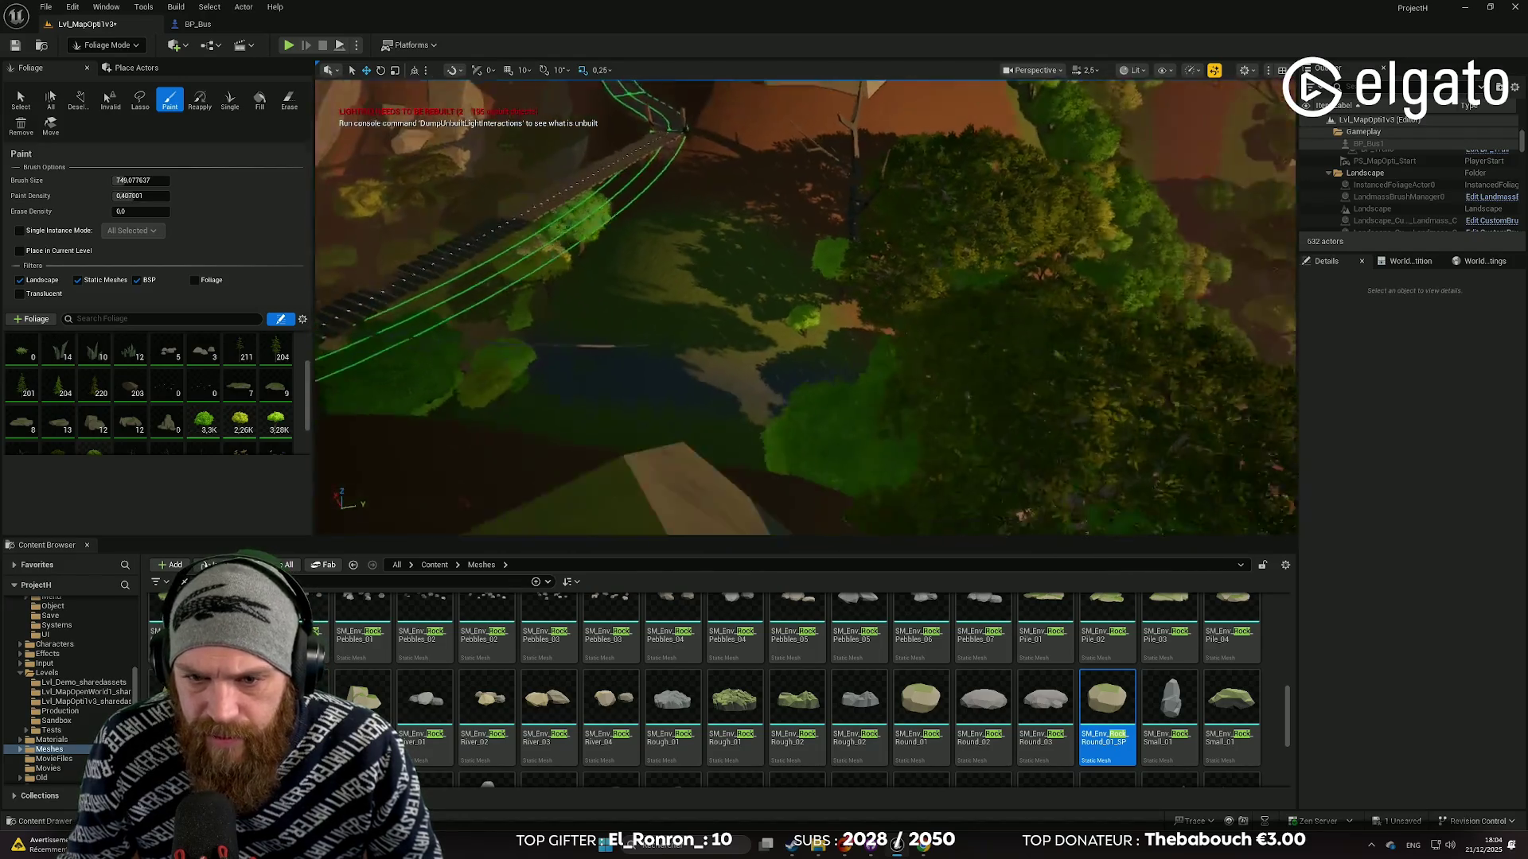
mouse_move(812, 407)
mouse_down()
mouse_move(748, 414)
mouse_move(812, 407)
mouse_move(764, 389)
mouse_move(709, 396)
mouse_up()
Look across the bridge toward the cliff and undo the latest foliage stroke there.
mouse_move(800, 360)
mouse_down()
mouse_move(768, 364)
mouse_move(832, 346)
mouse_move(876, 421)
mouse_up()
drag(736, 276, 733, 298)
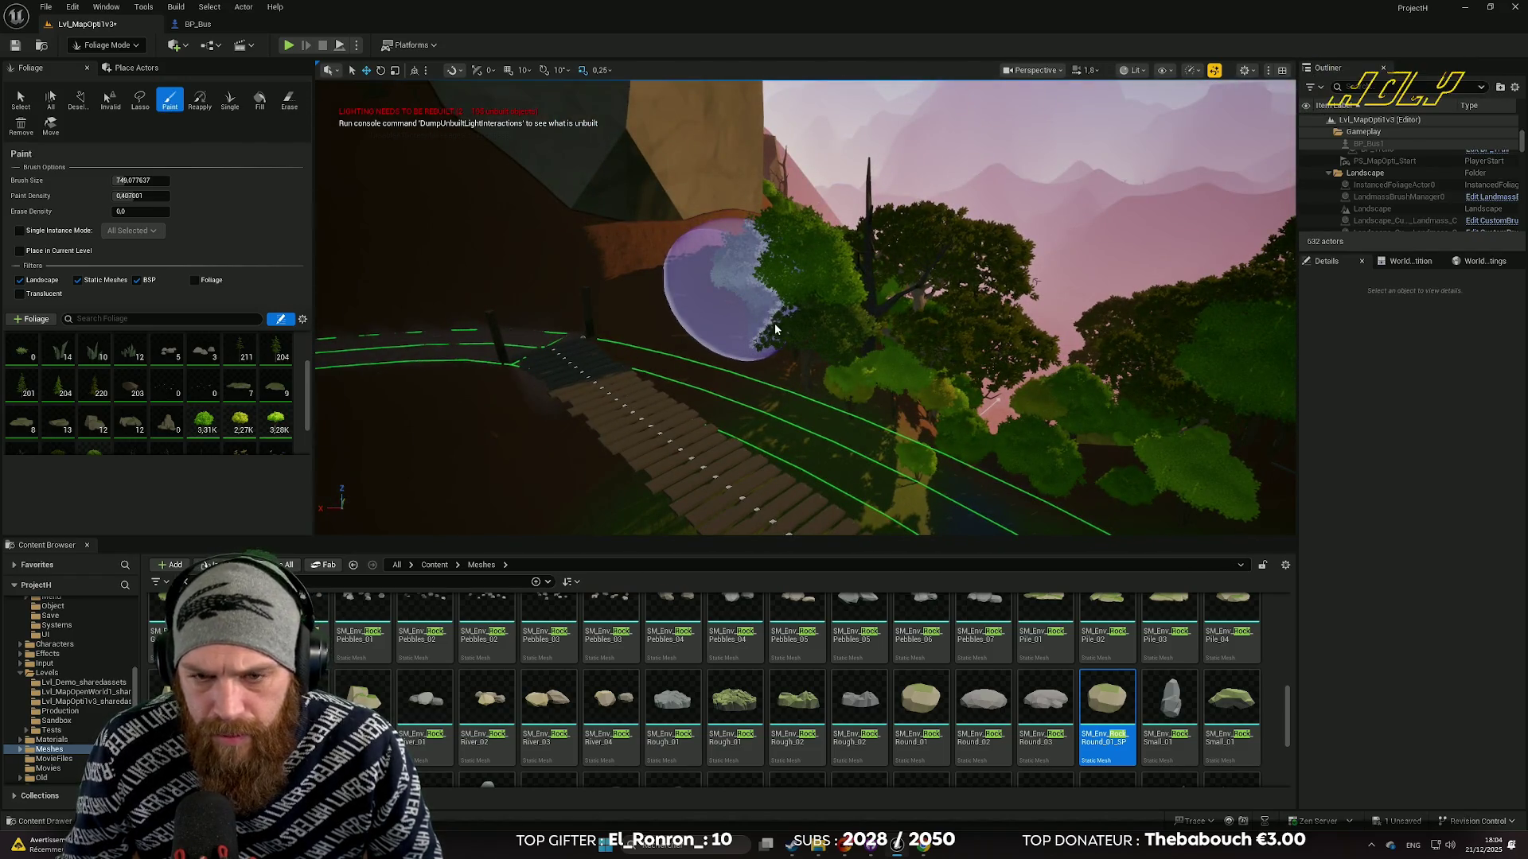
key(ctrl+z)
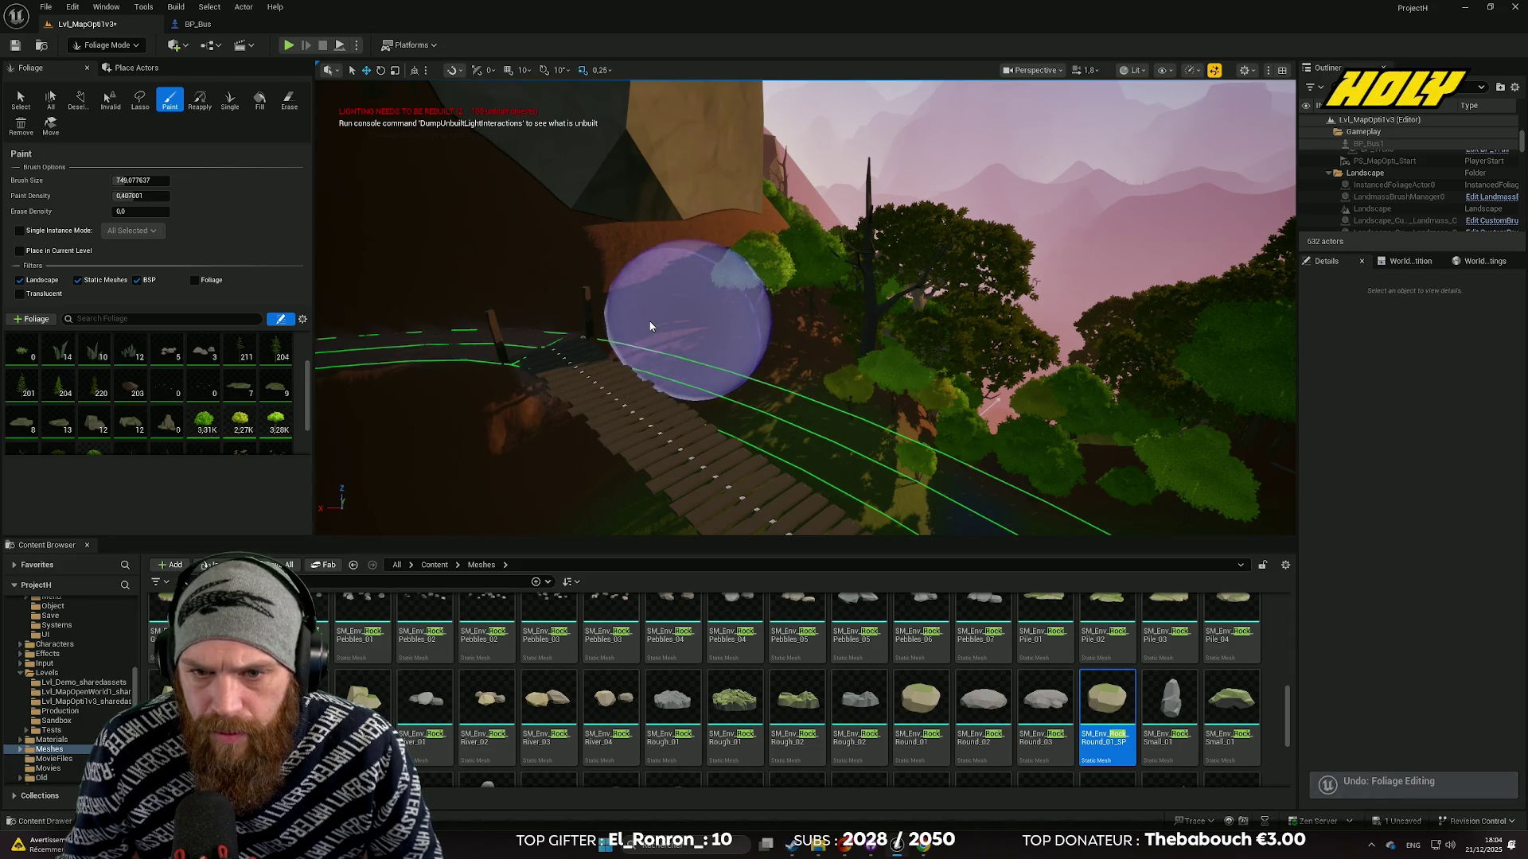
drag(645, 325, 646, 325)
drag(444, 212, 445, 213)
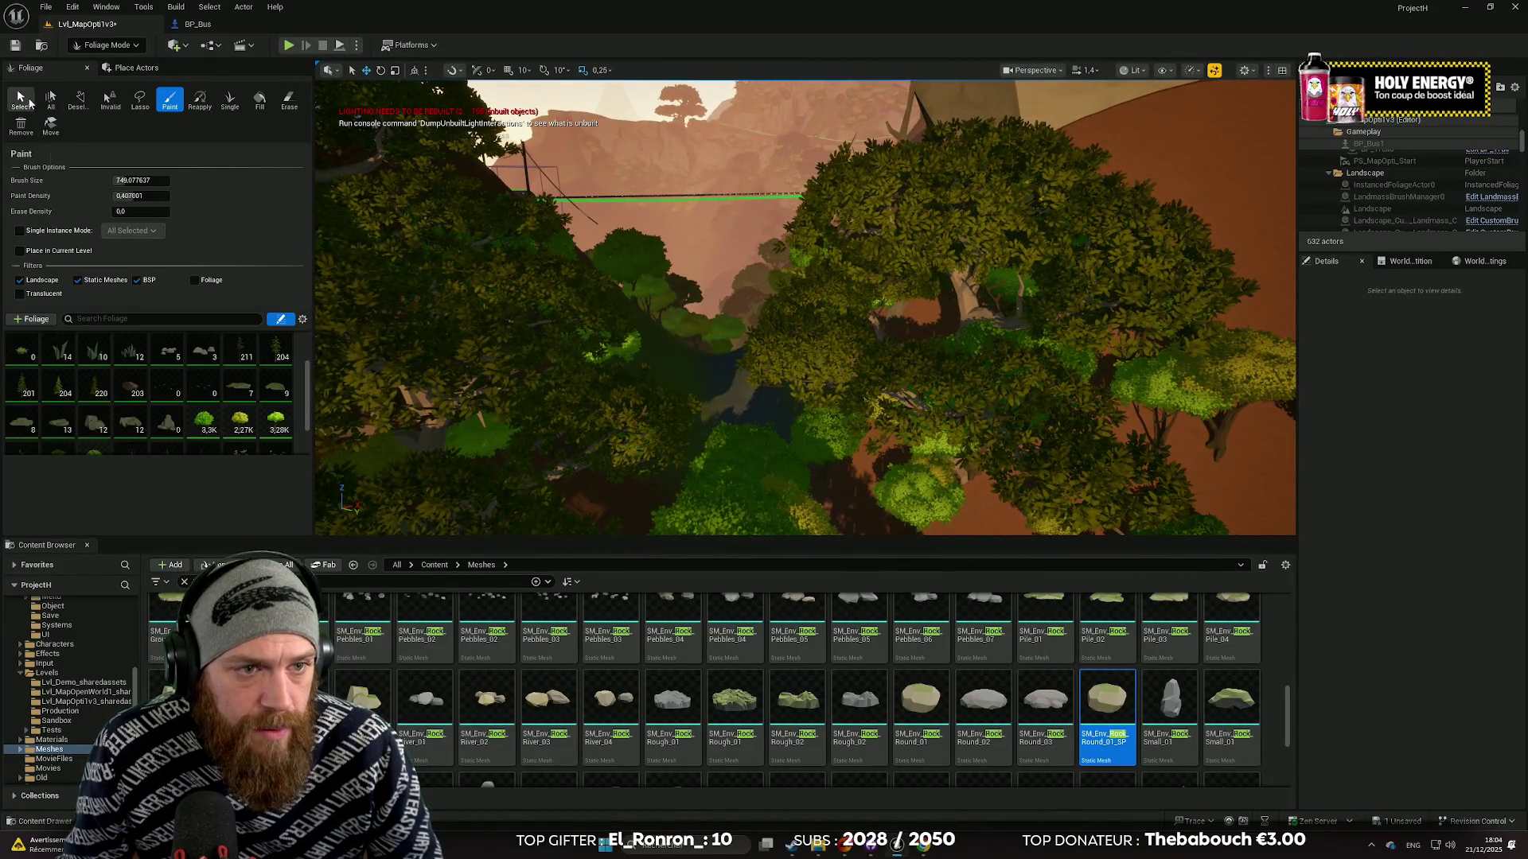
Switch to the foliage Select tool and select one painted meadow tree near the bridge.
click(23, 100)
drag(935, 286, 935, 286)
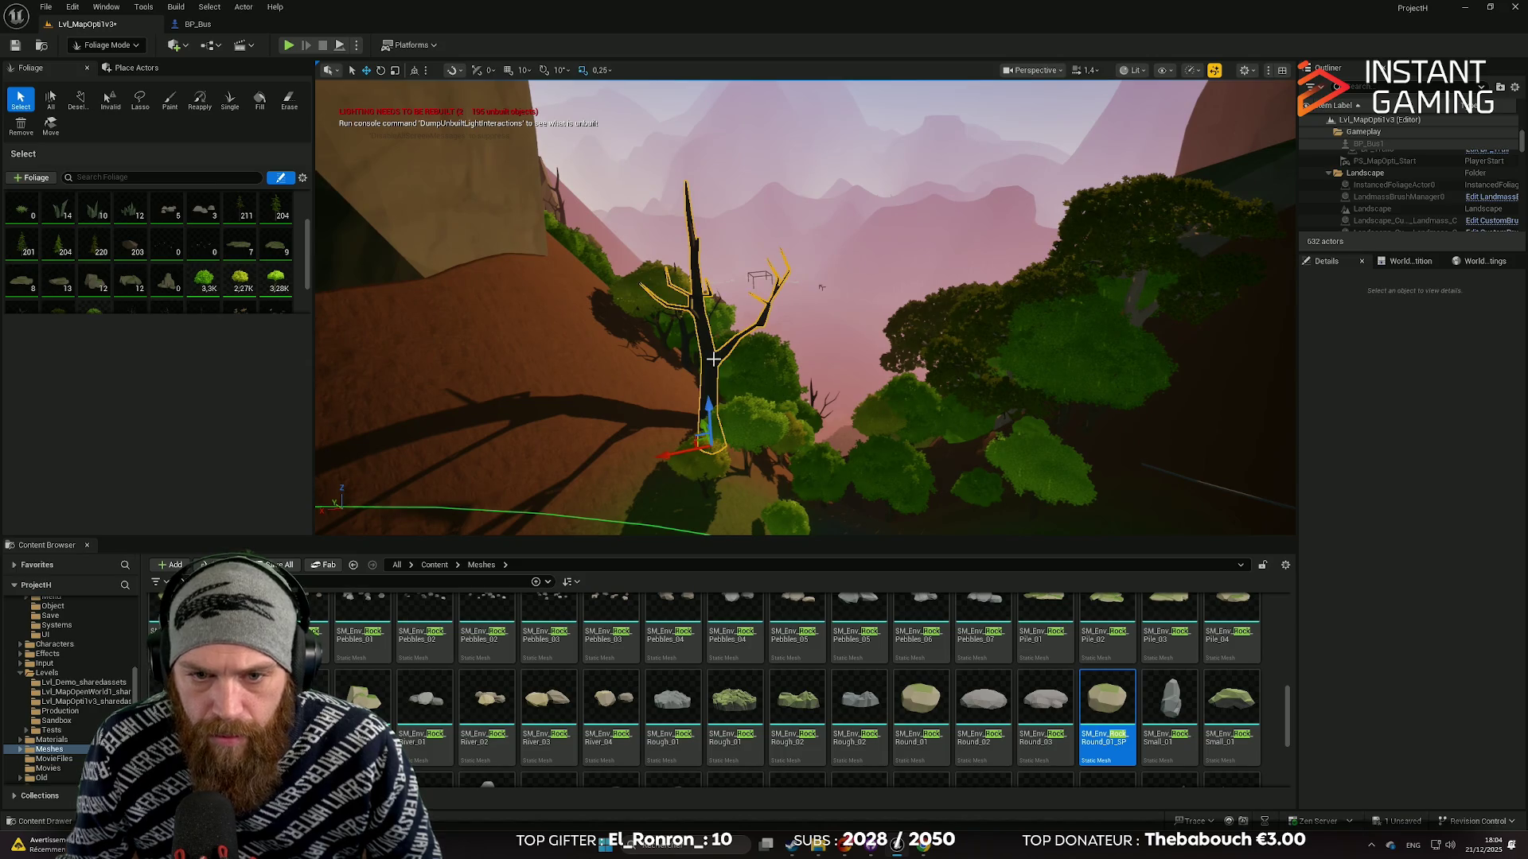
mouse_move(776, 365)
mouse_down()
mouse_move(739, 351)
mouse_move(822, 345)
mouse_up()
click(863, 418)
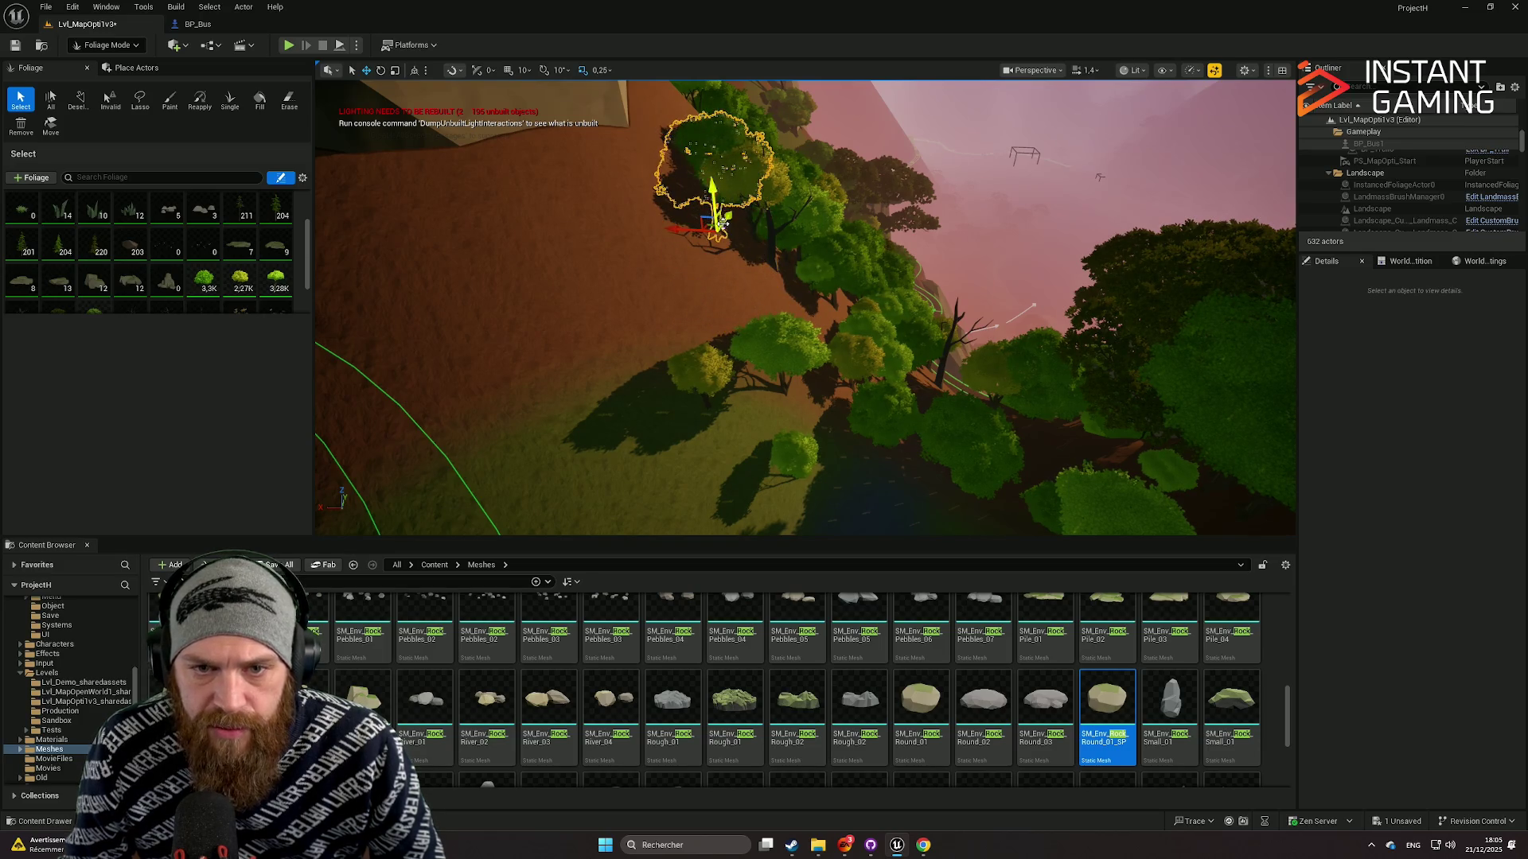
mouse_move(717, 287)
mouse_down()
mouse_move(696, 279)
mouse_move(700, 241)
mouse_move(688, 258)
mouse_up()
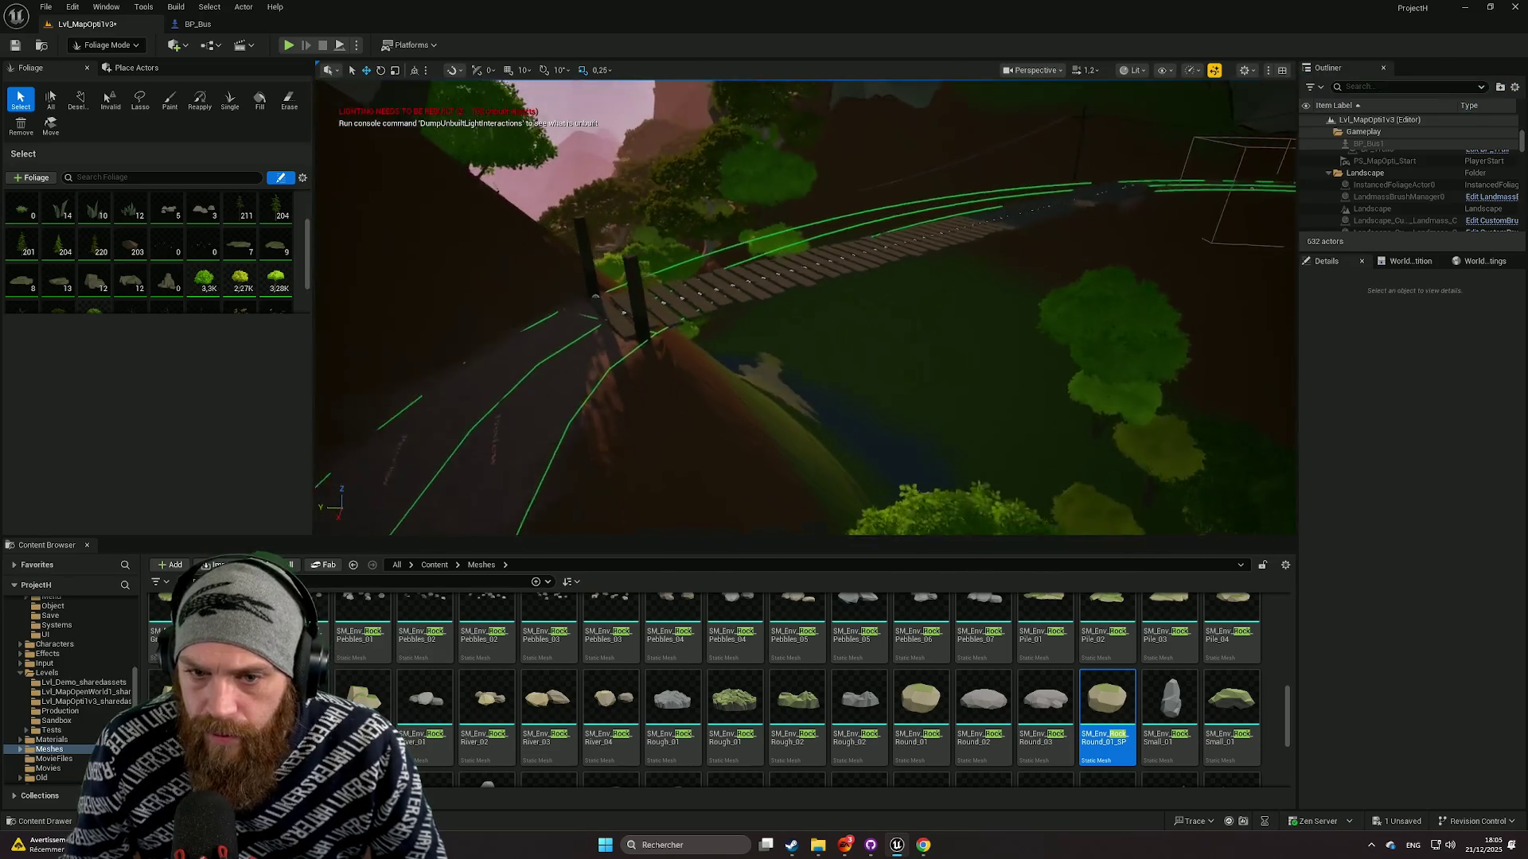
Return to Selection Mode and select the large rock pile beside the road.
click(106, 45)
click(104, 60)
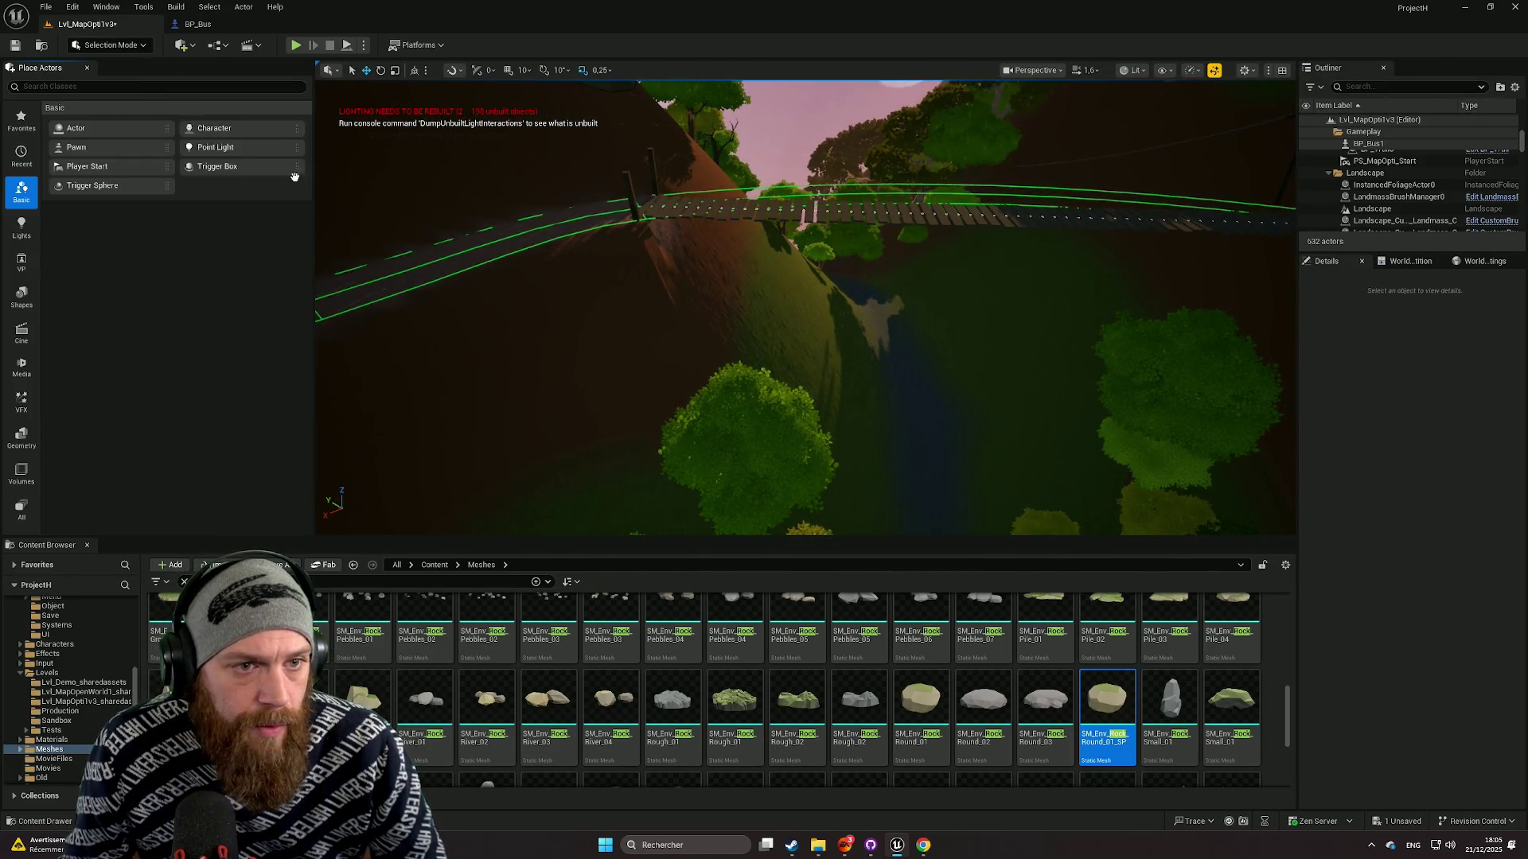
scroll(806, 307, down, 2)
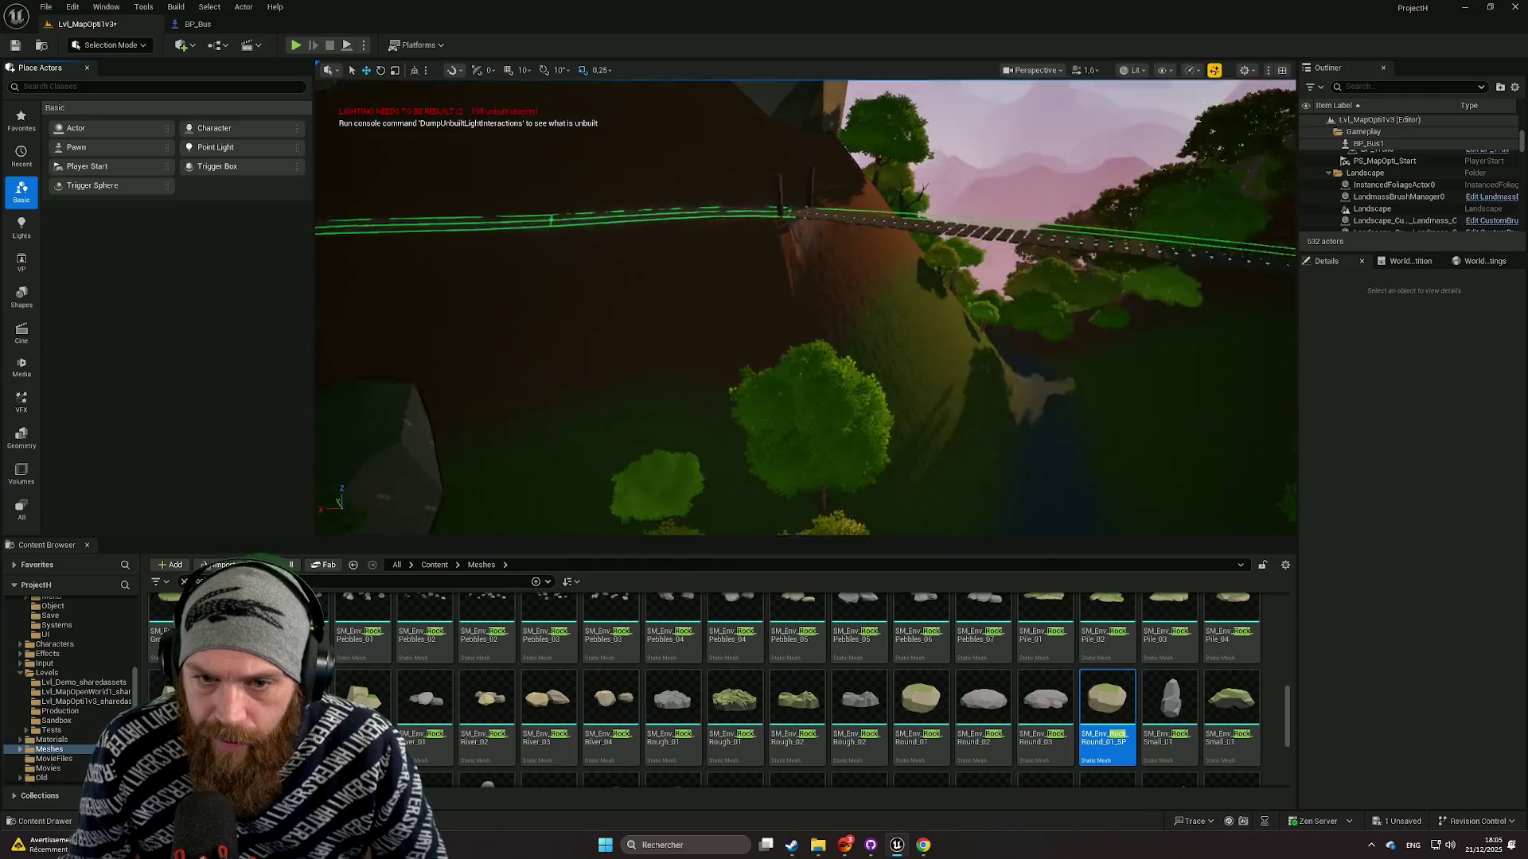
scroll(806, 307, down, 1)
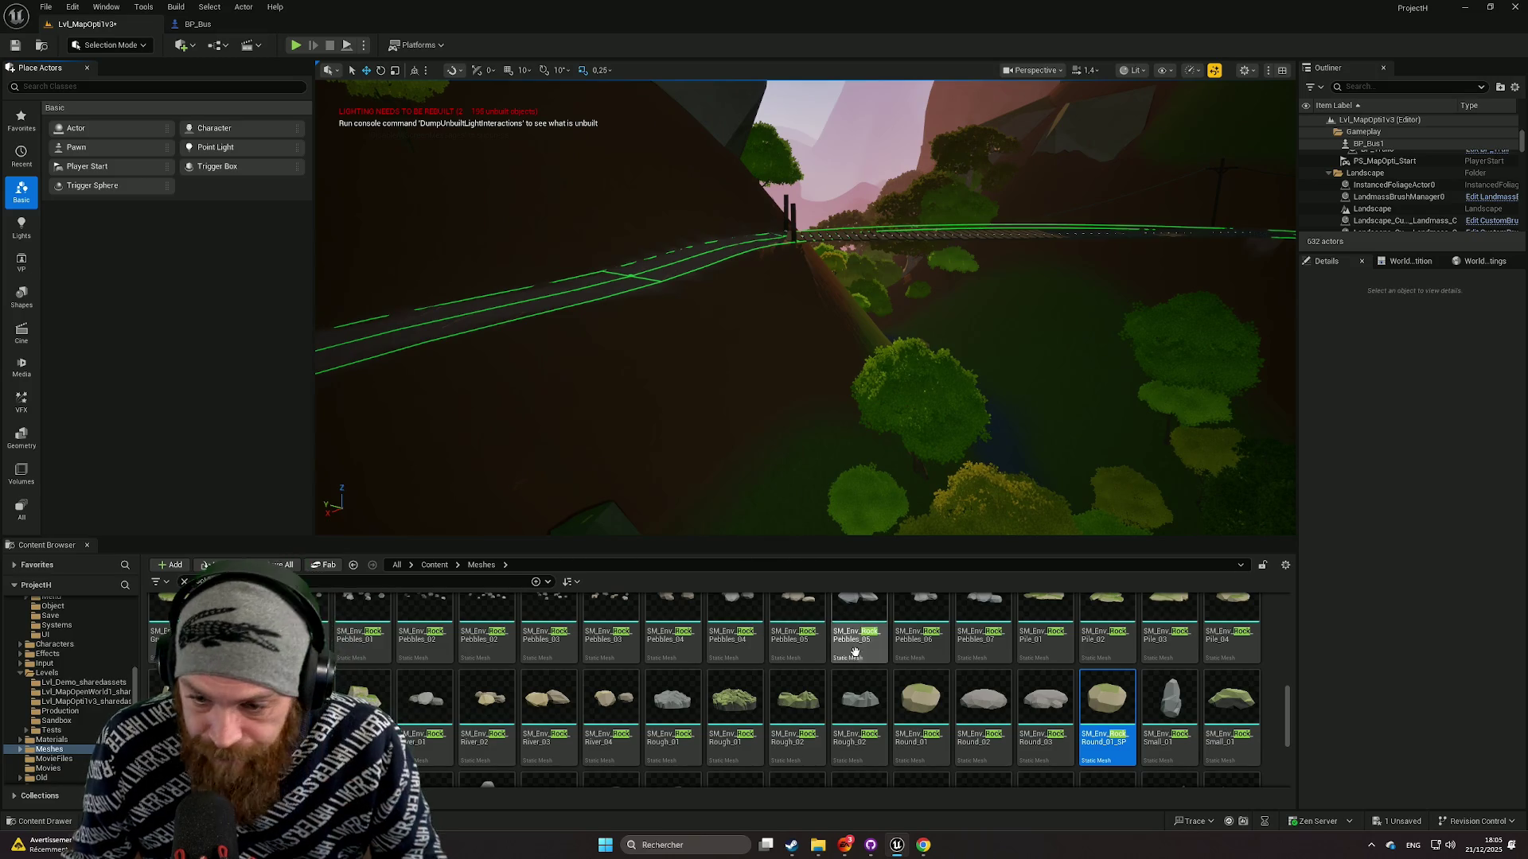
scroll(904, 447, up, 3)
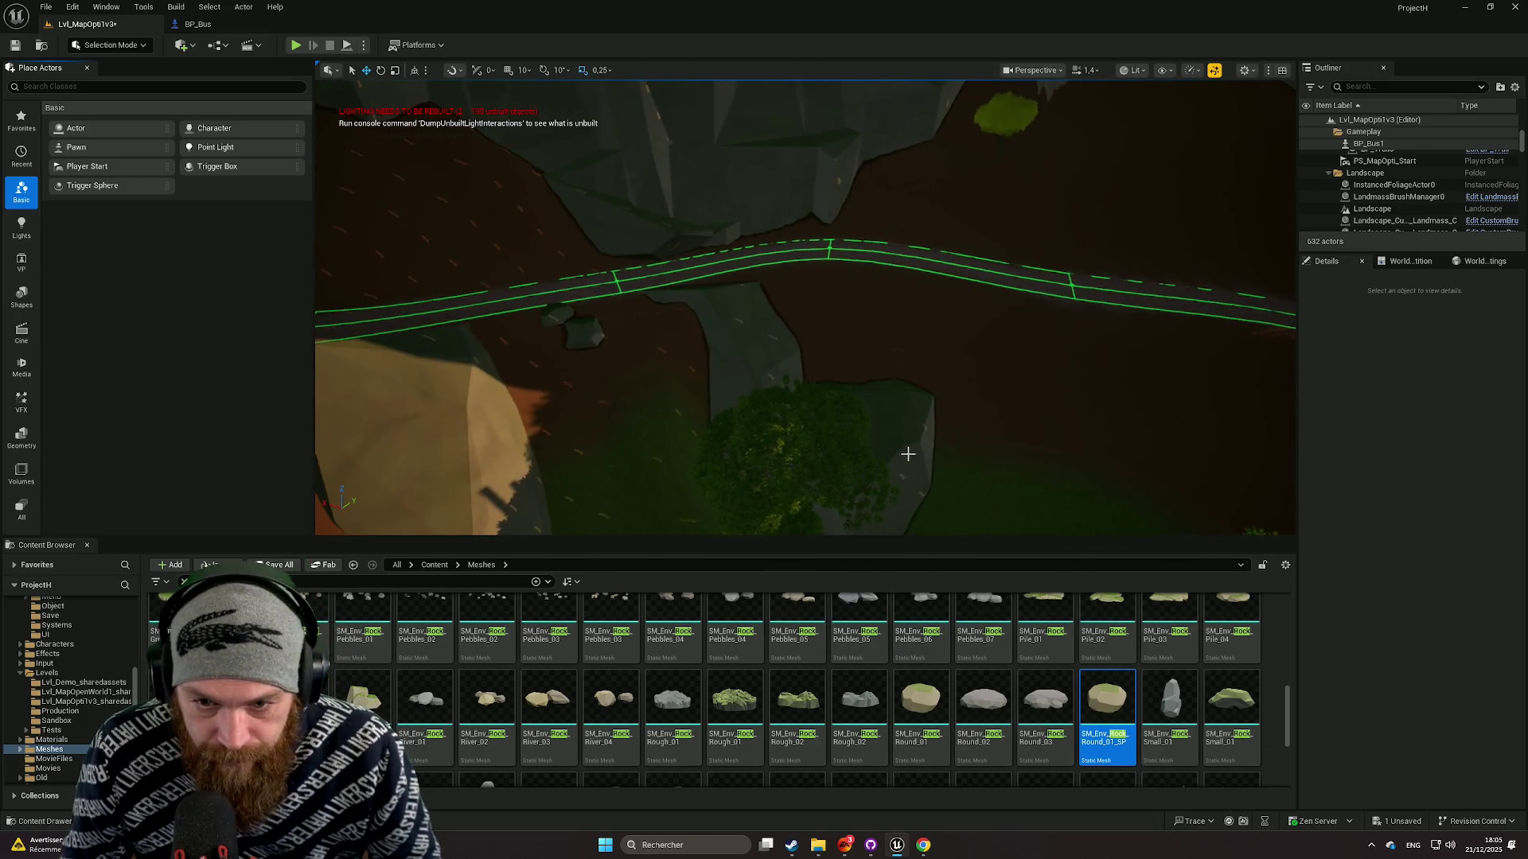
click(904, 447)
scroll(844, 428, down, 3)
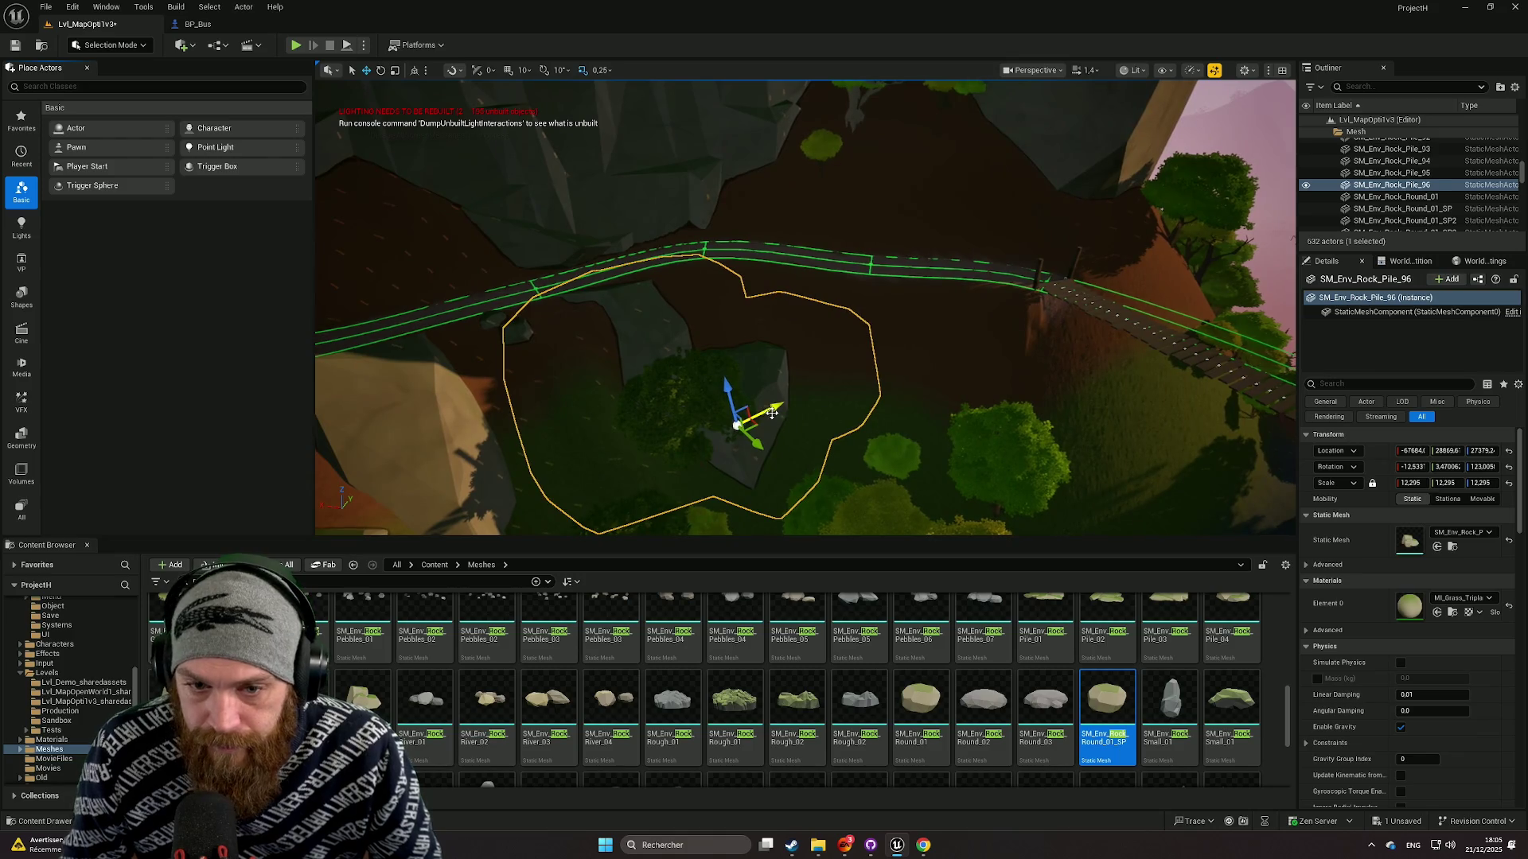
Duplicate the rock pile, shrink the copy to about 10.9, rotate it and slide it beside the track.
drag(771, 413, 938, 387)
mouse_move(1033, 409)
mouse_down()
mouse_move(1050, 406)
mouse_move(1000, 443)
mouse_move(995, 477)
mouse_move(700, 461)
mouse_up()
key(e)
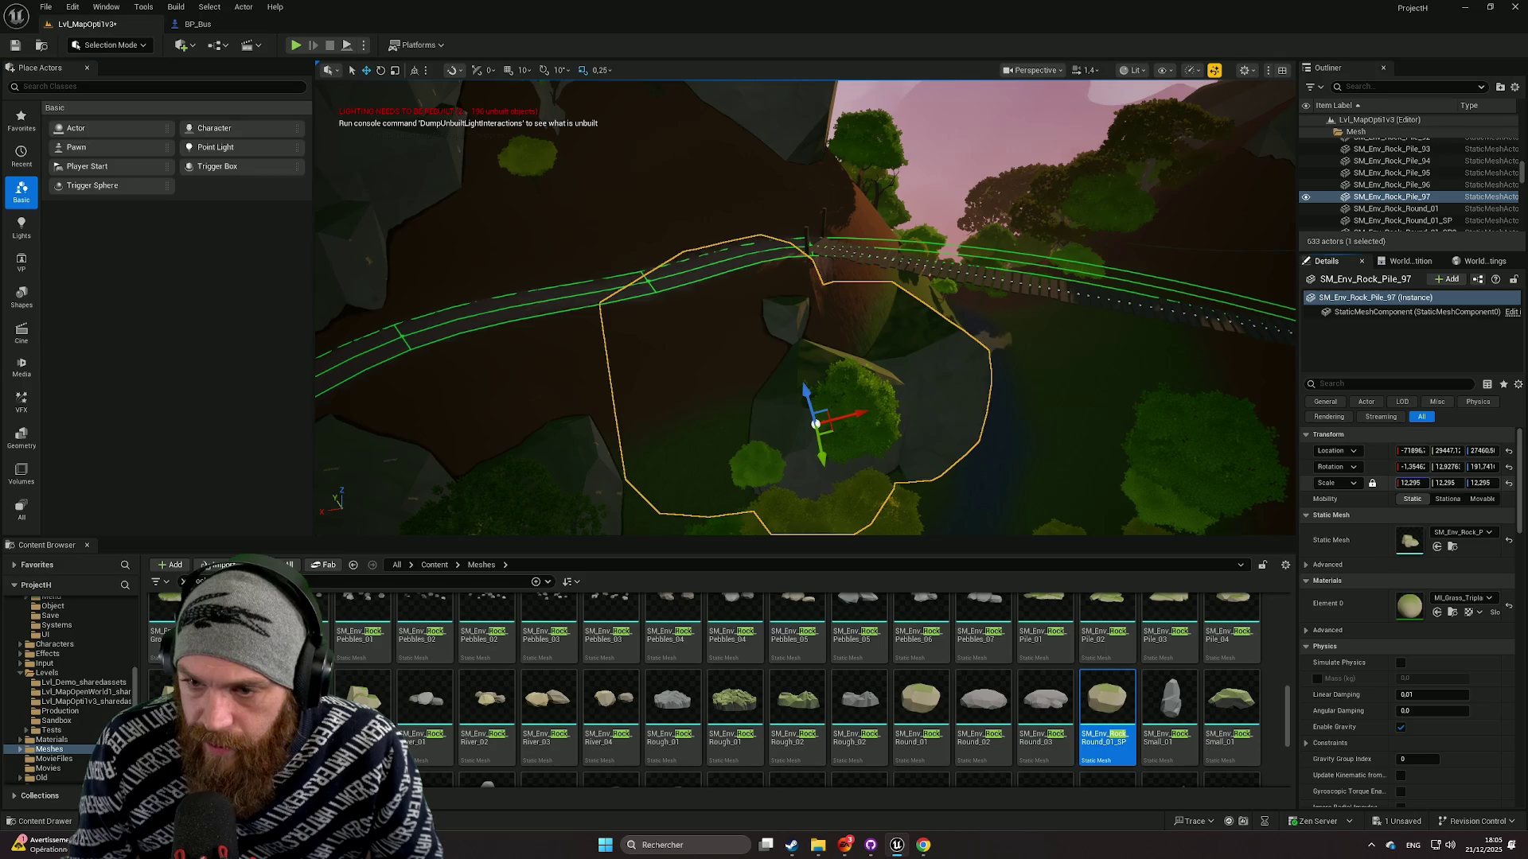
drag(1410, 483, 1388, 483)
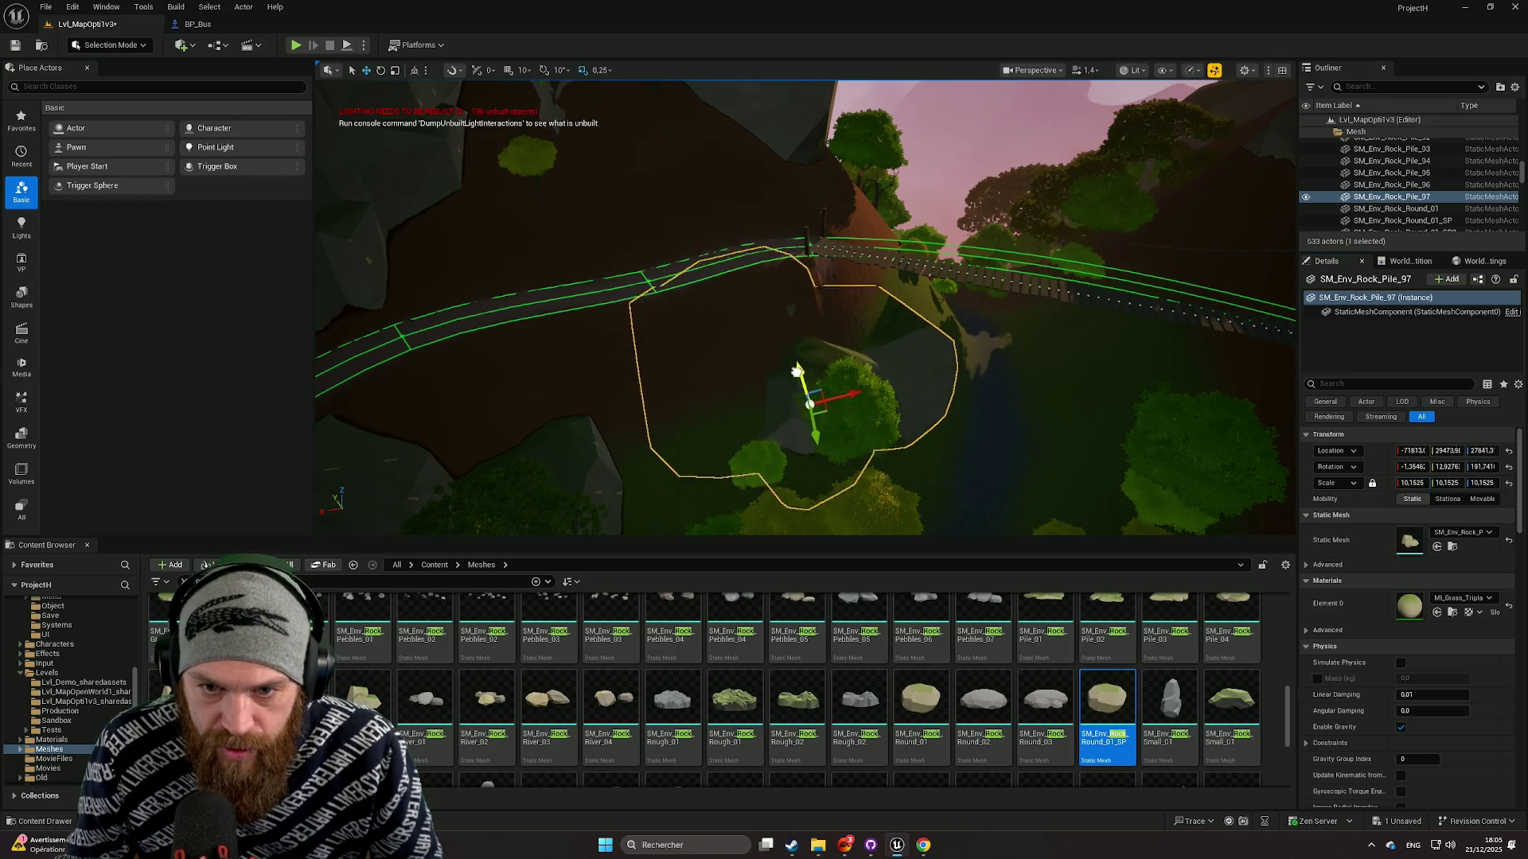
key(e)
drag(777, 334, 873, 375)
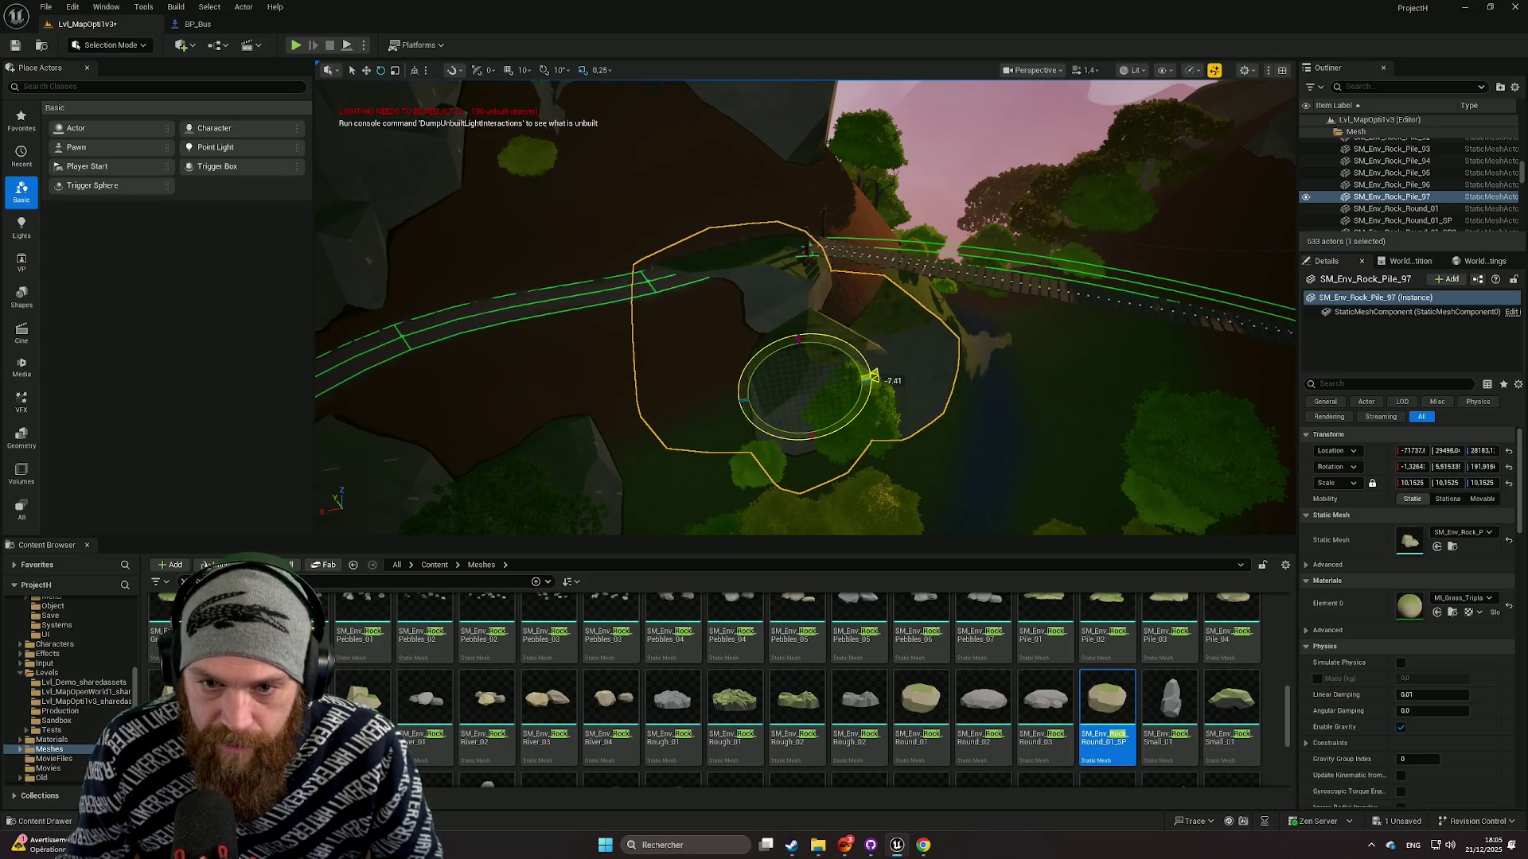
mouse_move(851, 388)
mouse_down()
mouse_move(770, 372)
mouse_move(766, 318)
mouse_move(739, 290)
mouse_up()
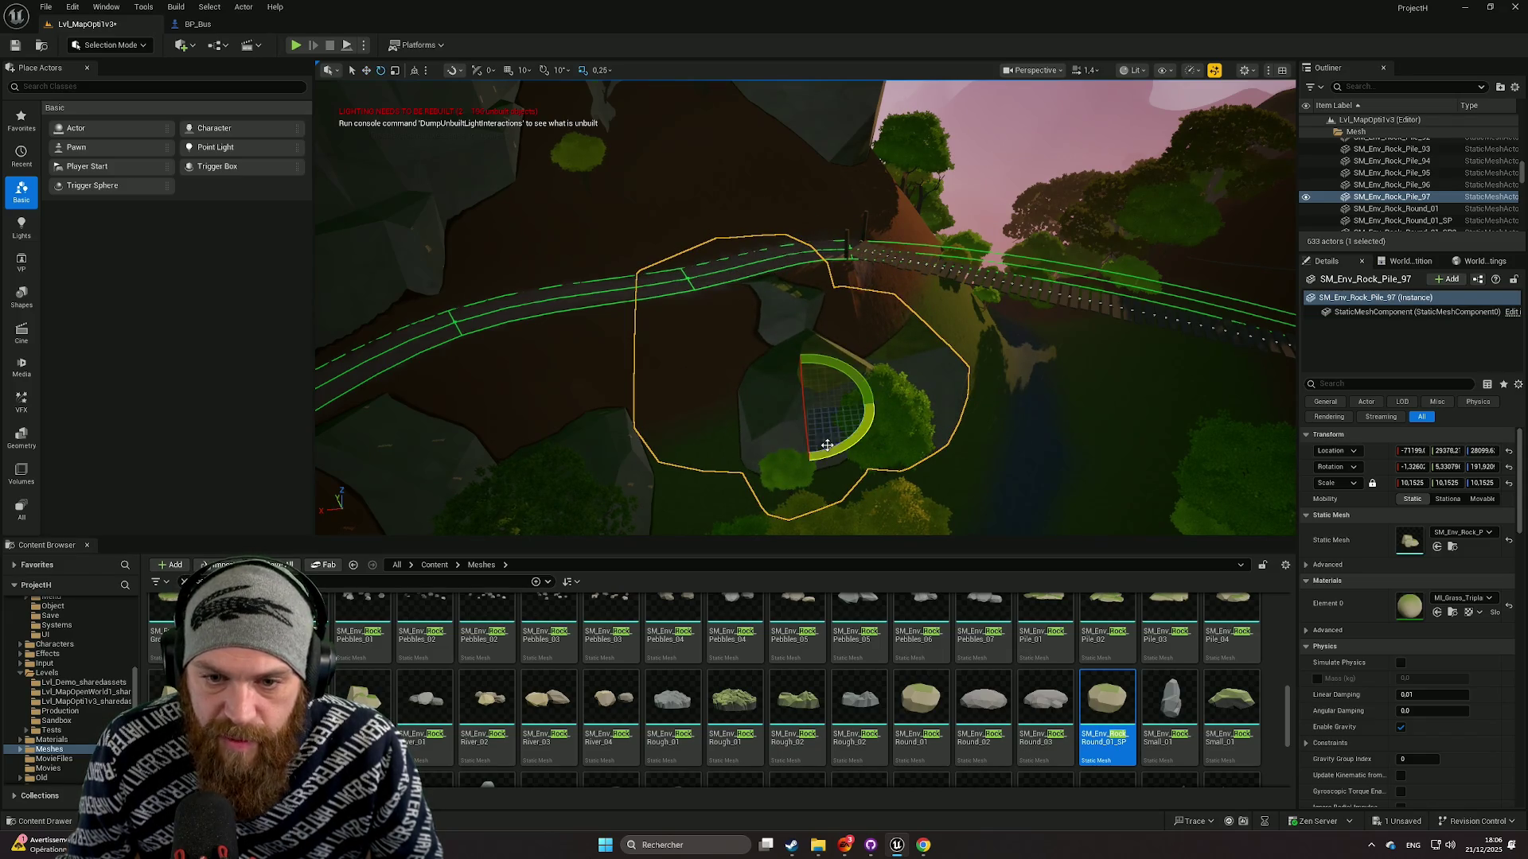
drag(854, 419, 854, 419)
key(w)
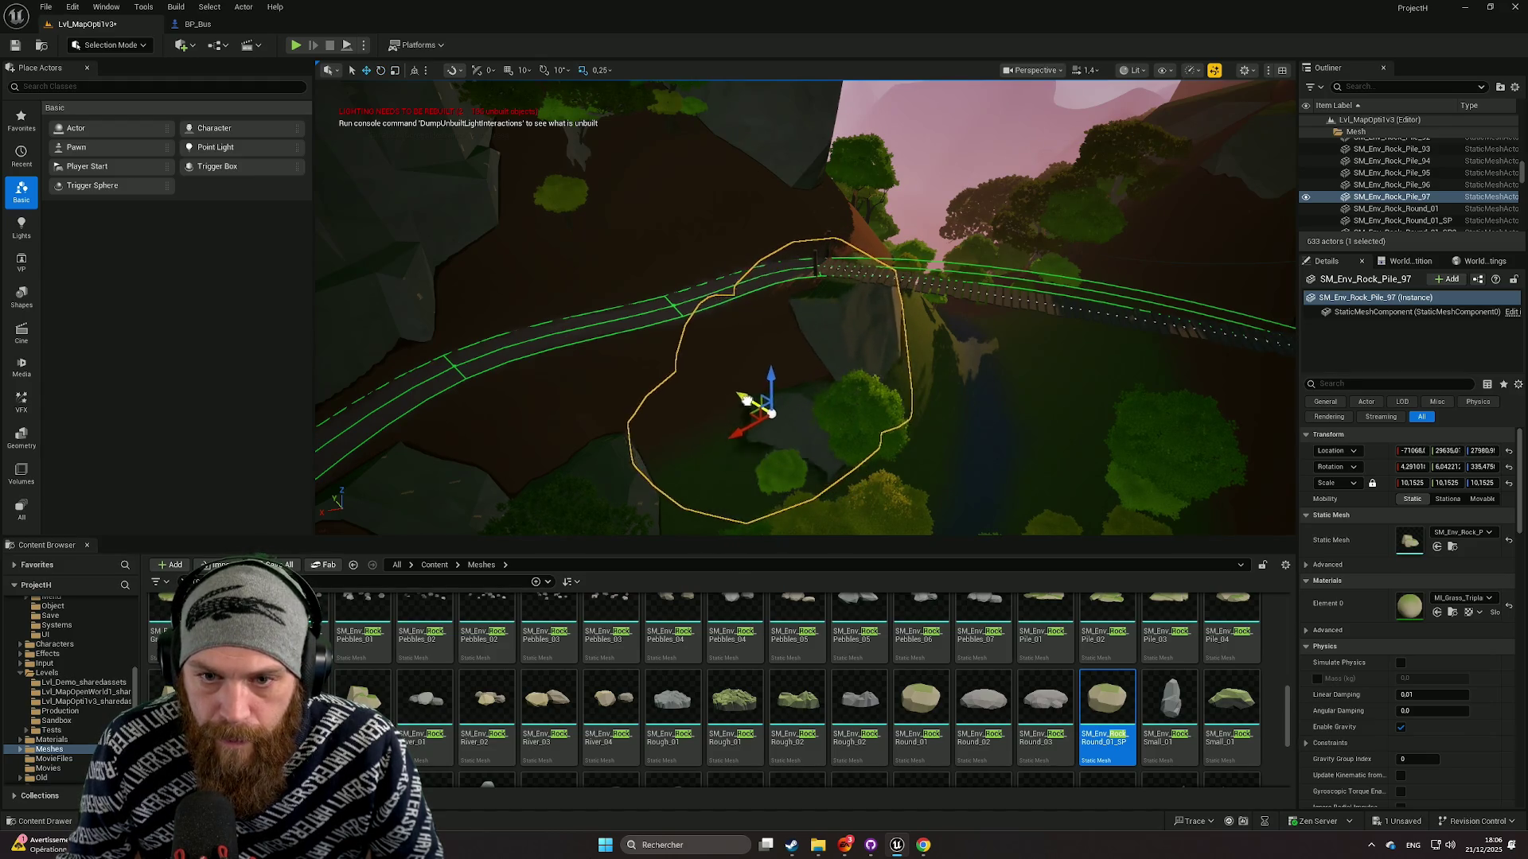
mouse_move(795, 397)
mouse_down()
mouse_move(796, 302)
mouse_move(796, 358)
mouse_move(795, 310)
mouse_move(760, 286)
mouse_up()
Tilt the copied rock about 11 degrees and move it down and to the right.
key(e)
drag(699, 477, 699, 433)
key(w)
mouse_move(681, 494)
mouse_down()
mouse_move(729, 522)
mouse_move(676, 484)
mouse_up()
key(e)
key(w)
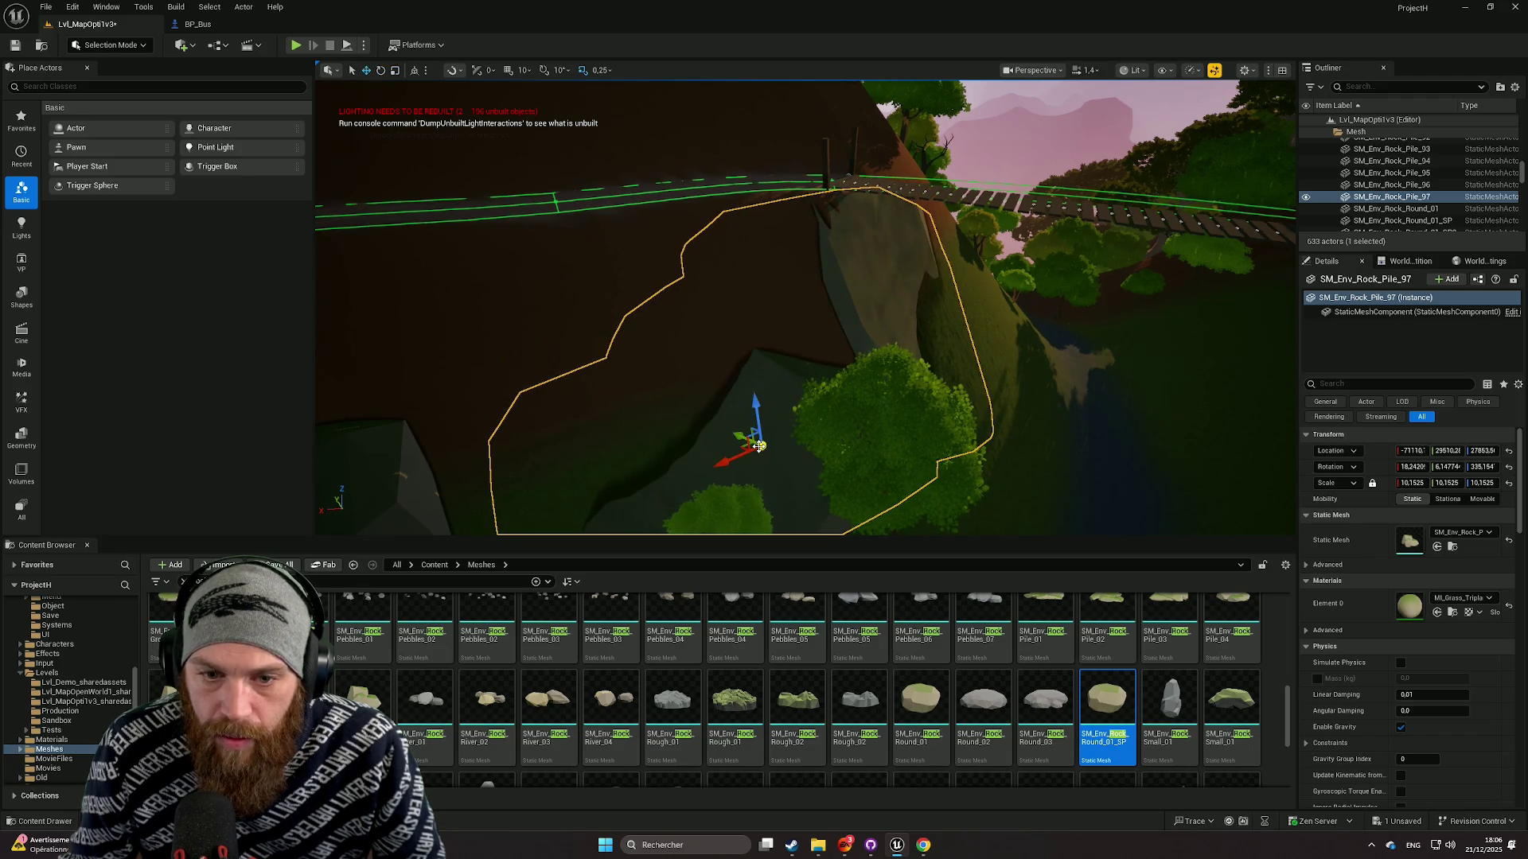
mouse_move(742, 439)
mouse_down()
mouse_move(740, 367)
mouse_move(705, 382)
mouse_move(846, 327)
mouse_move(820, 395)
mouse_move(818, 356)
mouse_move(737, 419)
mouse_move(900, 368)
mouse_move(1207, 475)
mouse_up()
Rotate the rock back about 11 degrees, lower it, then delete the copied rock pile.
key(e)
key(f)
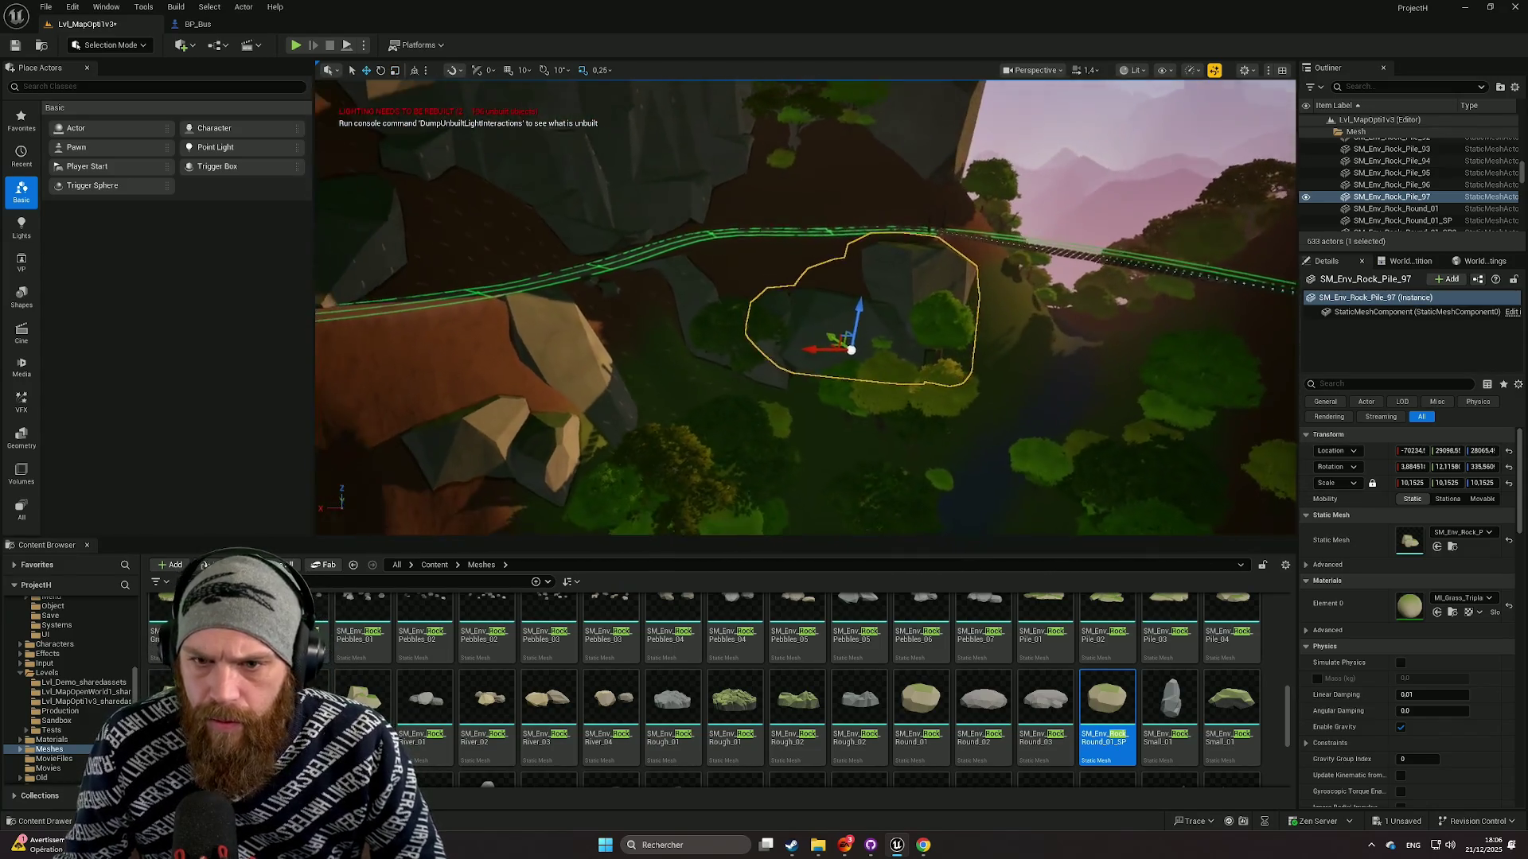
key(e)
drag(724, 350, 719, 370)
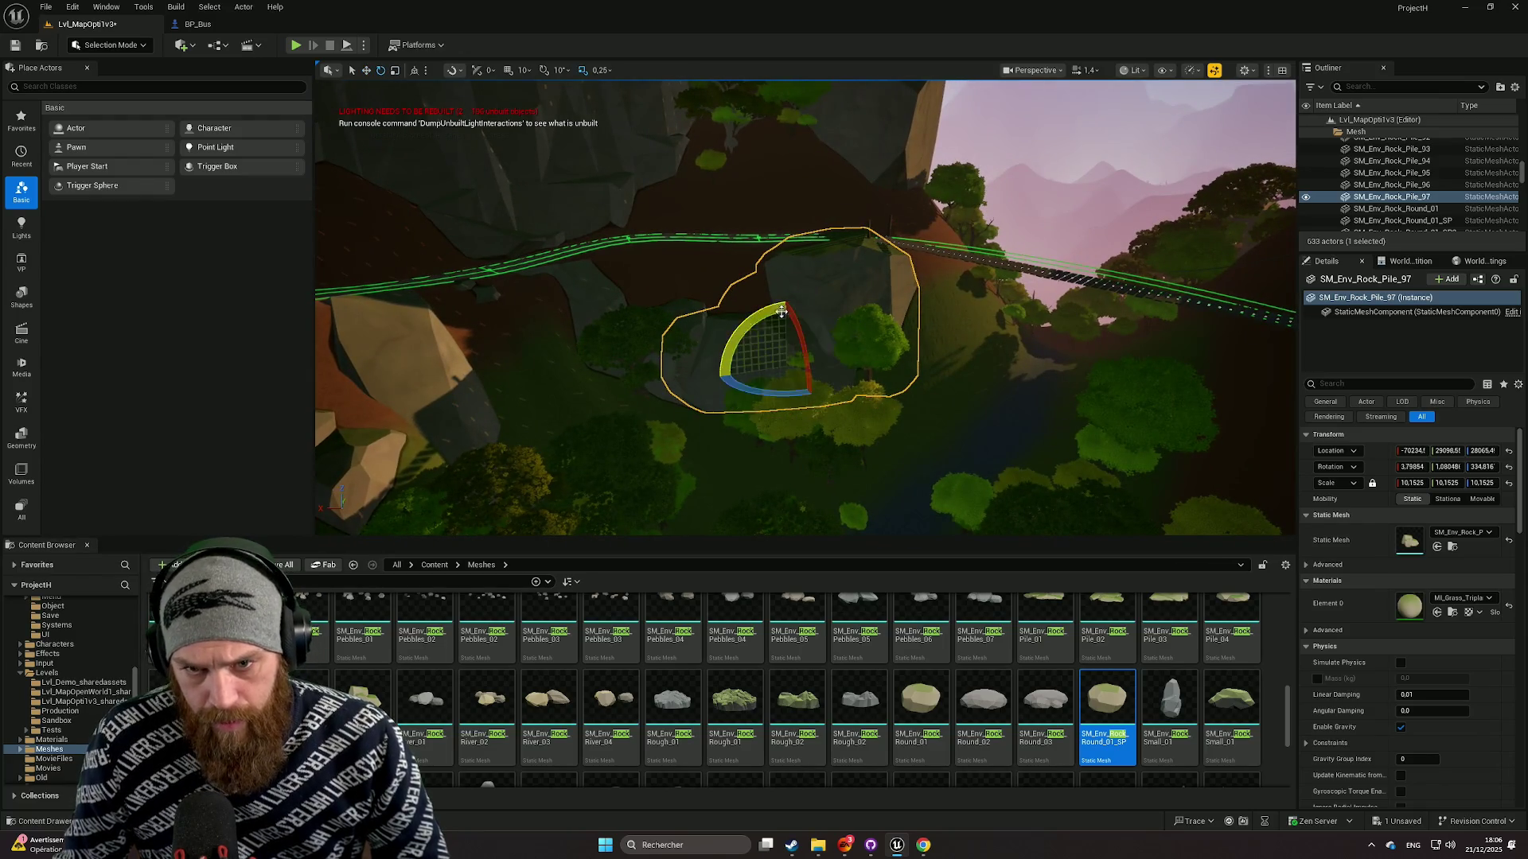
mouse_move(786, 326)
mouse_down()
mouse_move(784, 352)
mouse_move(745, 373)
mouse_move(745, 414)
mouse_move(721, 394)
mouse_move(764, 333)
mouse_move(790, 380)
mouse_up()
key(w)
scroll(782, 377, up, 2)
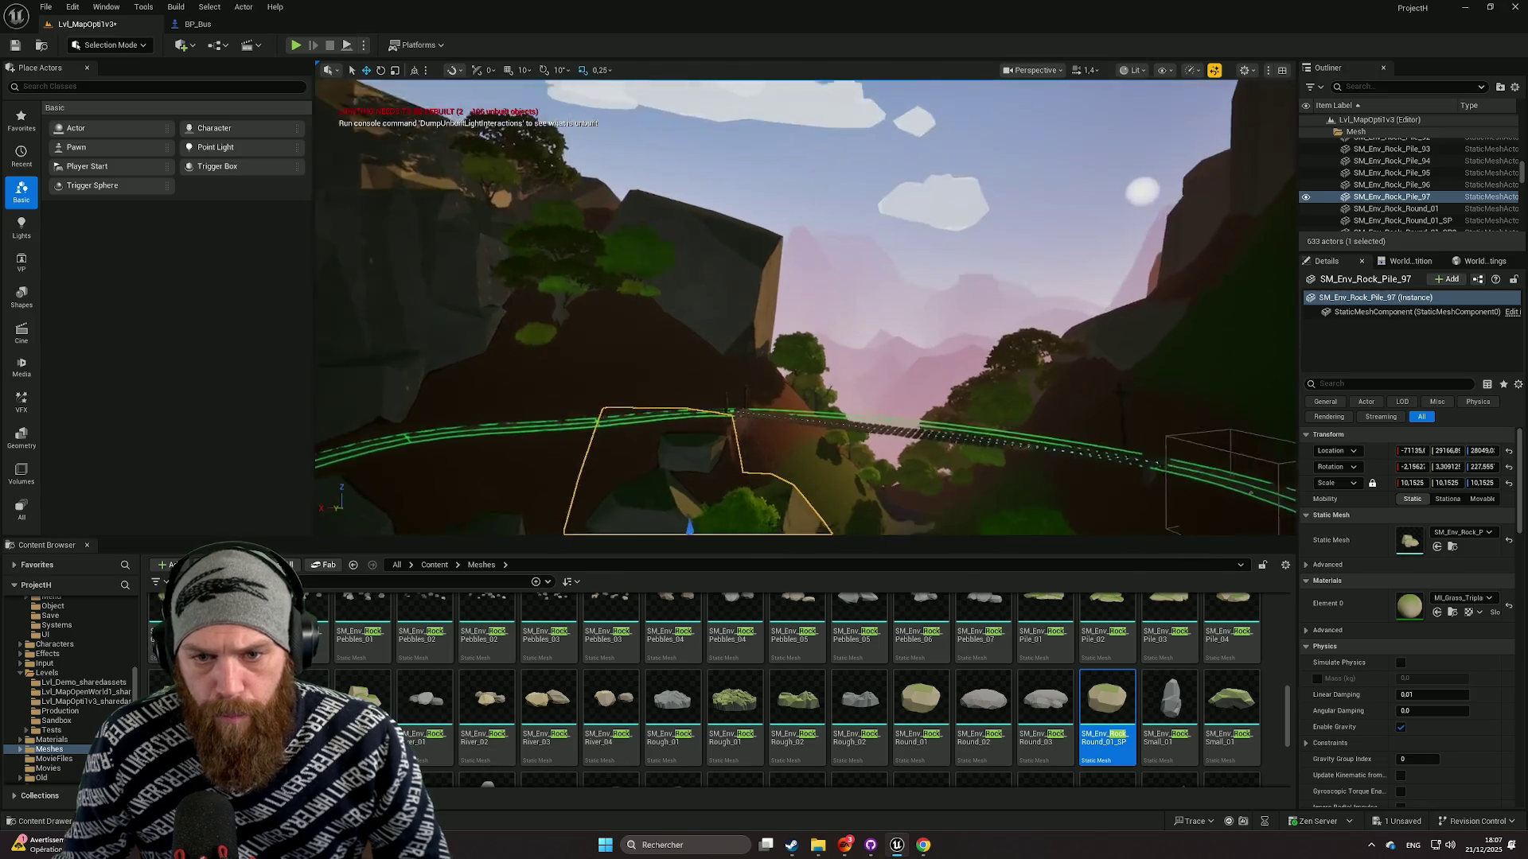
drag(654, 327, 654, 326)
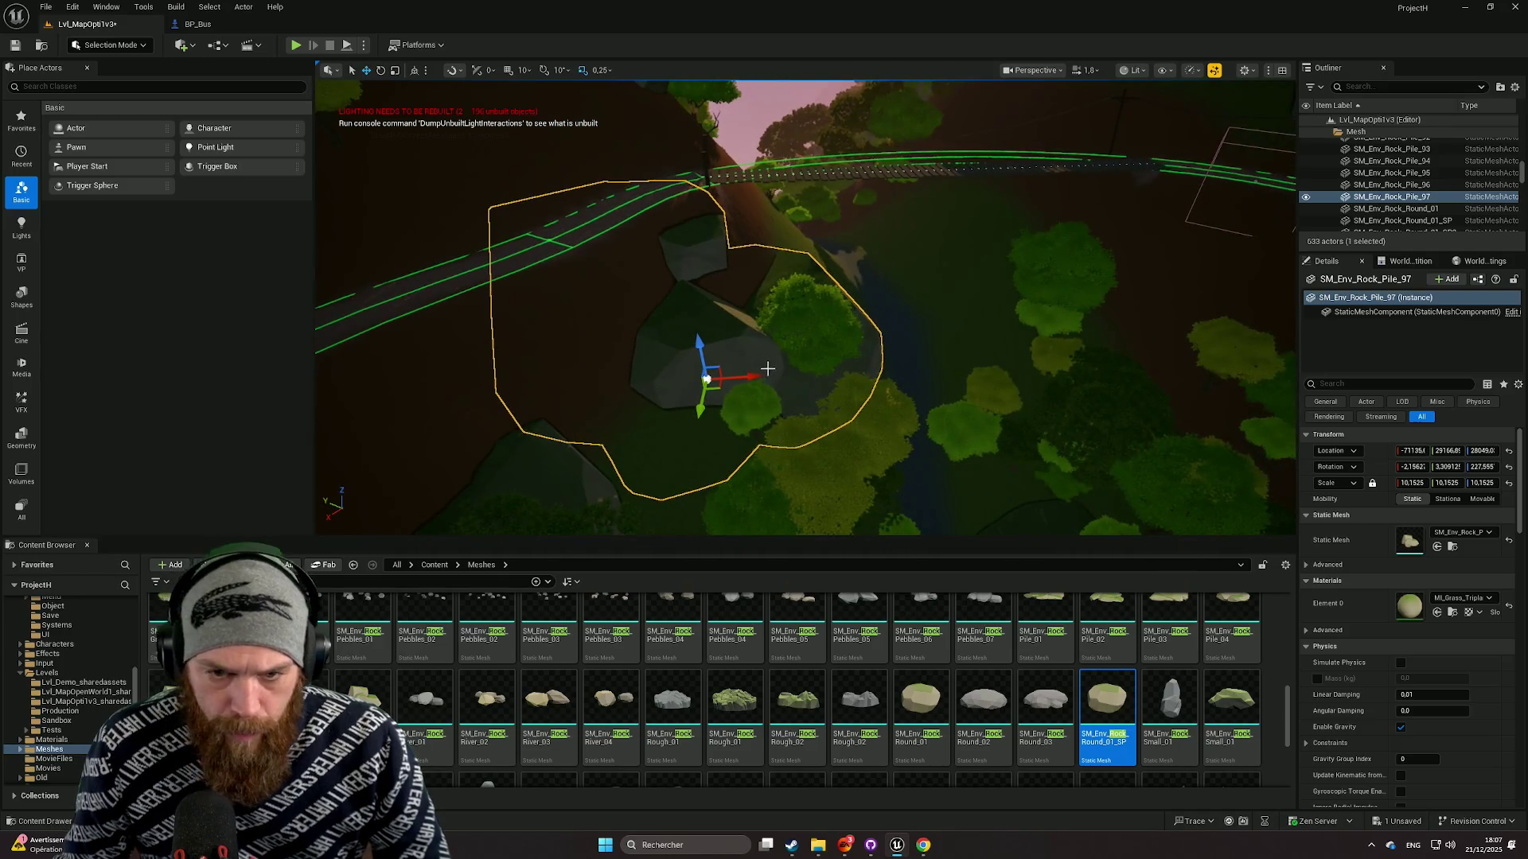
key(Delete)
drag(759, 364, 770, 409)
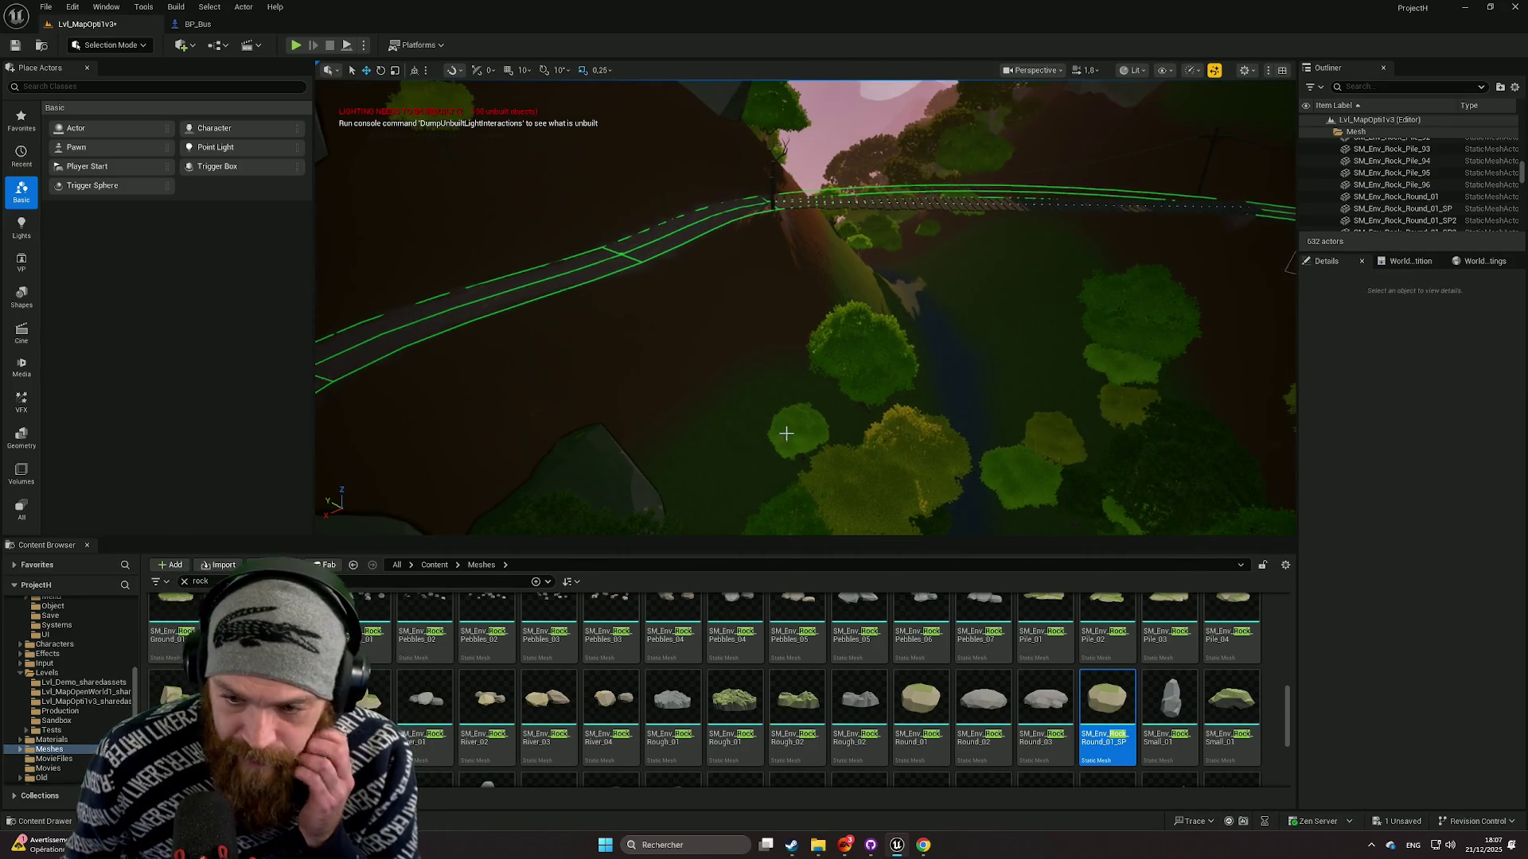
Duplicate the spiky rock from the cliff, moving the copy toward the bridge and rotating it.
scroll(831, 654, up, 1)
scroll(831, 654, up, 5)
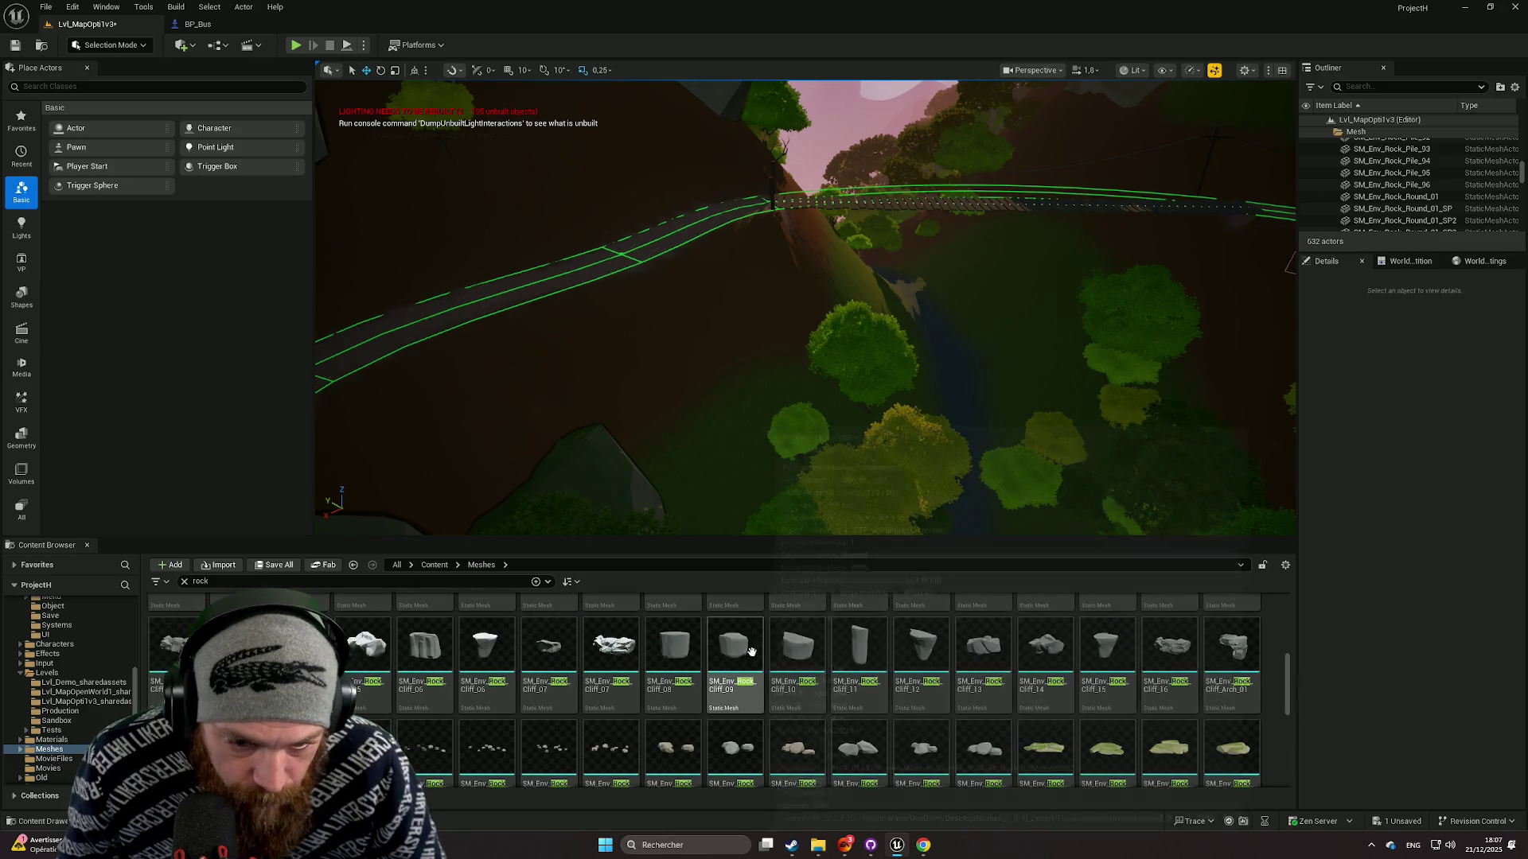
mouse_move(952, 334)
mouse_down()
mouse_move(952, 312)
mouse_move(952, 347)
mouse_up()
click(613, 446)
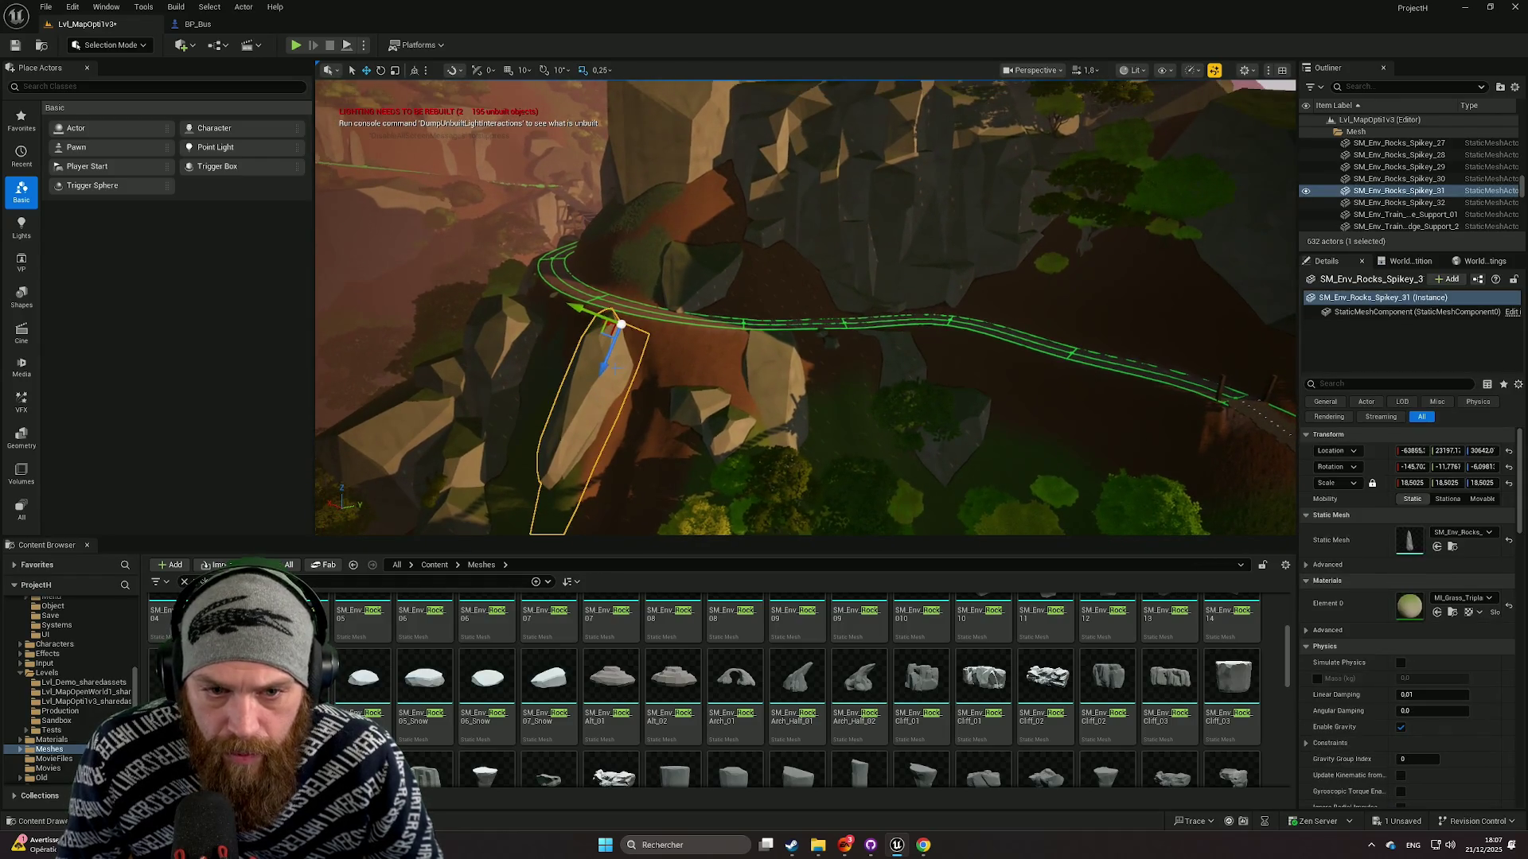
mouse_move(613, 316)
mouse_down()
mouse_move(1081, 482)
mouse_move(1109, 518)
mouse_move(777, 371)
mouse_move(728, 399)
mouse_move(778, 382)
mouse_move(893, 429)
mouse_move(895, 358)
mouse_move(548, 372)
mouse_move(832, 376)
mouse_move(847, 395)
mouse_move(751, 246)
mouse_move(622, 300)
mouse_move(824, 195)
mouse_move(616, 271)
mouse_move(832, 253)
mouse_move(701, 269)
mouse_move(614, 231)
mouse_move(684, 254)
mouse_move(747, 234)
mouse_up()
key(e)
key(w)
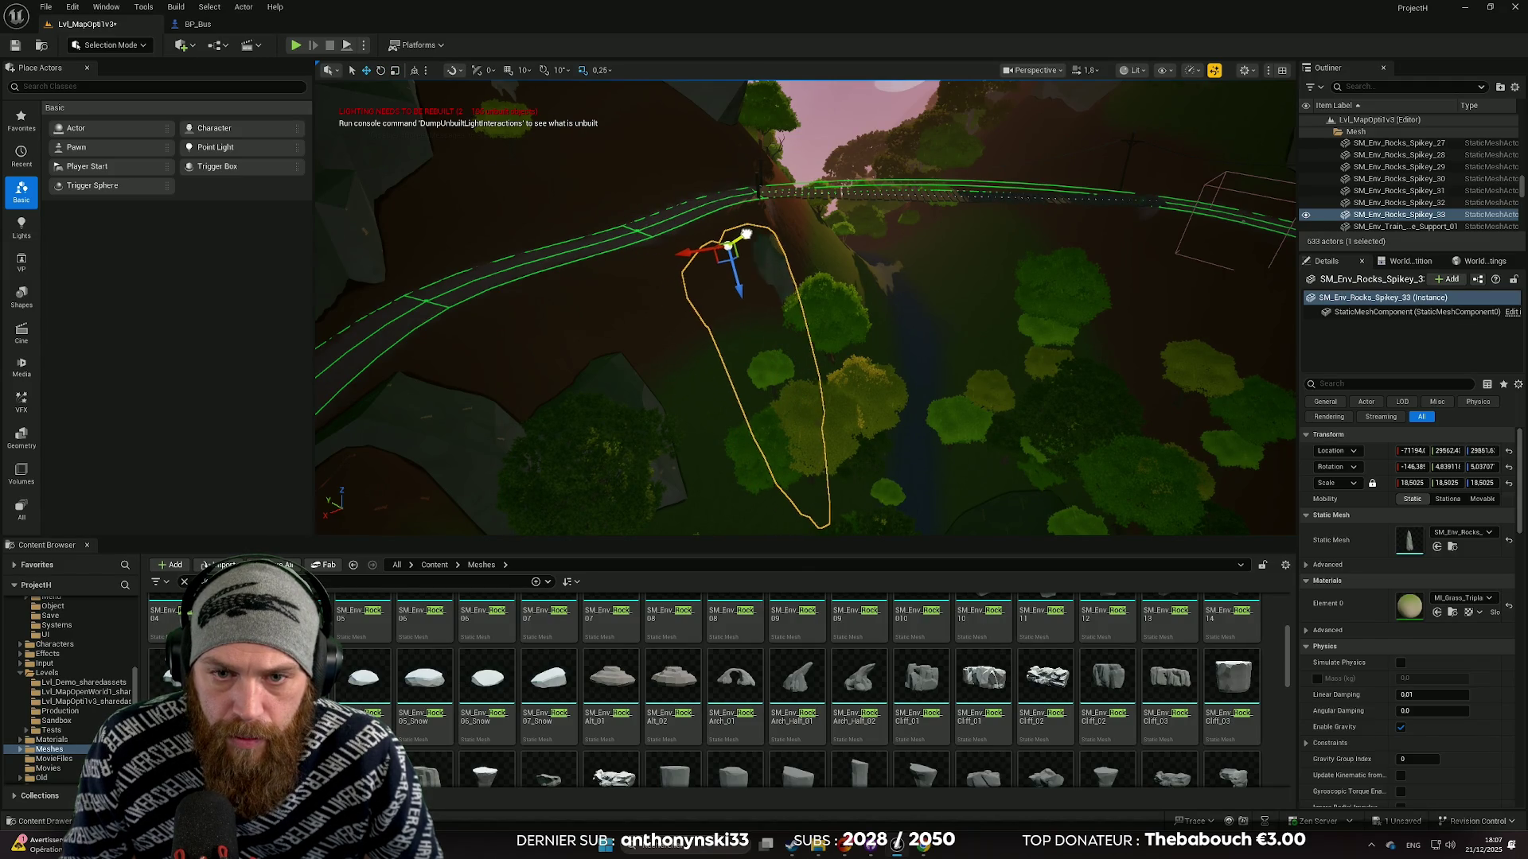